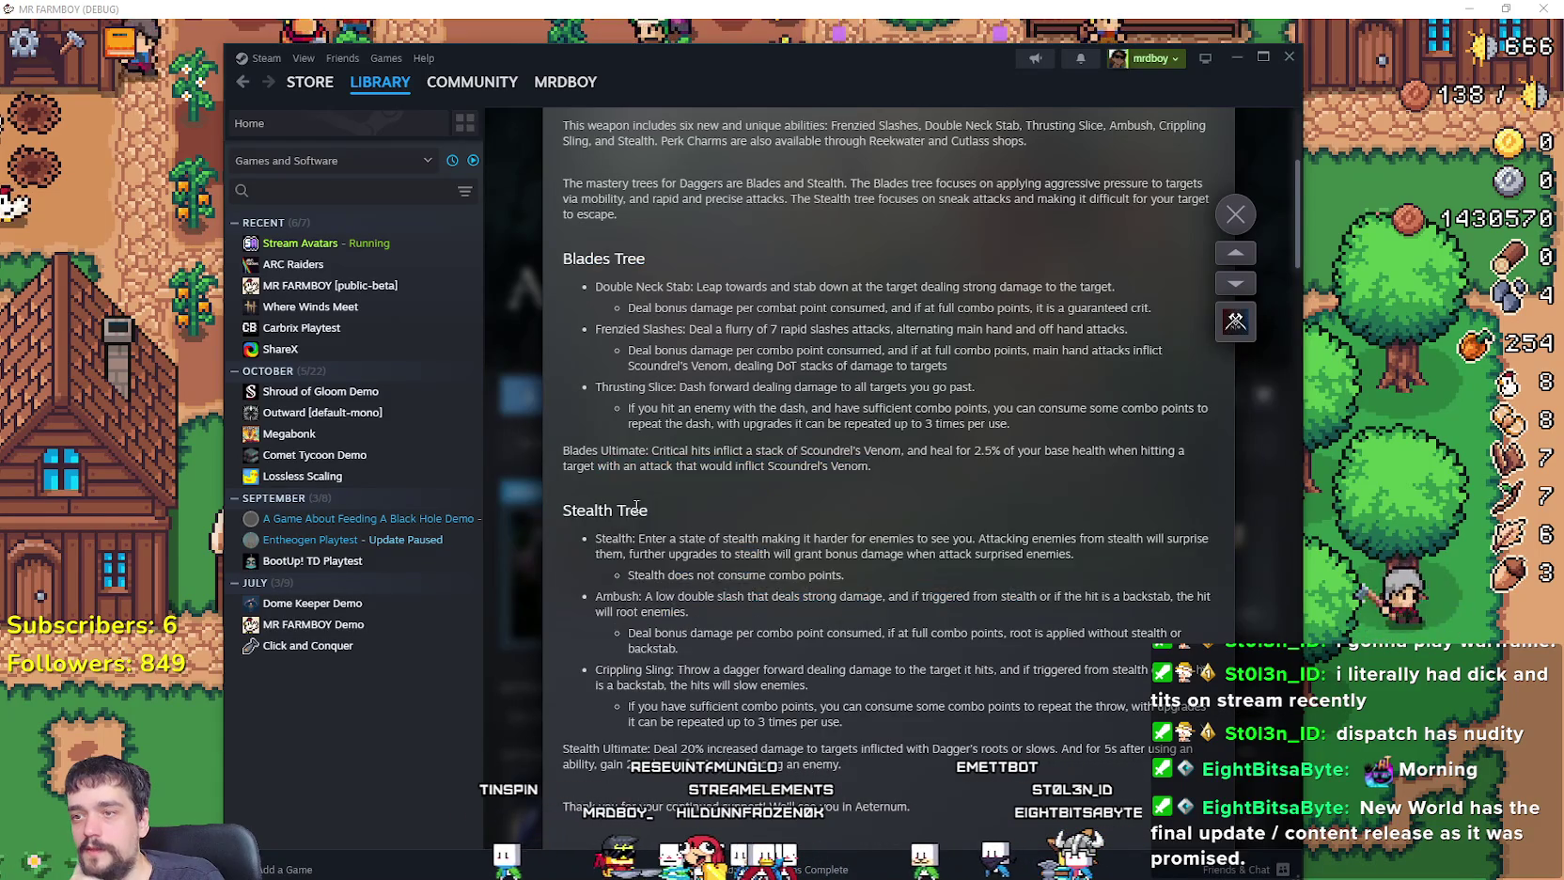
Step: Scroll the Daggers release notes and highlight the Stealth Tree ability descriptions
{"action": "scroll", "scroll_direction": "down", "scroll_amount": 3}
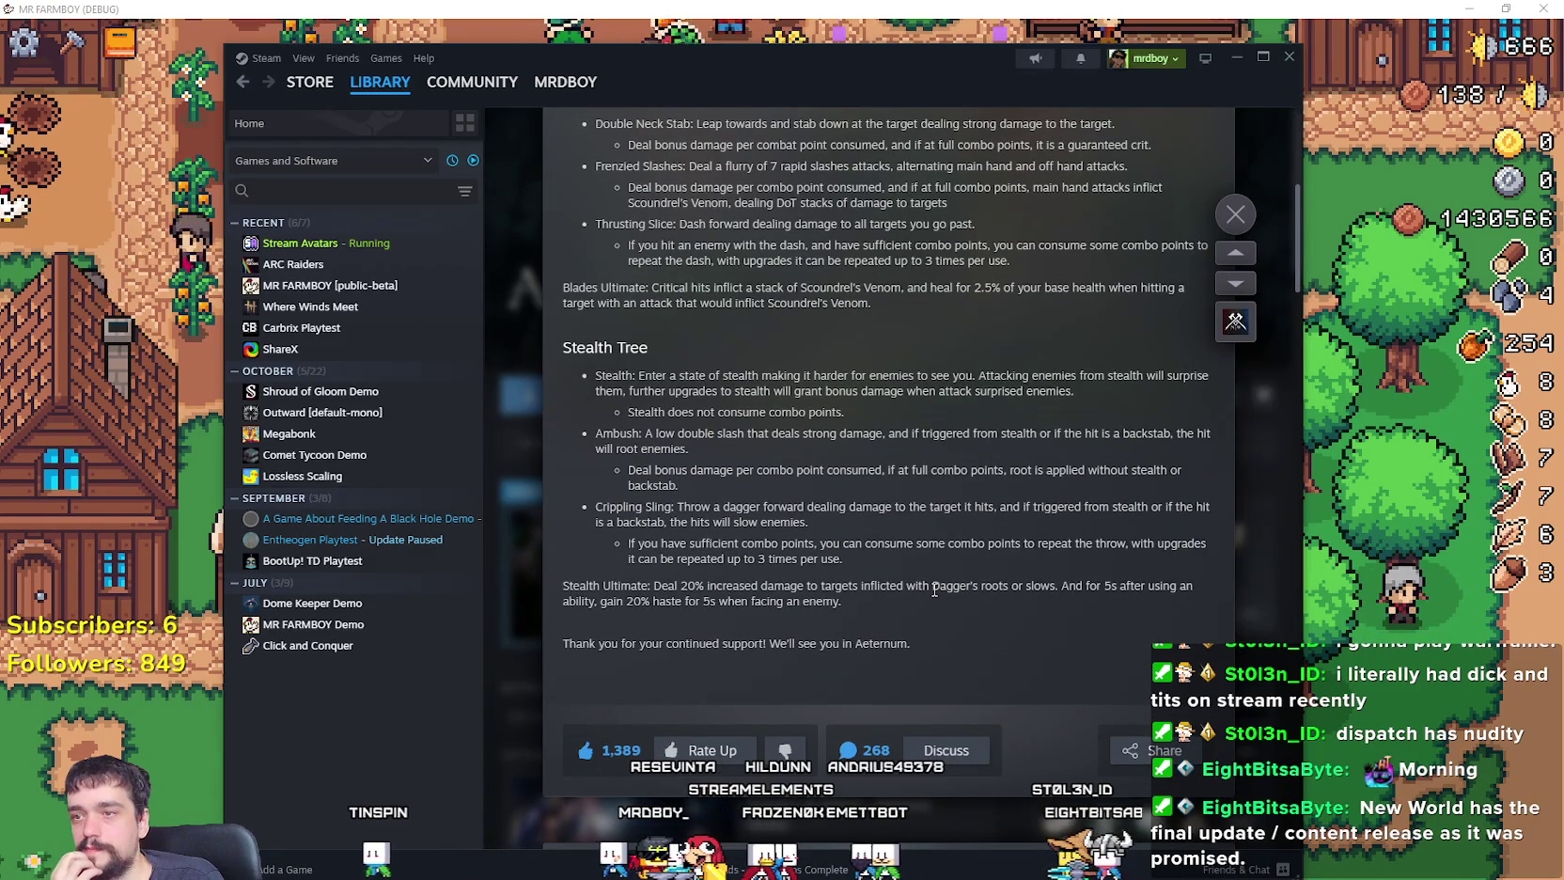
{"action": "left_click_drag", "start_coordinate": [694, 380], "coordinate": [998, 582]}
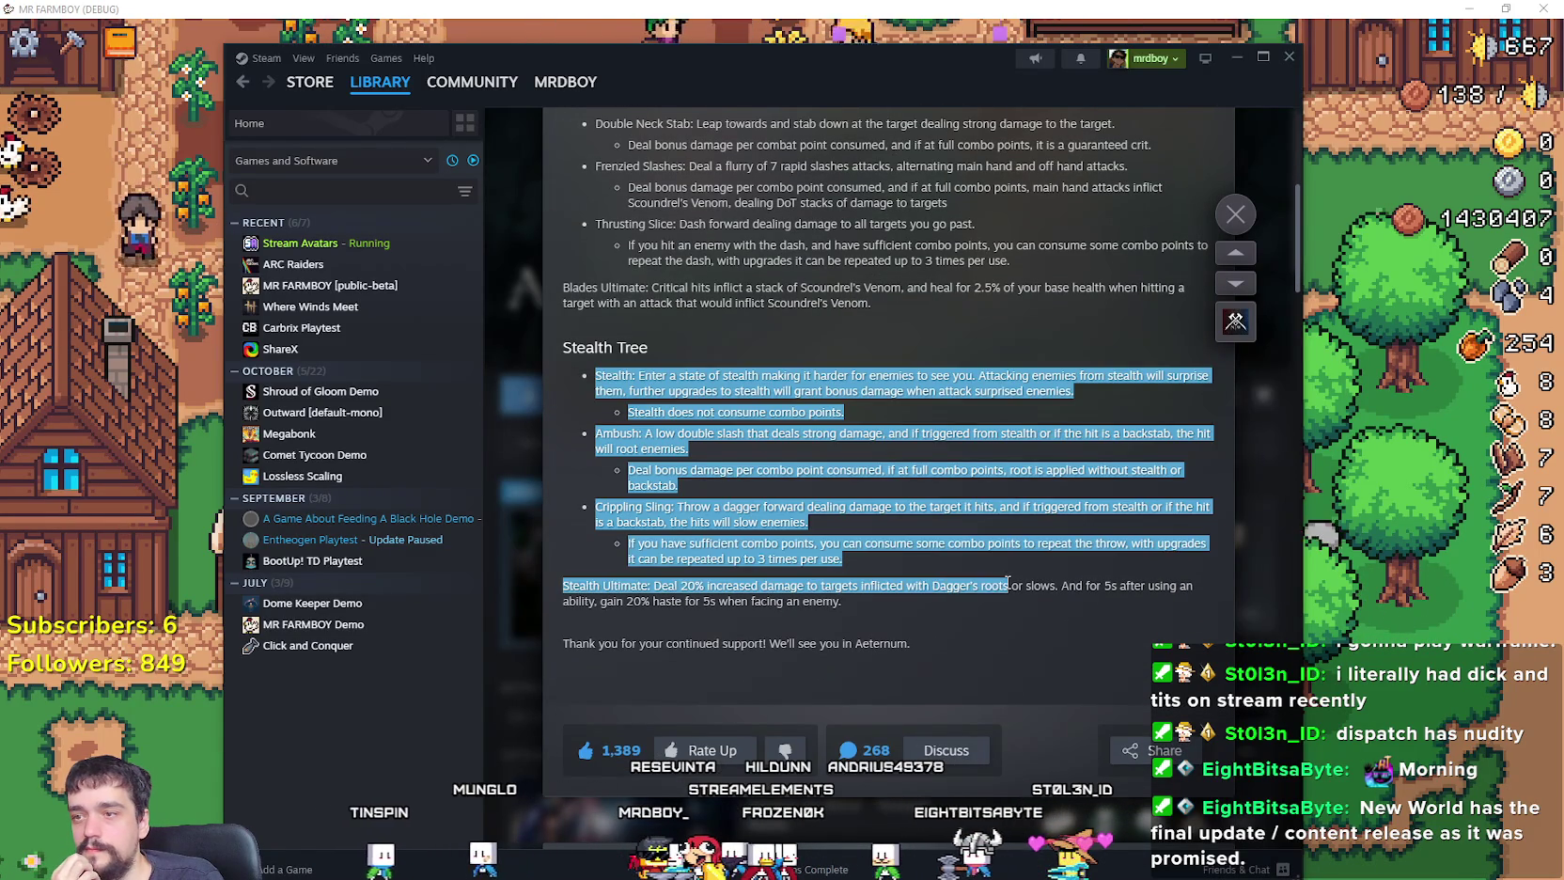
{"action": "left_click", "coordinate": [880, 618]}
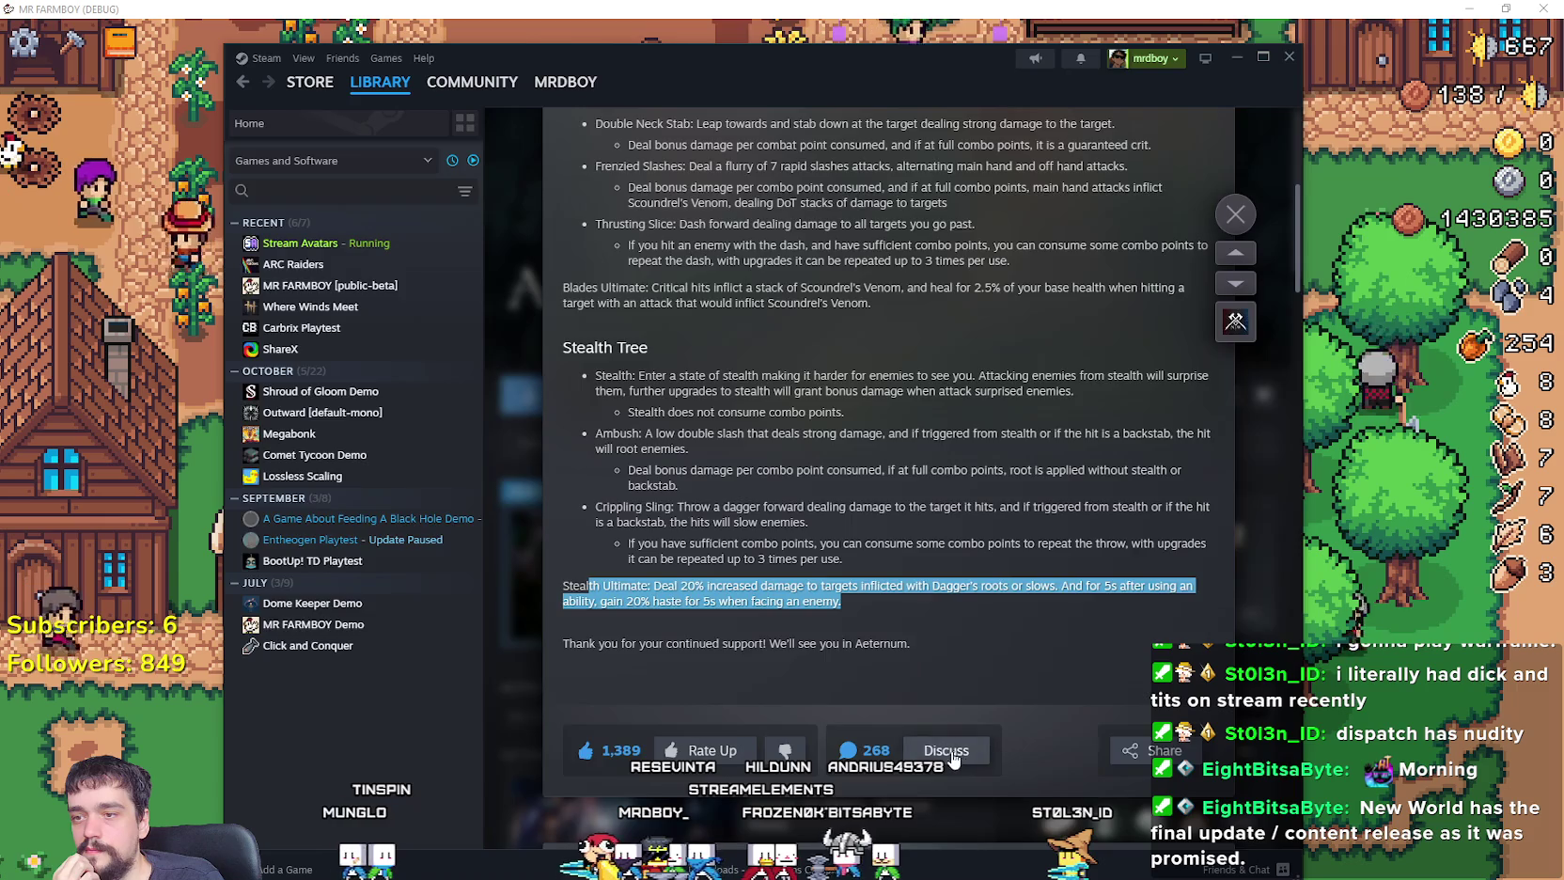
Step: Open the Daggers release notes discussion thread and scroll through the comments
{"action": "left_click", "coordinate": [949, 751]}
{"action": "scroll", "scroll_direction": "down", "scroll_amount": 3}
{"action": "scroll", "scroll_direction": "down", "scroll_amount": 3}
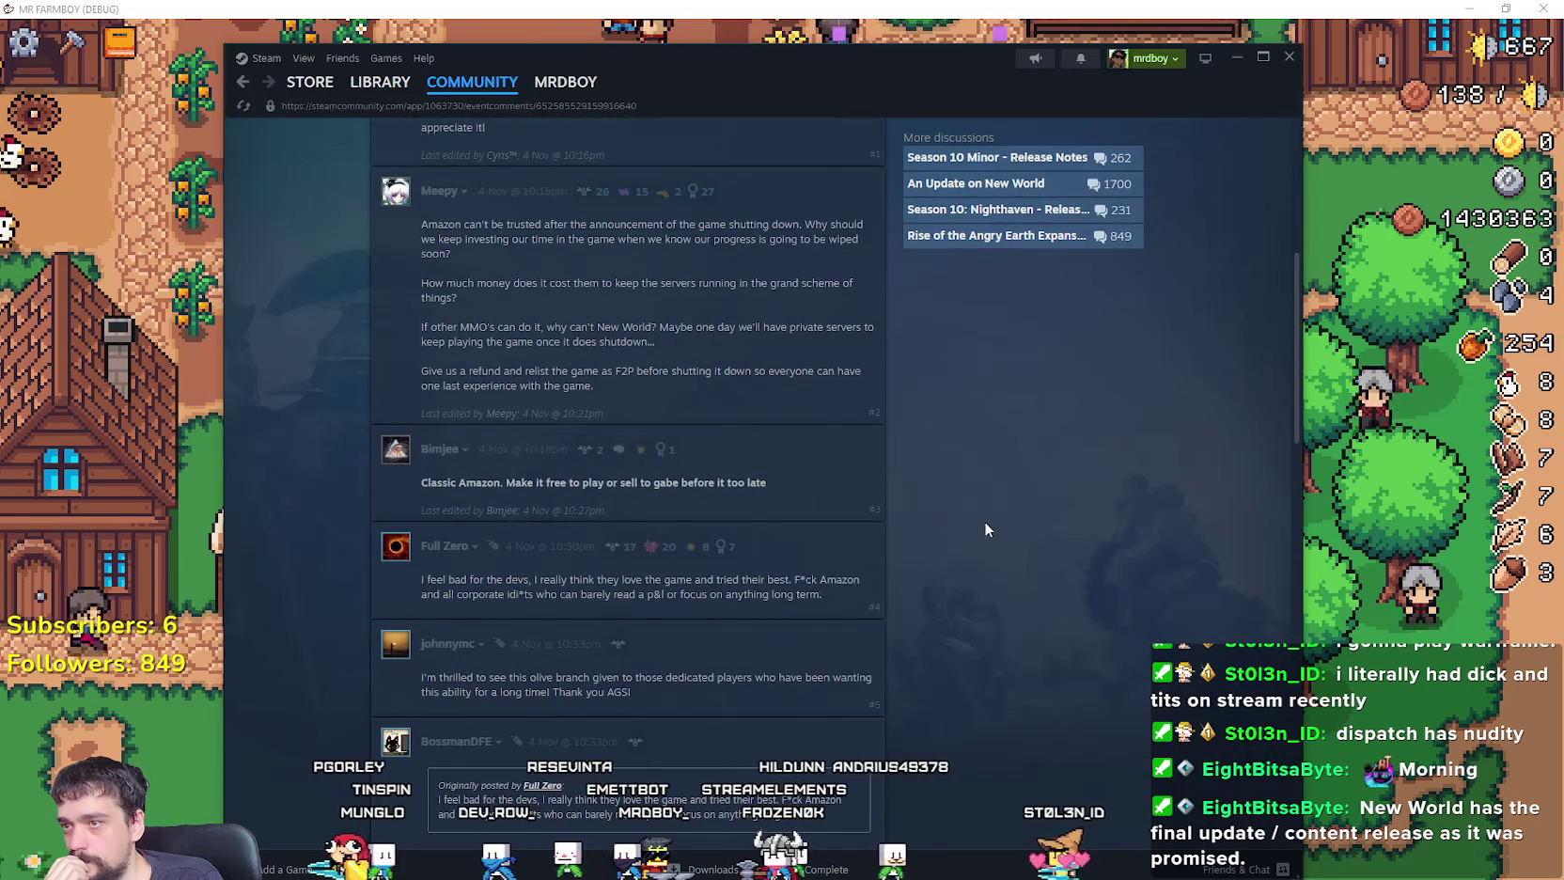
{"action": "scroll", "scroll_direction": "down", "scroll_amount": 3}
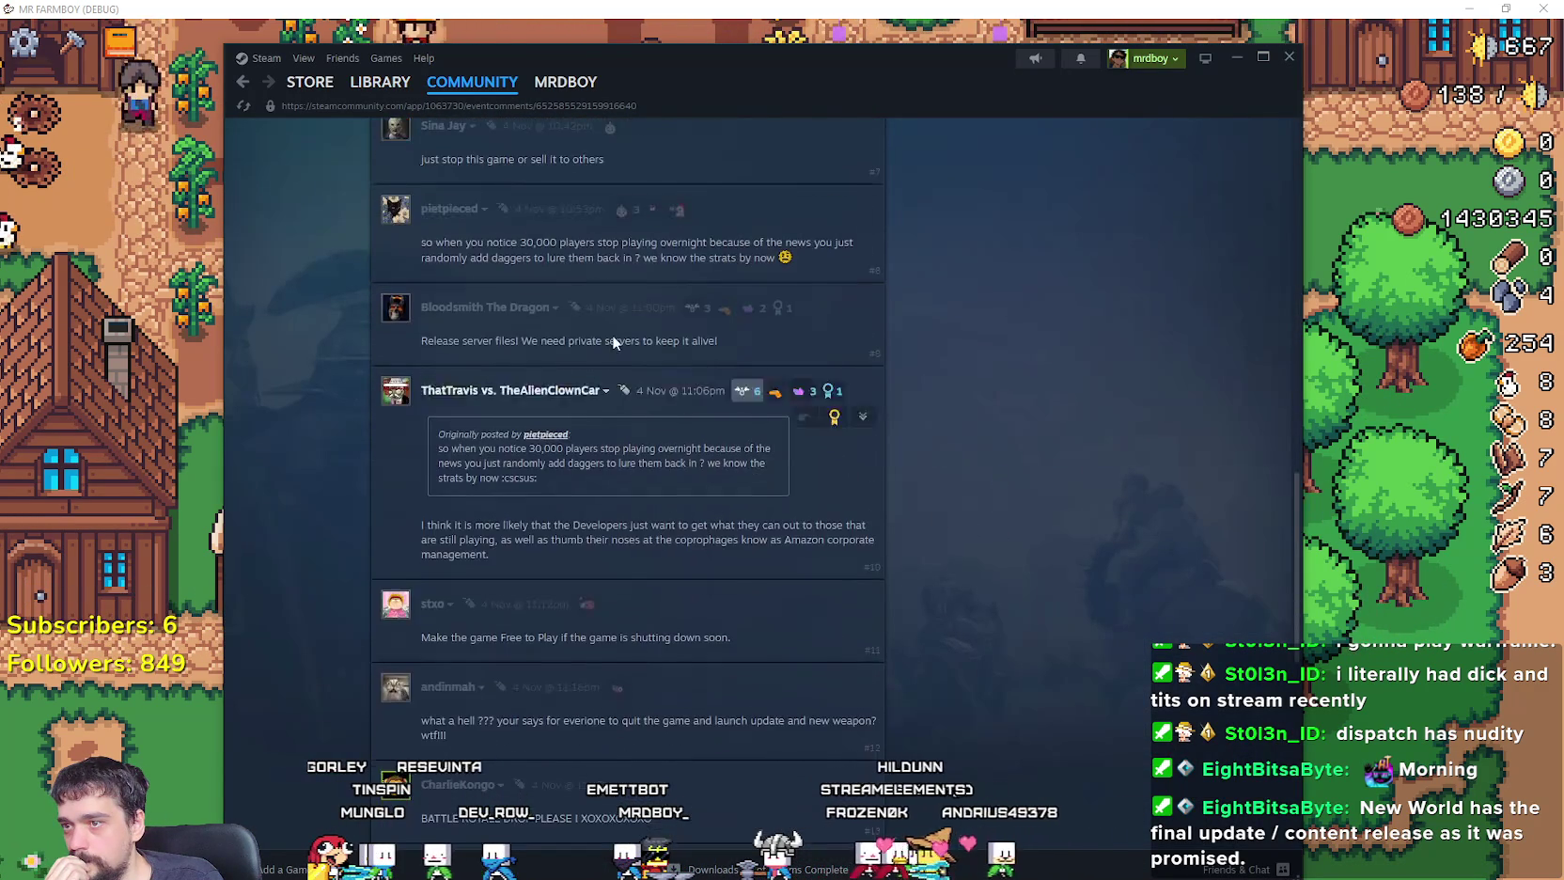
Step: Browse the New World: Aeternum community hub, then hide Steam to return to MR FARMBOY
{"action": "left_click", "coordinate": [386, 91]}
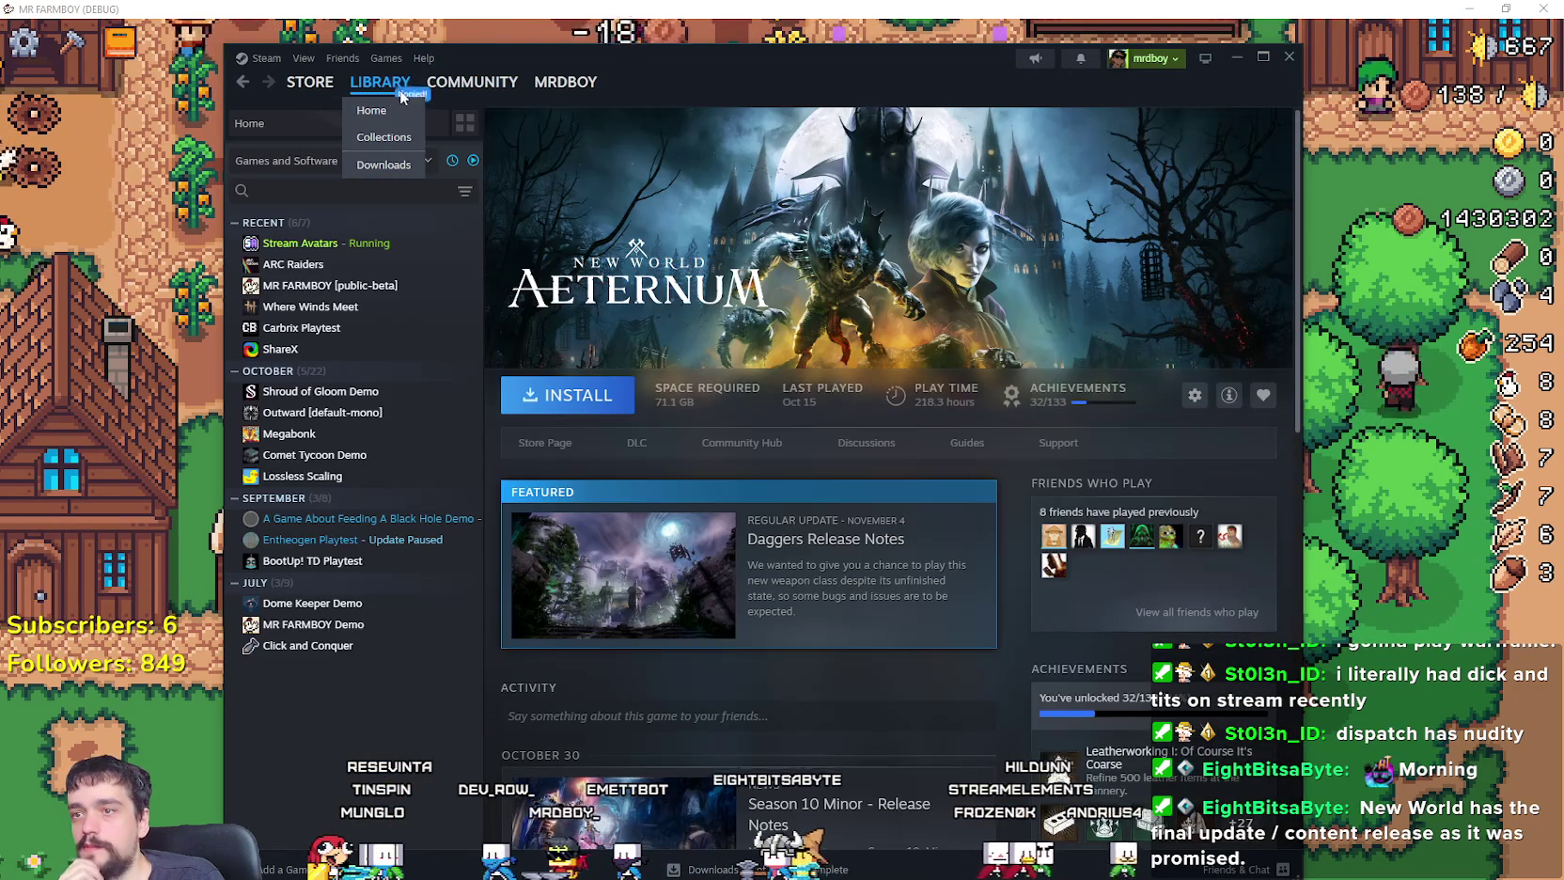
{"action": "left_click", "coordinate": [706, 438]}
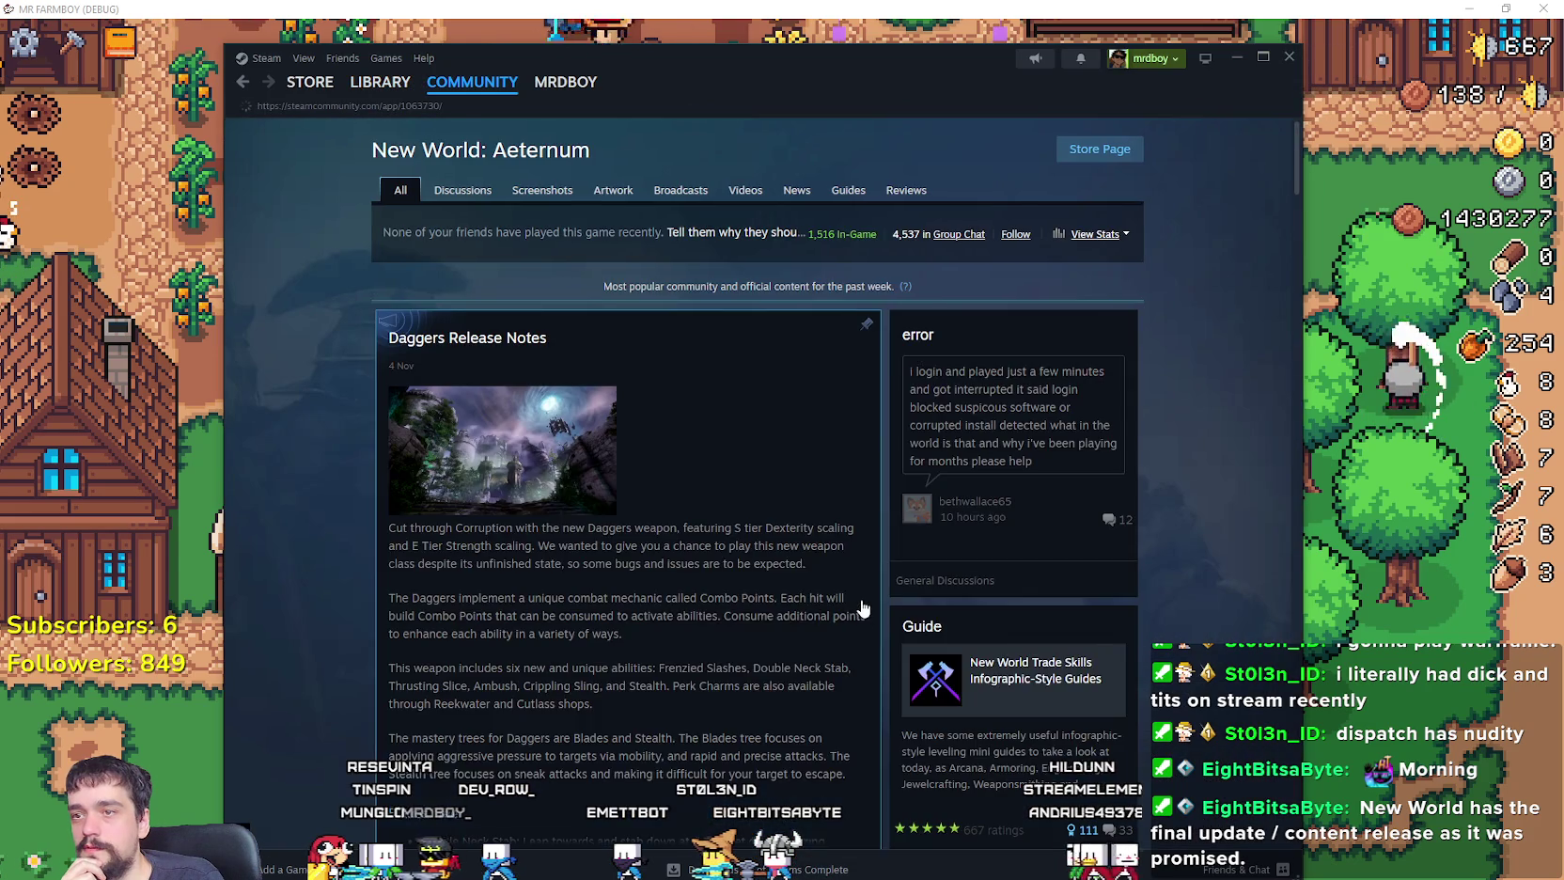
{"action": "scroll", "scroll_direction": "down", "scroll_amount": 3}
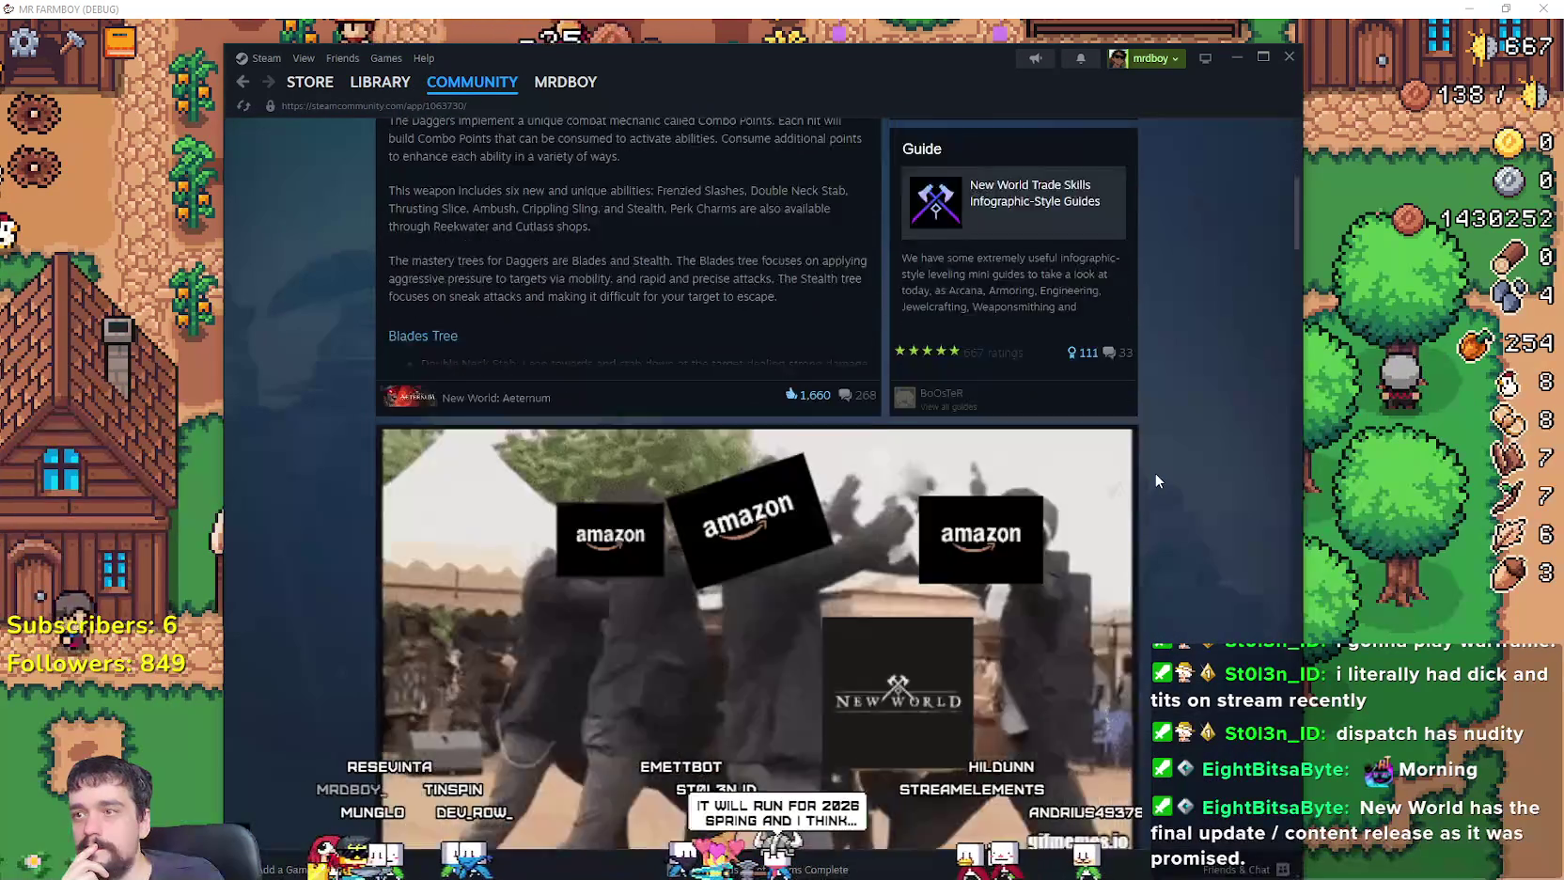
{"action": "scroll", "scroll_direction": "down", "scroll_amount": 3}
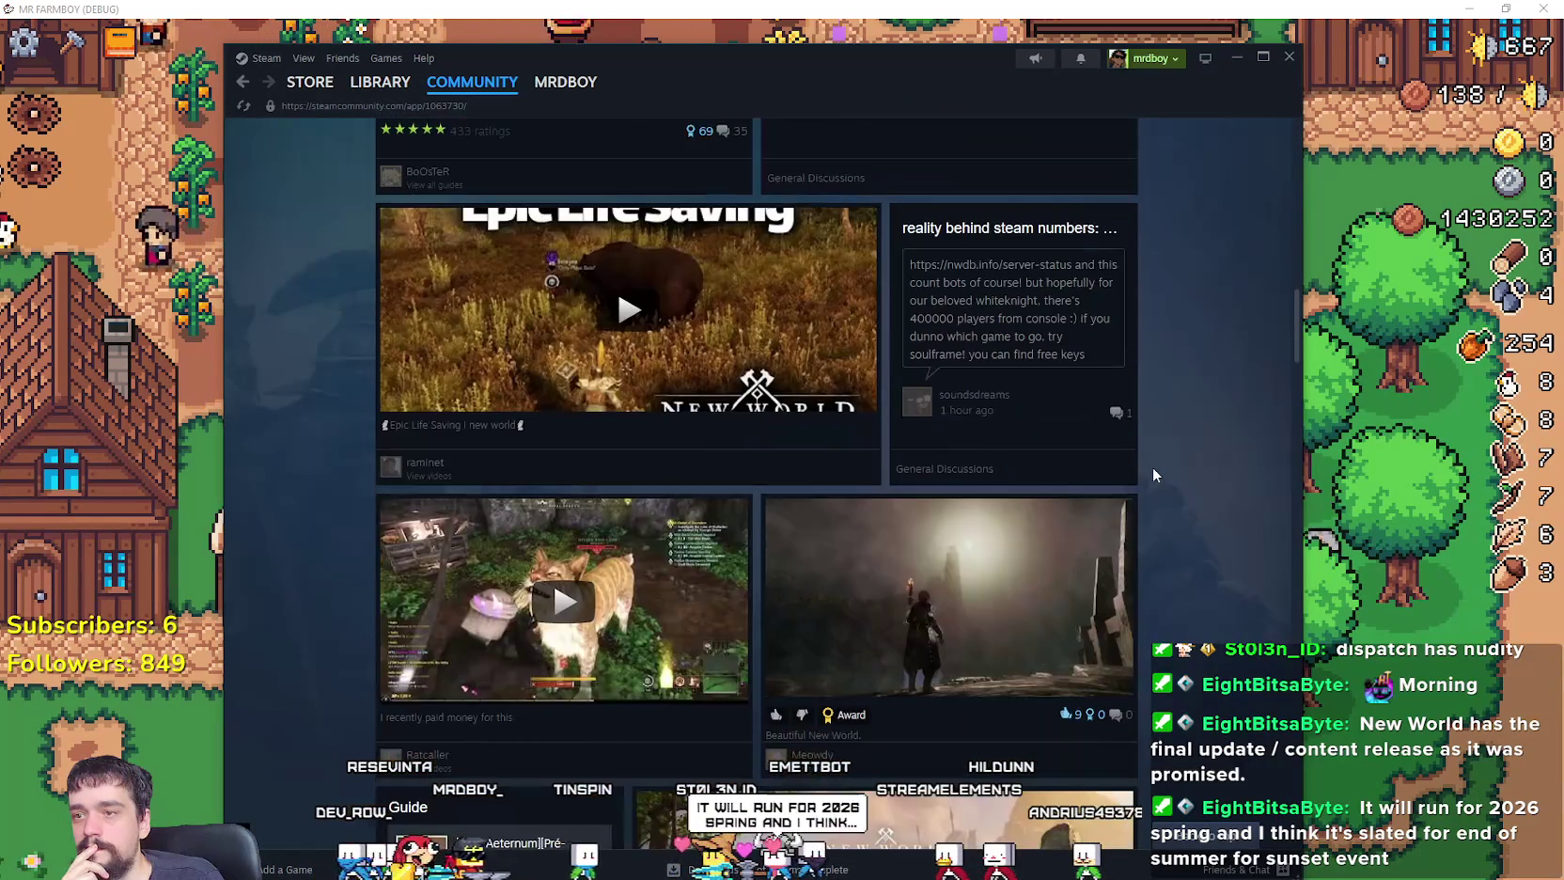
{"action": "key", "text": "alt+Tab"}
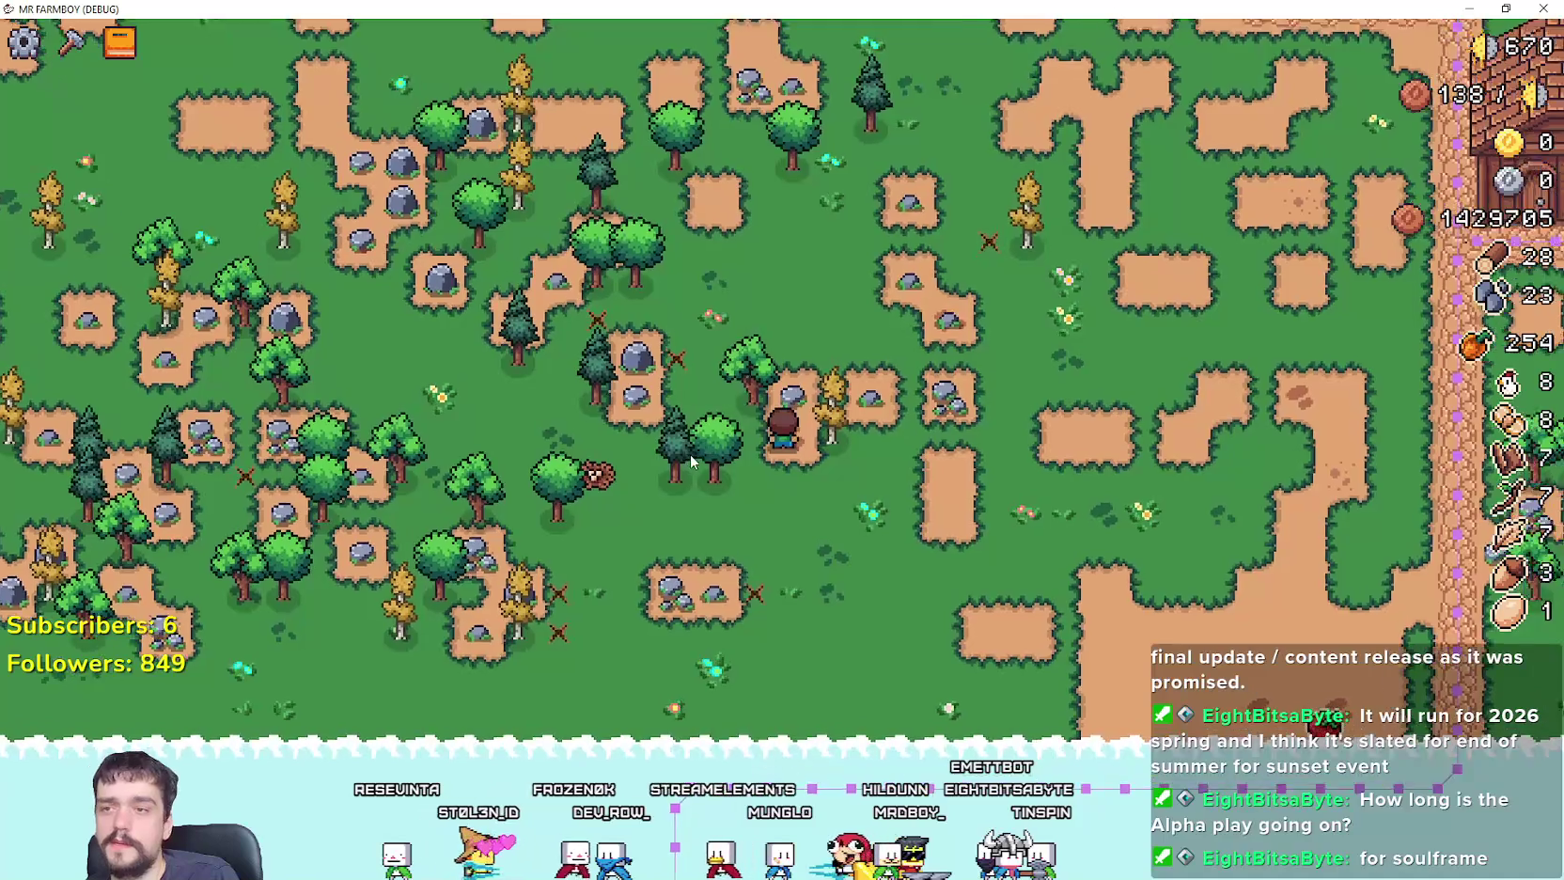
{"action": "scroll", "scroll_direction": "up", "scroll_amount": 3}
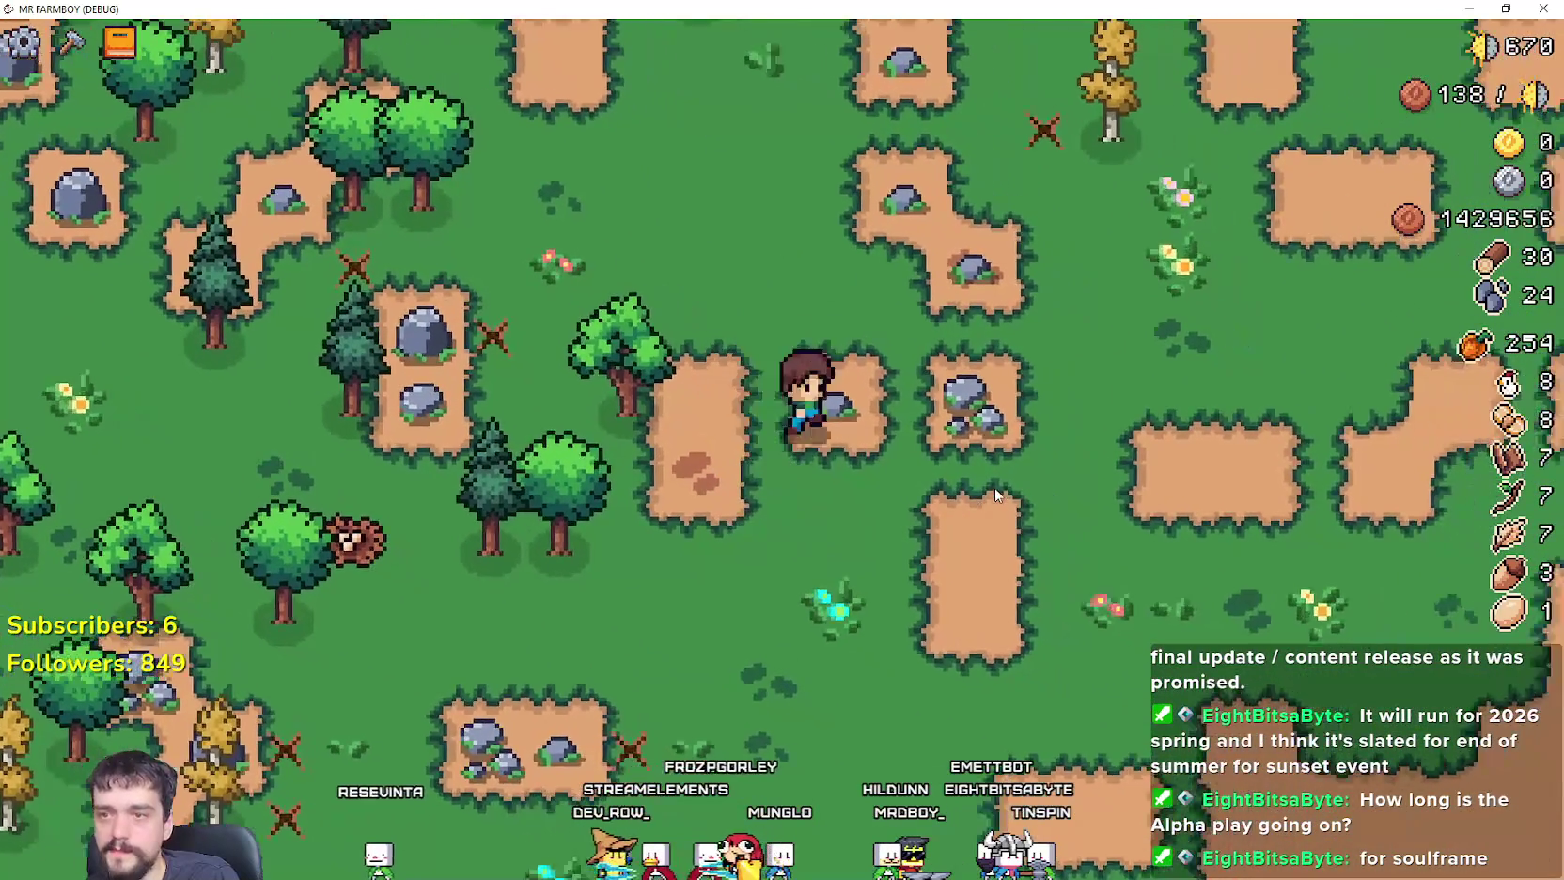
{"action": "scroll", "scroll_direction": "down", "scroll_amount": 3}
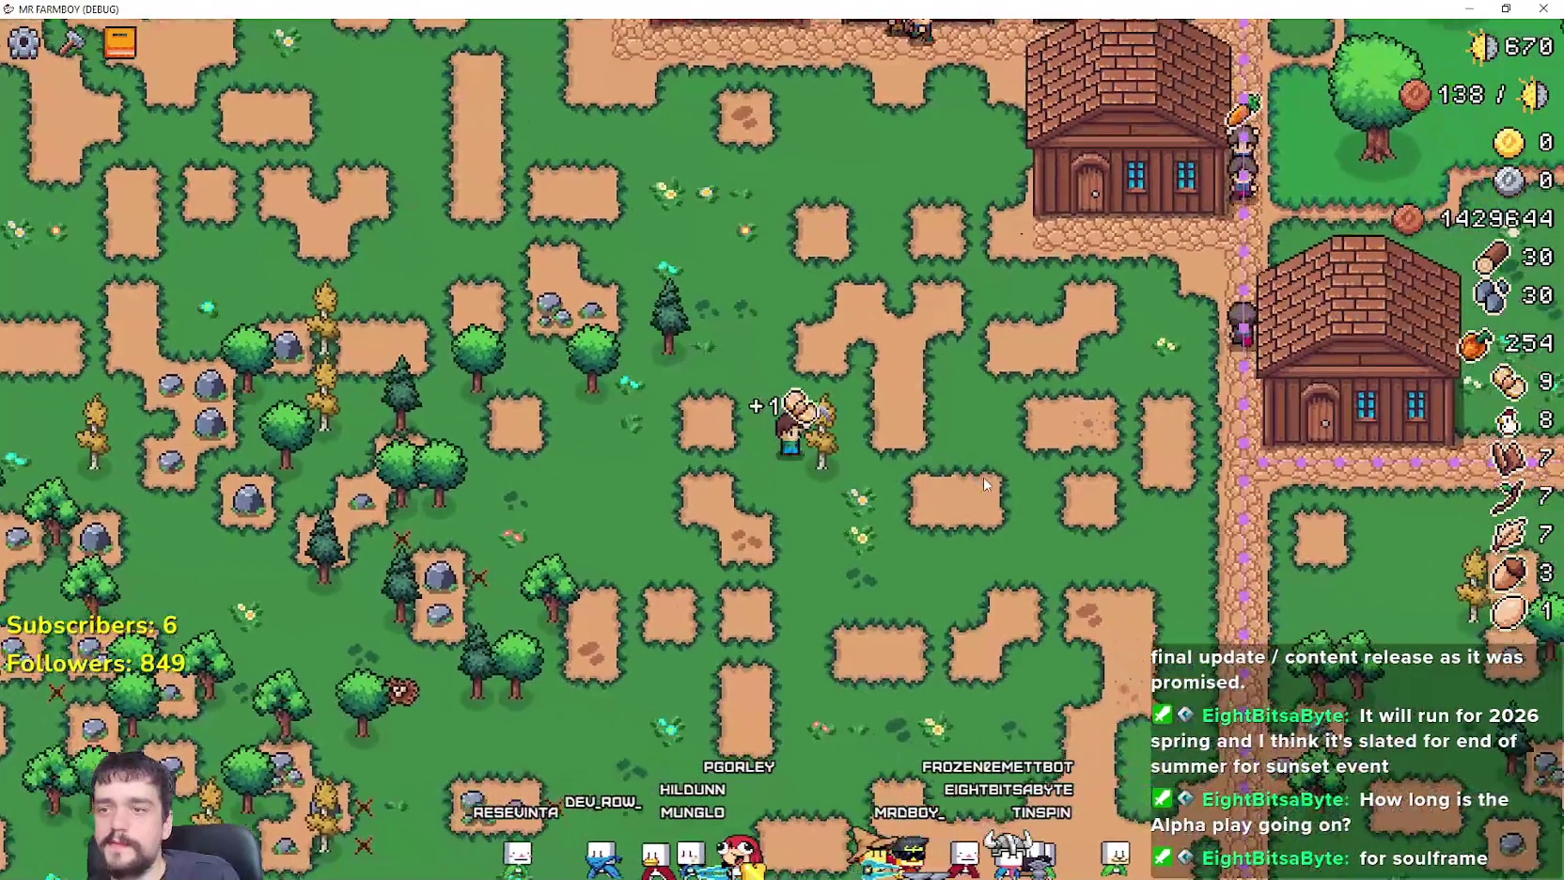
{"action": "scroll", "scroll_direction": "up", "scroll_amount": 3}
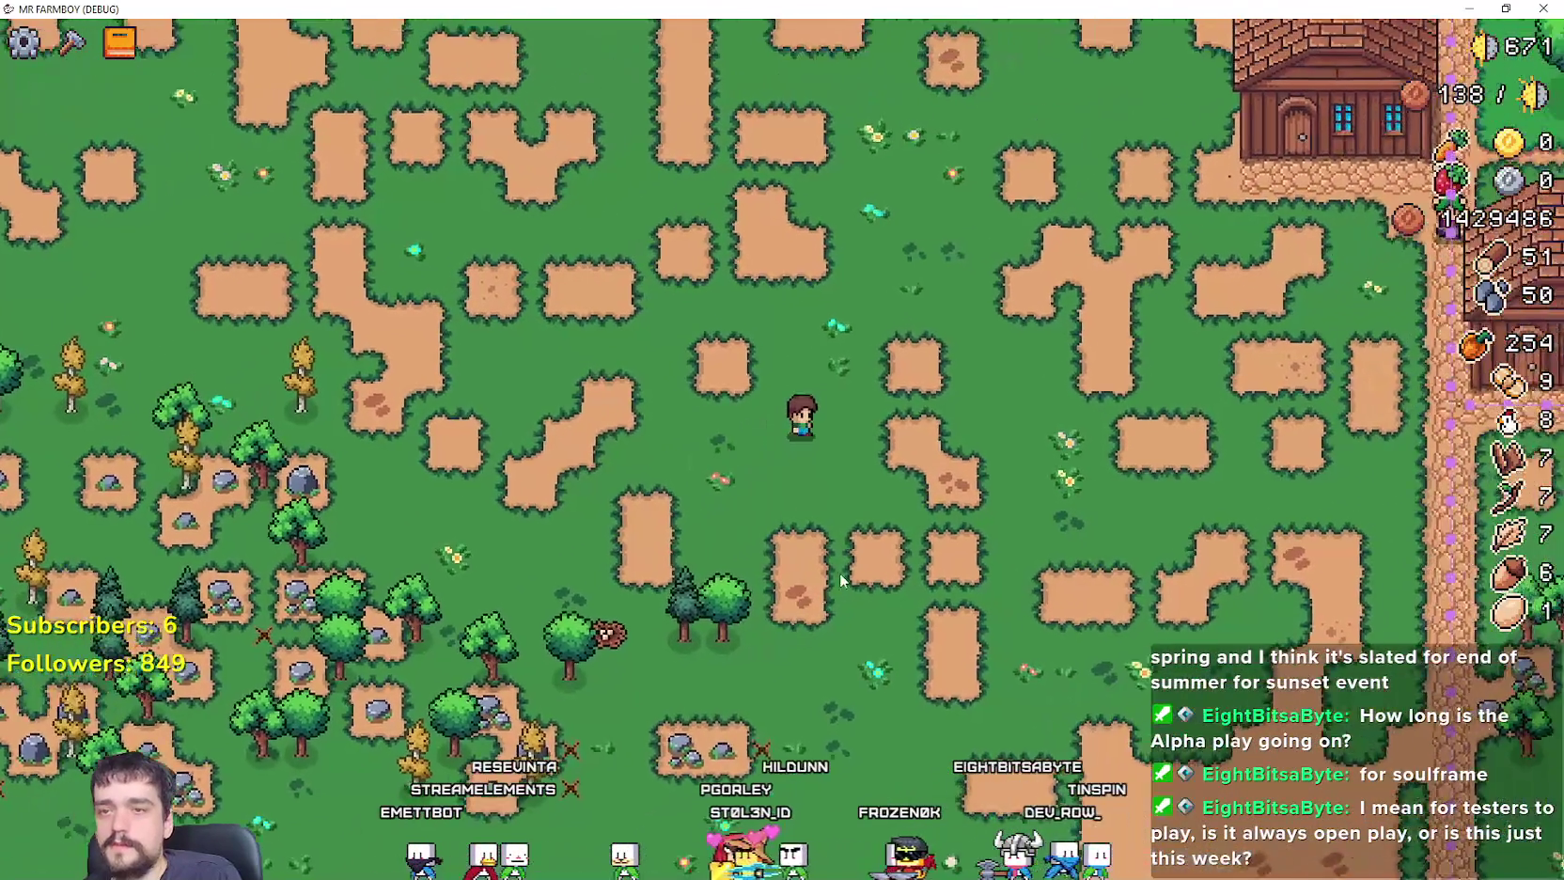
Step: Zoom in on the village and walk the character east and south toward the houses
{"action": "key", "text": "c"}
{"action": "key", "text": "c"}
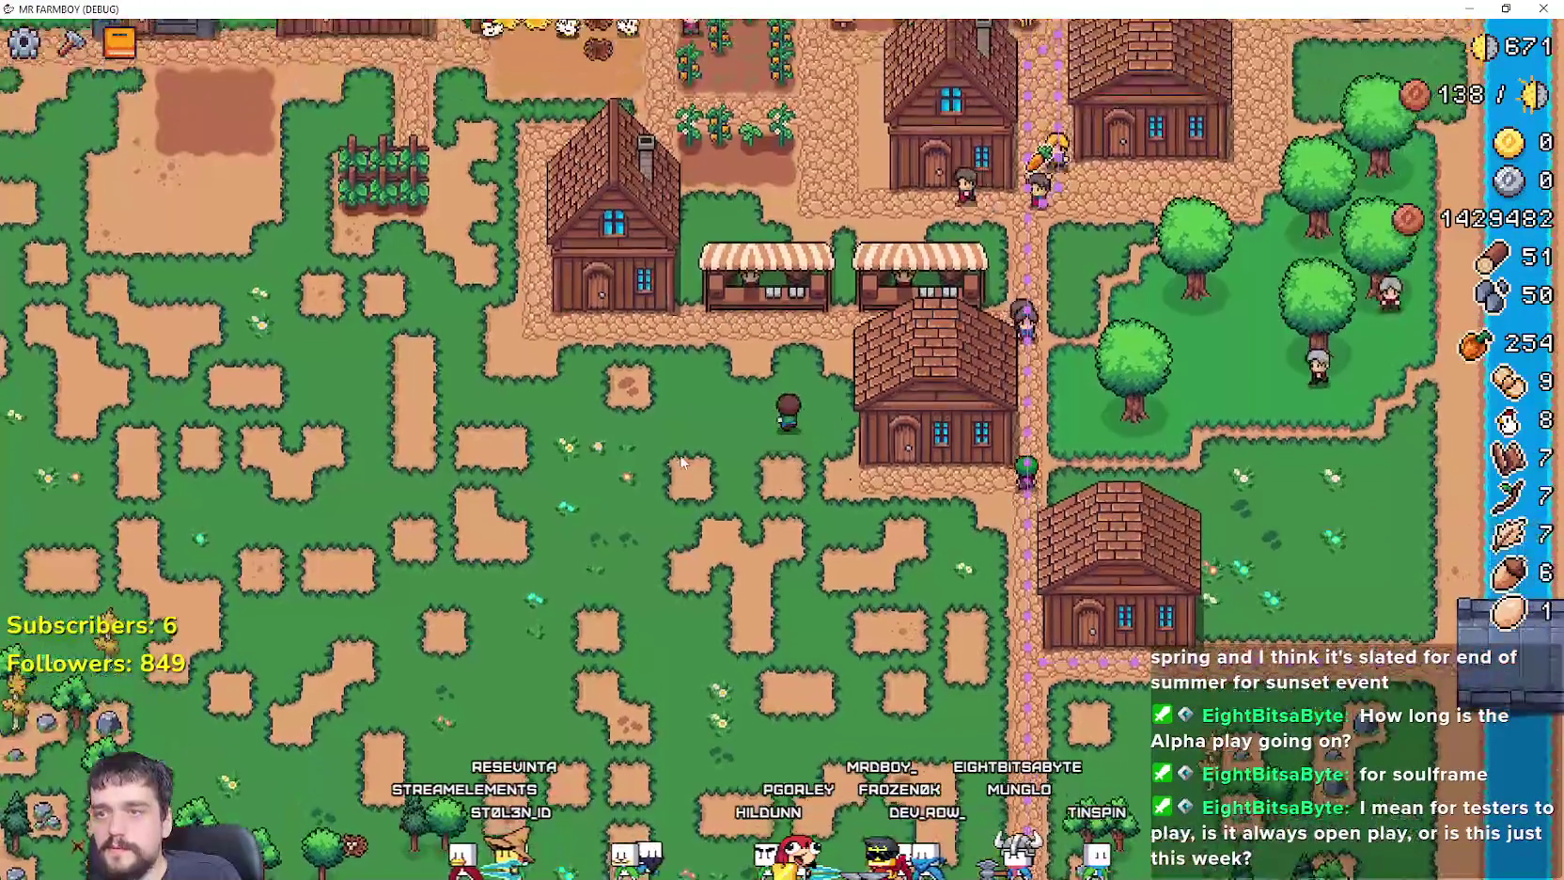
{"action": "scroll", "scroll_direction": "up", "scroll_amount": 3}
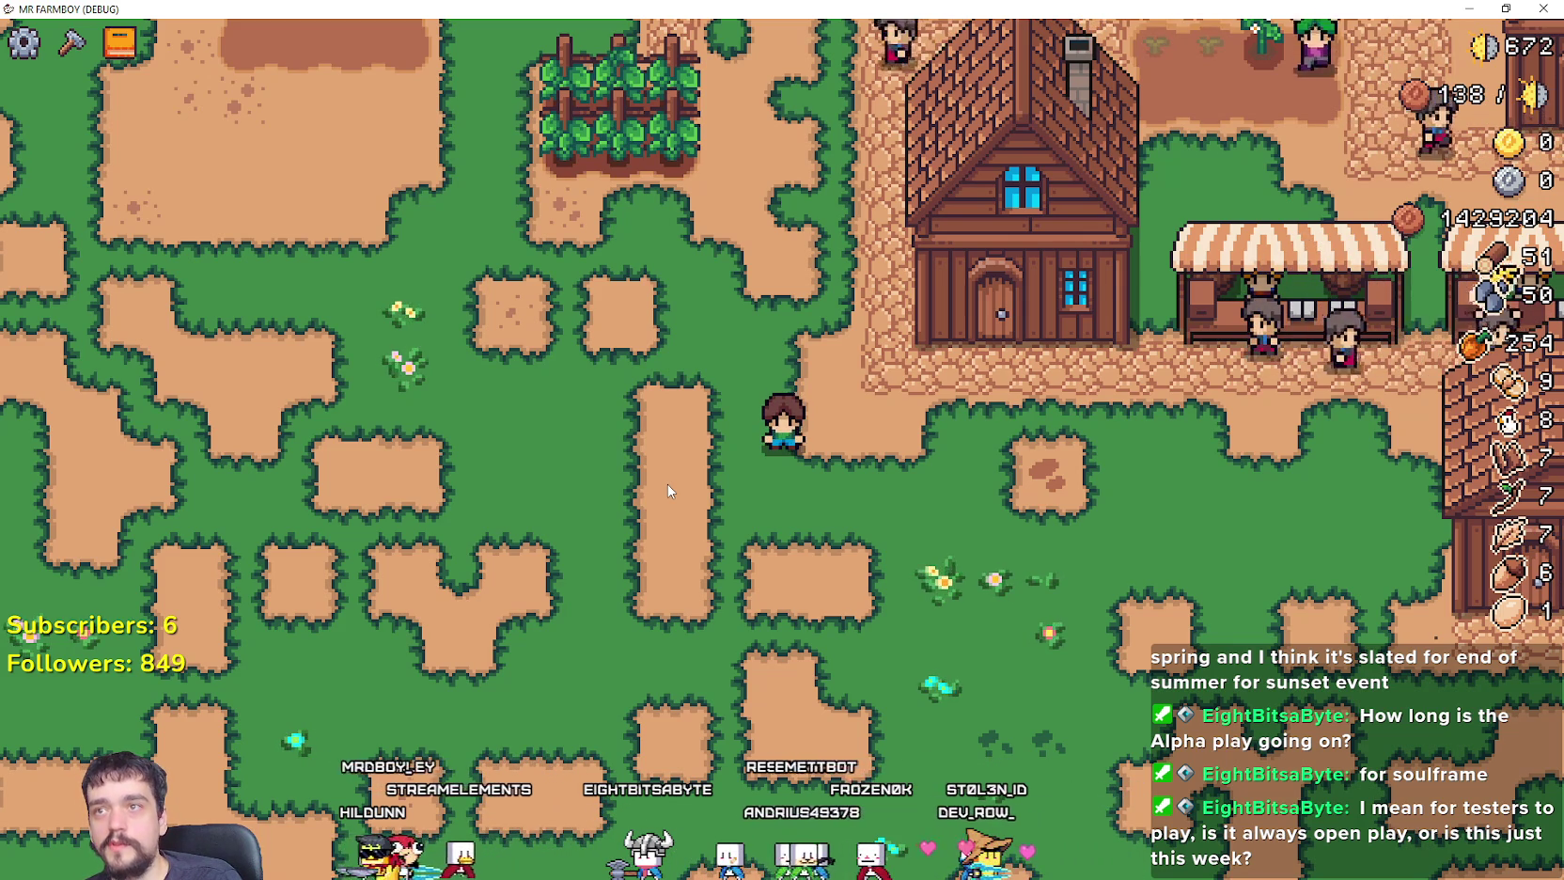
{"action": "key", "text": "d"}
{"action": "key", "text": "s"}
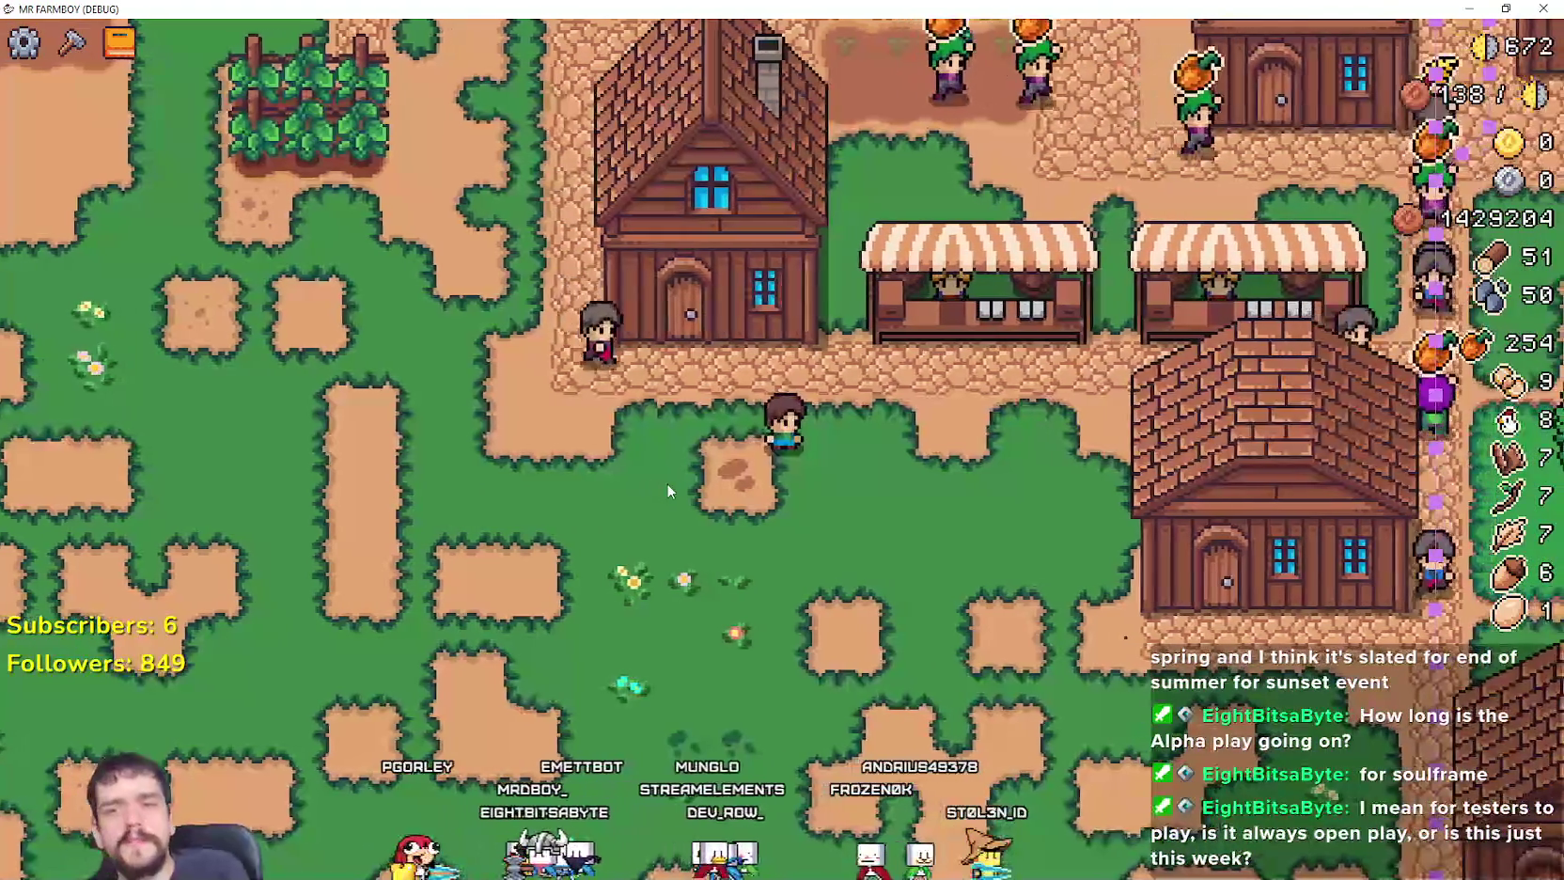
{"action": "key", "text": "s"}
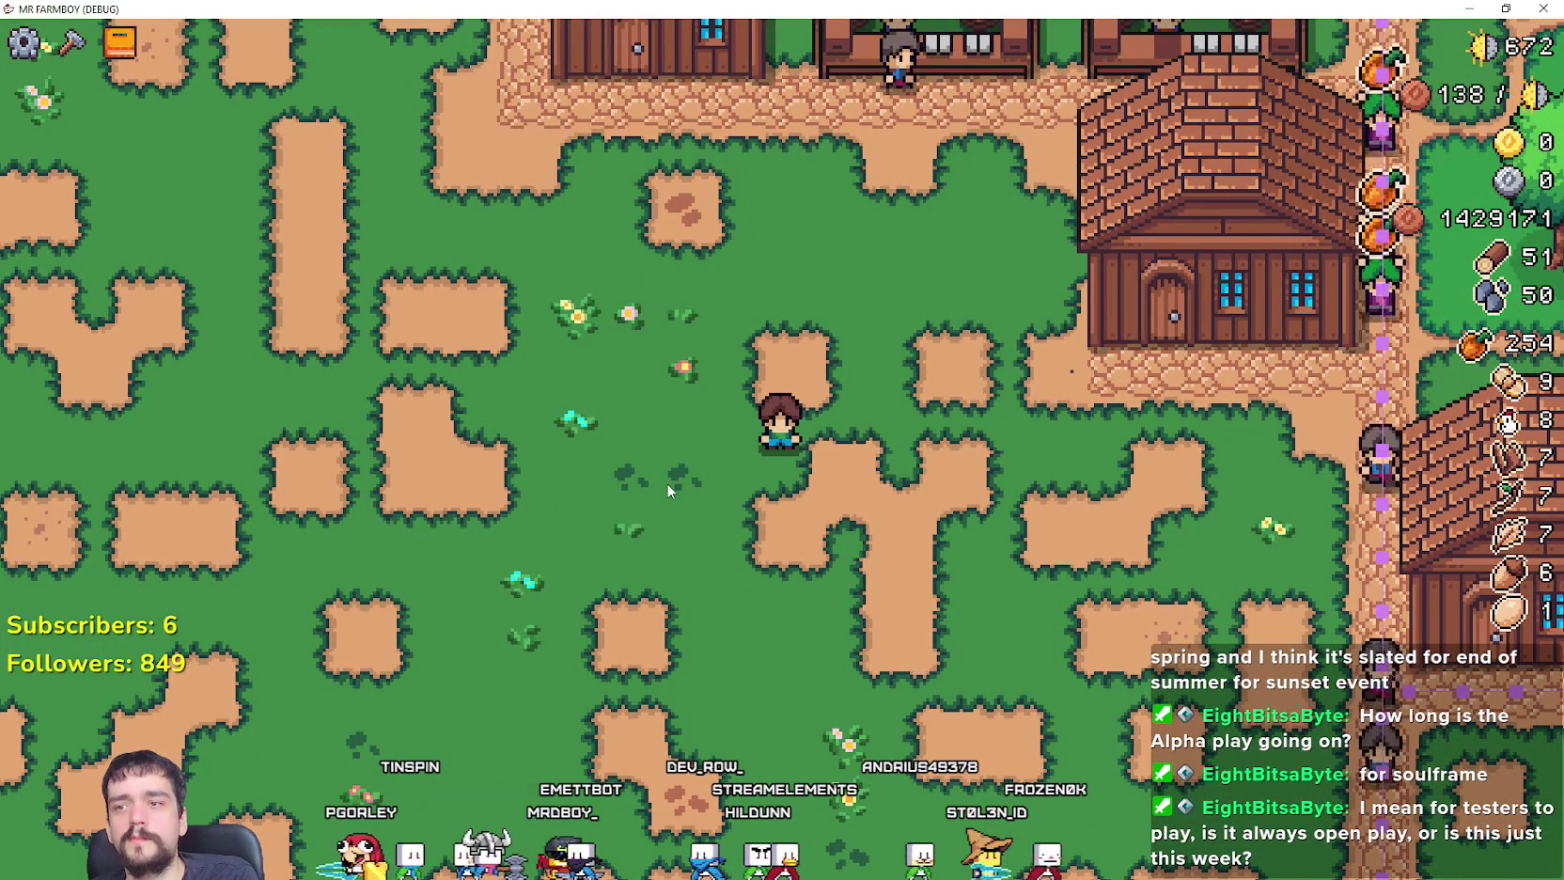
{"action": "key", "text": "d"}
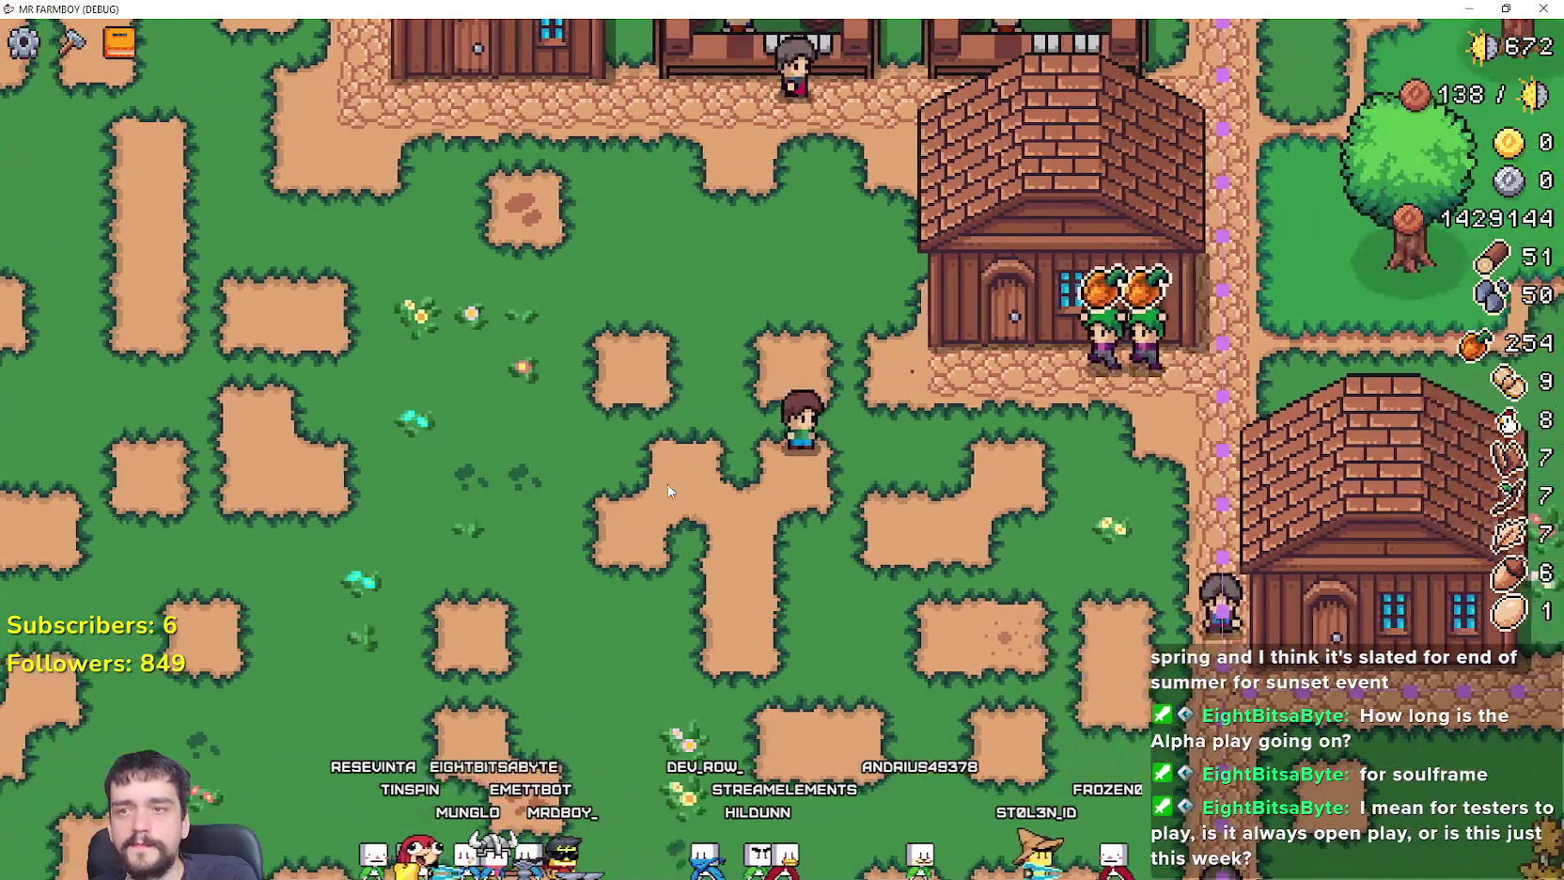
Step: Walk the character north past the market stalls until it stands beside the village house
{"action": "key", "text": "w"}
{"action": "key", "text": "a"}
{"action": "key", "text": "w"}
{"action": "key", "text": "a"}
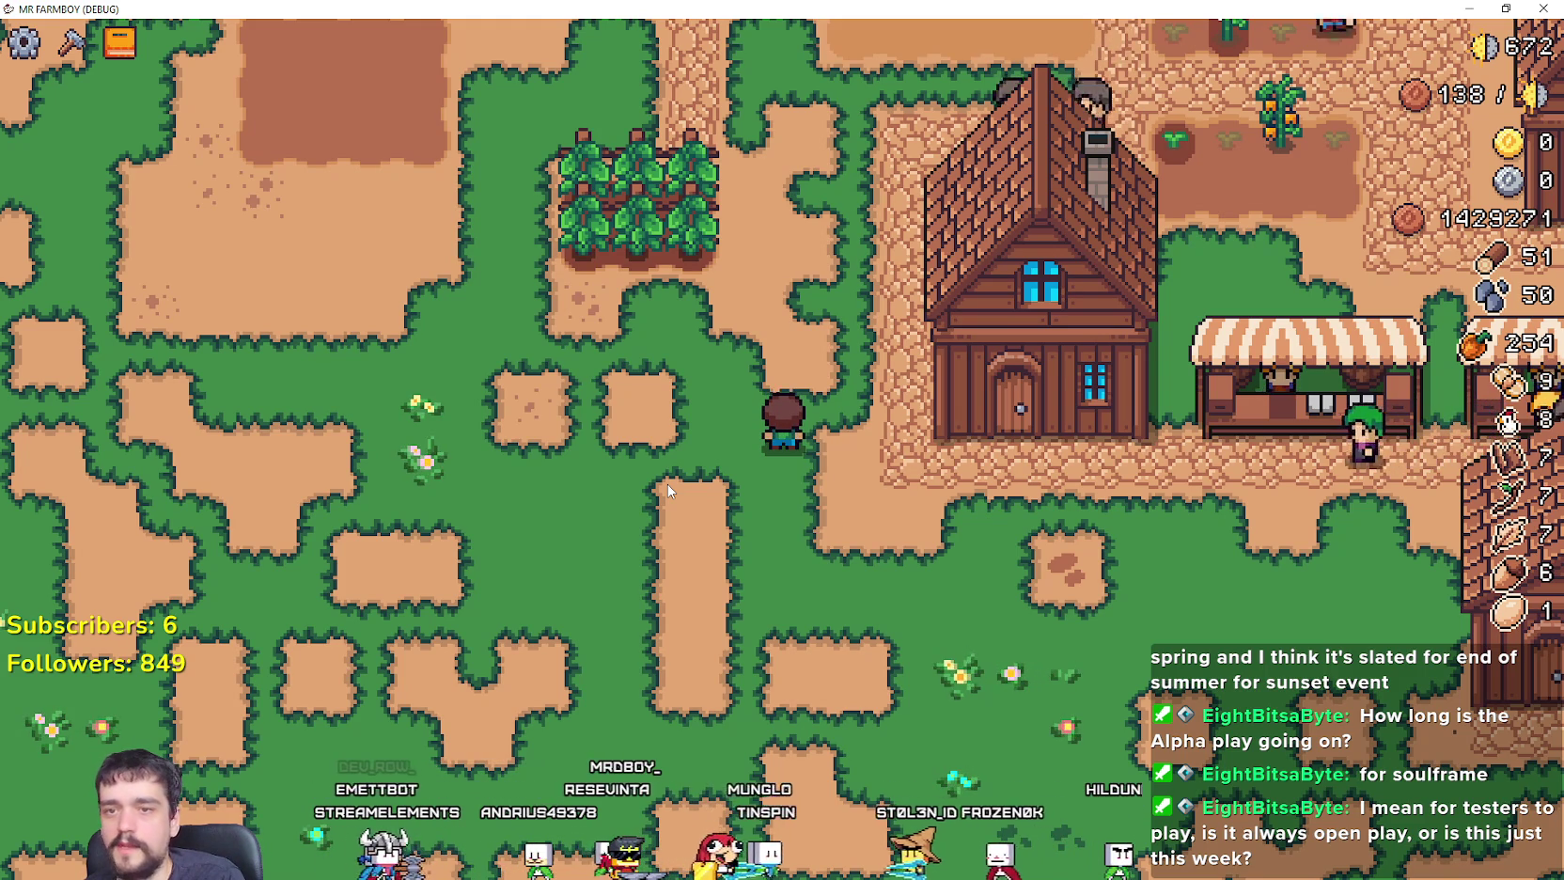
{"action": "key", "text": "w"}
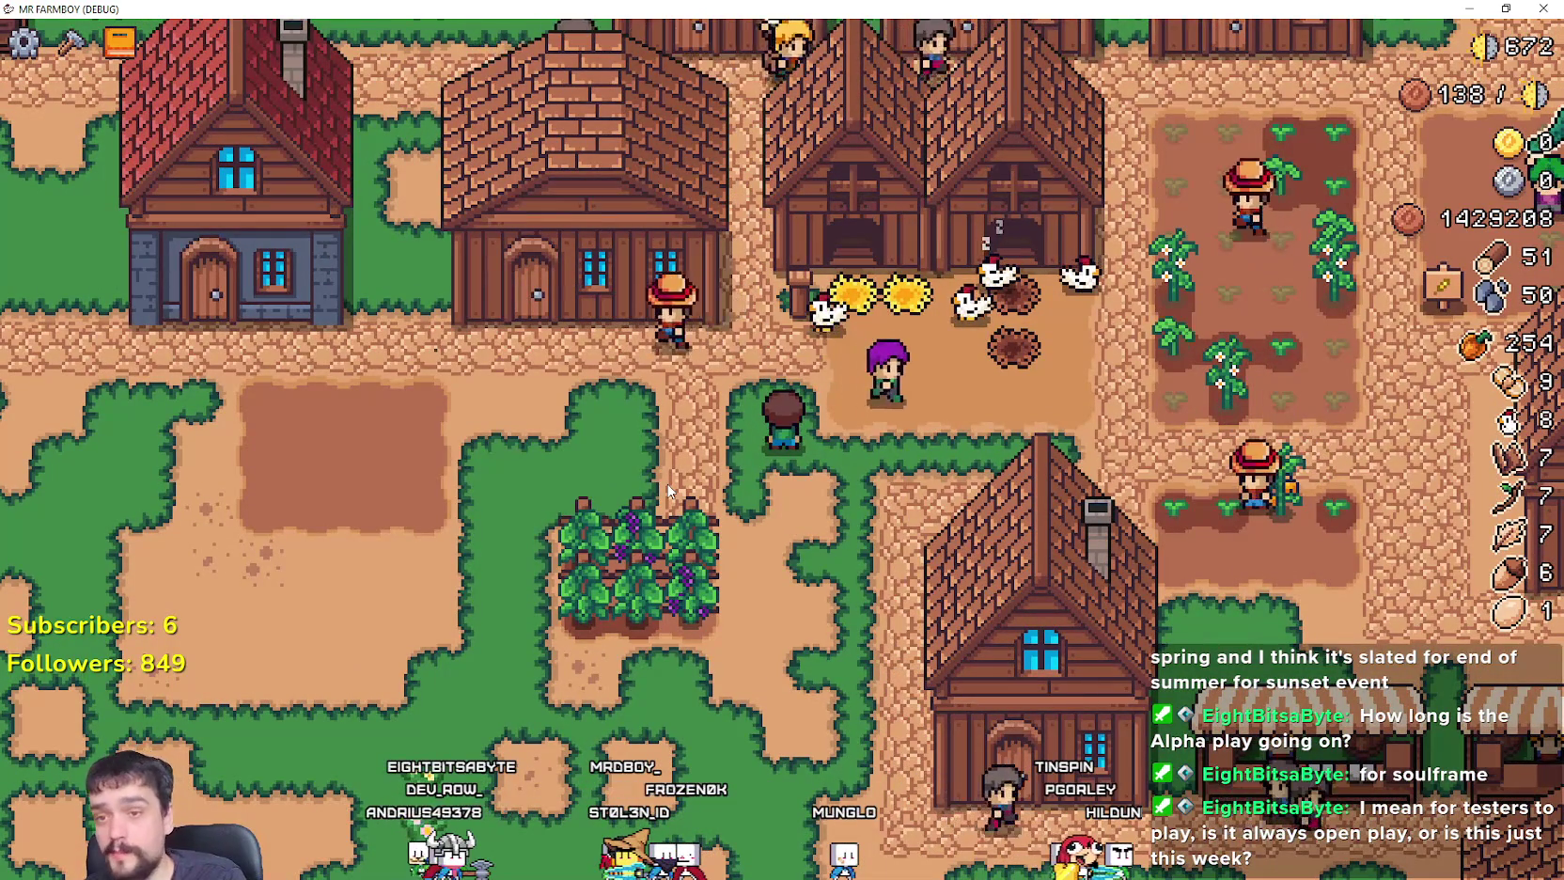
{"action": "key", "text": "s"}
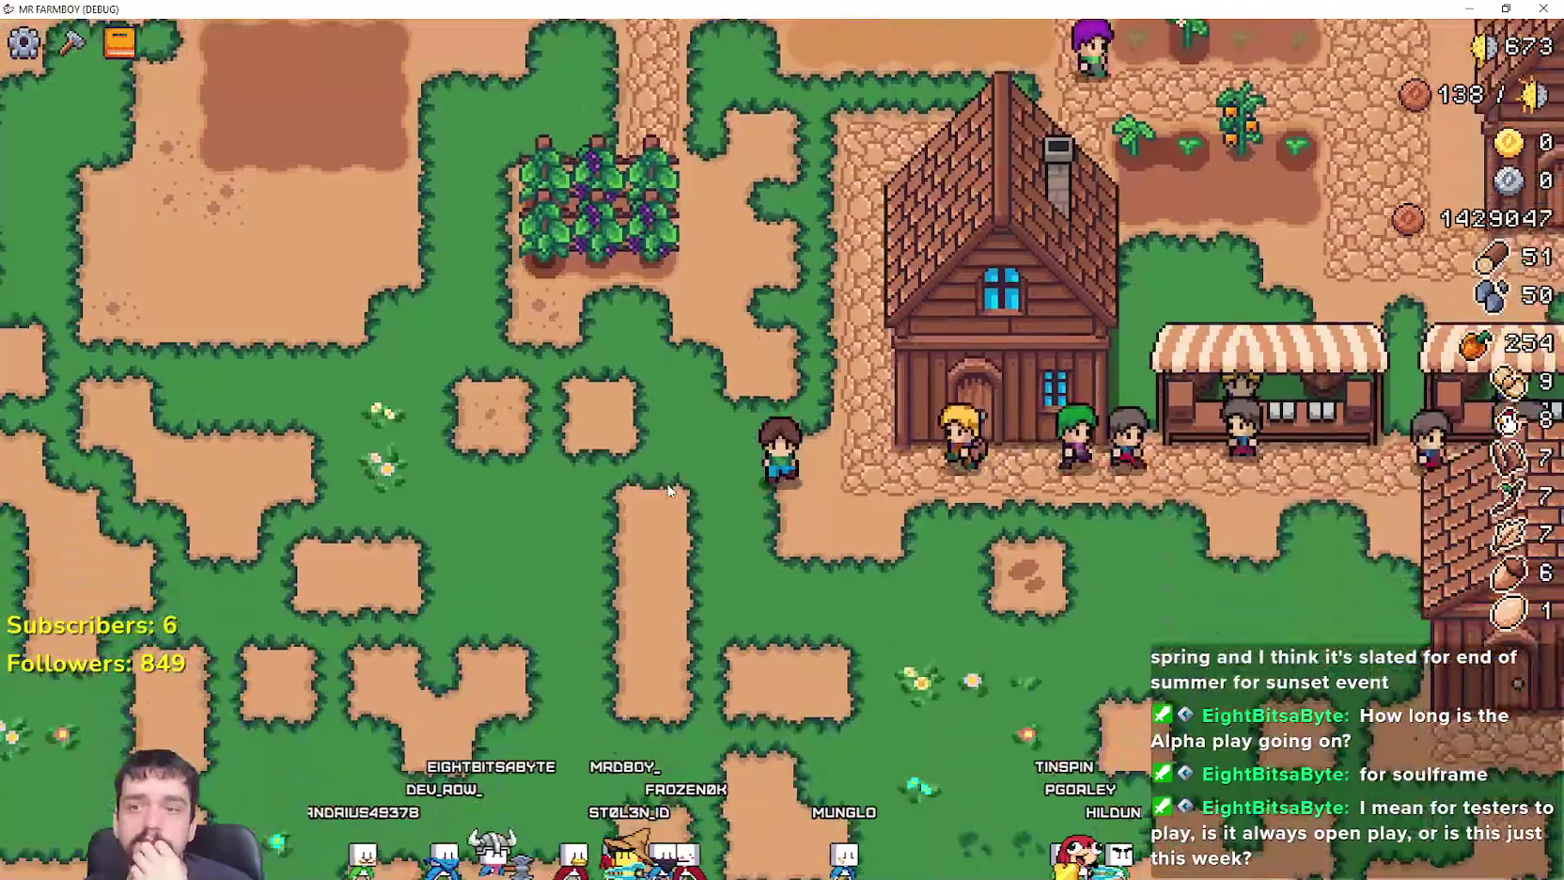
{"action": "key", "text": "d"}
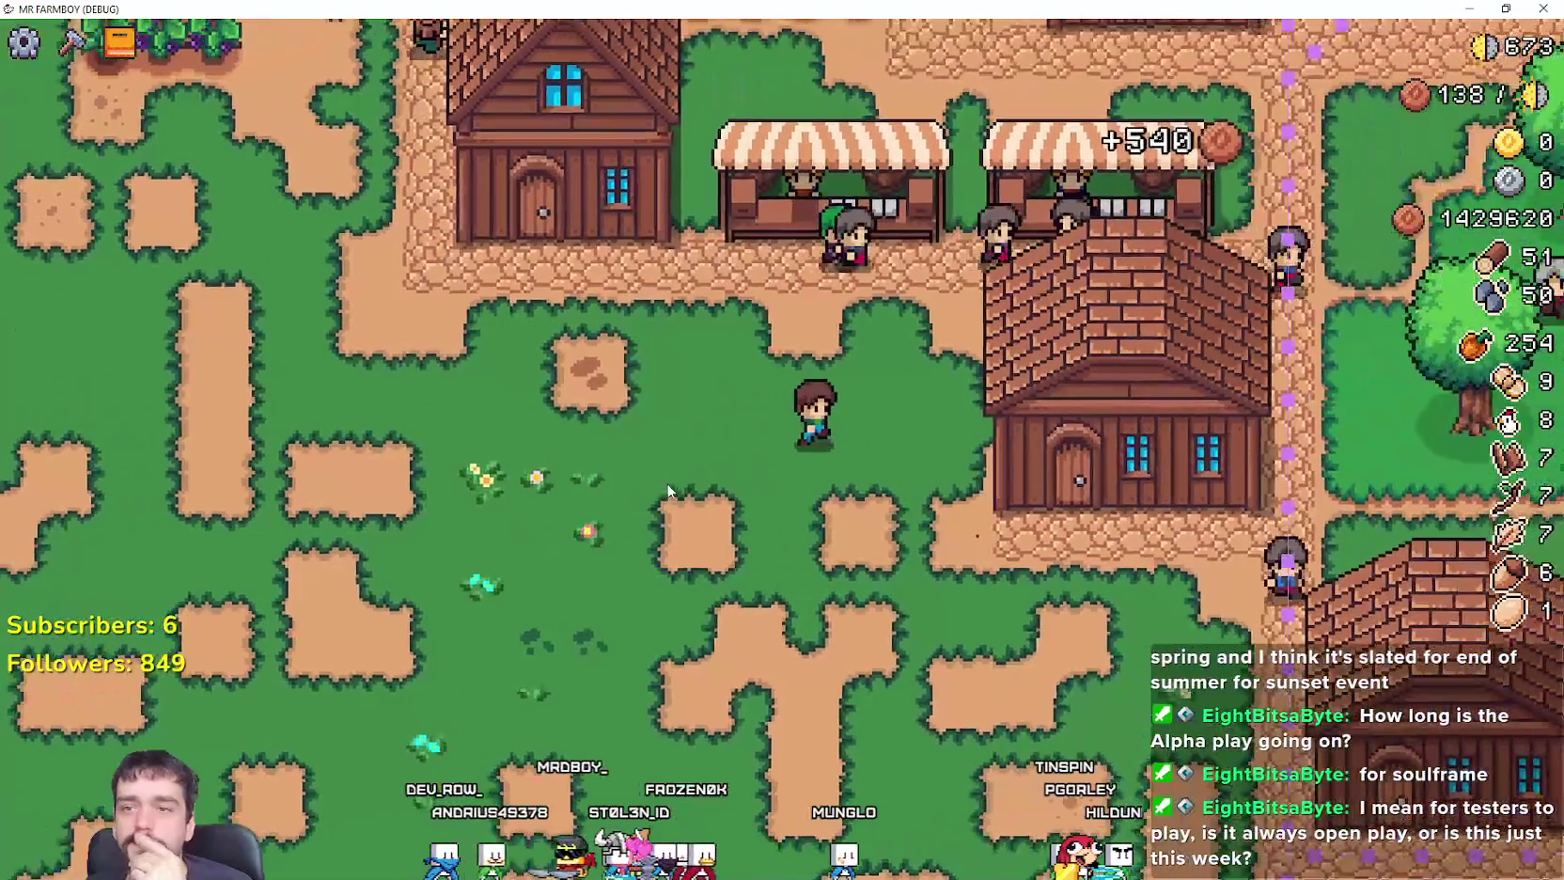
{"action": "key", "text": "a"}
{"action": "key", "text": "w"}
{"action": "key", "text": "w"}
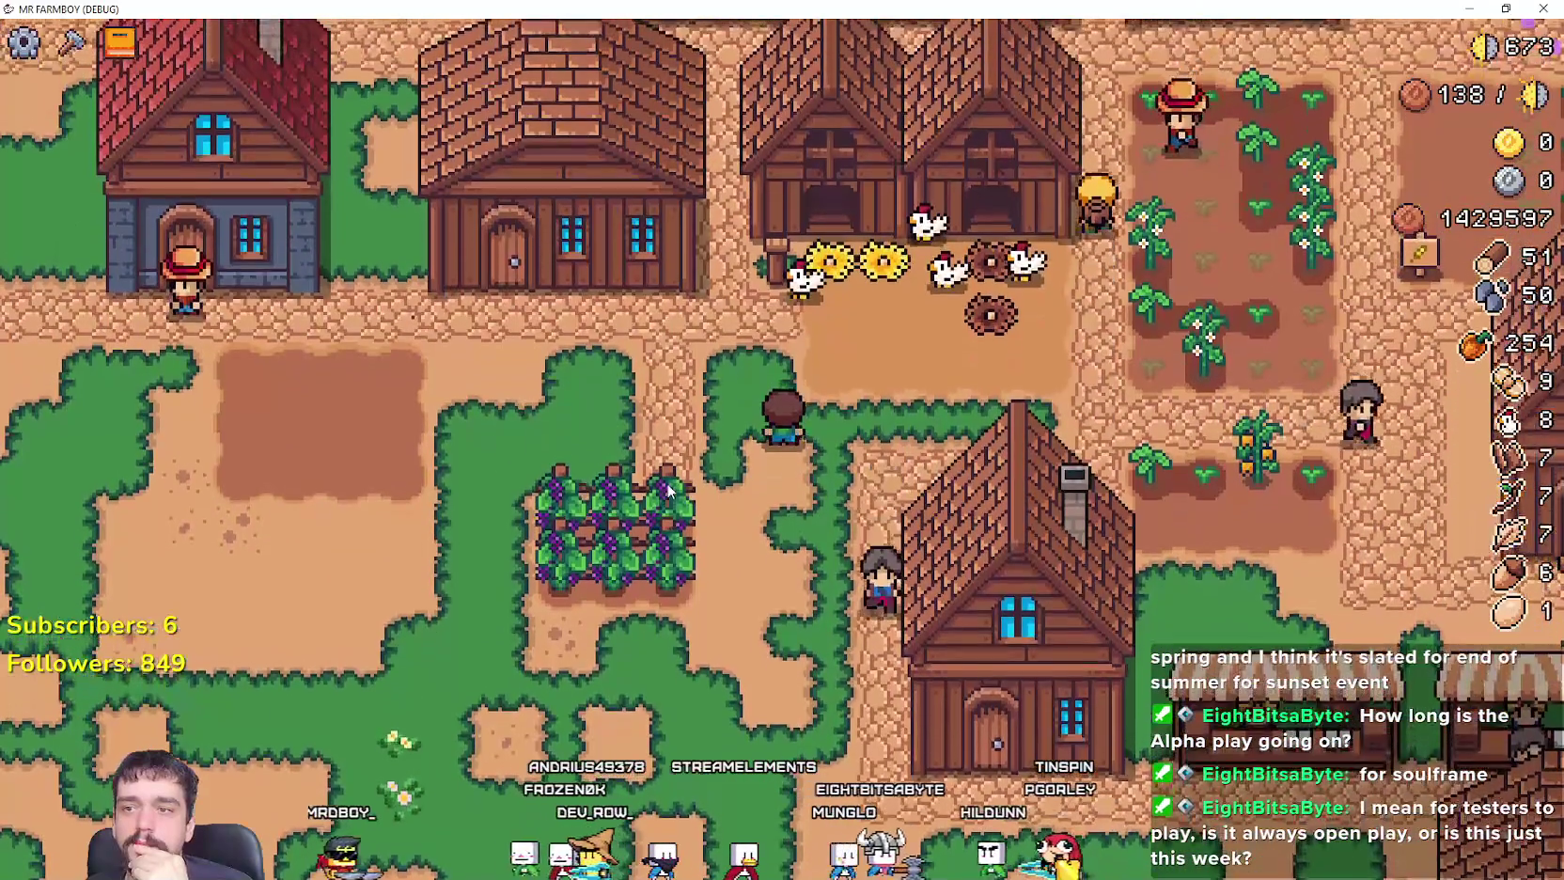
{"action": "key", "text": "s"}
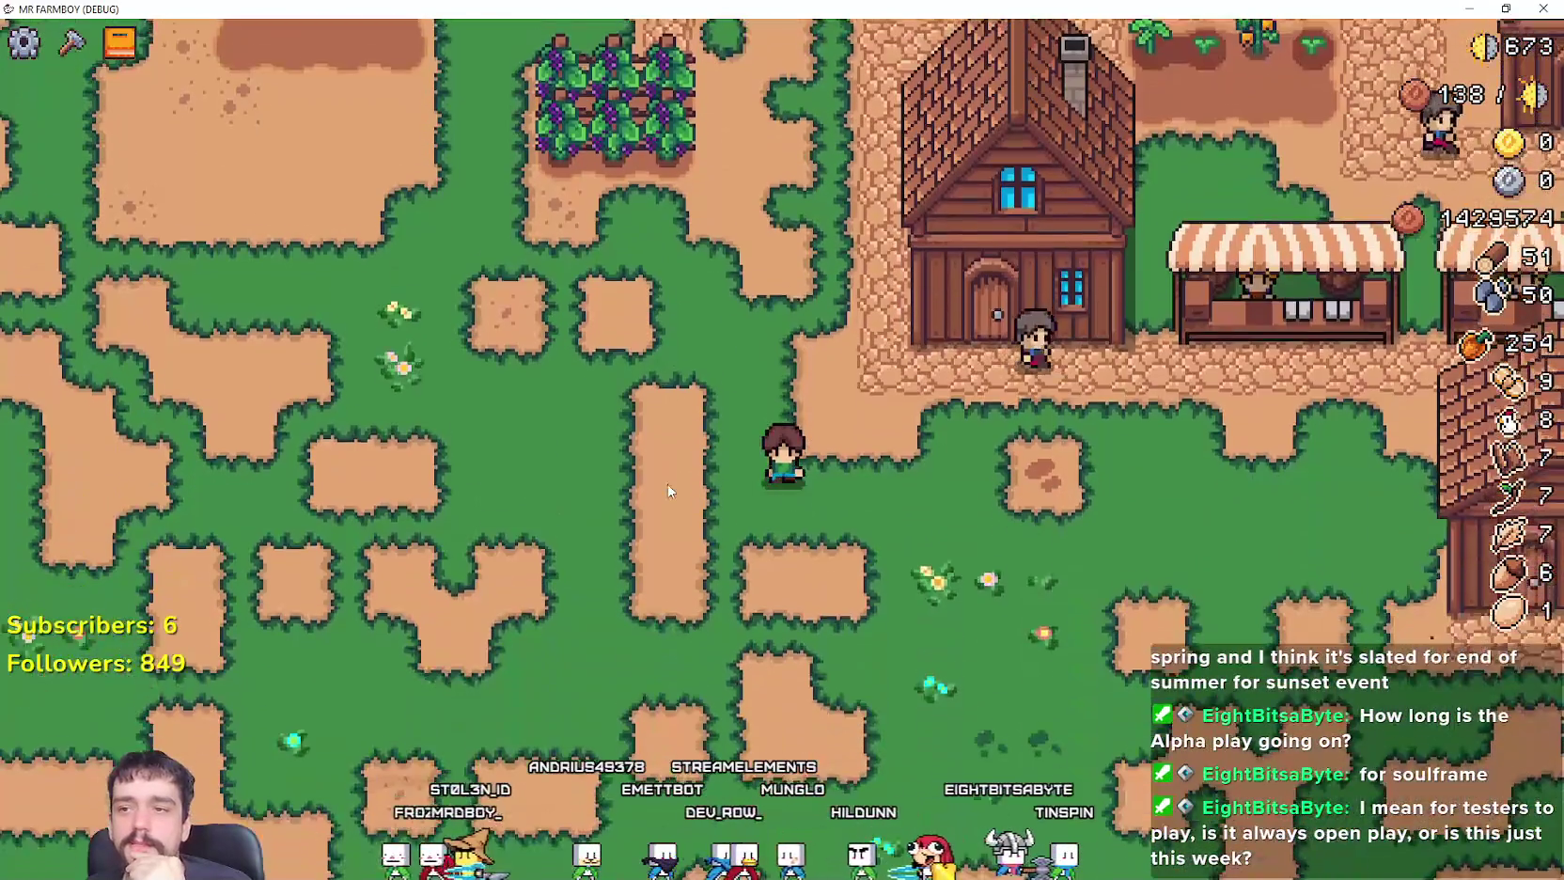
{"action": "key", "text": "w"}
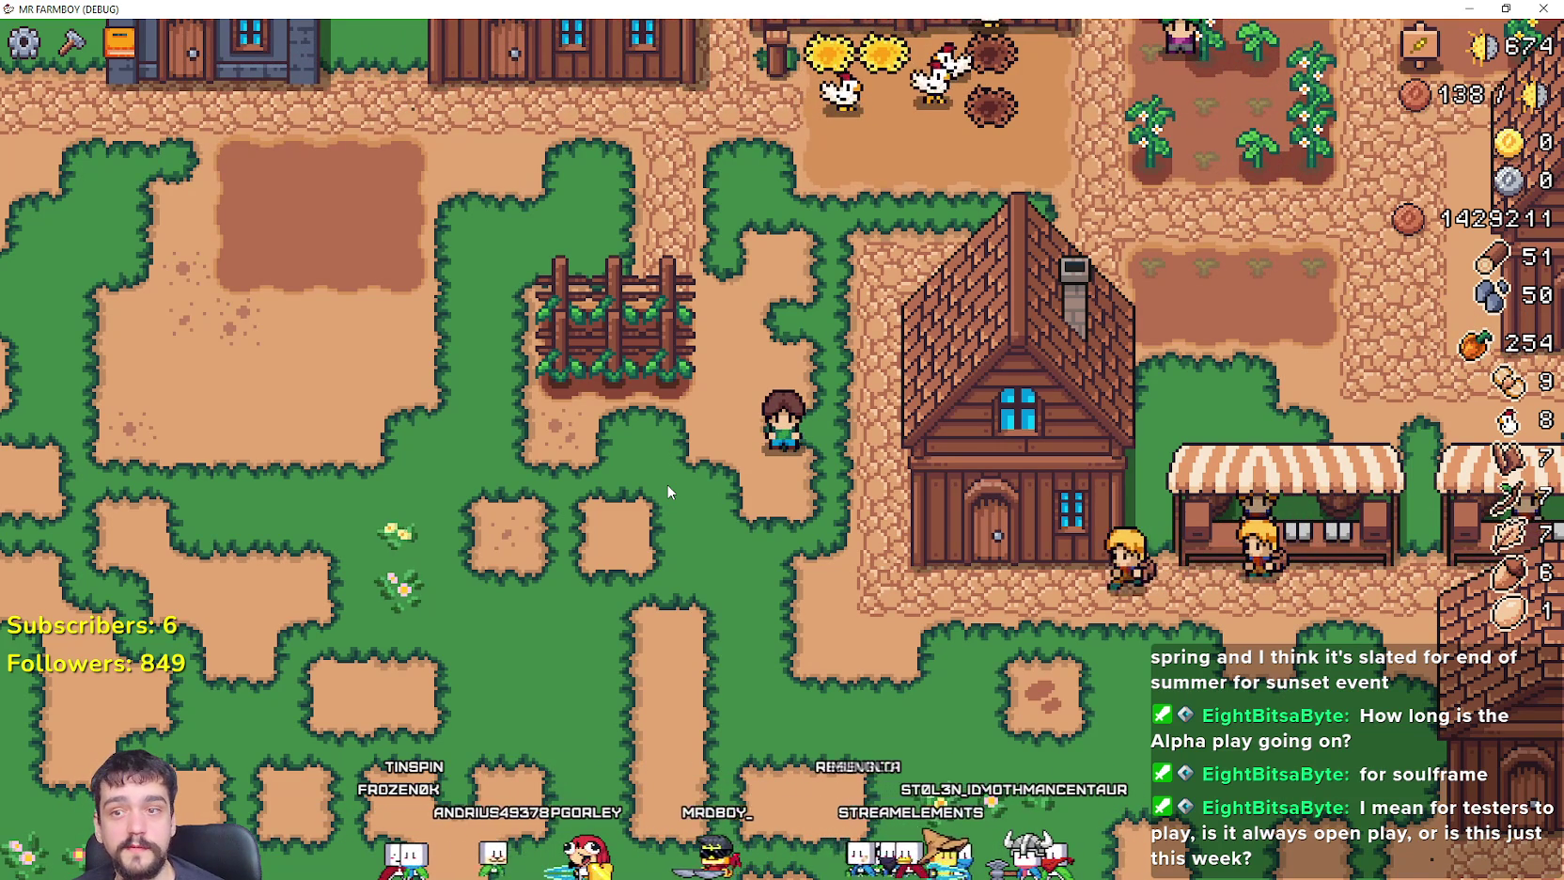
{"action": "key", "text": "s"}
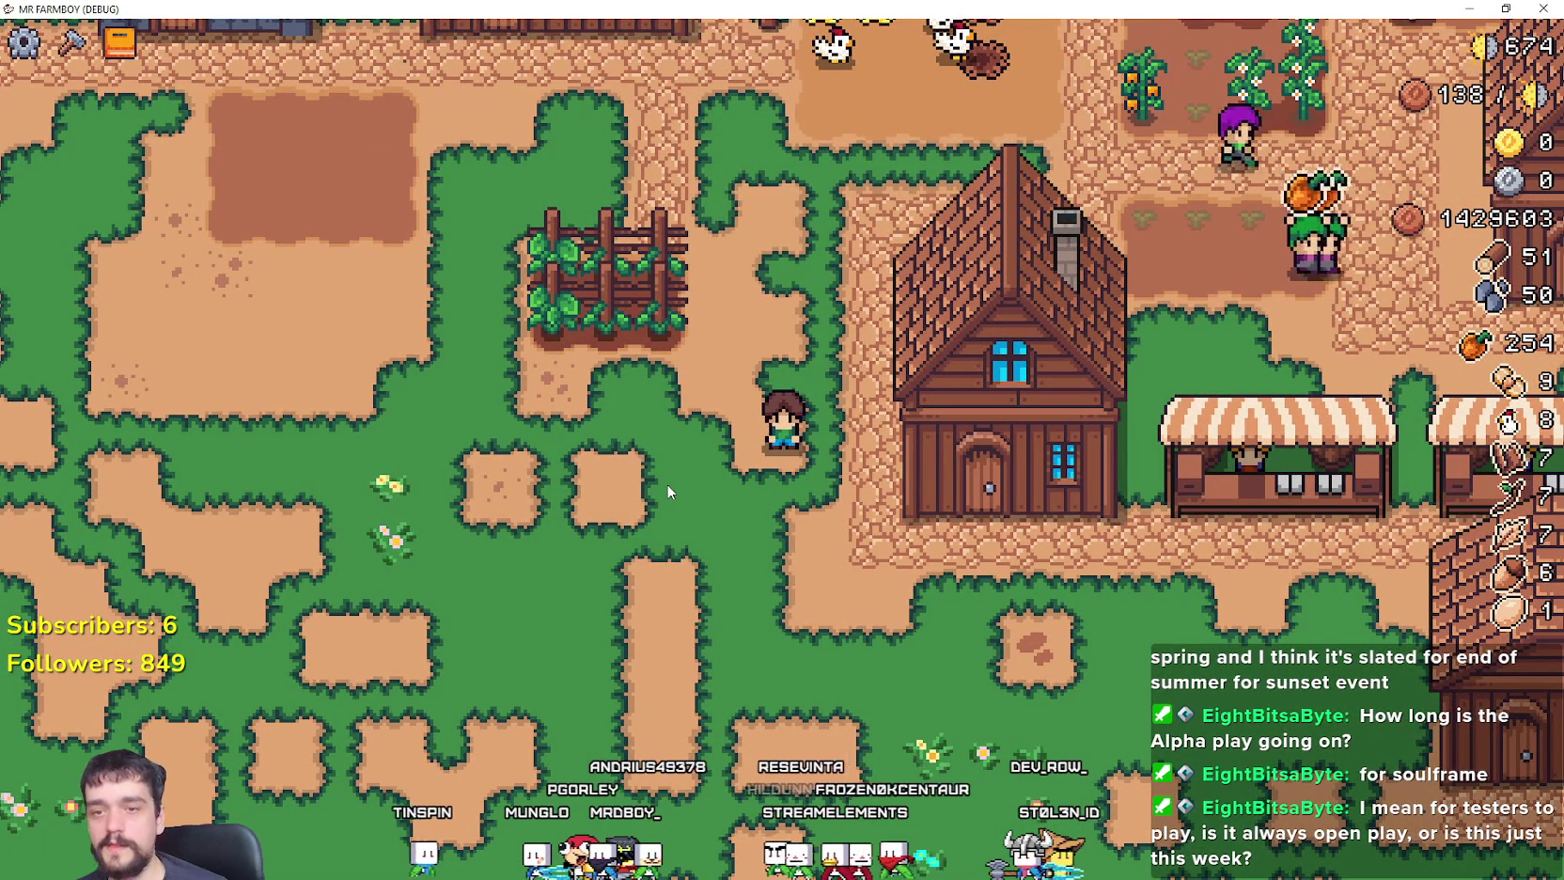
{"action": "key", "text": "w"}
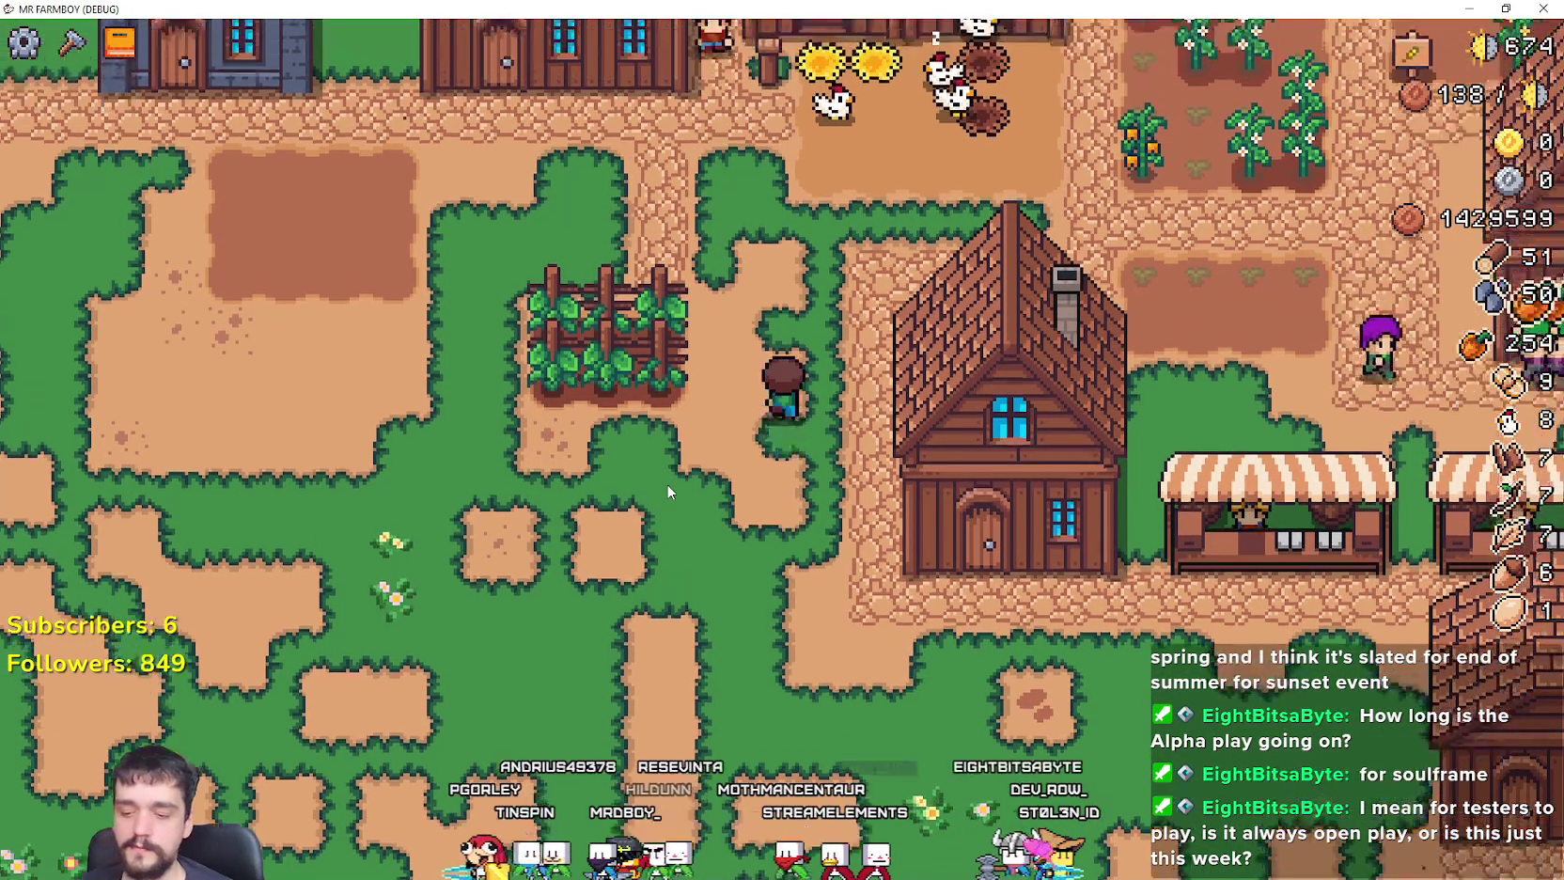
{"action": "key", "text": "s"}
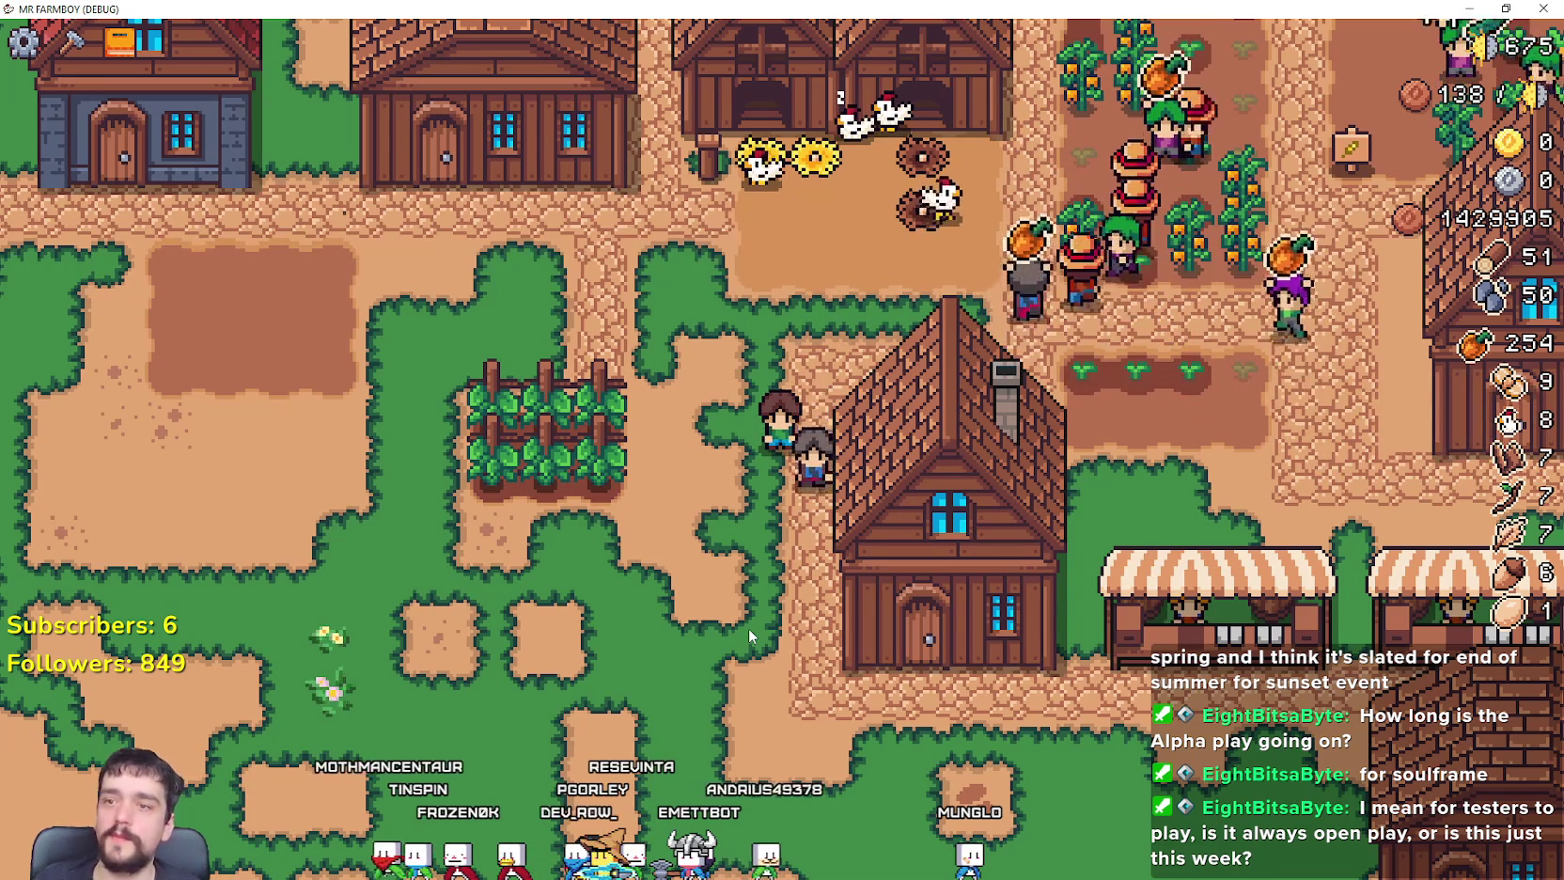
{"action": "scroll", "scroll_direction": "up", "scroll_amount": 3}
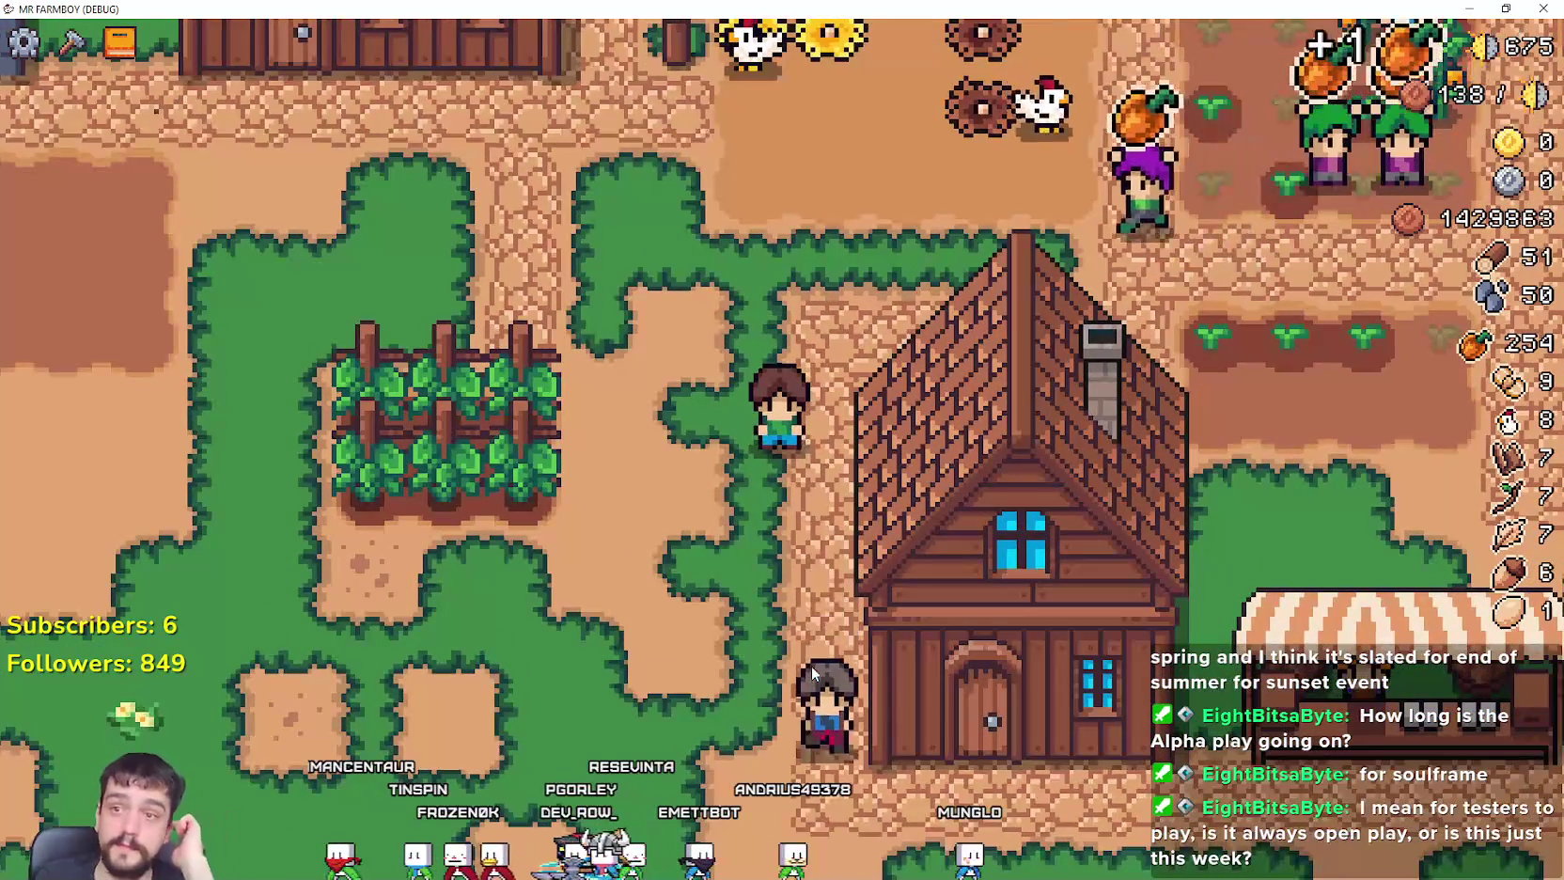
{"action": "key", "text": "w"}
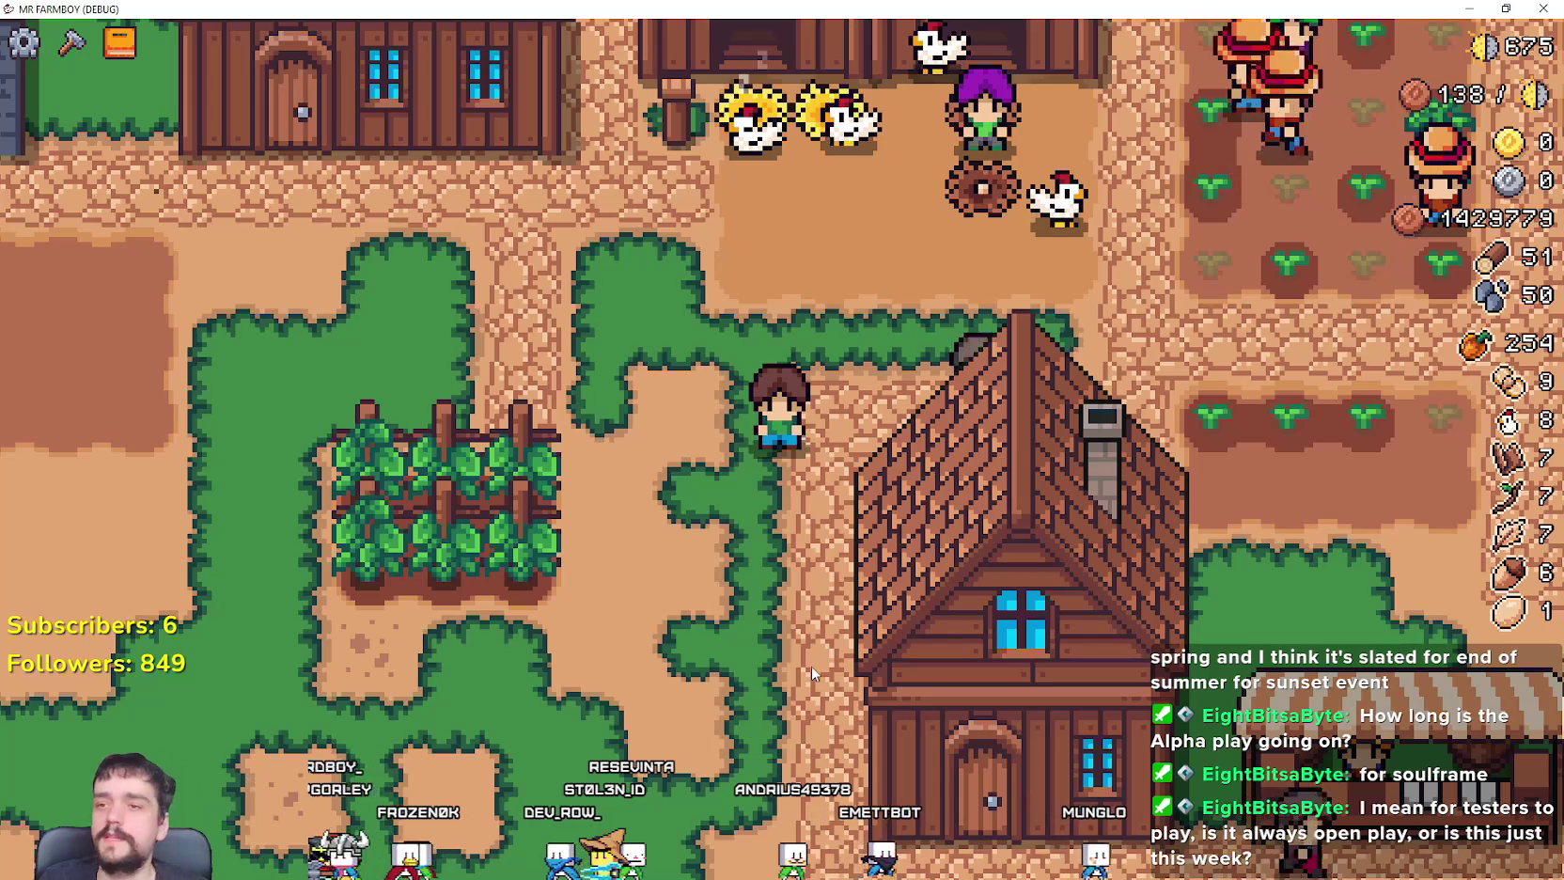
{"action": "scroll", "scroll_direction": "down", "scroll_amount": 3}
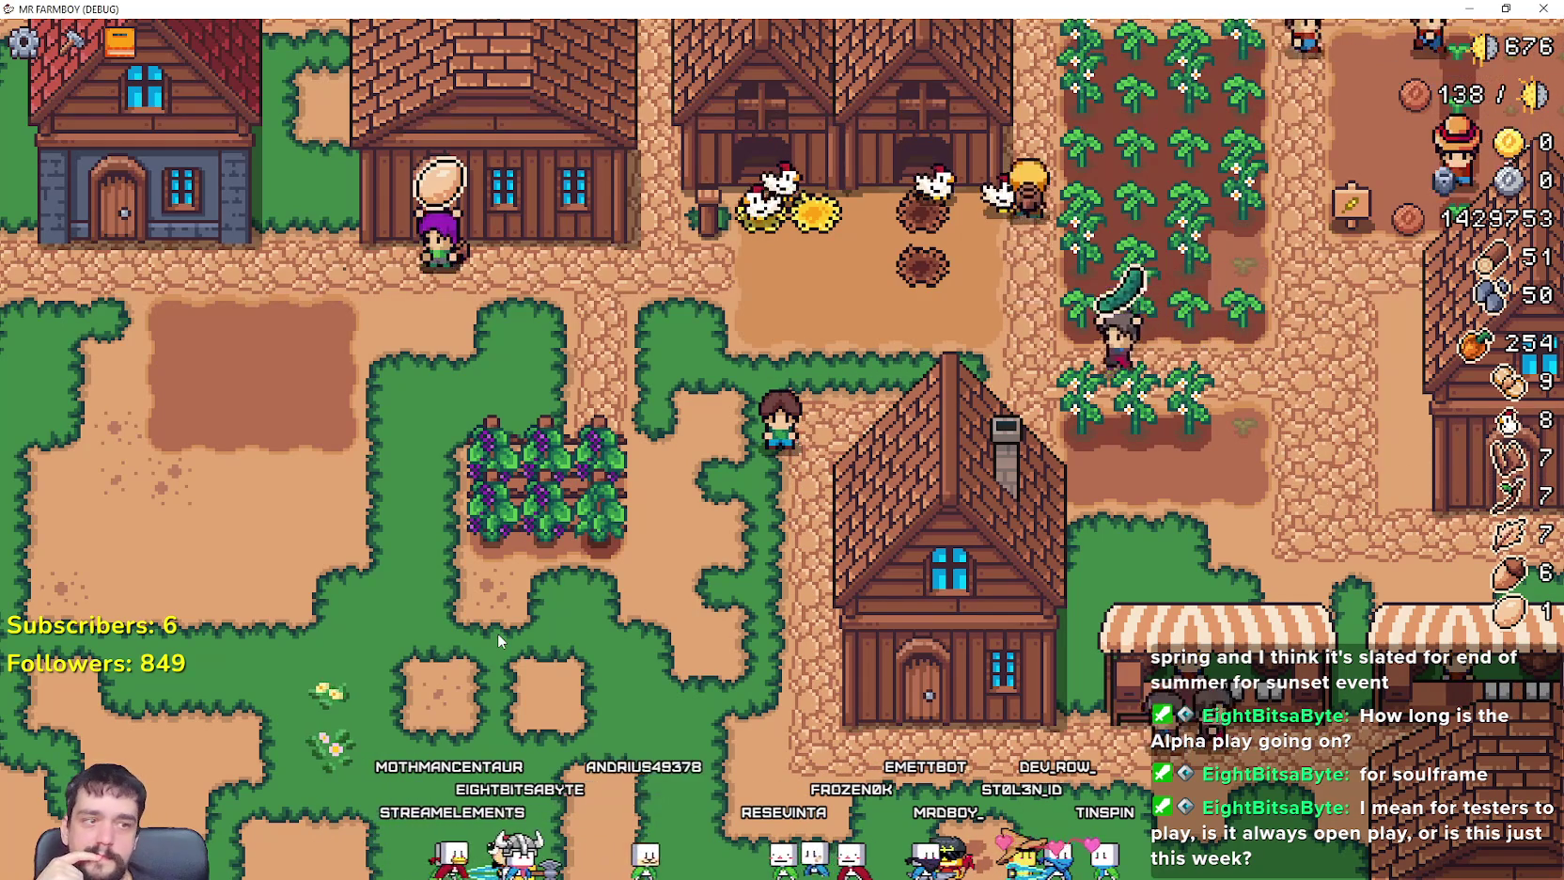
{"action": "scroll", "scroll_direction": "up", "scroll_amount": 3}
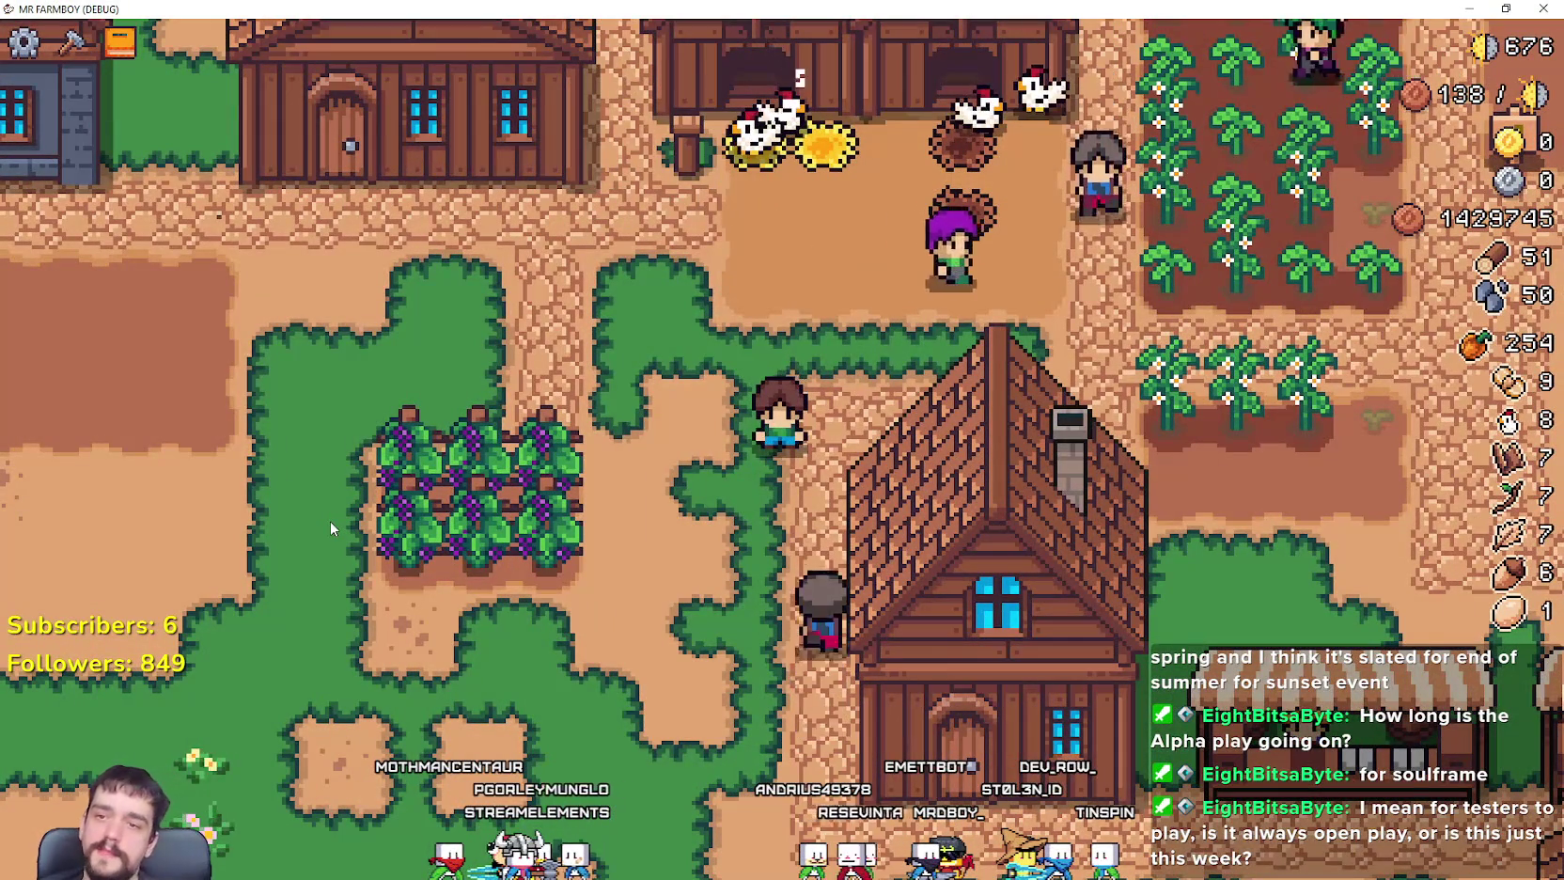
{"action": "scroll", "scroll_direction": "down", "scroll_amount": 3}
{"action": "scroll", "scroll_direction": "up", "scroll_amount": 3}
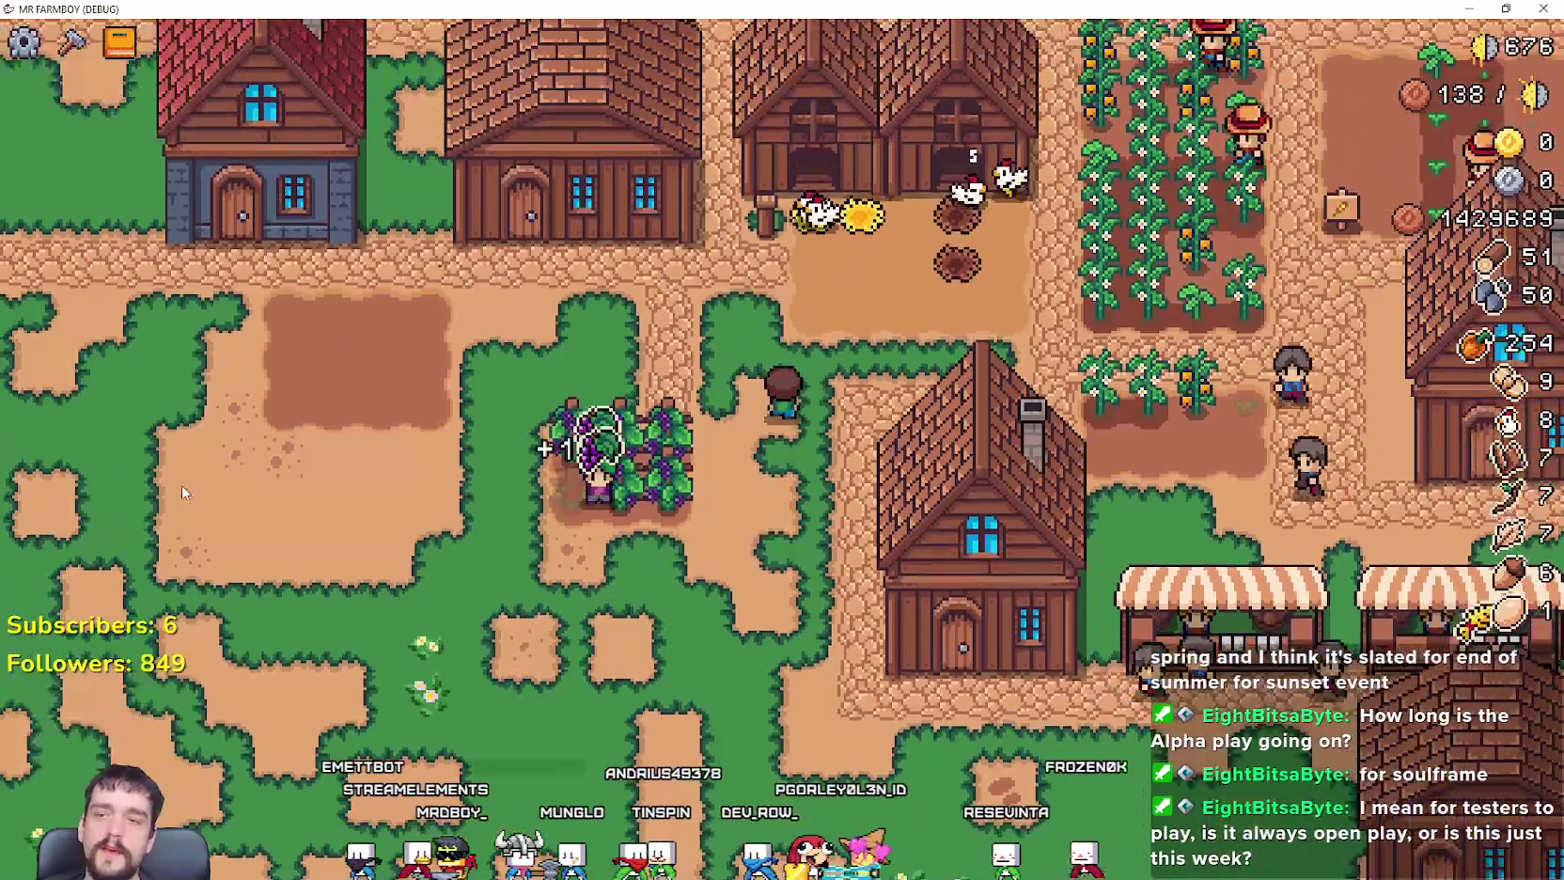
{"action": "key", "text": "c"}
Step: Walk east to the wheat field and harvest the ripe wheat
{"action": "key", "text": "d"}
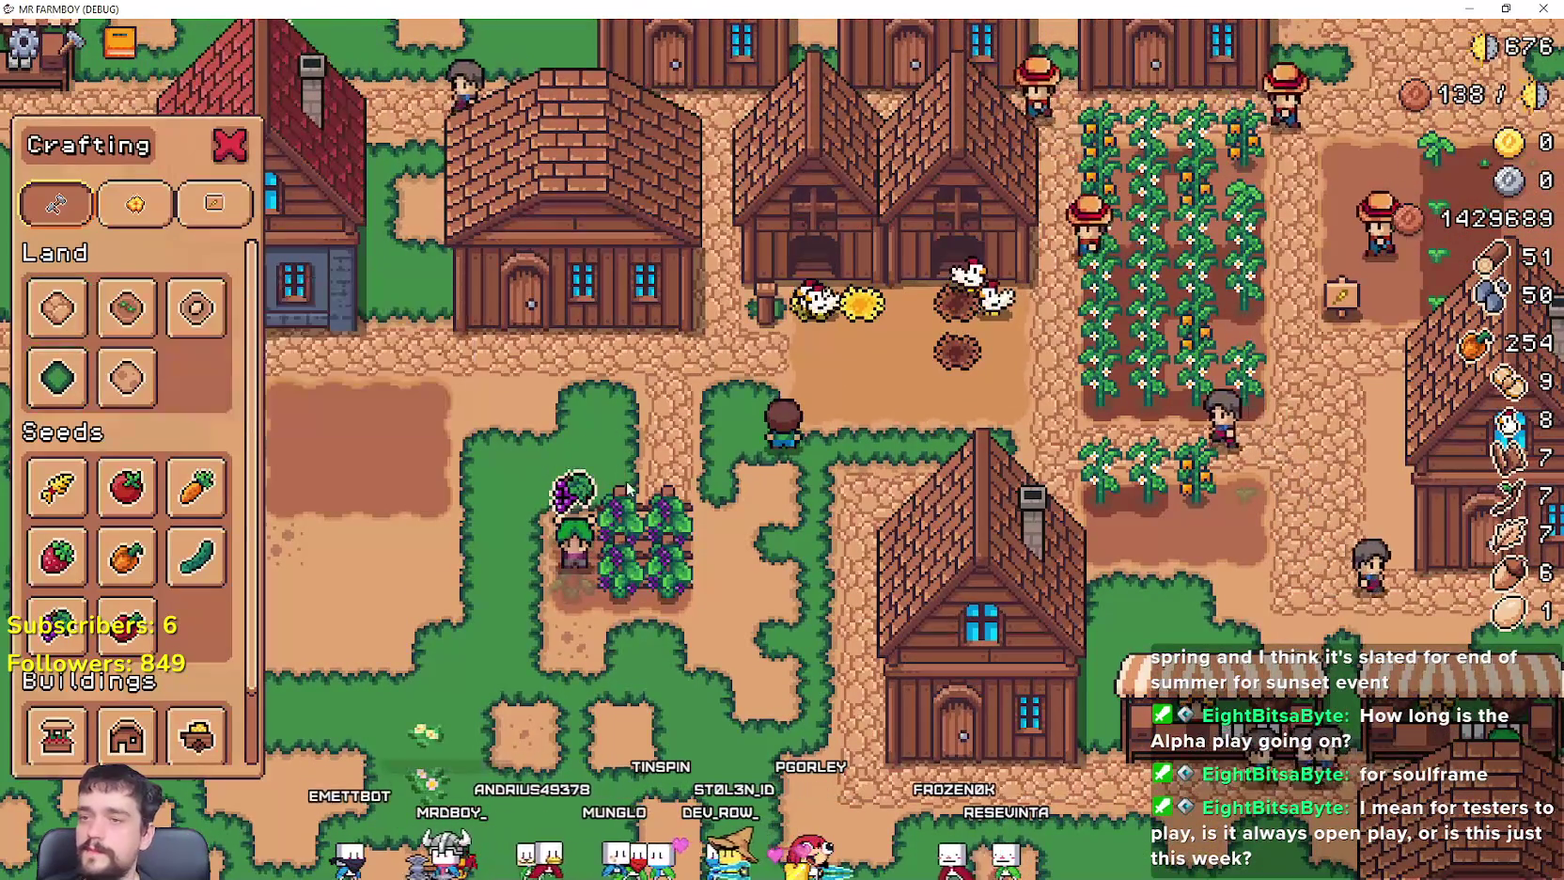
{"action": "key", "text": "c"}
{"action": "key", "text": "w"}
{"action": "key", "text": "d"}
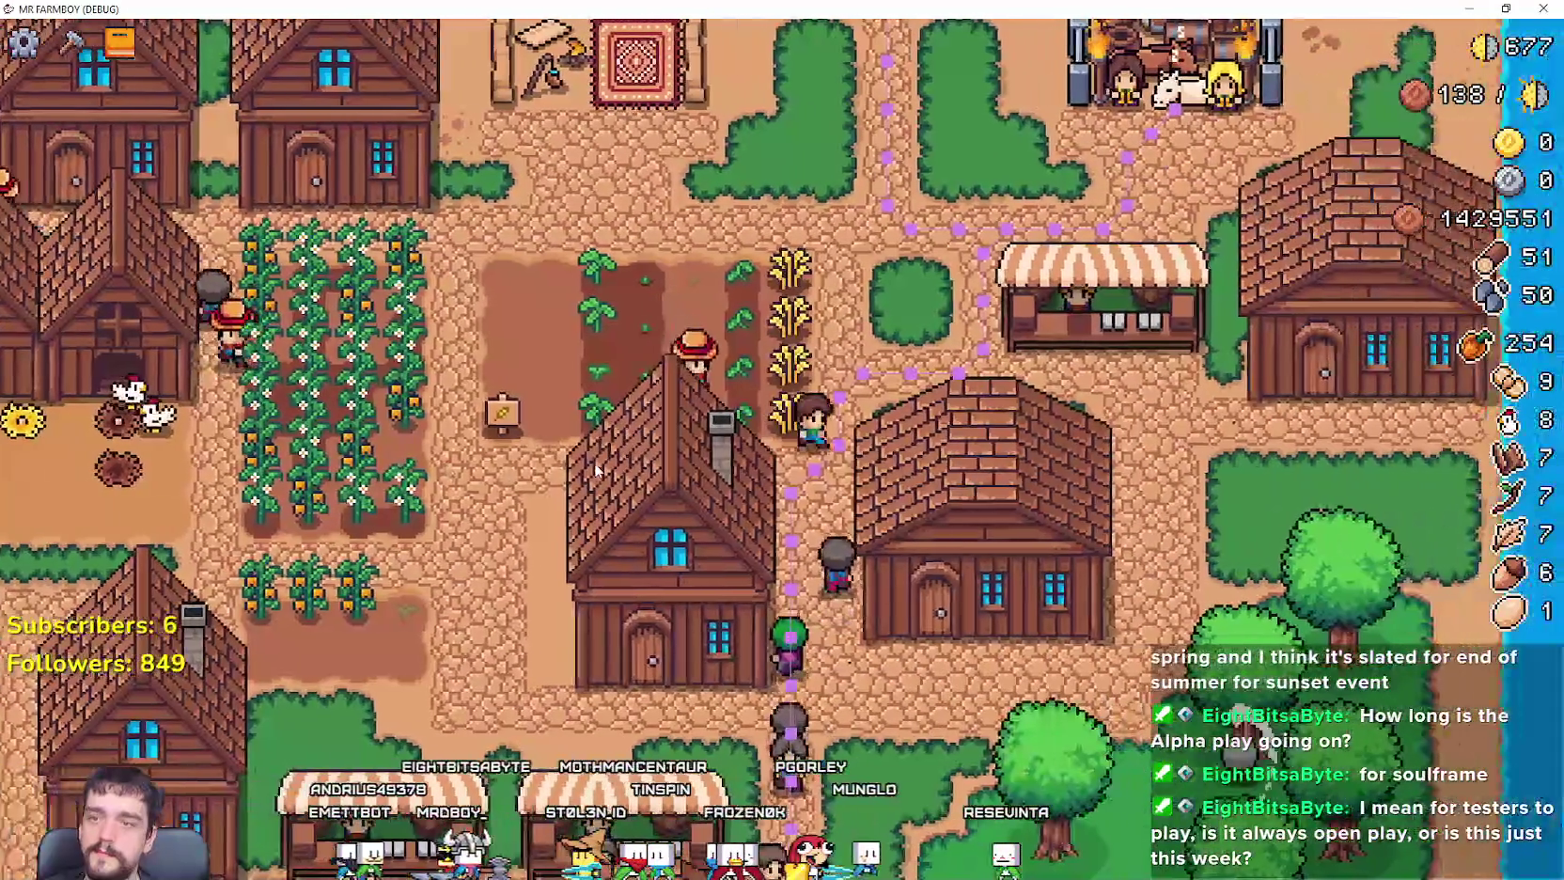
{"action": "key", "text": "w"}
{"action": "left_click", "coordinate": [749, 366]}
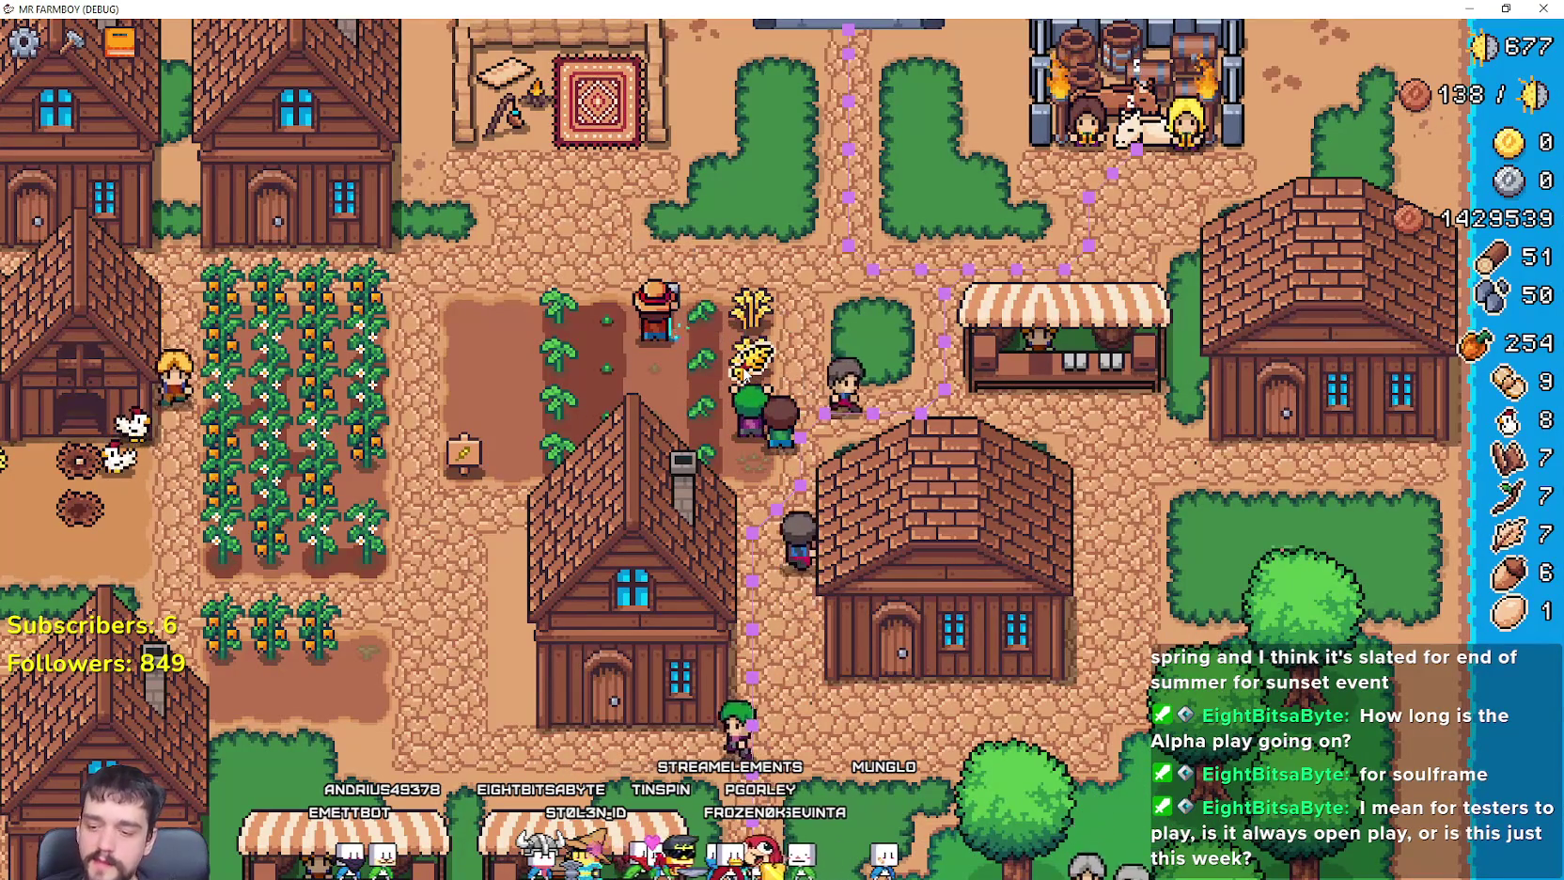
Step: Walk southwest and west across the village with the crafting list open
{"action": "key", "text": "a"}
{"action": "key", "text": "s"}
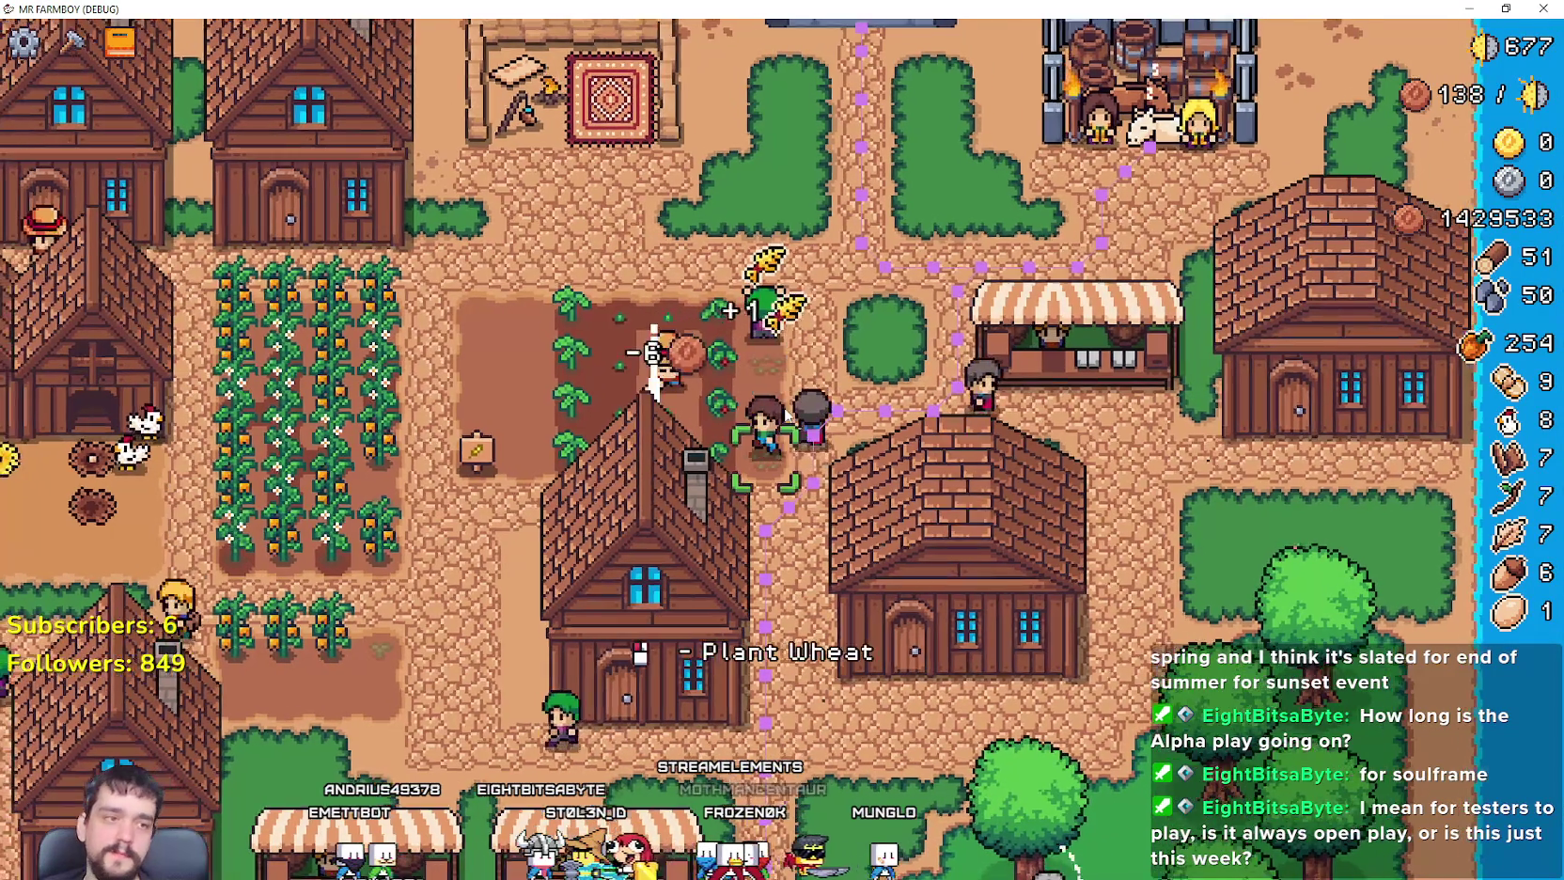
{"action": "key", "text": "a"}
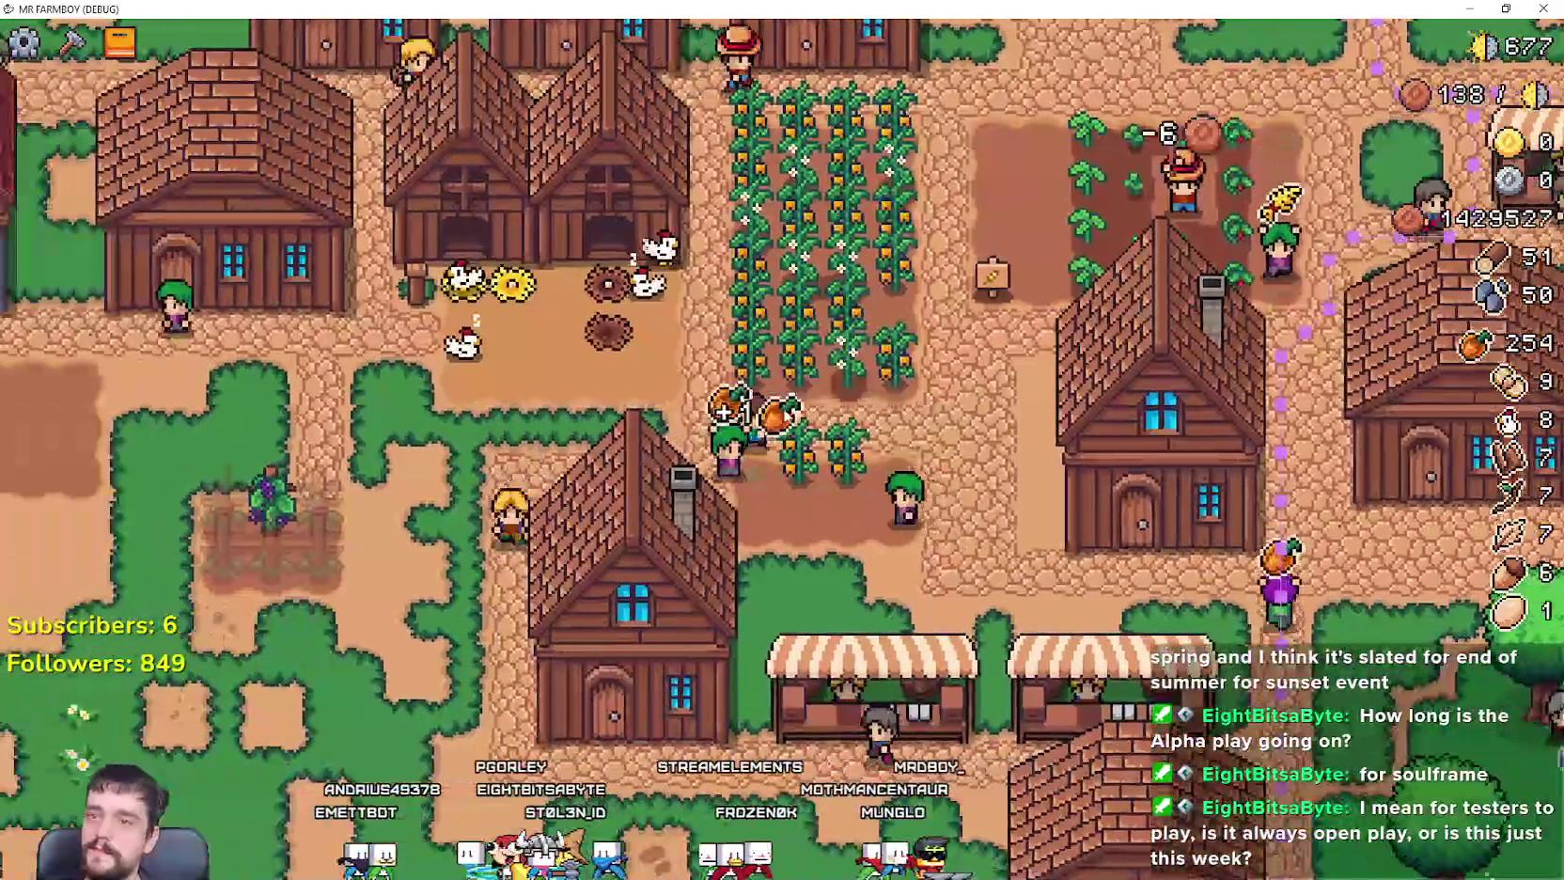
{"action": "key", "text": "s"}
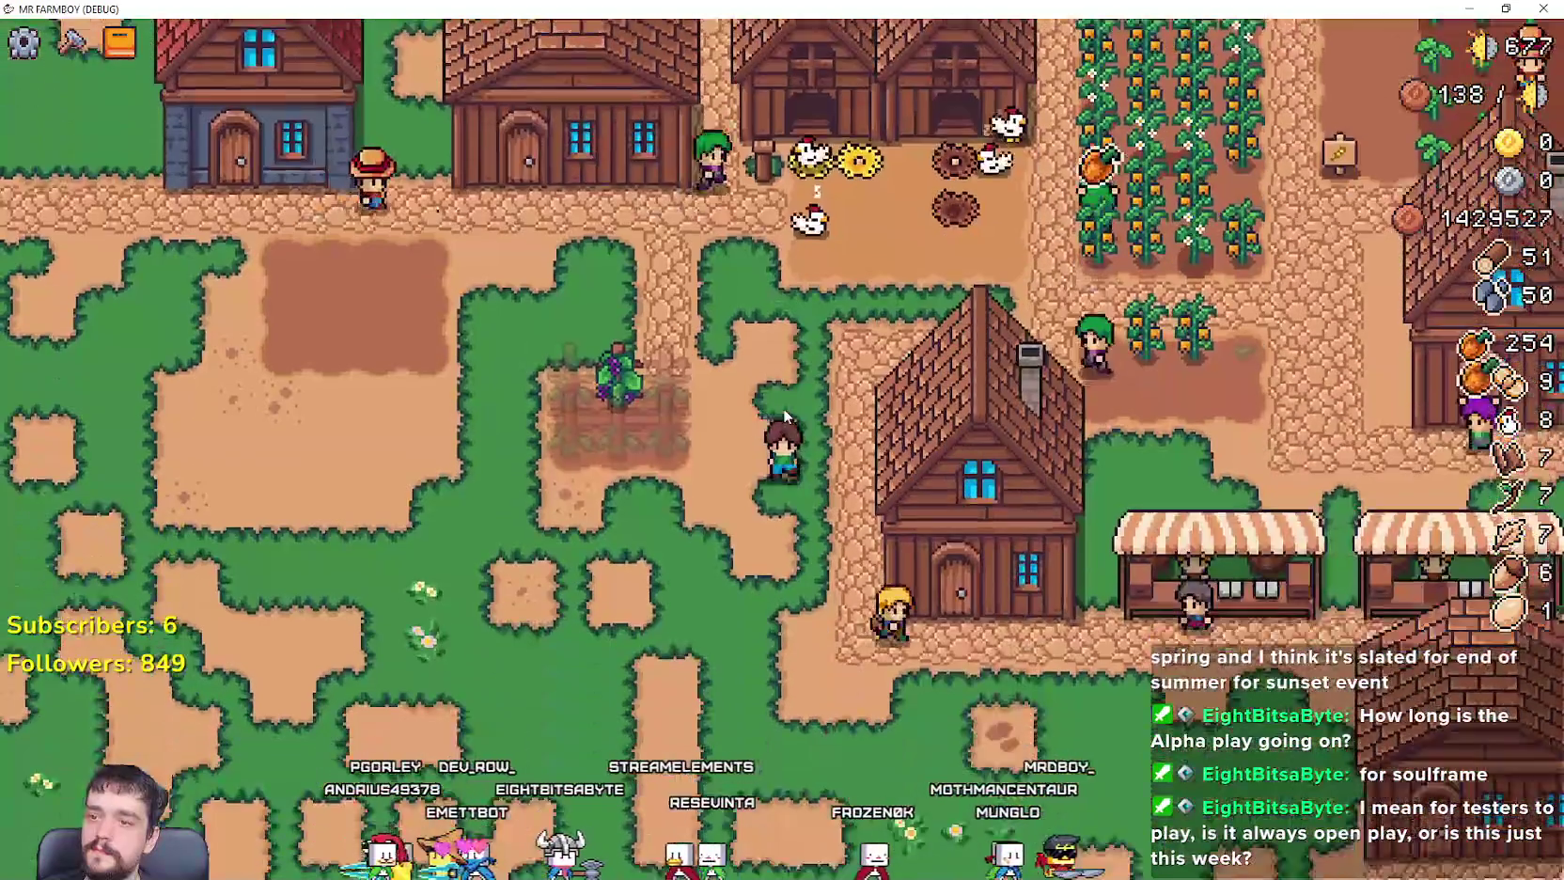
{"action": "key", "text": "d"}
{"action": "key", "text": "c"}
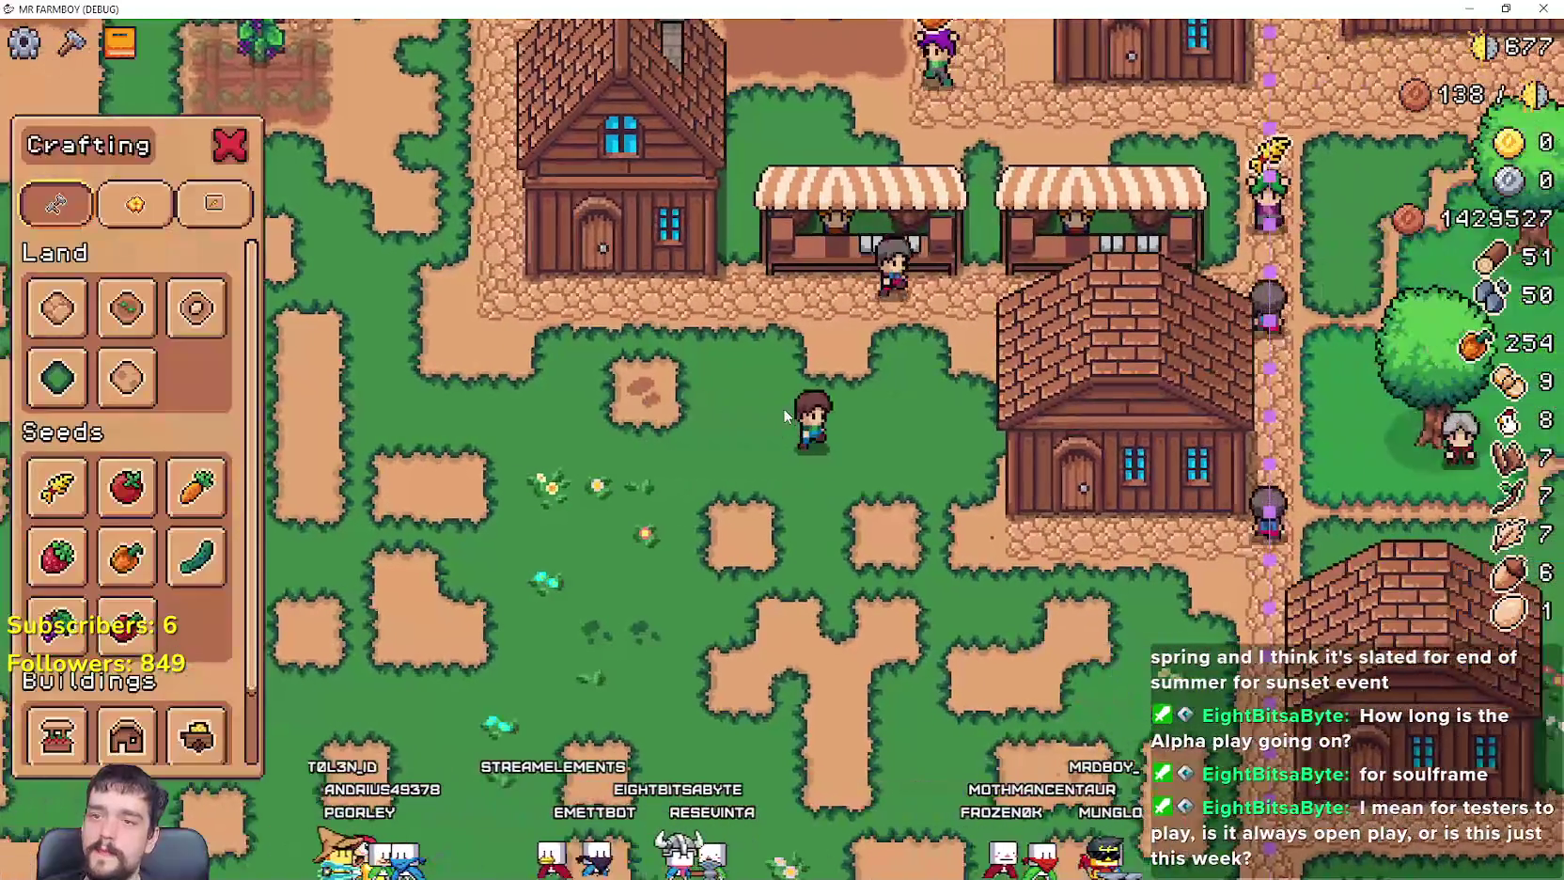
{"action": "key", "text": "a"}
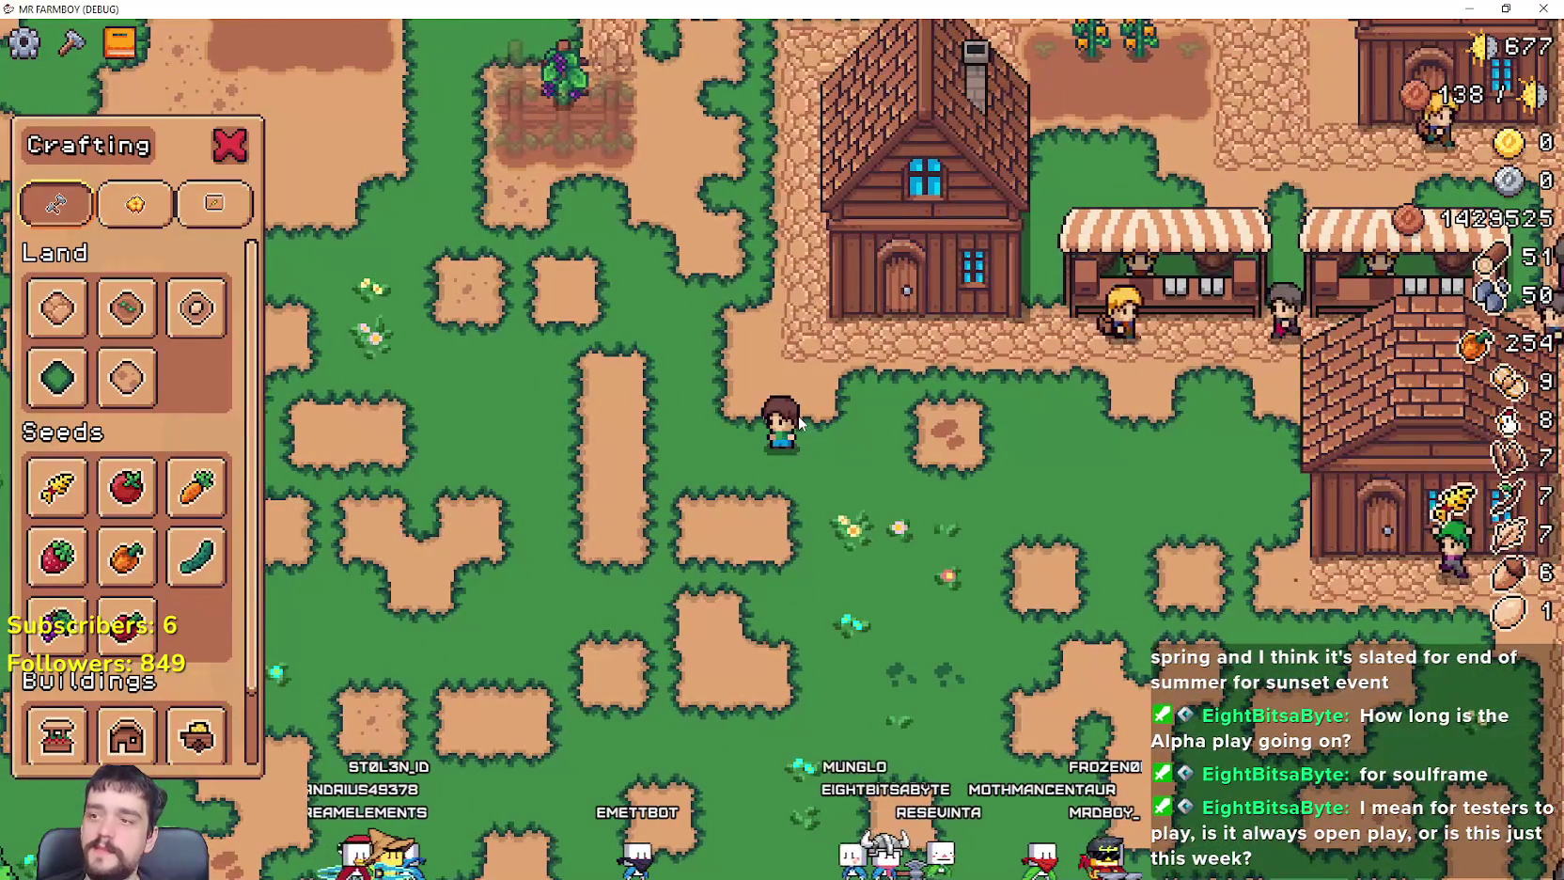
{"action": "key", "text": "w"}
{"action": "key", "text": "a"}
Step: Scroll the crafting list and walk to the grape plot to harvest it
{"action": "scroll", "scroll_direction": "down", "scroll_amount": 3}
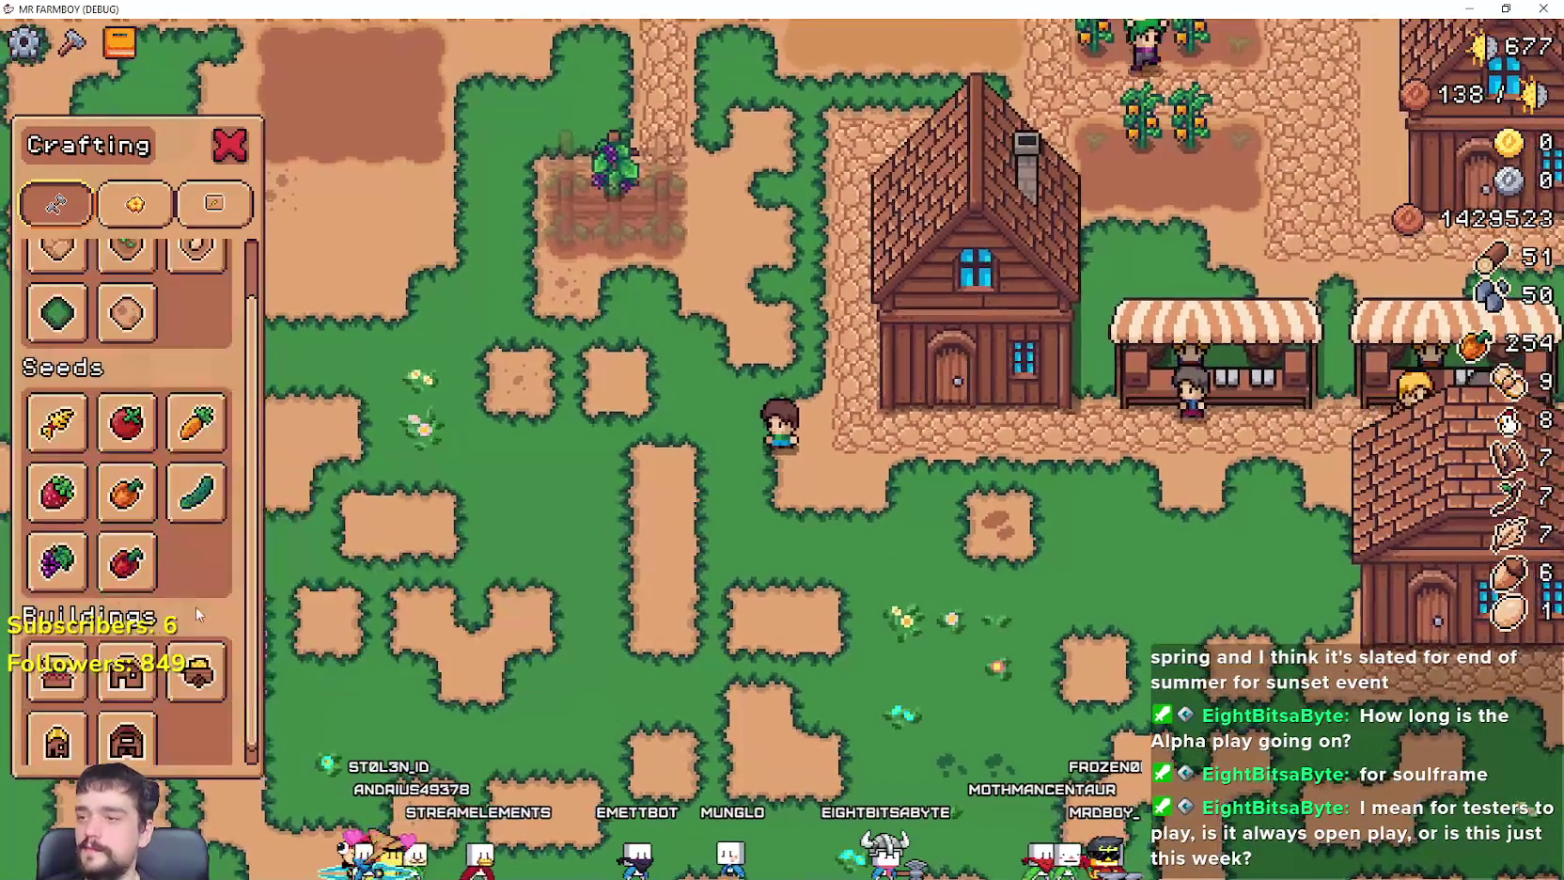
{"action": "key", "text": "w"}
{"action": "scroll", "scroll_direction": "down", "scroll_amount": 3}
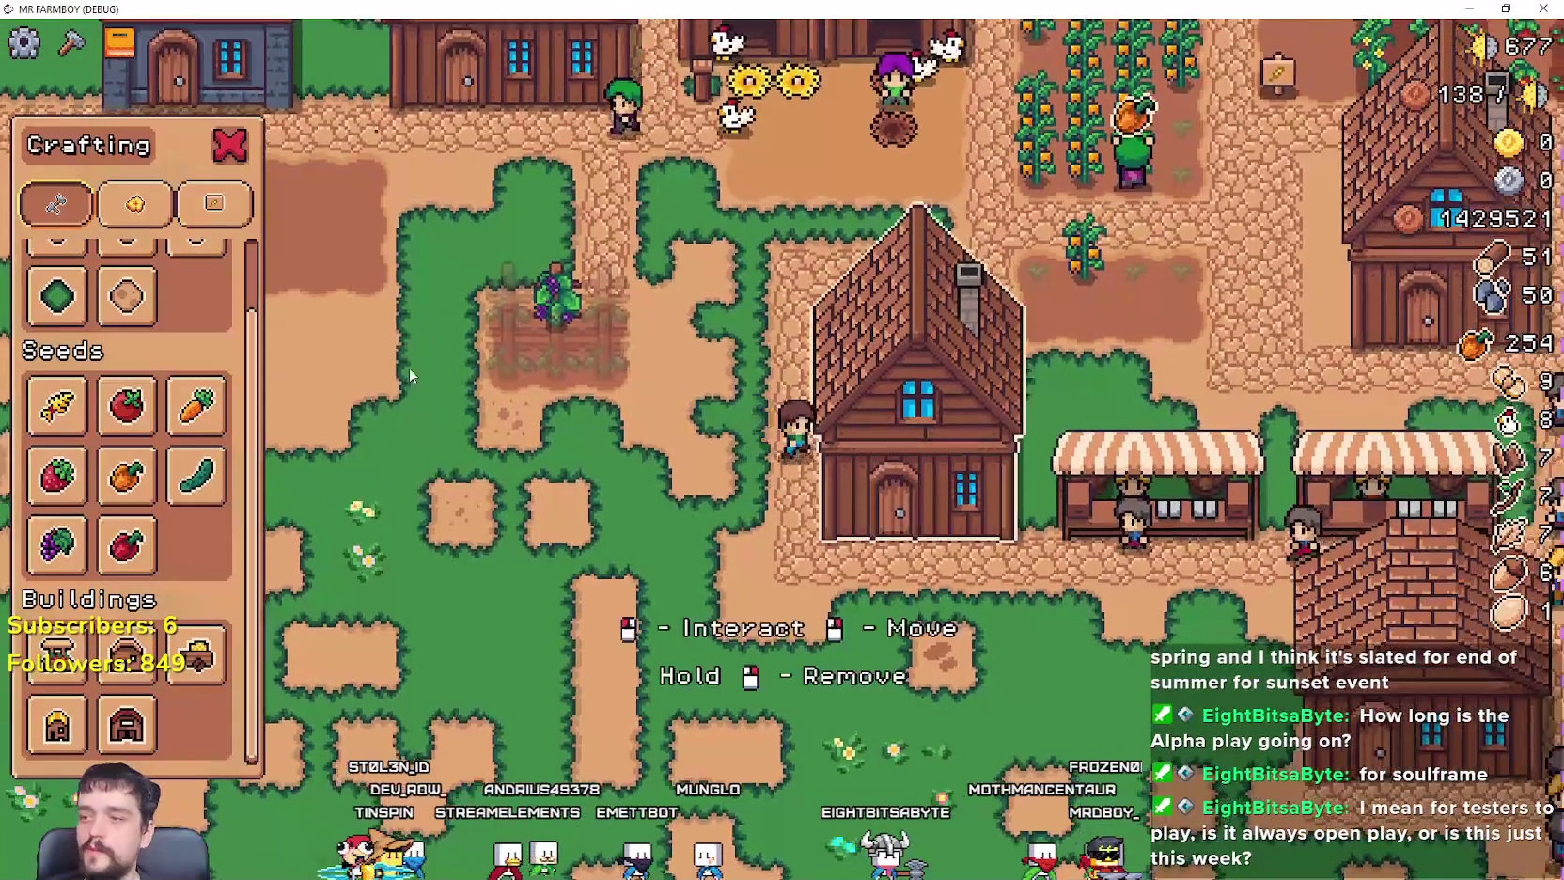
{"action": "key", "text": "s"}
{"action": "key", "text": "Escape"}
Step: Browse the crafting list's signs and land-and-seeds categories, then close it
{"action": "key", "text": "w"}
{"action": "left_click", "coordinate": [72, 41]}
{"action": "left_click", "coordinate": [207, 205]}
{"action": "left_click", "coordinate": [169, 218]}
{"action": "key", "text": "s"}
{"action": "key", "text": "Escape"}
Step: Walk east and reopen the crafting list, scrolled down to Buildings
{"action": "key", "text": "d"}
{"action": "scroll", "scroll_direction": "down", "scroll_amount": 3}
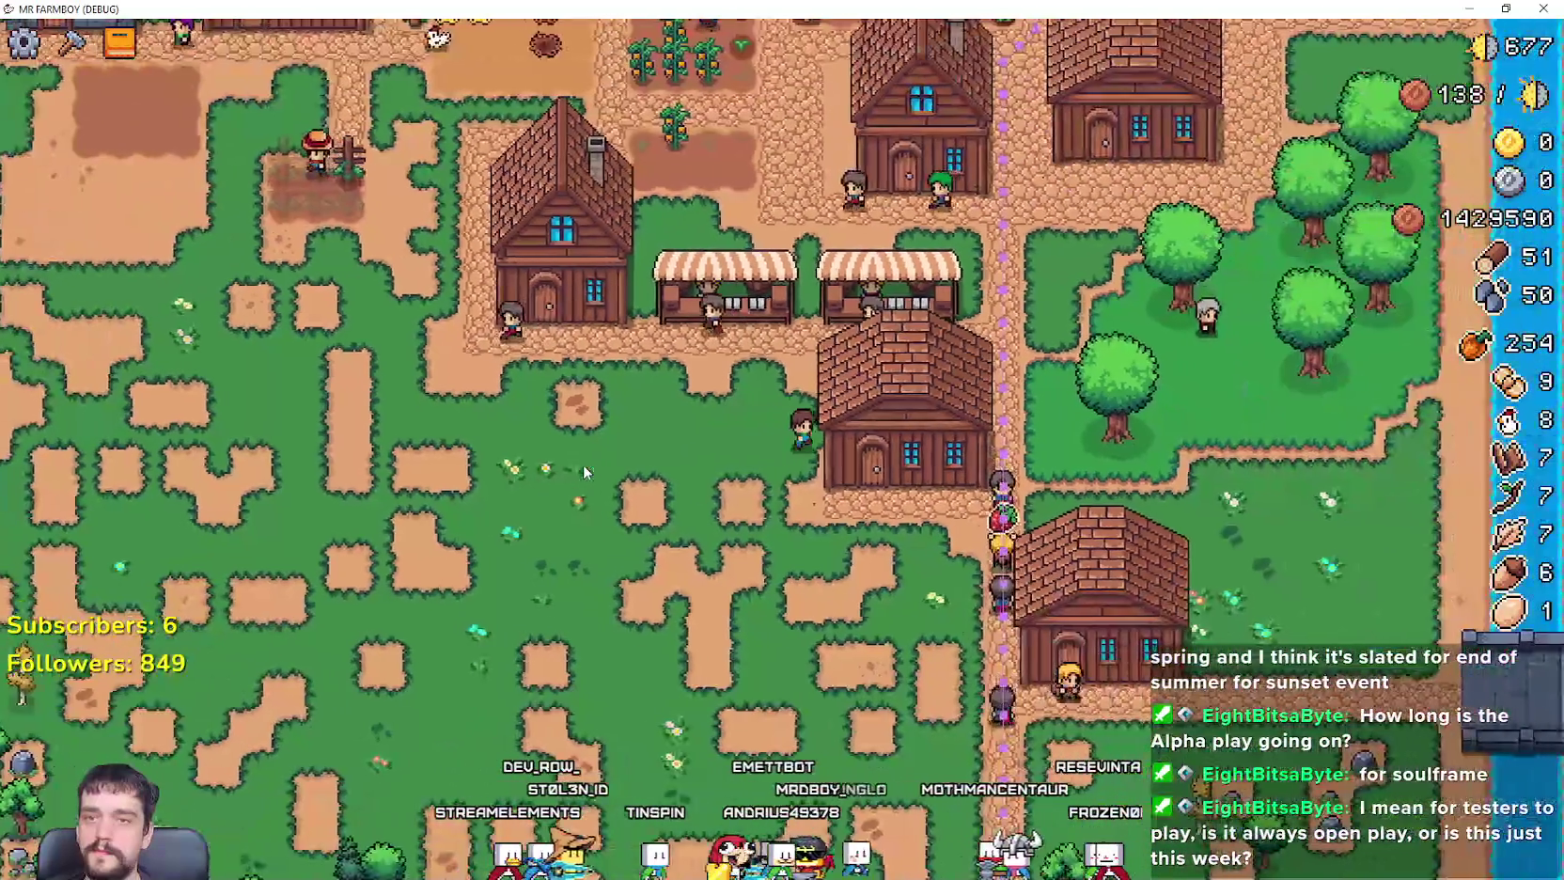
{"action": "key", "text": "c"}
{"action": "scroll", "scroll_direction": "down", "scroll_amount": 3}
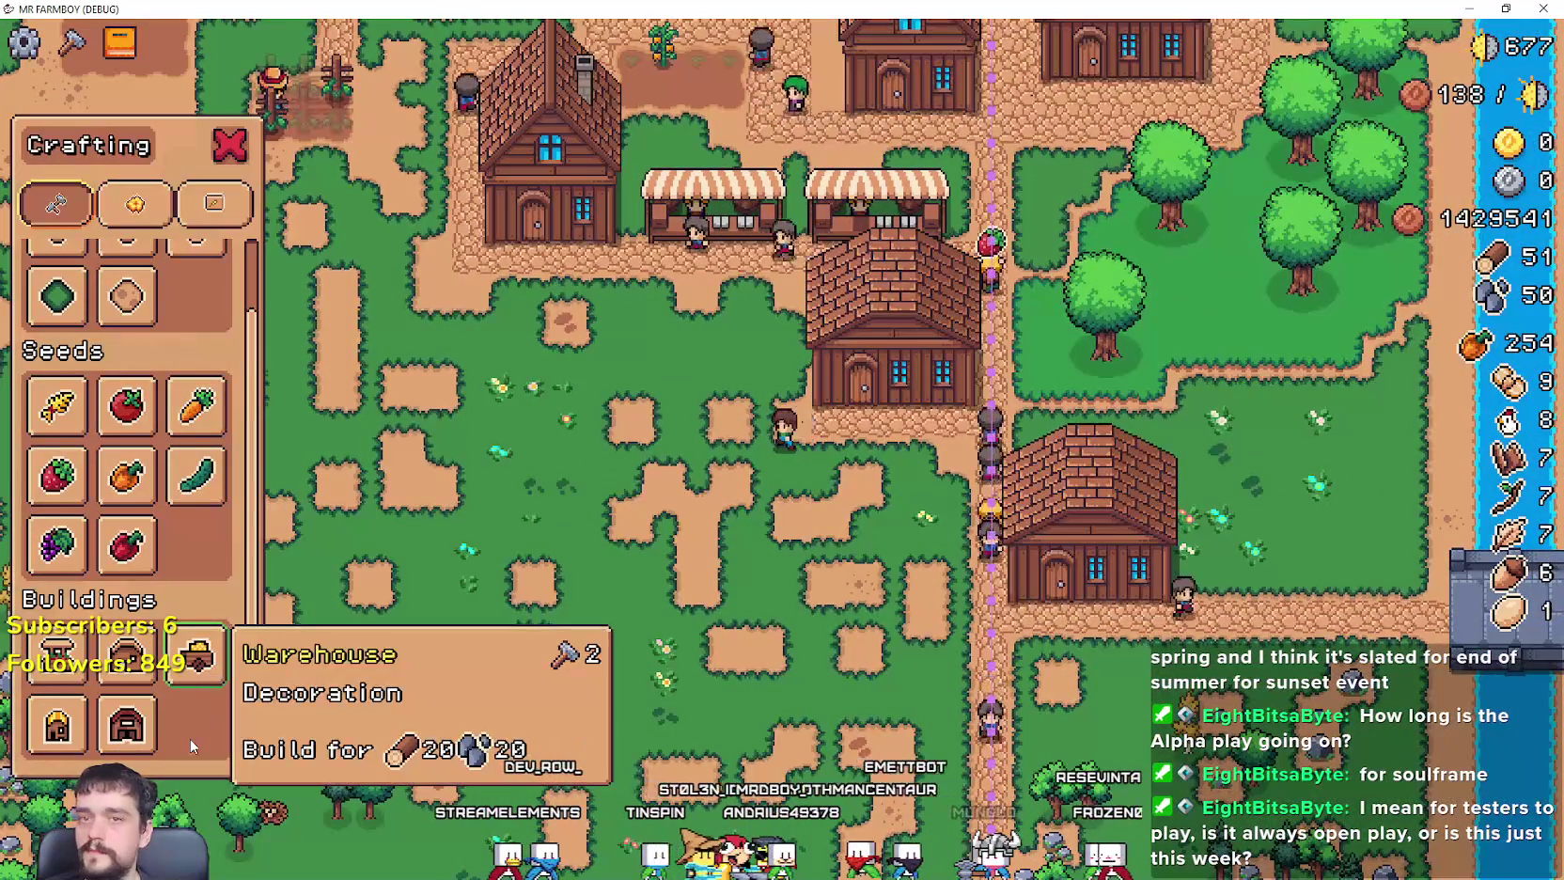
Step: Place two houses side by side beside the market stalls
{"action": "left_click", "coordinate": [132, 722]}
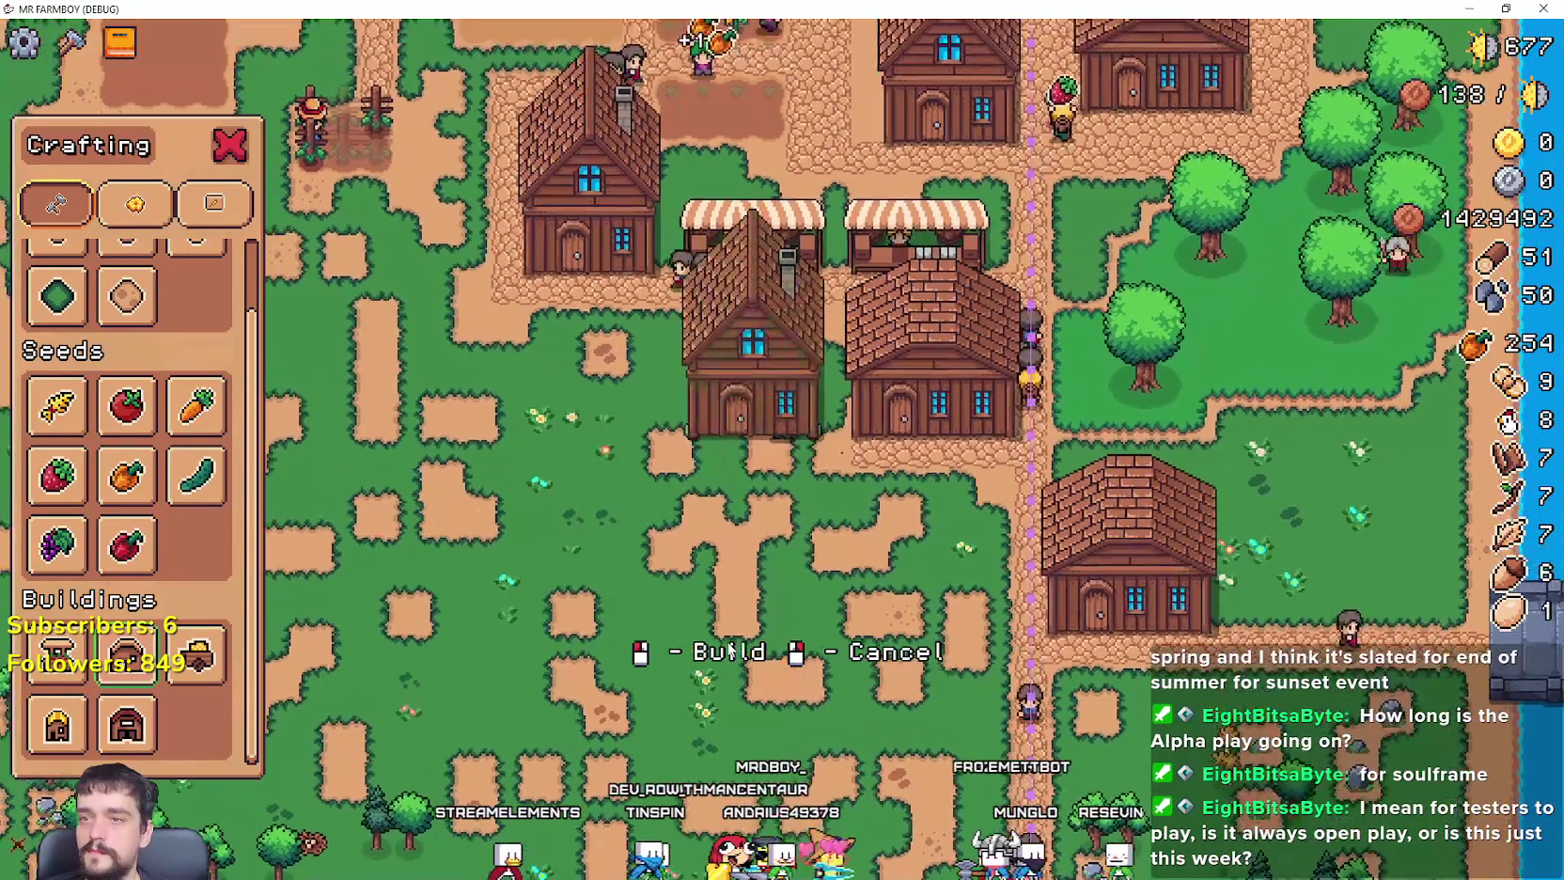
{"action": "left_click", "coordinate": [729, 649]}
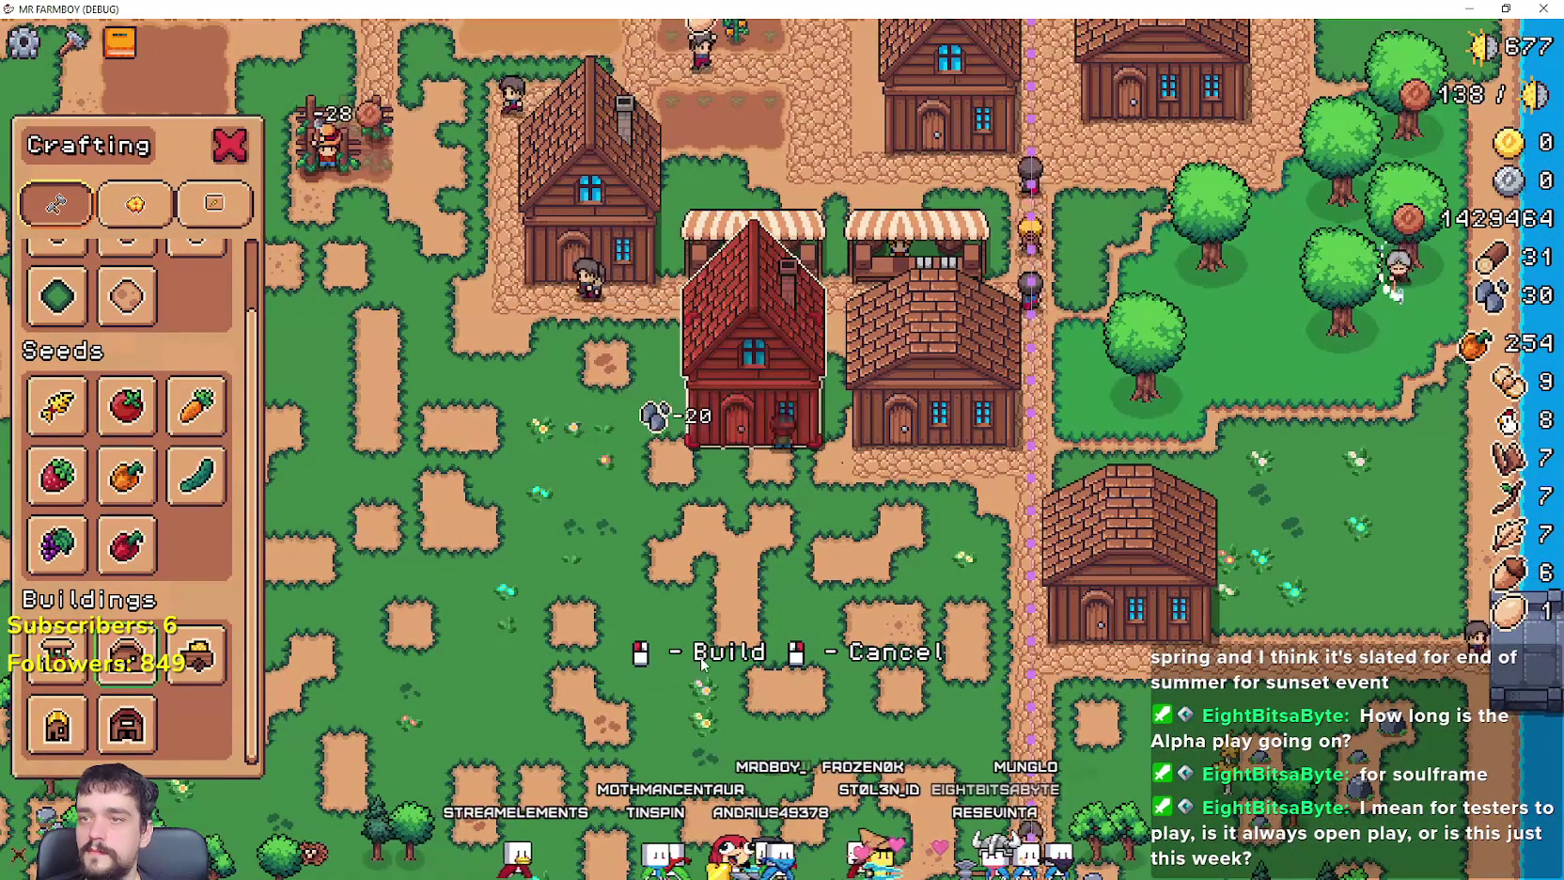
{"action": "left_click", "coordinate": [783, 640]}
{"action": "scroll", "scroll_direction": "up", "scroll_amount": 3}
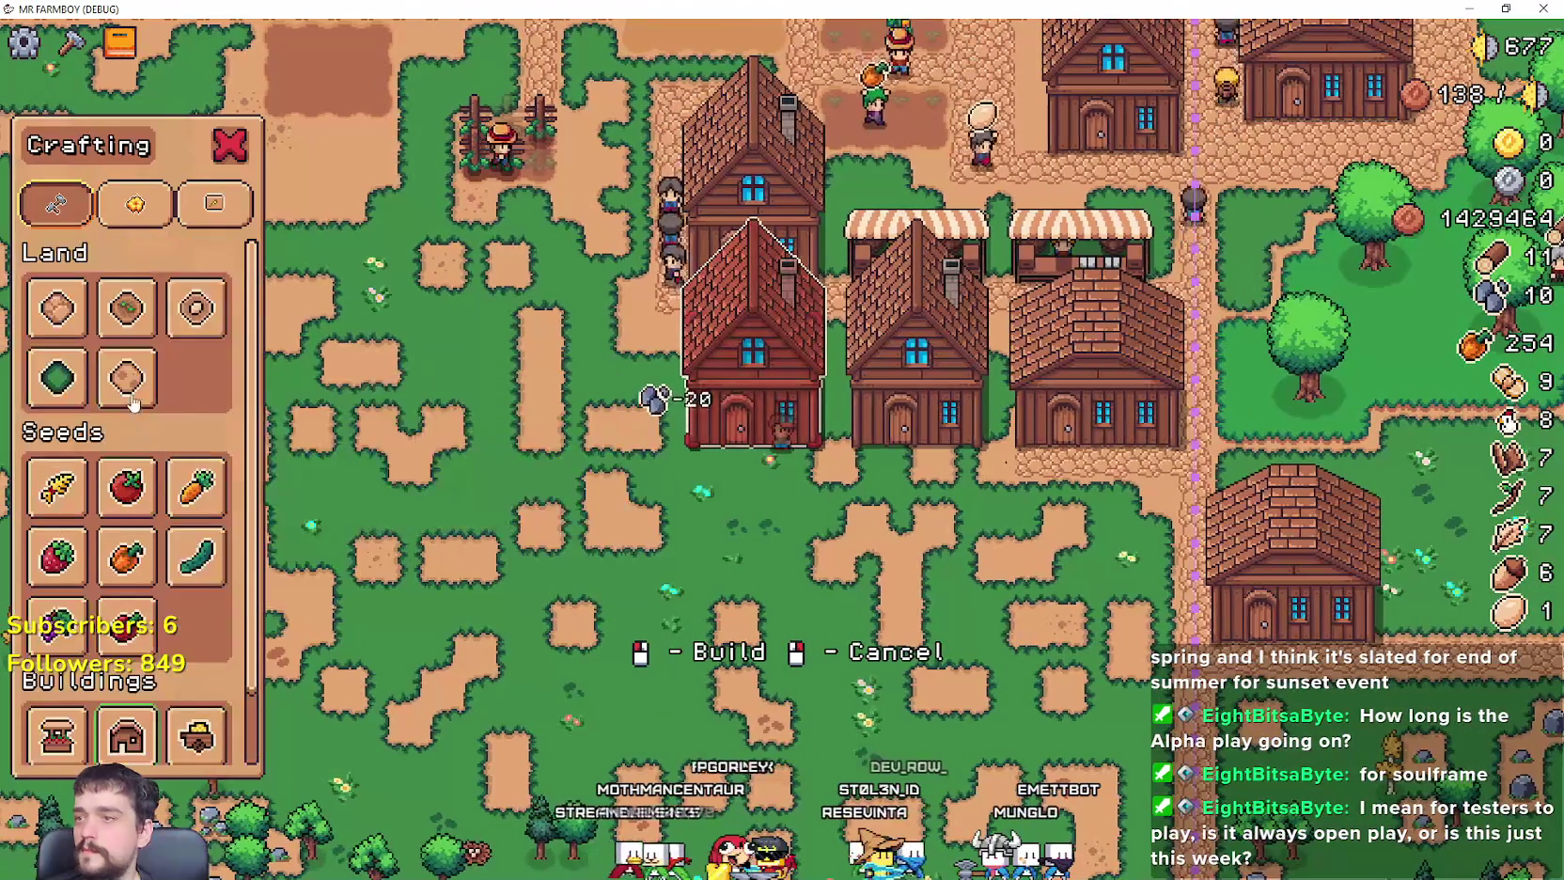
Step: Switch to Road Tile, cancel the placement, and open a house's workers panel
{"action": "left_click", "coordinate": [66, 315]}
{"action": "key", "text": "d"}
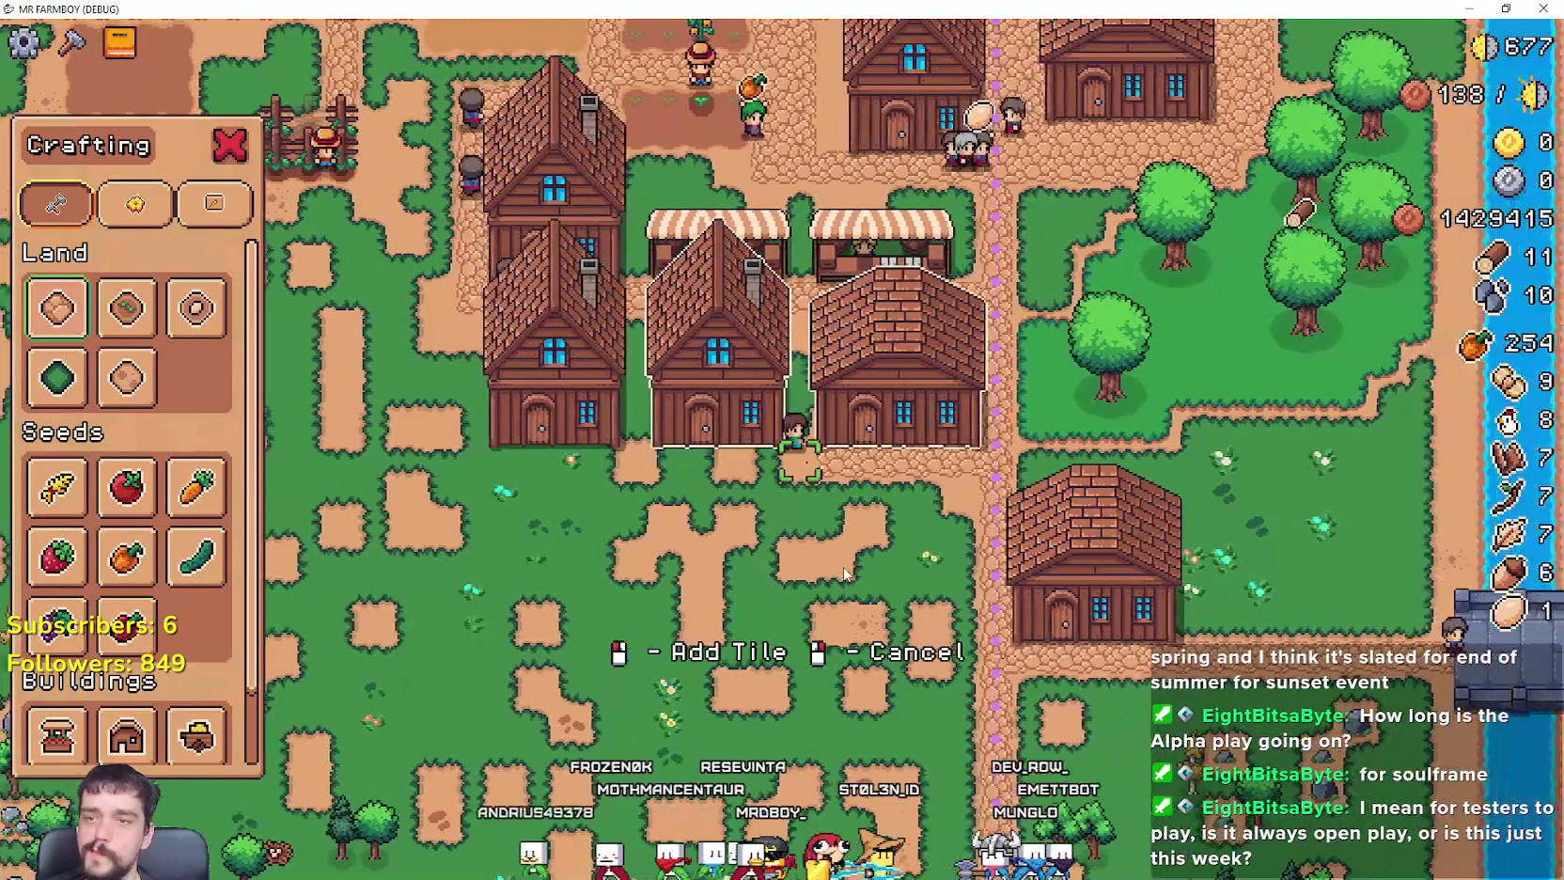
{"action": "key", "text": "a"}
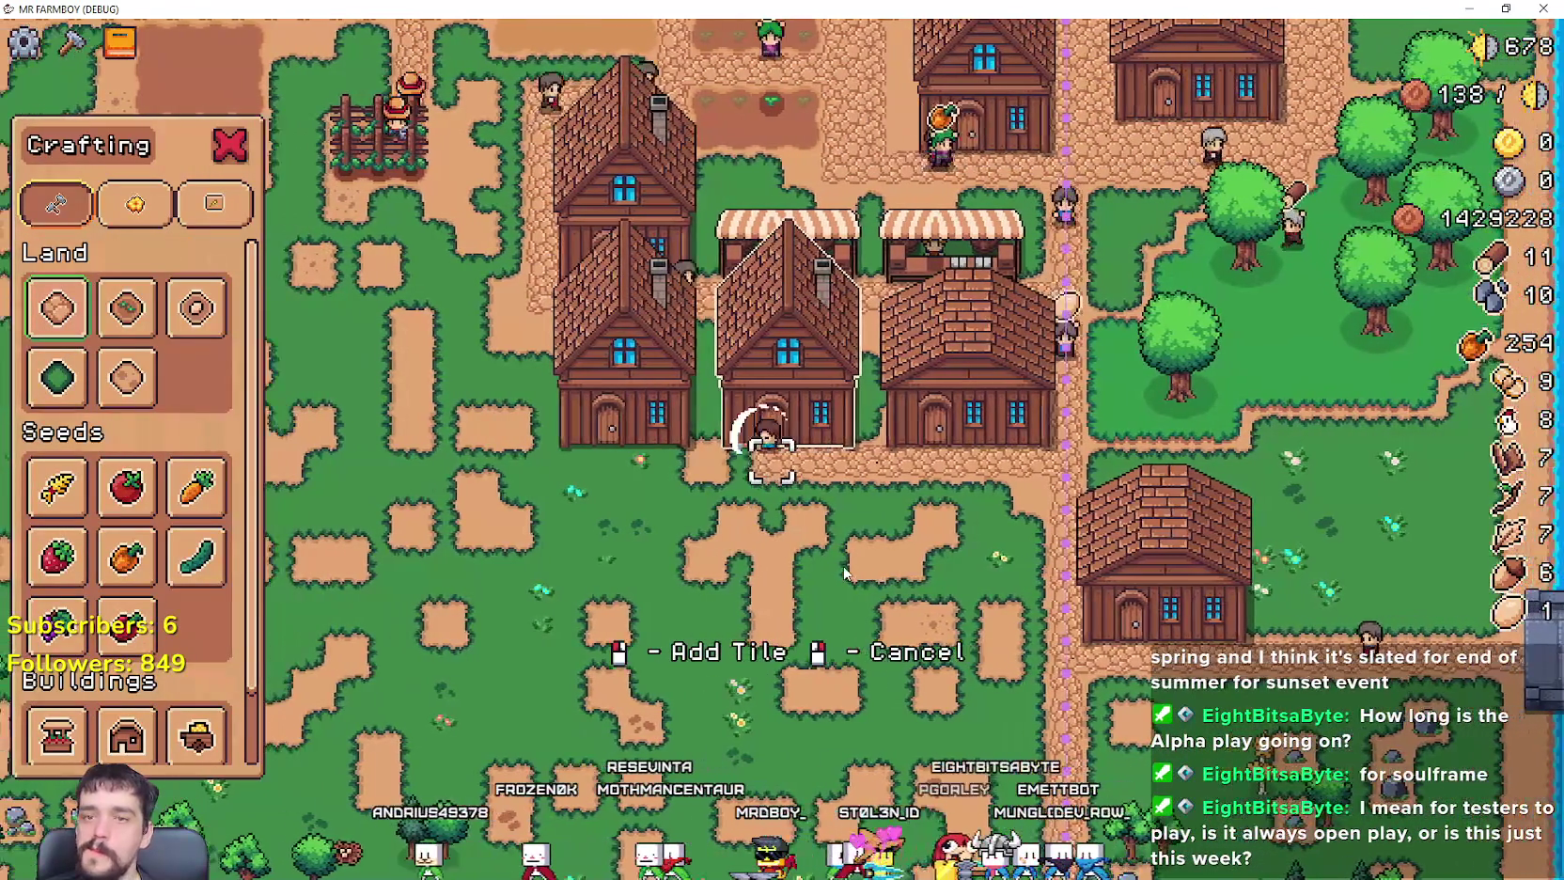
{"action": "key", "text": "a"}
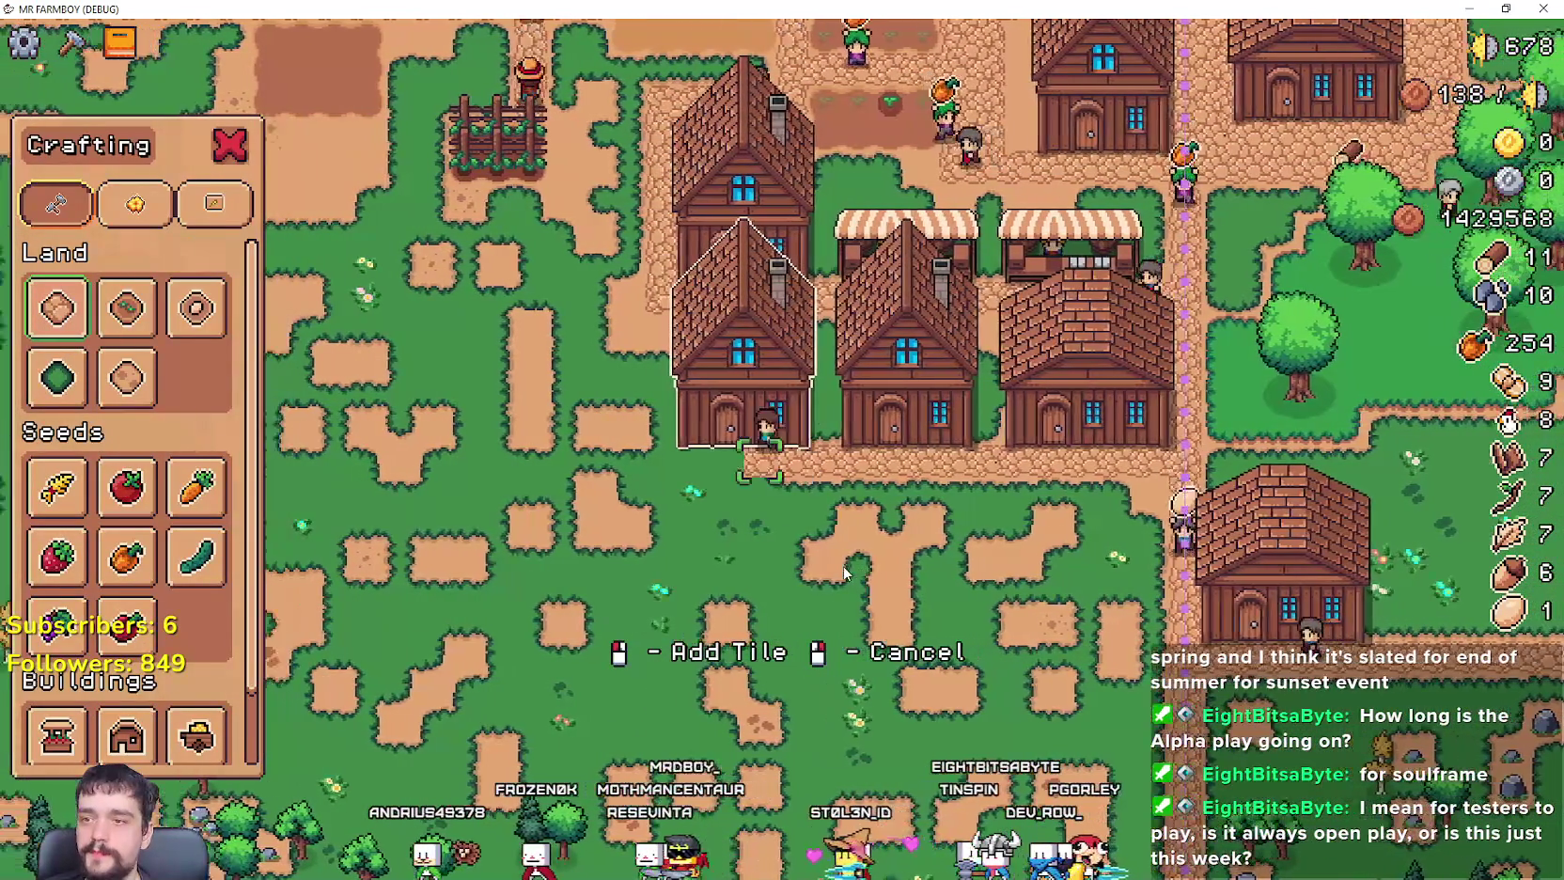
{"action": "right_click", "coordinate": [843, 566]}
{"action": "key", "text": "d"}
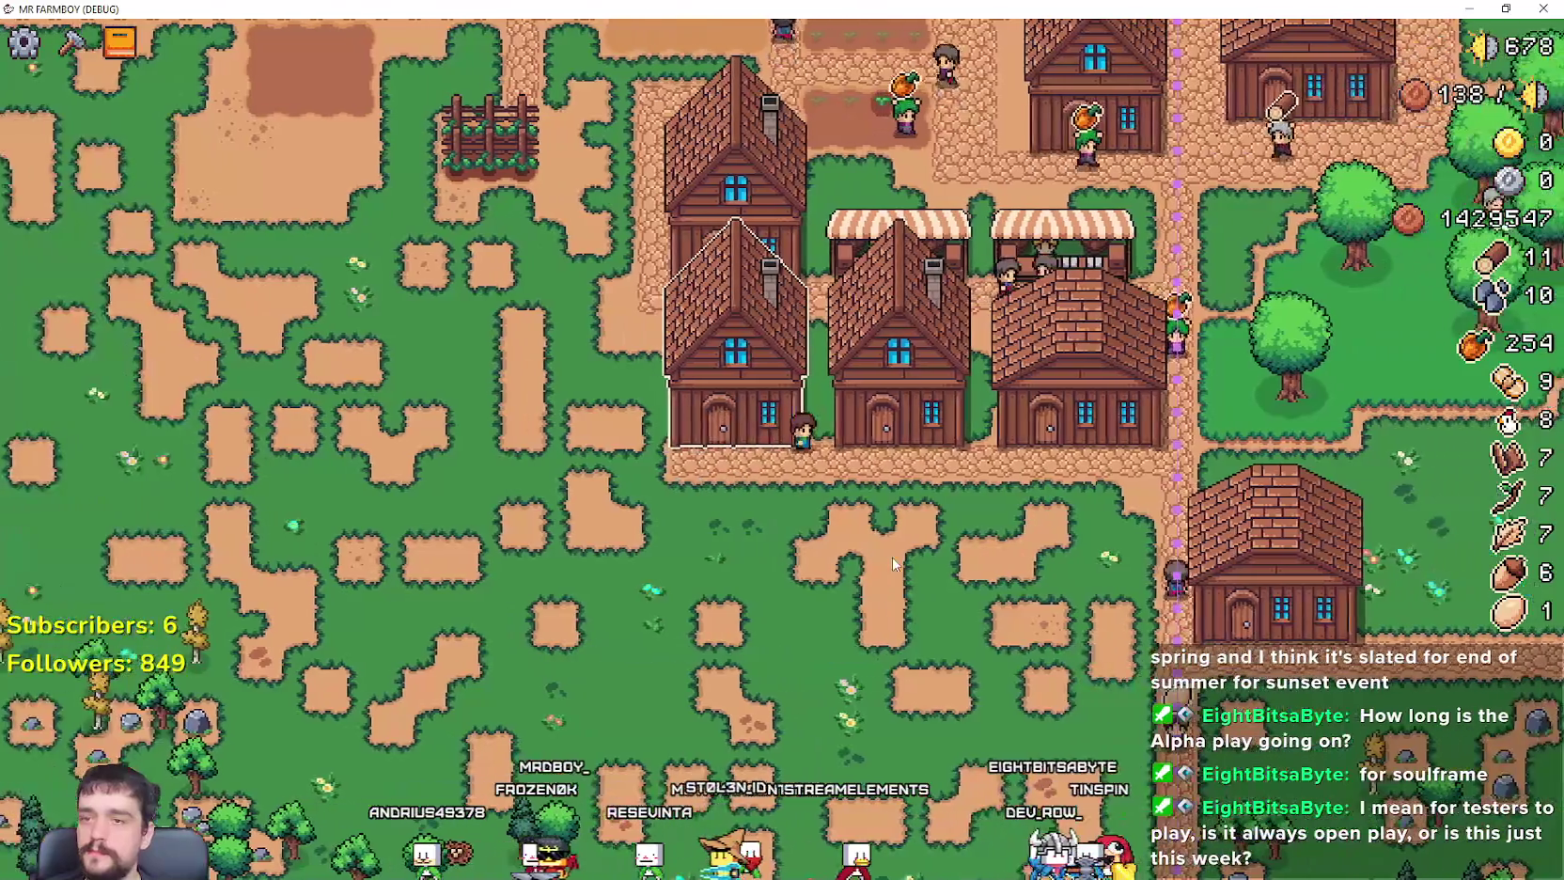
{"action": "left_click", "coordinate": [789, 399]}
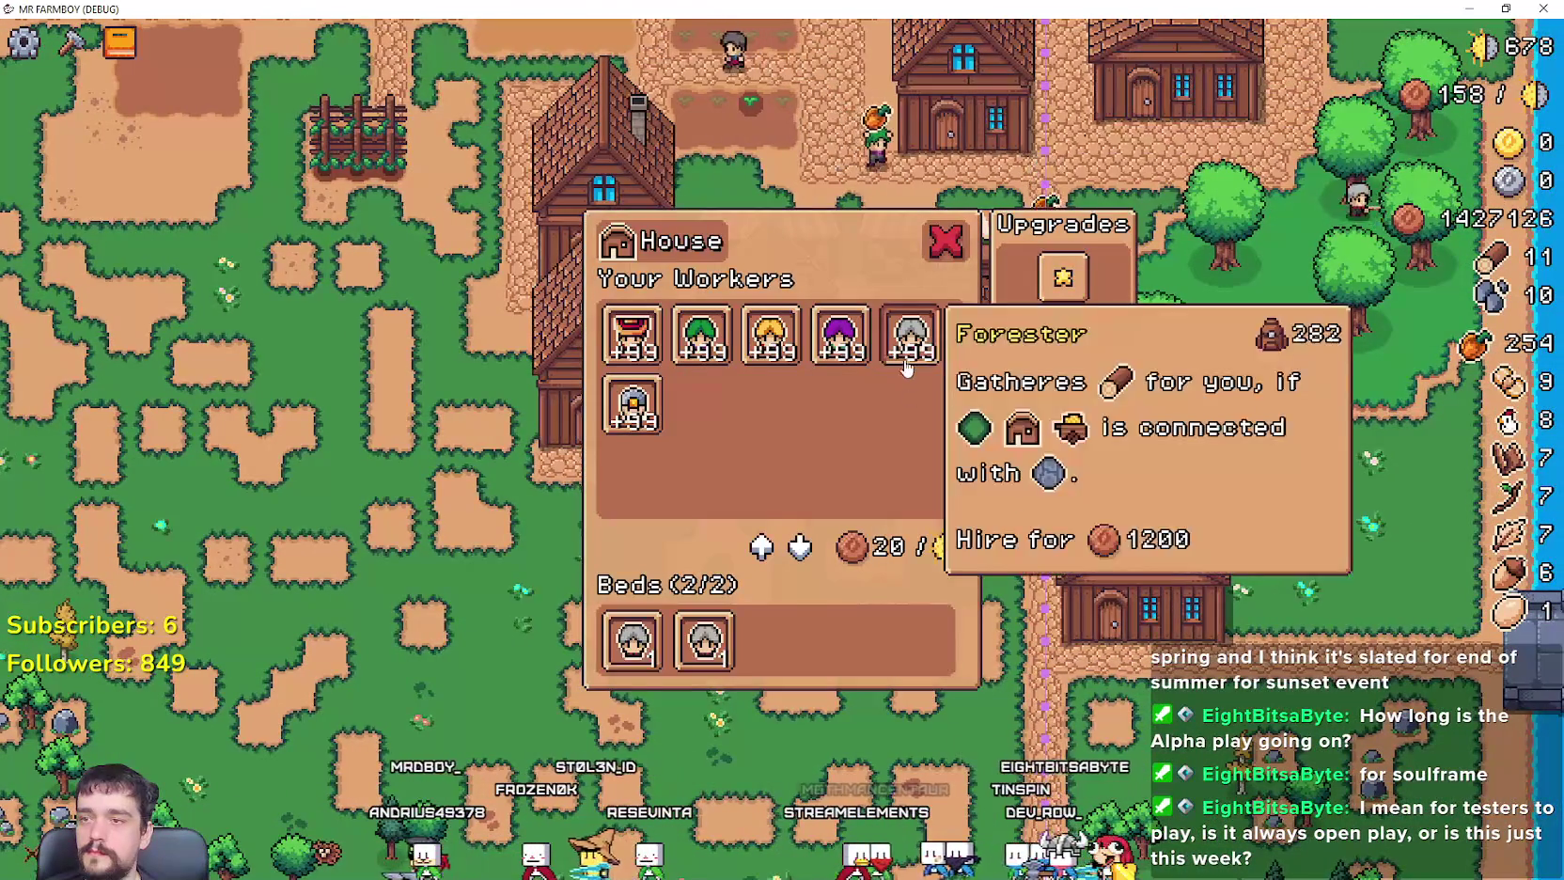
Step: Close the workers panel, leave fullscreen and move the game window left beside the editor
{"action": "key", "text": "Escape"}
{"action": "key", "text": "alt+Tab"}
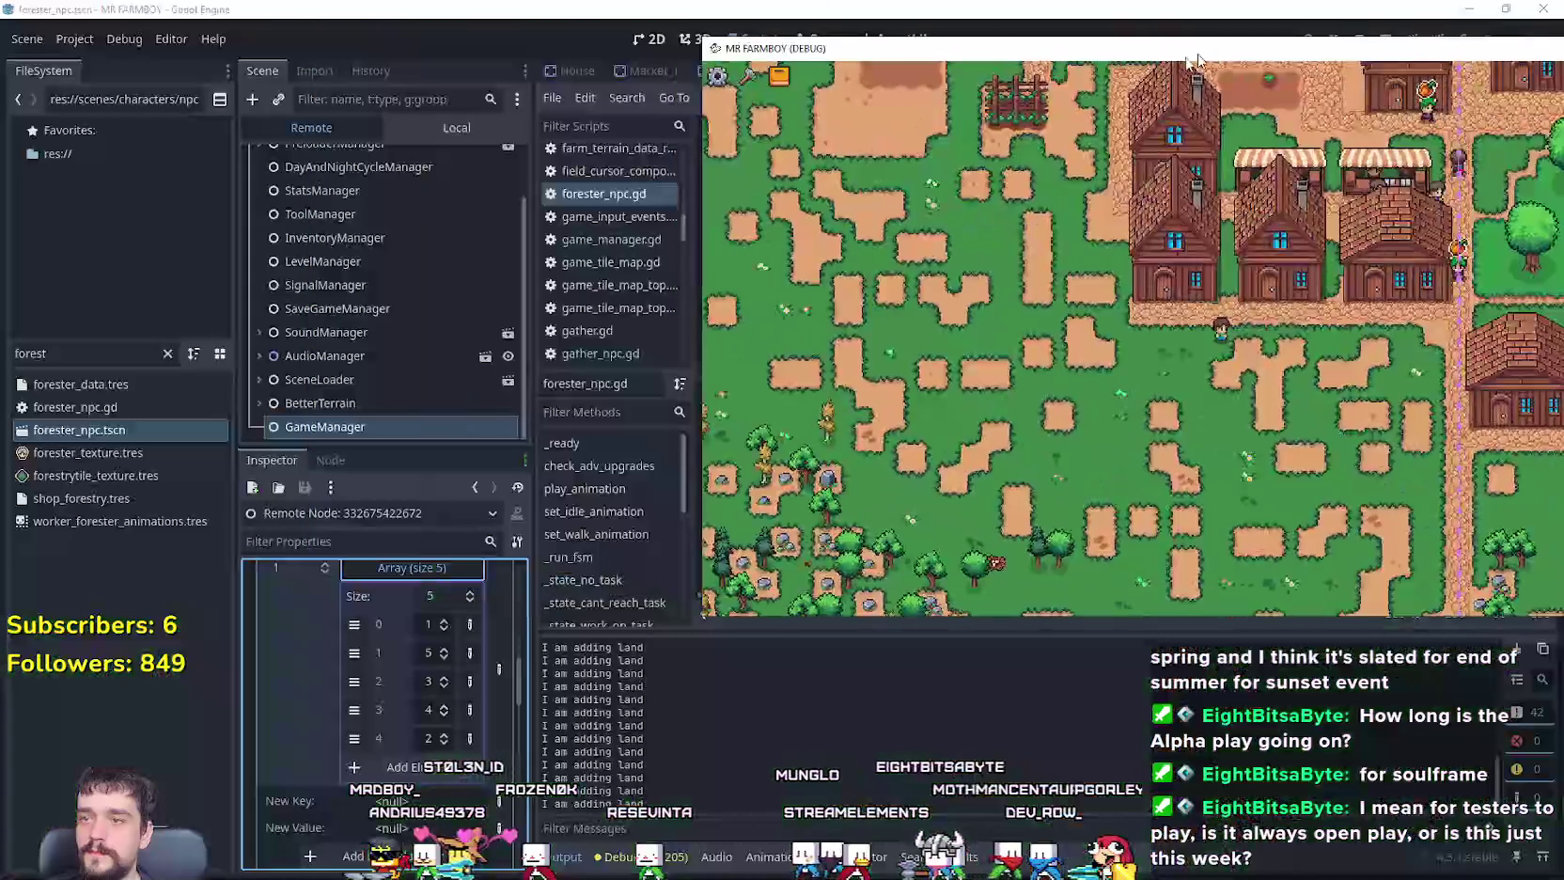
{"action": "left_click_drag", "start_coordinate": [1198, 57], "coordinate": [1053, 54]}
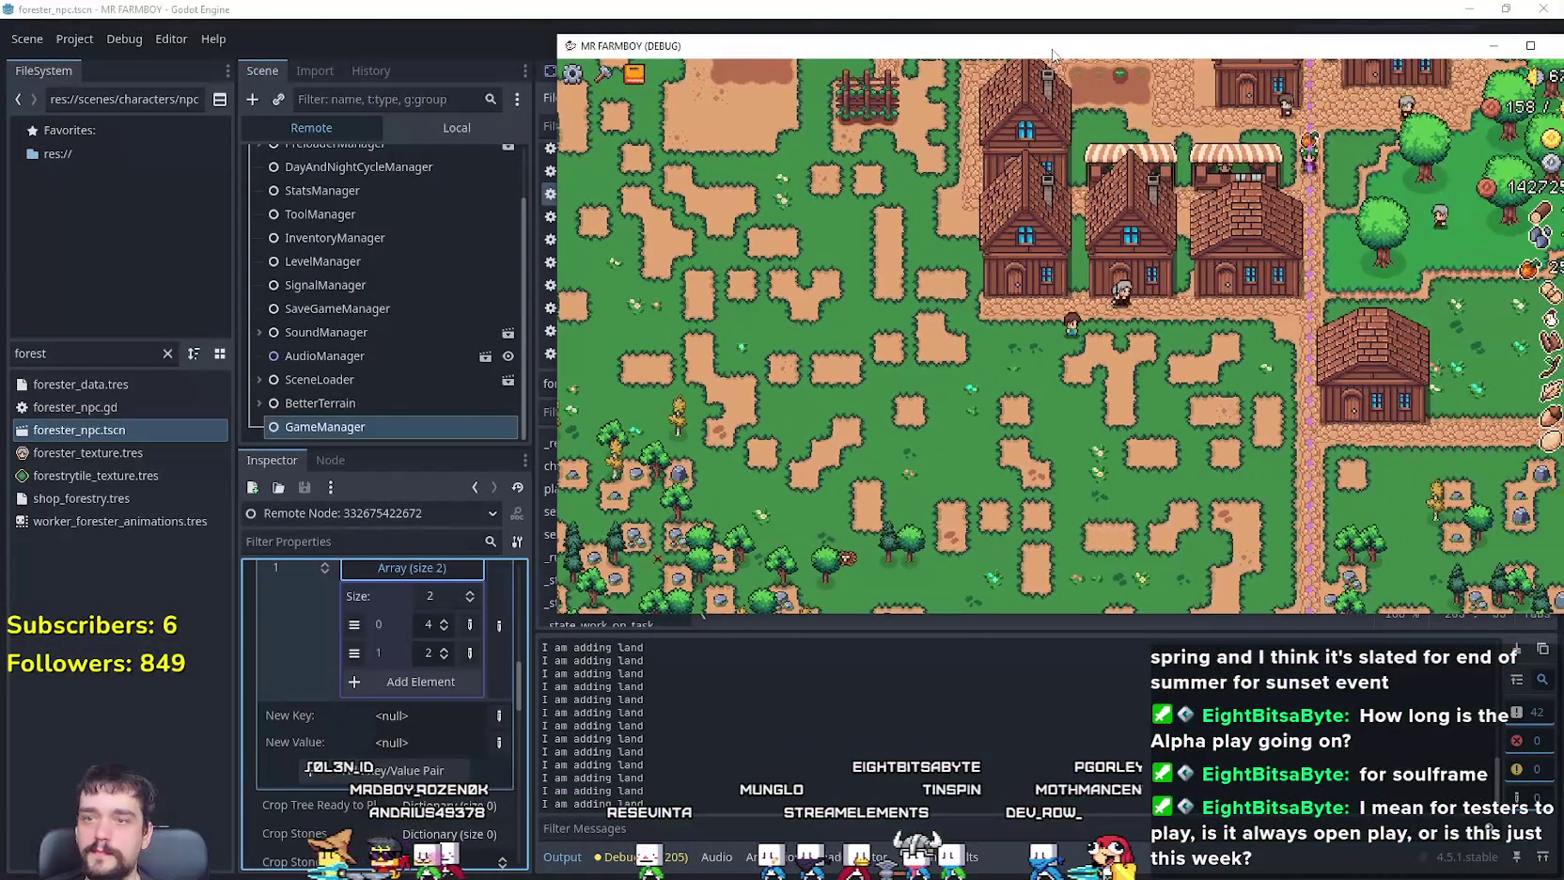
Step: Walk the farmer to the house door and open its House / Your Workers panel
{"action": "key", "text": "d"}
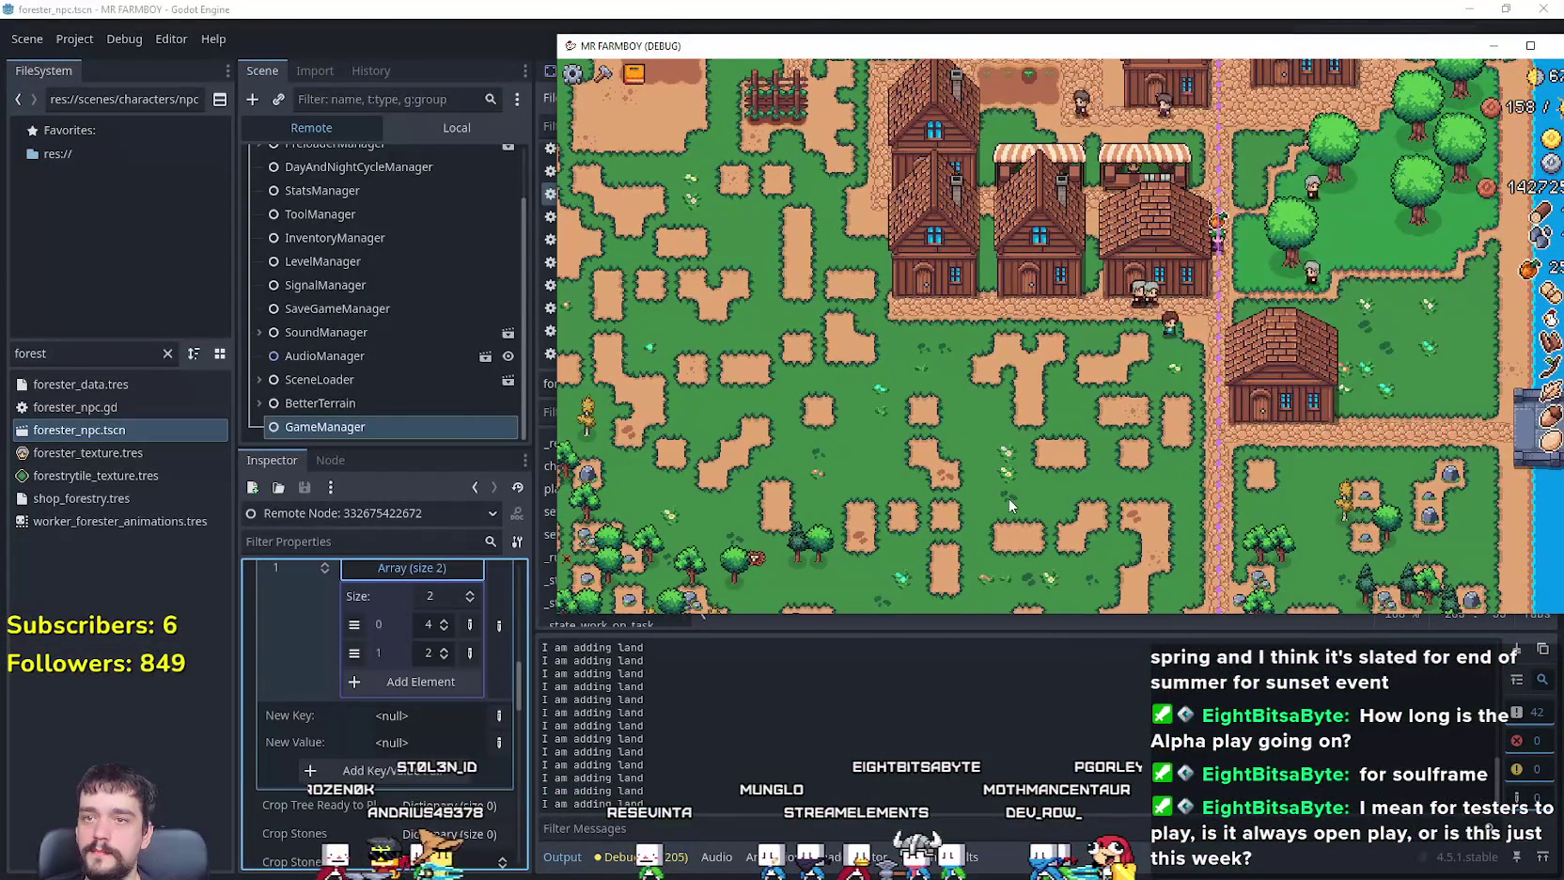
{"action": "key", "text": "w"}
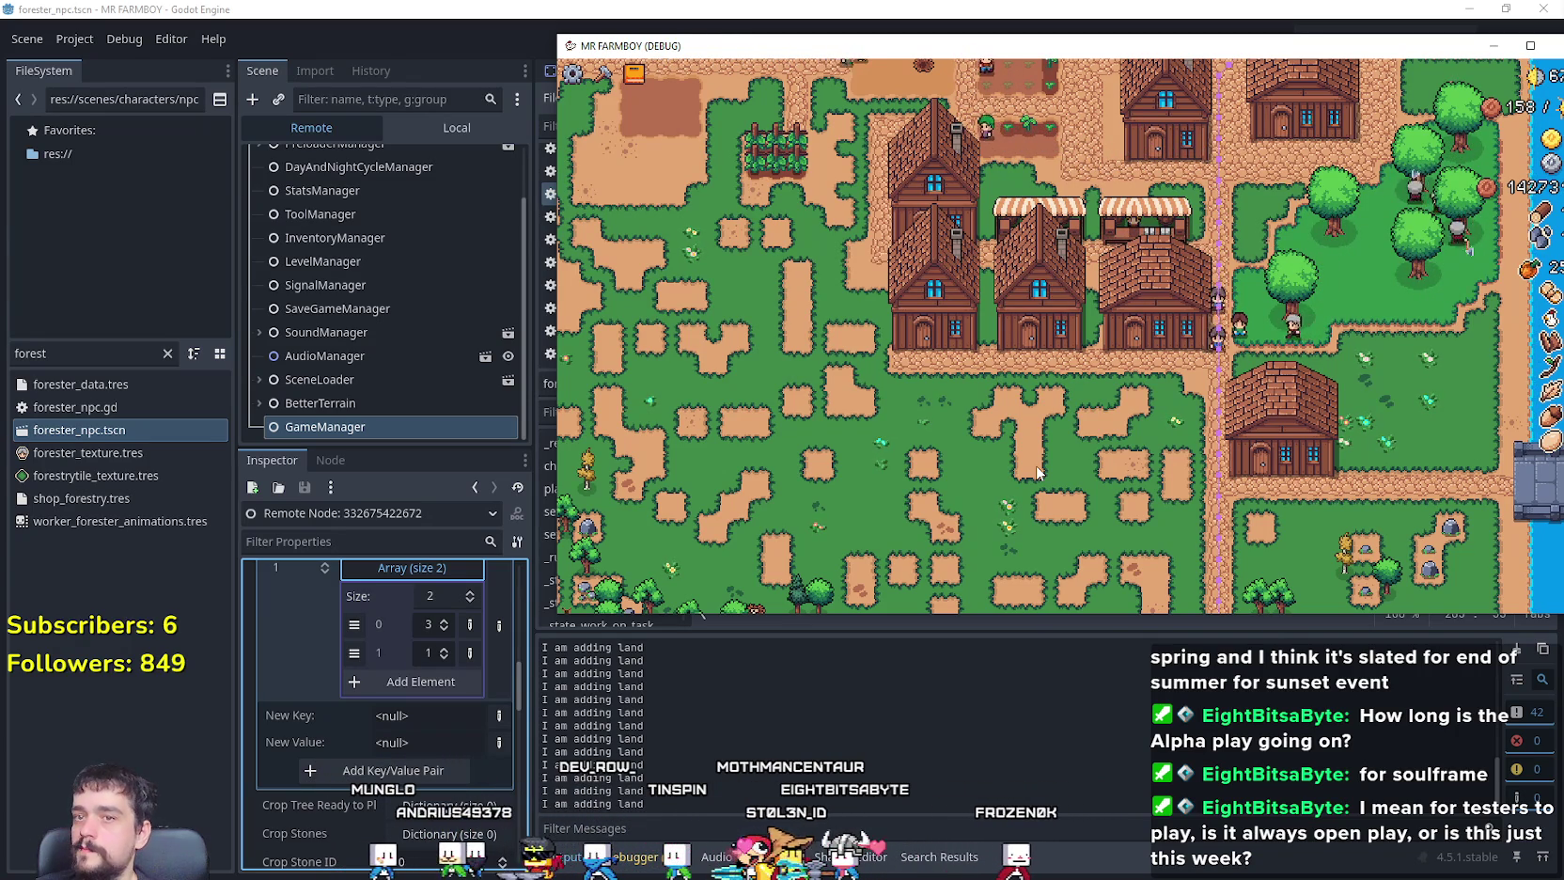
{"action": "key", "text": "a"}
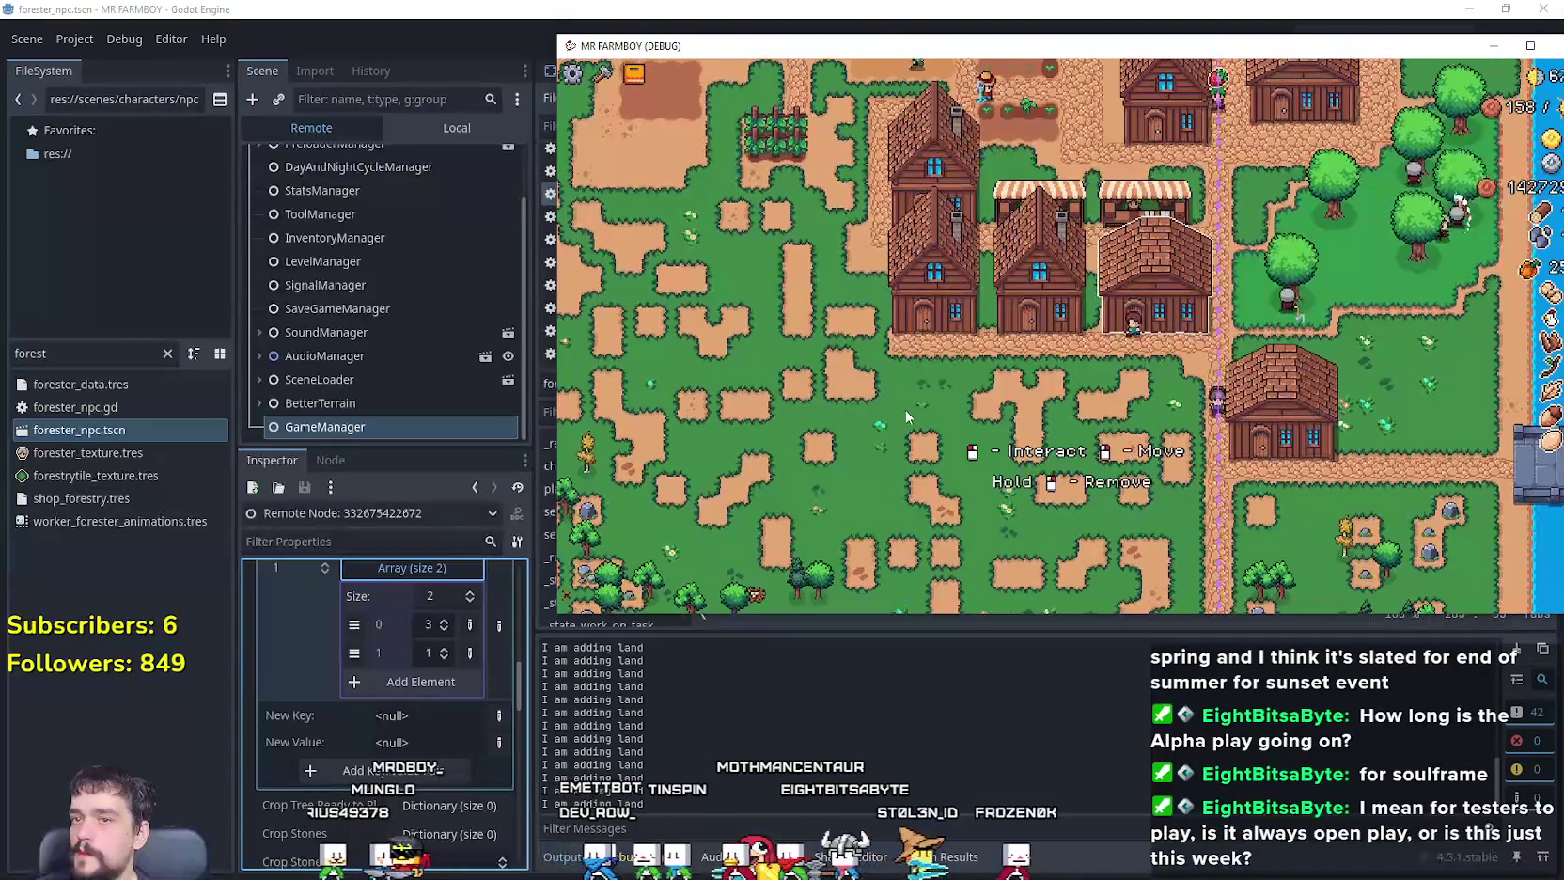
{"action": "left_click", "coordinate": [1008, 327]}
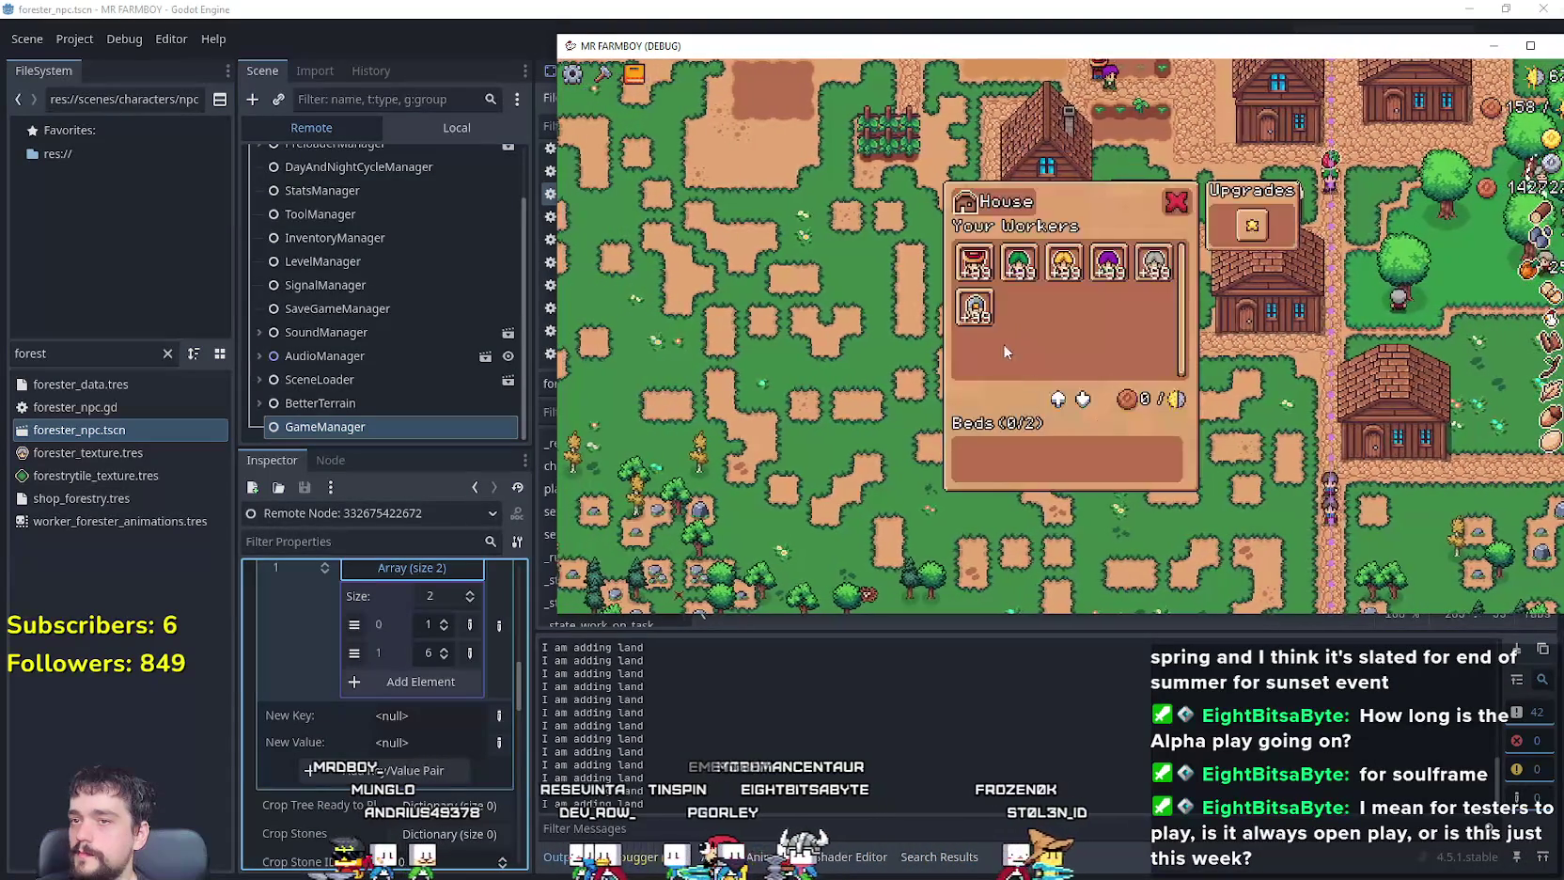
{"action": "left_click", "coordinate": [1170, 276]}
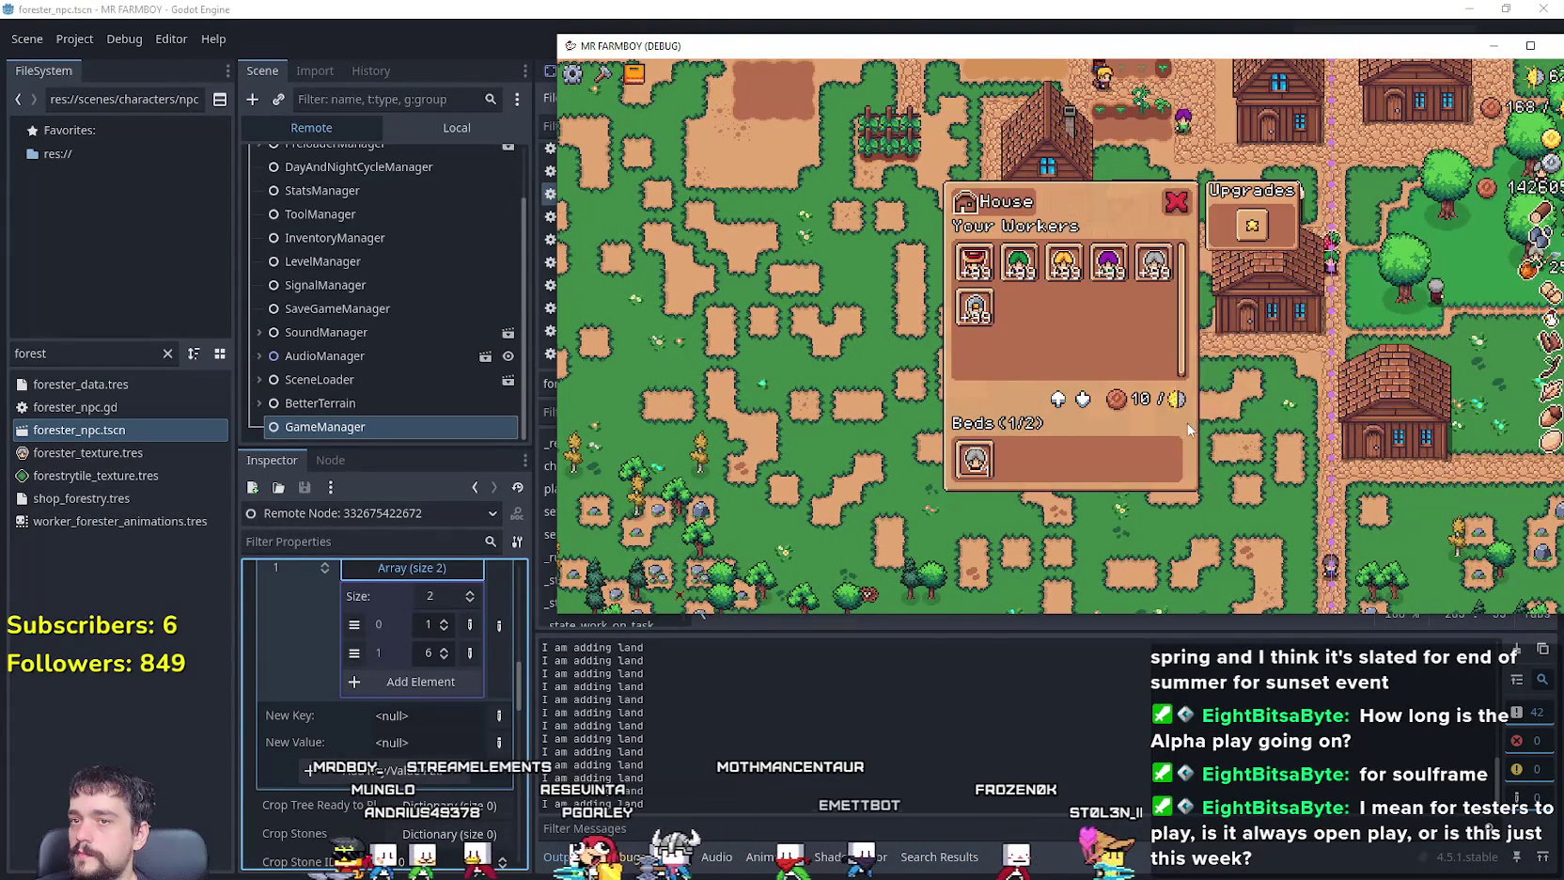
{"action": "key", "text": "d"}
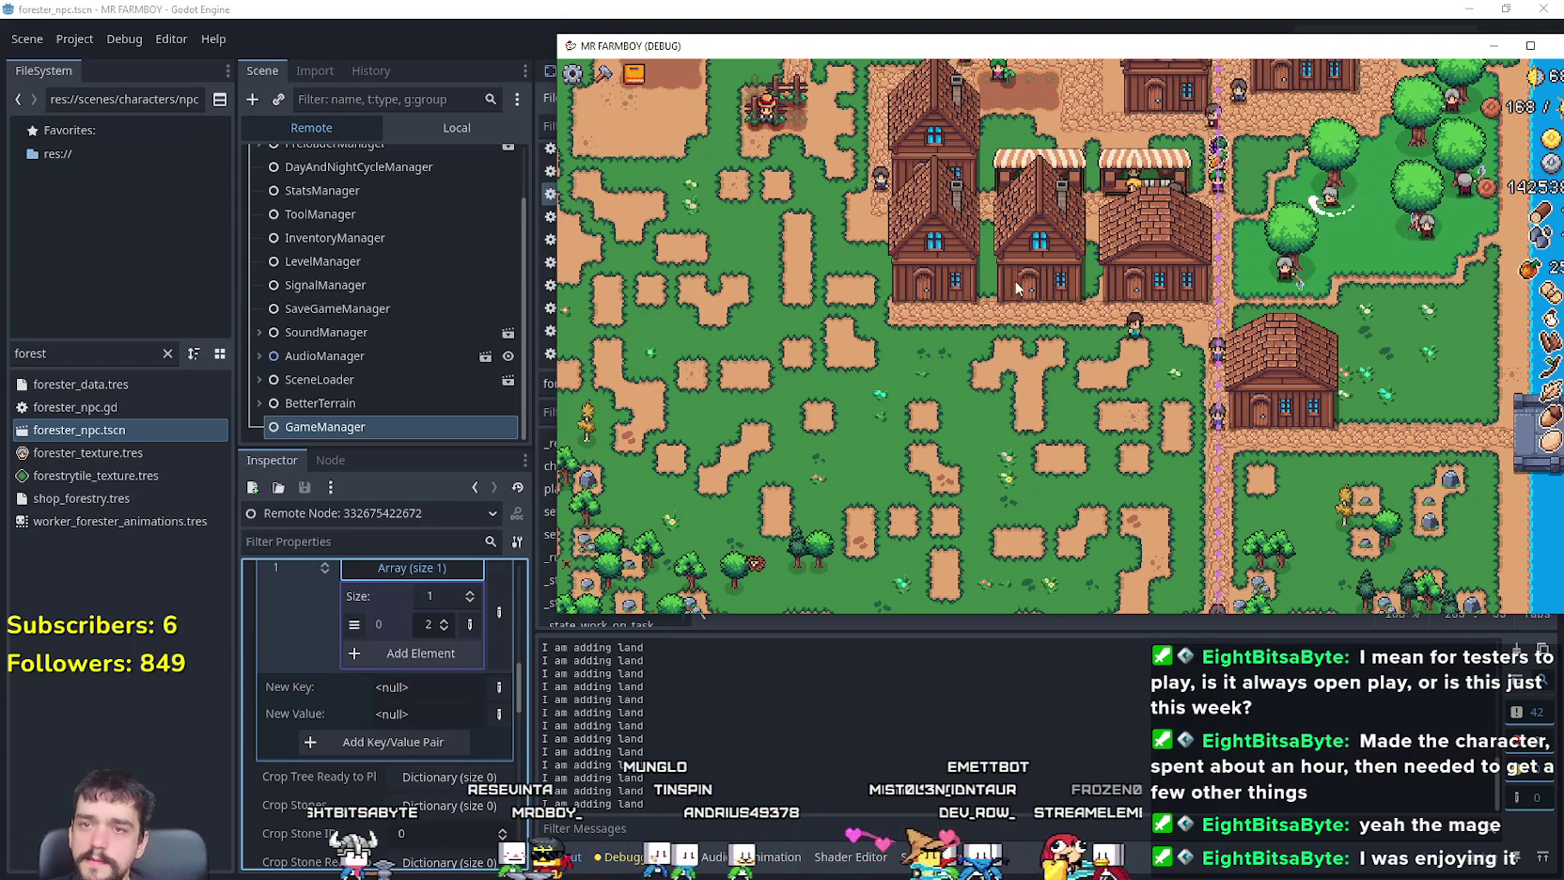
Step: Open the house panel to view the Forester's card, then walk on until the debugger halts
{"action": "key", "text": "a"}
{"action": "left_click", "coordinate": [1058, 316]}
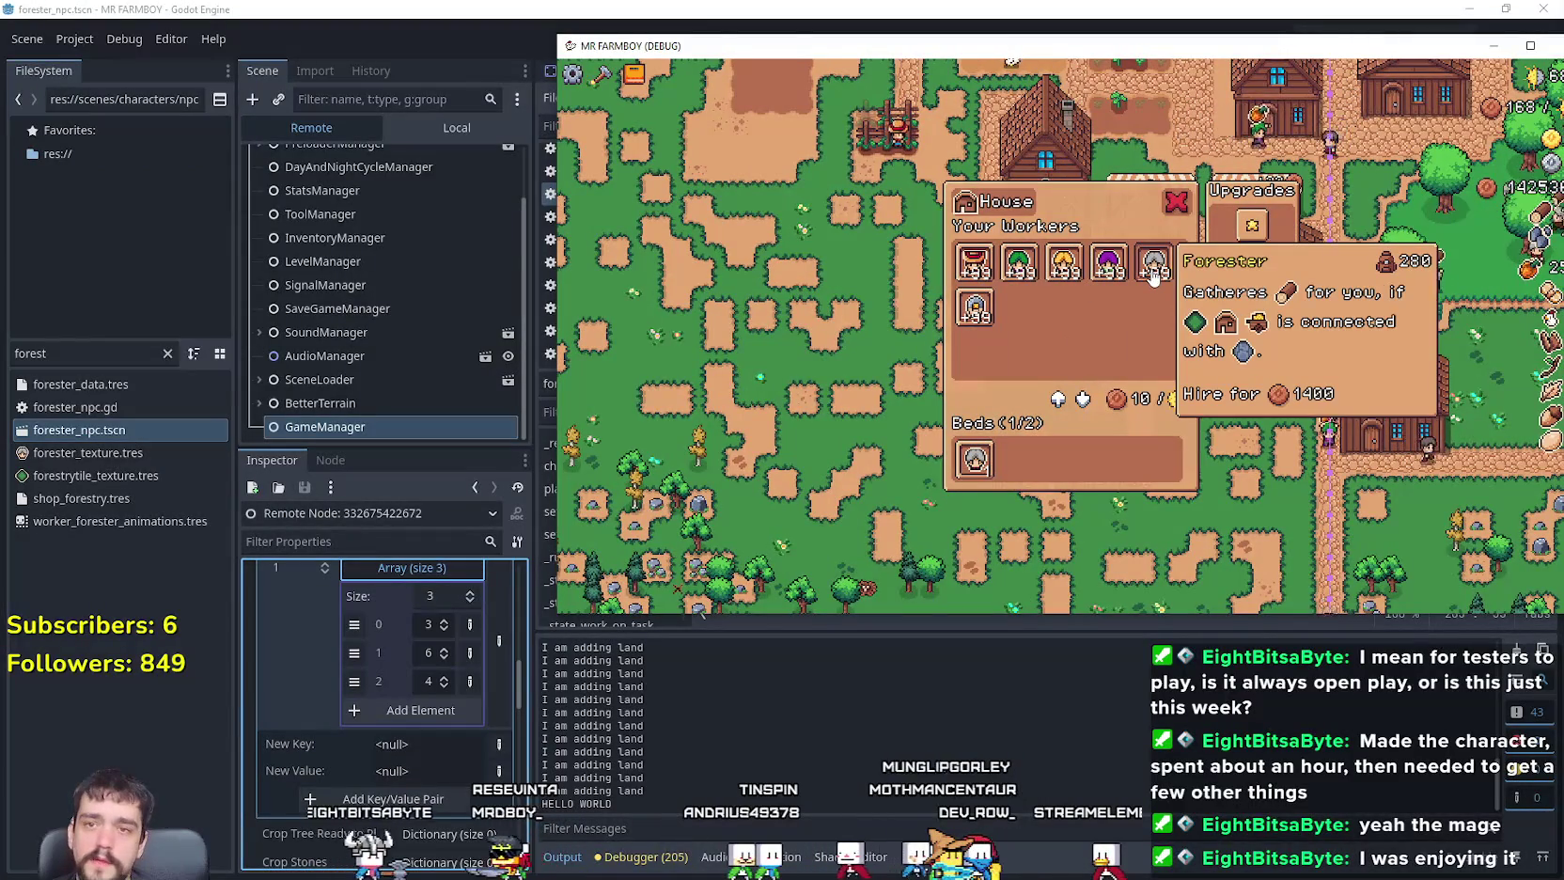
{"action": "key", "text": "d"}
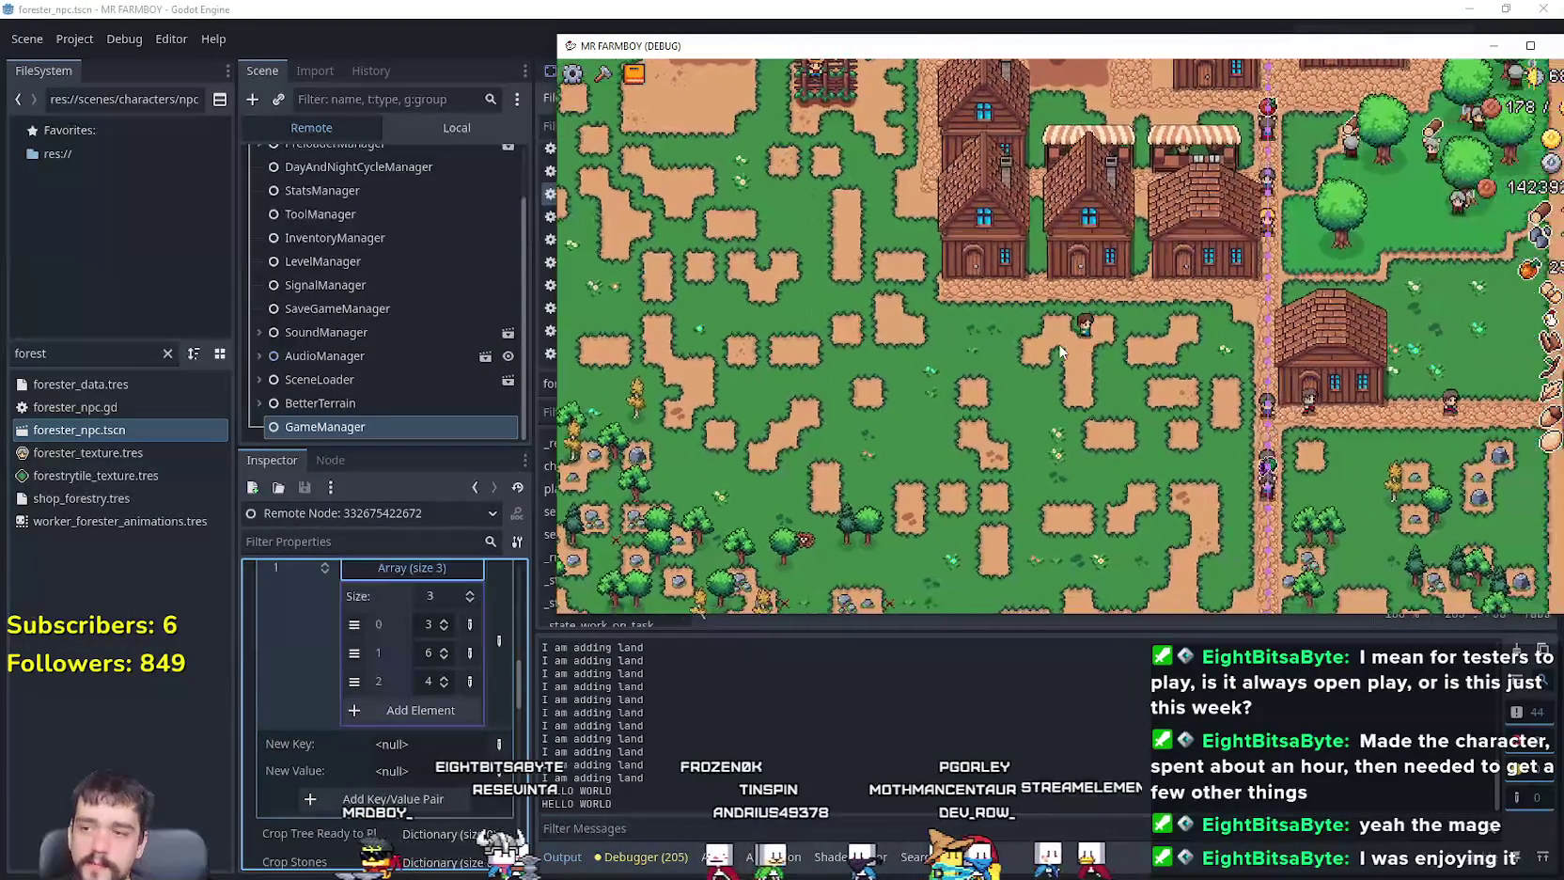
{"action": "key", "text": "w"}
{"action": "key", "text": "d"}
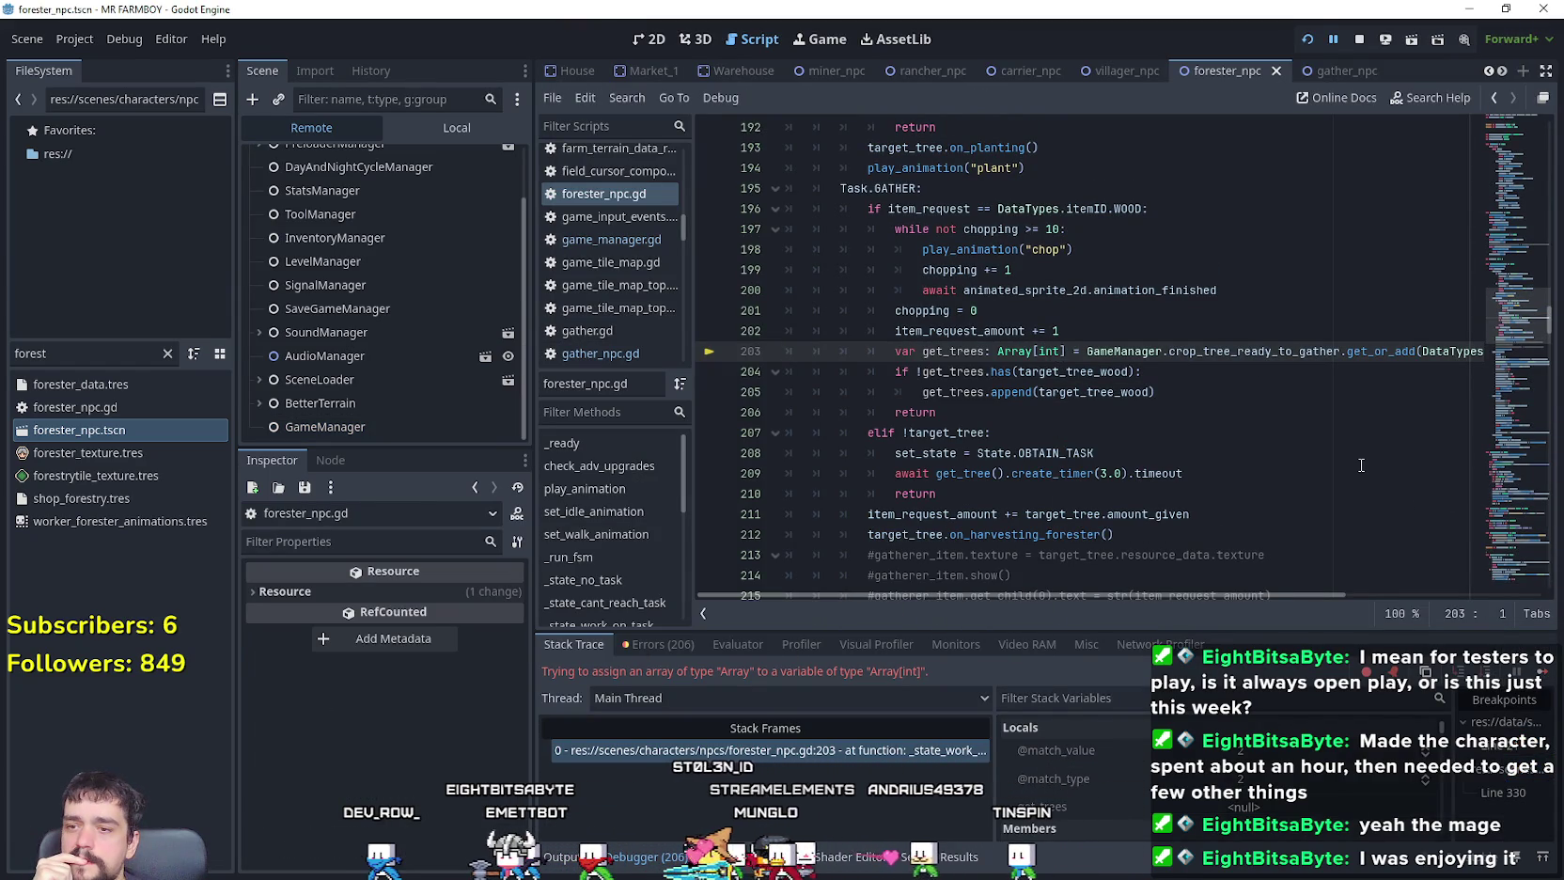
Step: Delete [int] from get_trees on line 203 of forester_npc.gd and save the script
{"action": "left_click_drag", "start_coordinate": [1421, 350], "coordinate": [1491, 346]}
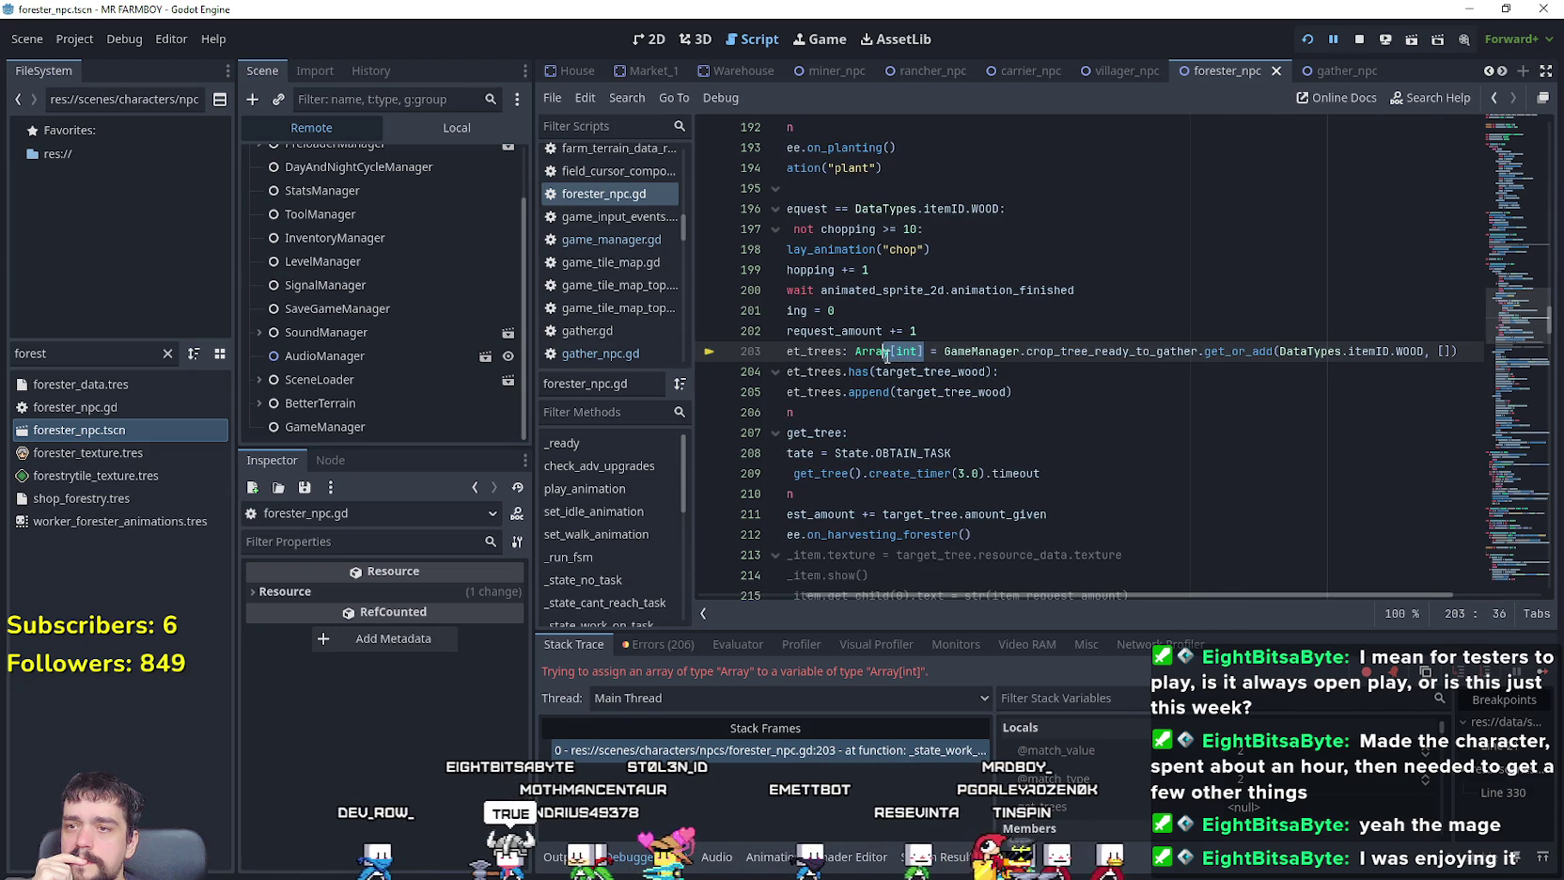
{"action": "key", "text": "BackSpace"}
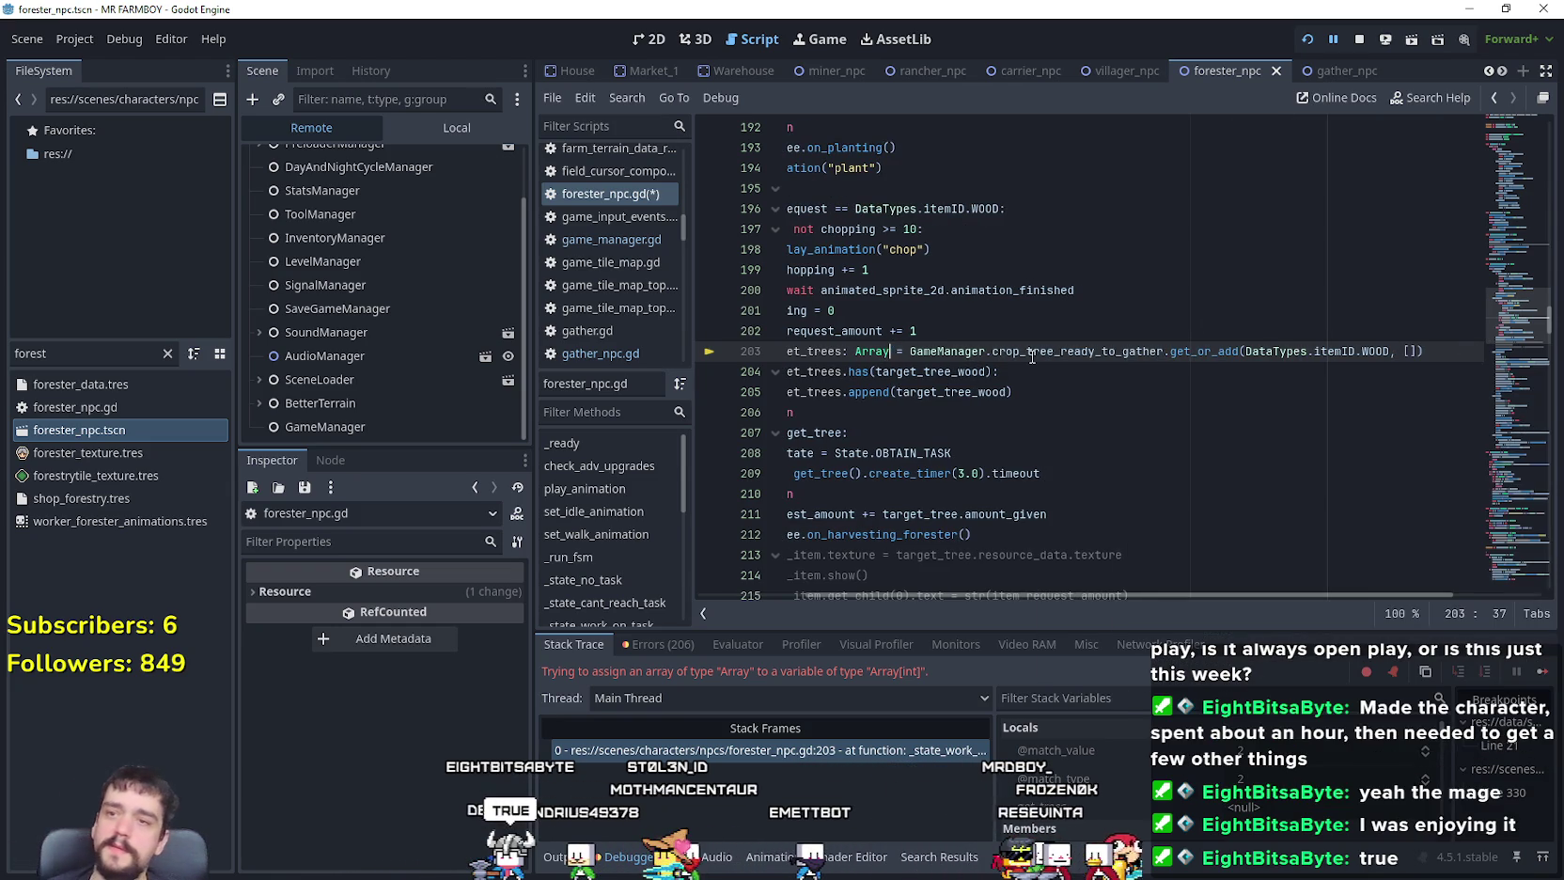
{"action": "left_click_drag", "start_coordinate": [1186, 389], "coordinate": [761, 352]}
{"action": "left_click", "coordinate": [1178, 371]}
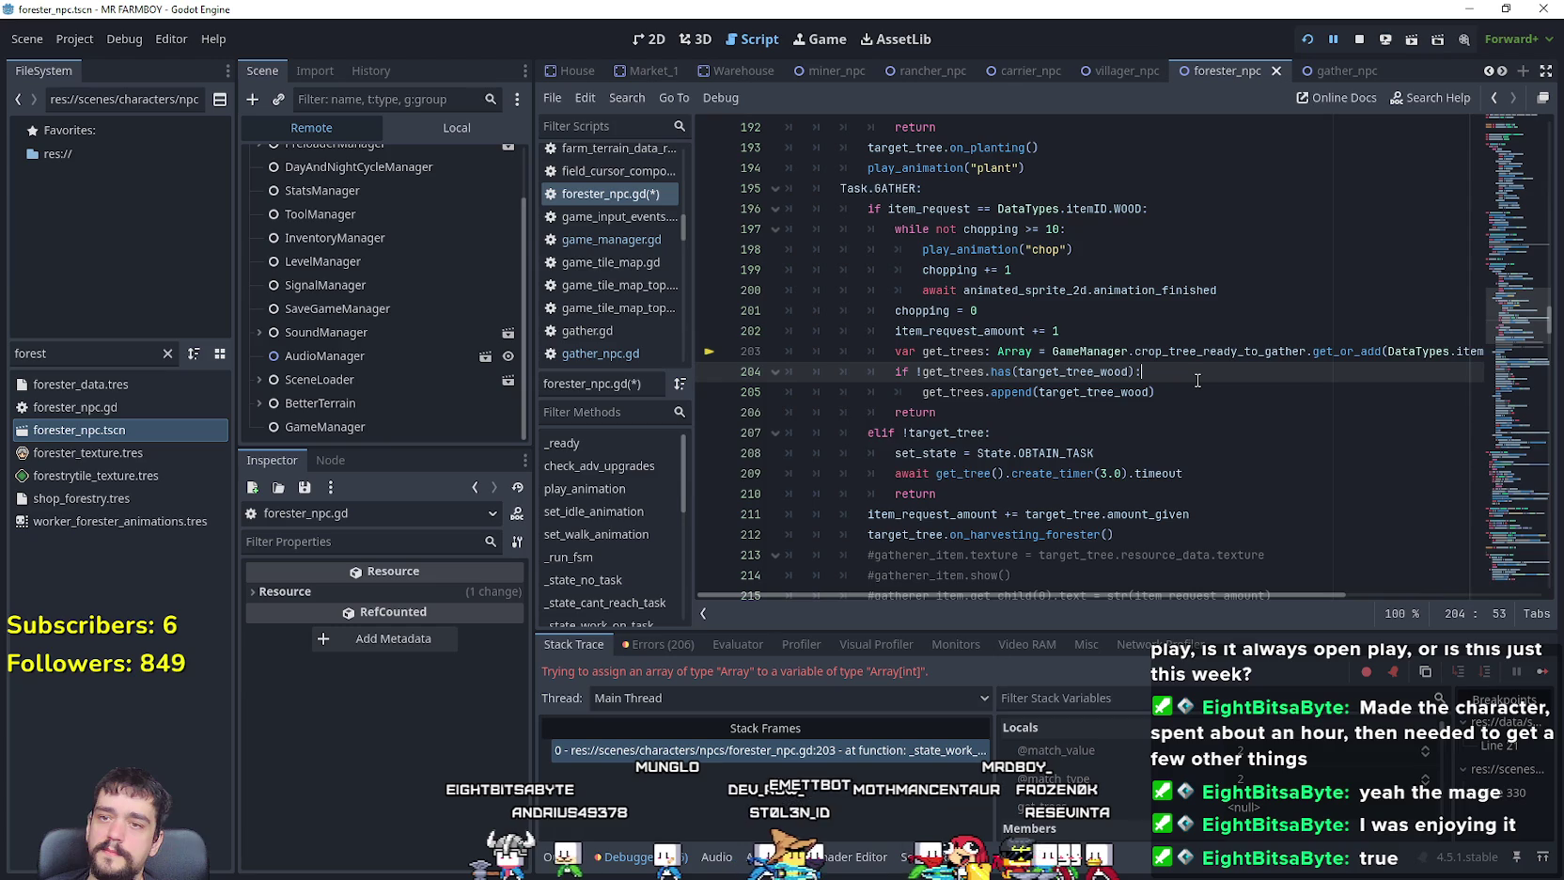
{"action": "key", "text": "ctrl+s"}
Step: Resume the paused game from the debugger and move the game window left
{"action": "left_click", "coordinate": [1188, 416]}
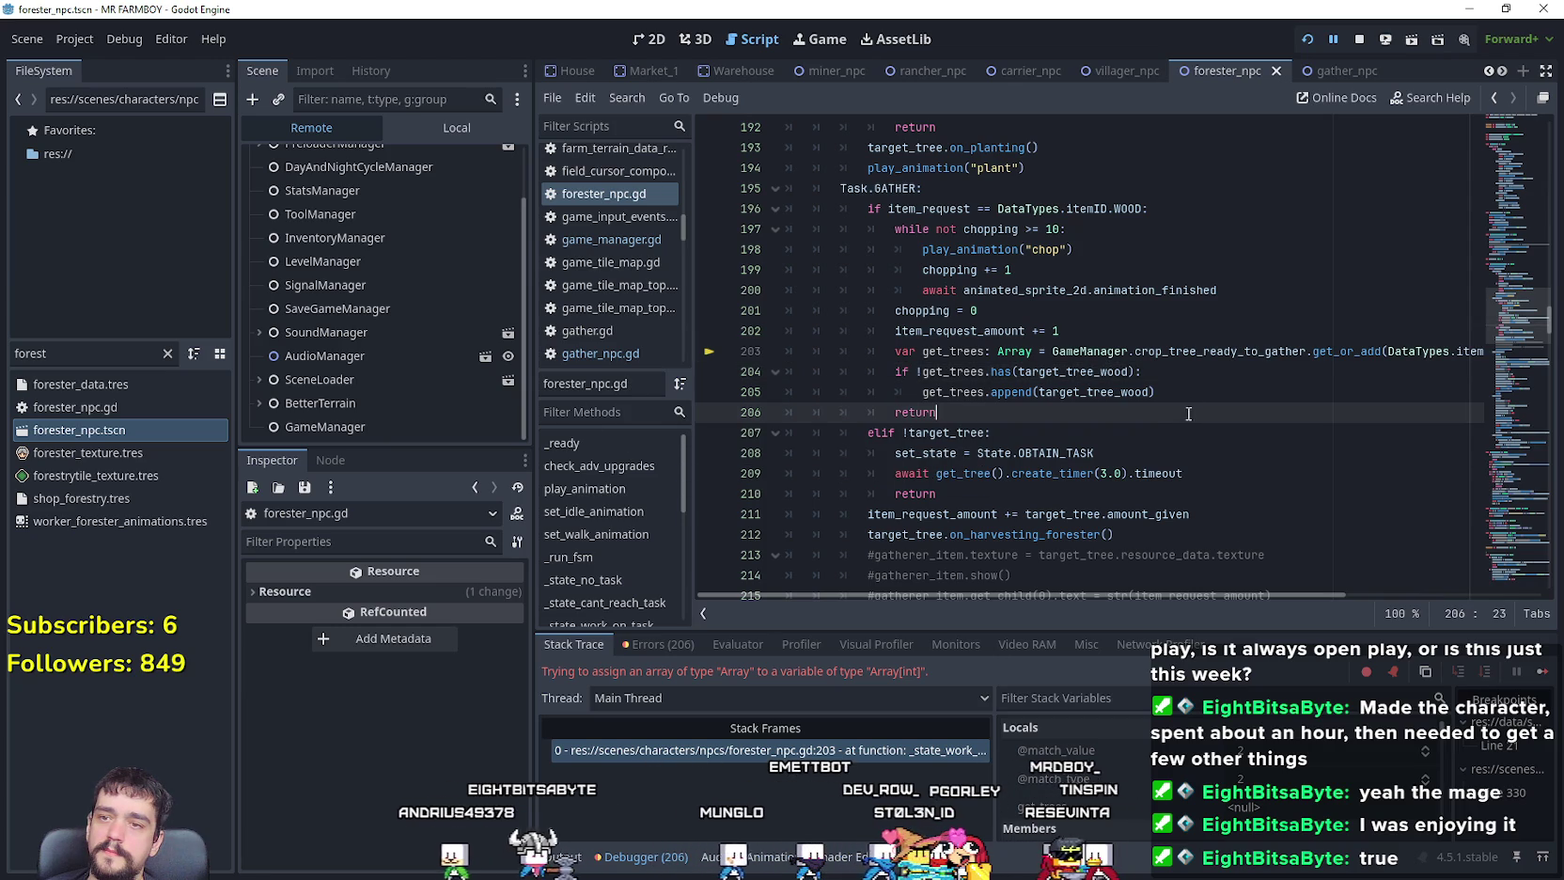
{"action": "left_click", "coordinate": [1191, 389]}
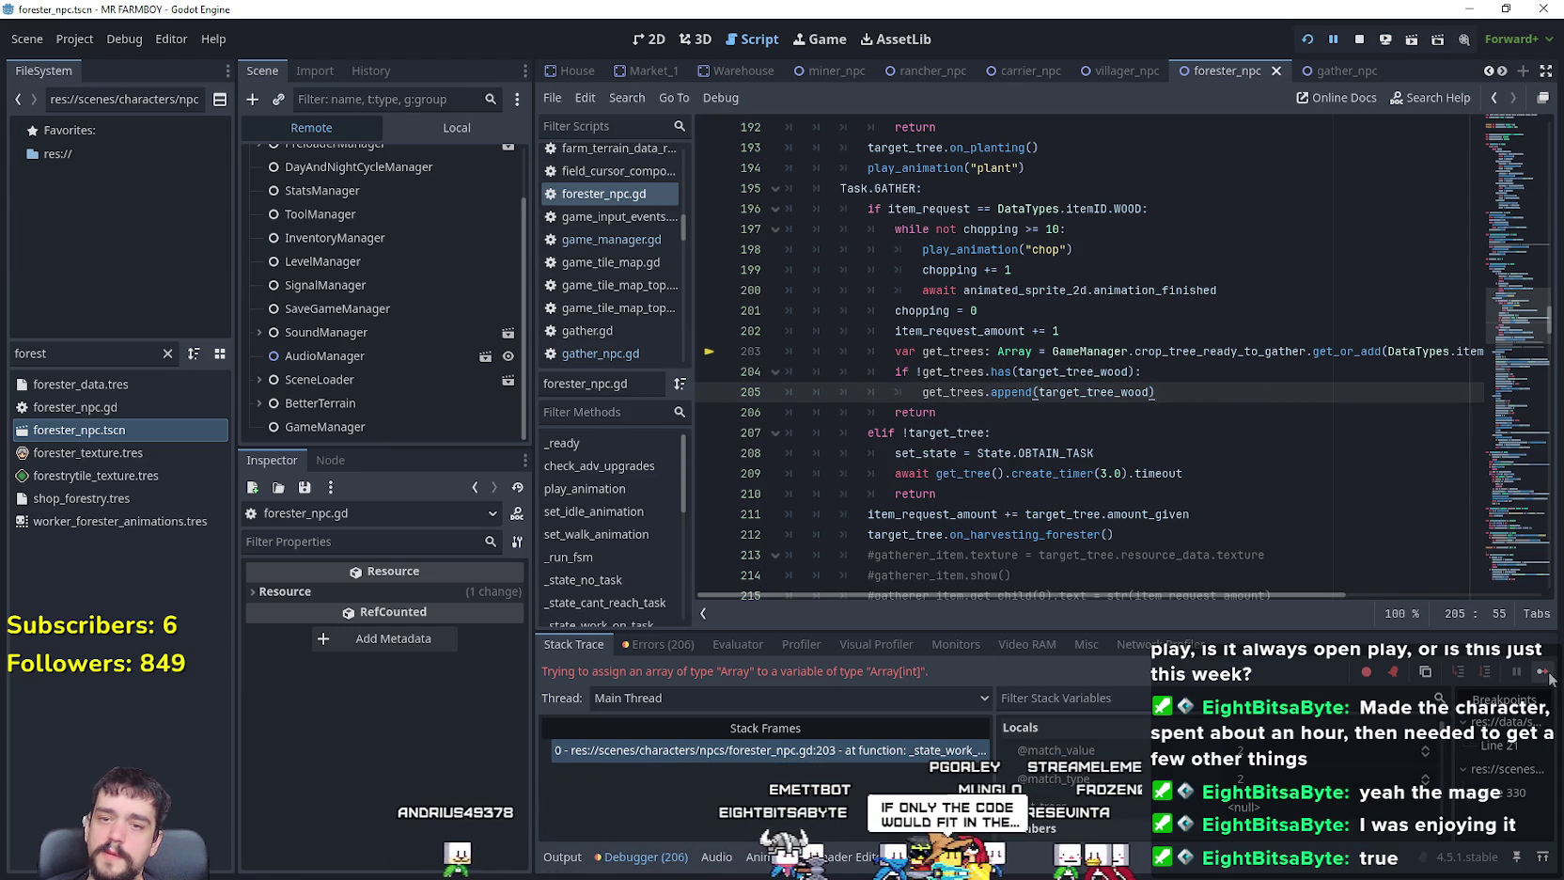
{"action": "left_click", "coordinate": [1544, 672]}
{"action": "left_click_drag", "start_coordinate": [1406, 47], "coordinate": [1319, 49]}
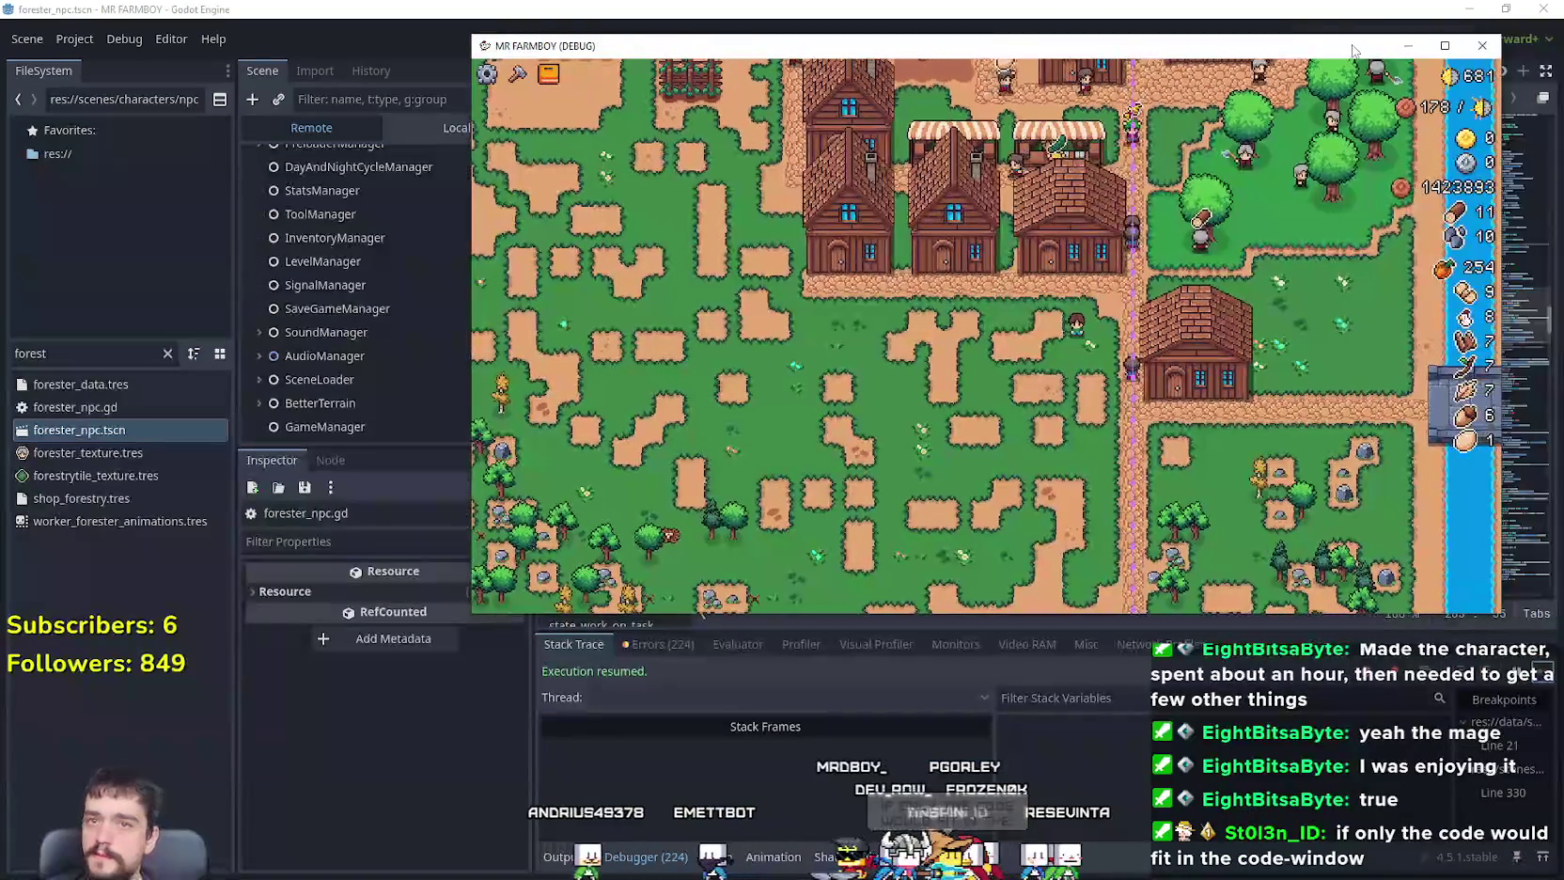
Step: Close the game, relaunch it with Run Project, and load Save 6 via Continue
{"action": "left_click", "coordinate": [1482, 46]}
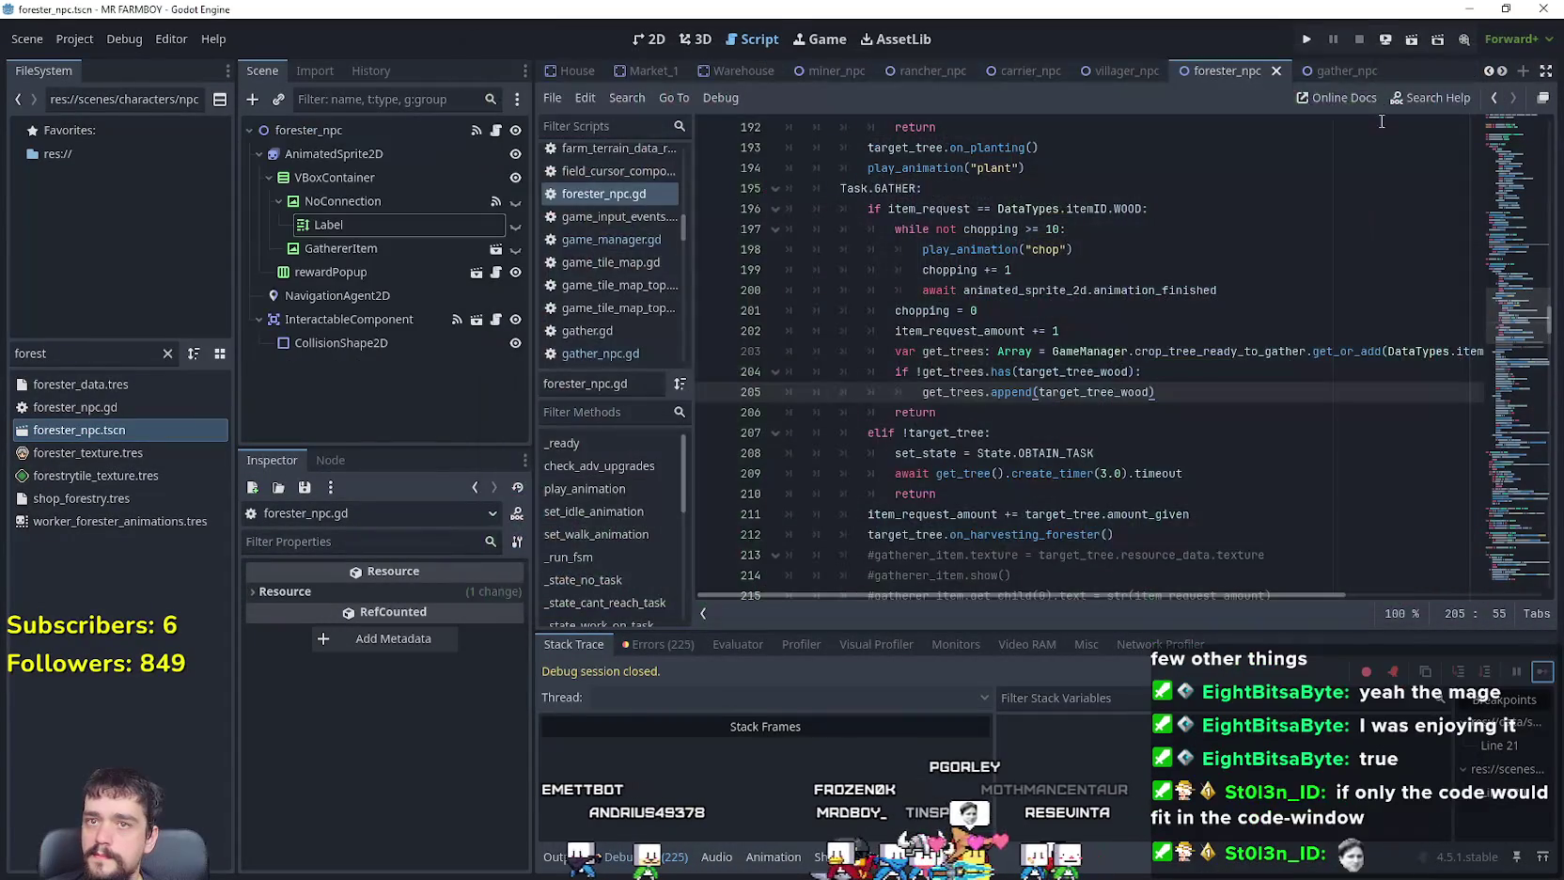
{"action": "left_click", "coordinate": [1306, 40]}
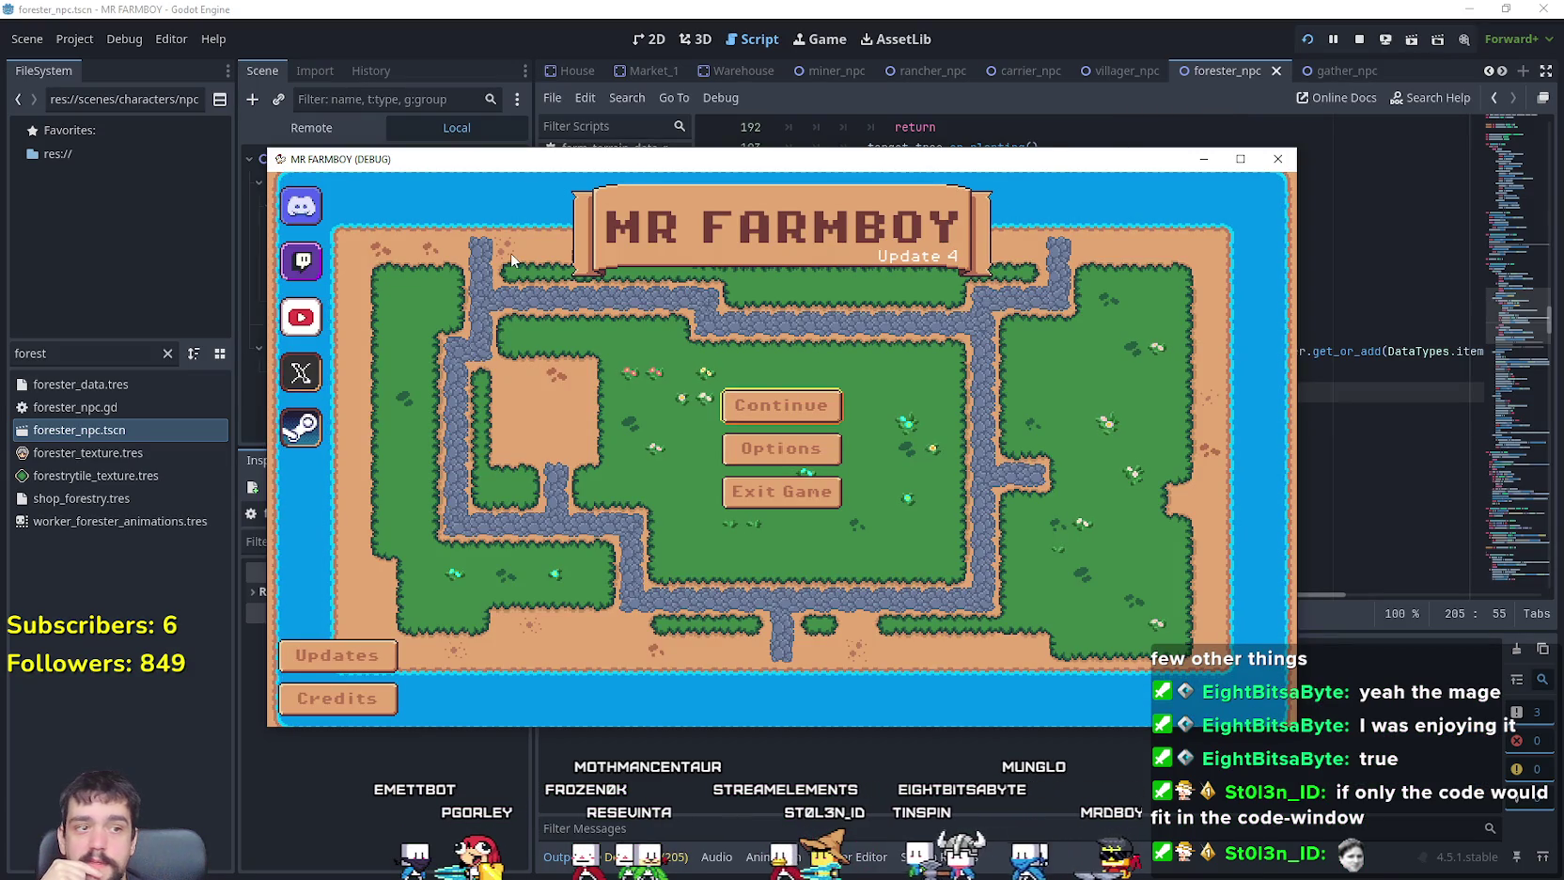
{"action": "left_click", "coordinate": [770, 412]}
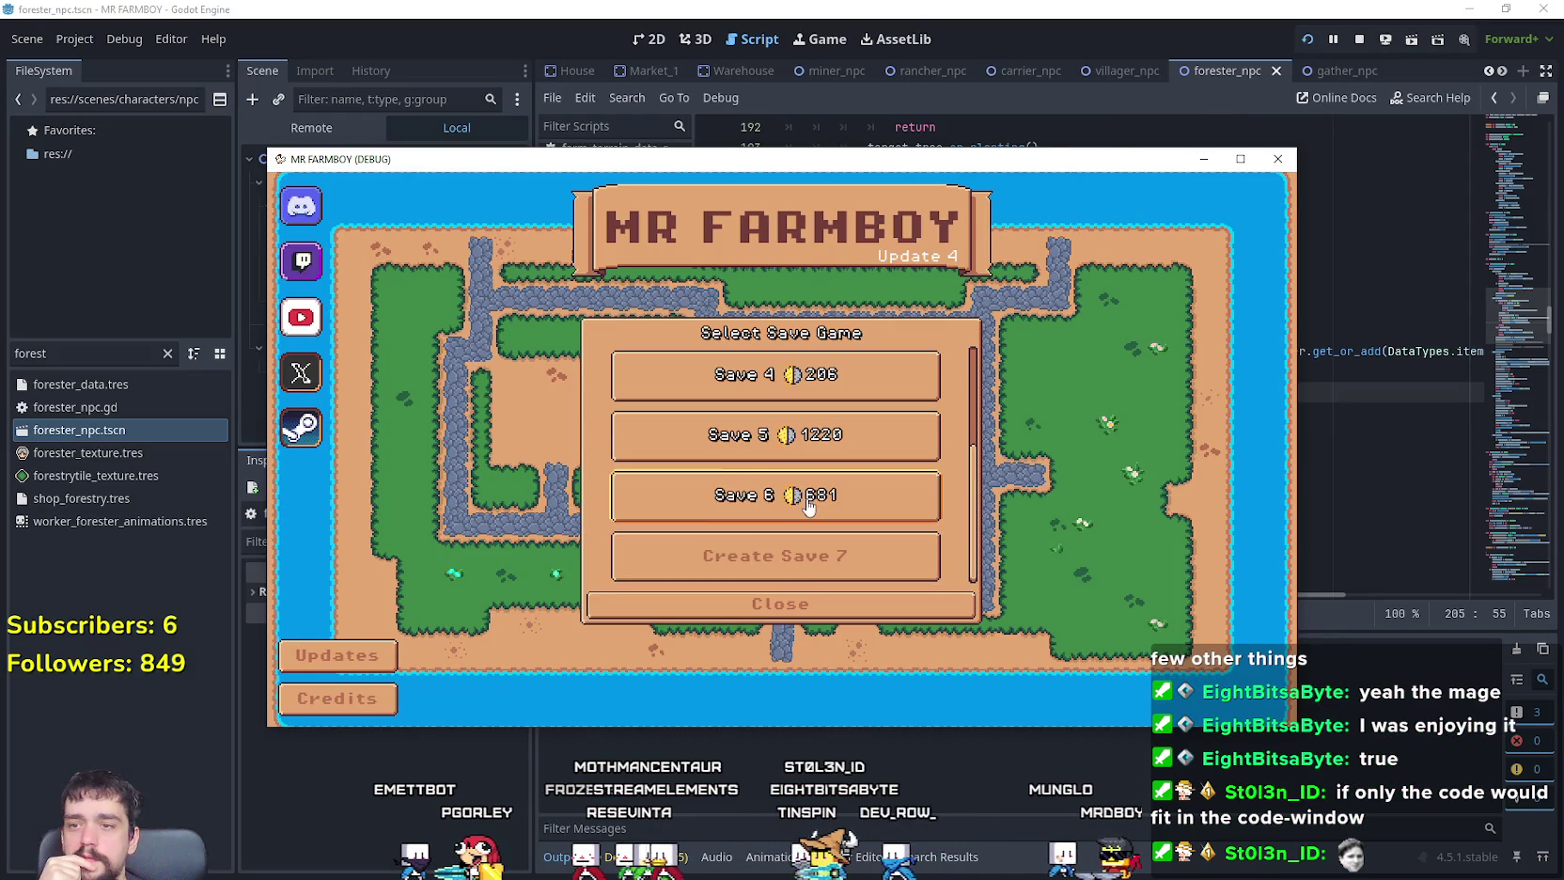
{"action": "left_click", "coordinate": [761, 481]}
{"action": "left_click", "coordinate": [749, 511]}
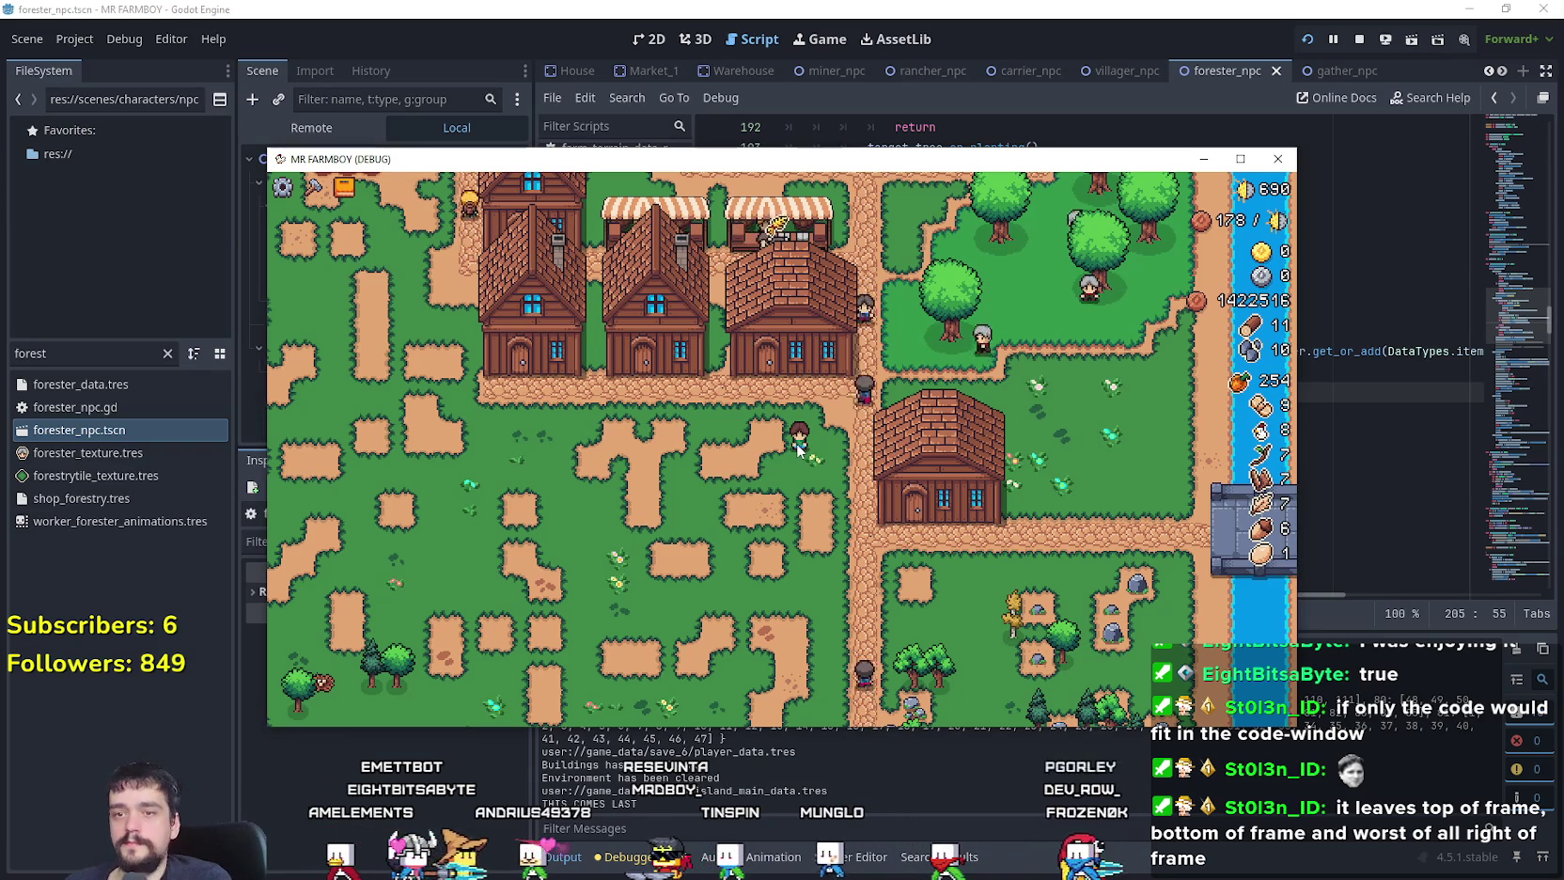
Step: Restore the game window size and show the running GameManager in the remote scene tree
{"action": "left_click", "coordinate": [1225, 159]}
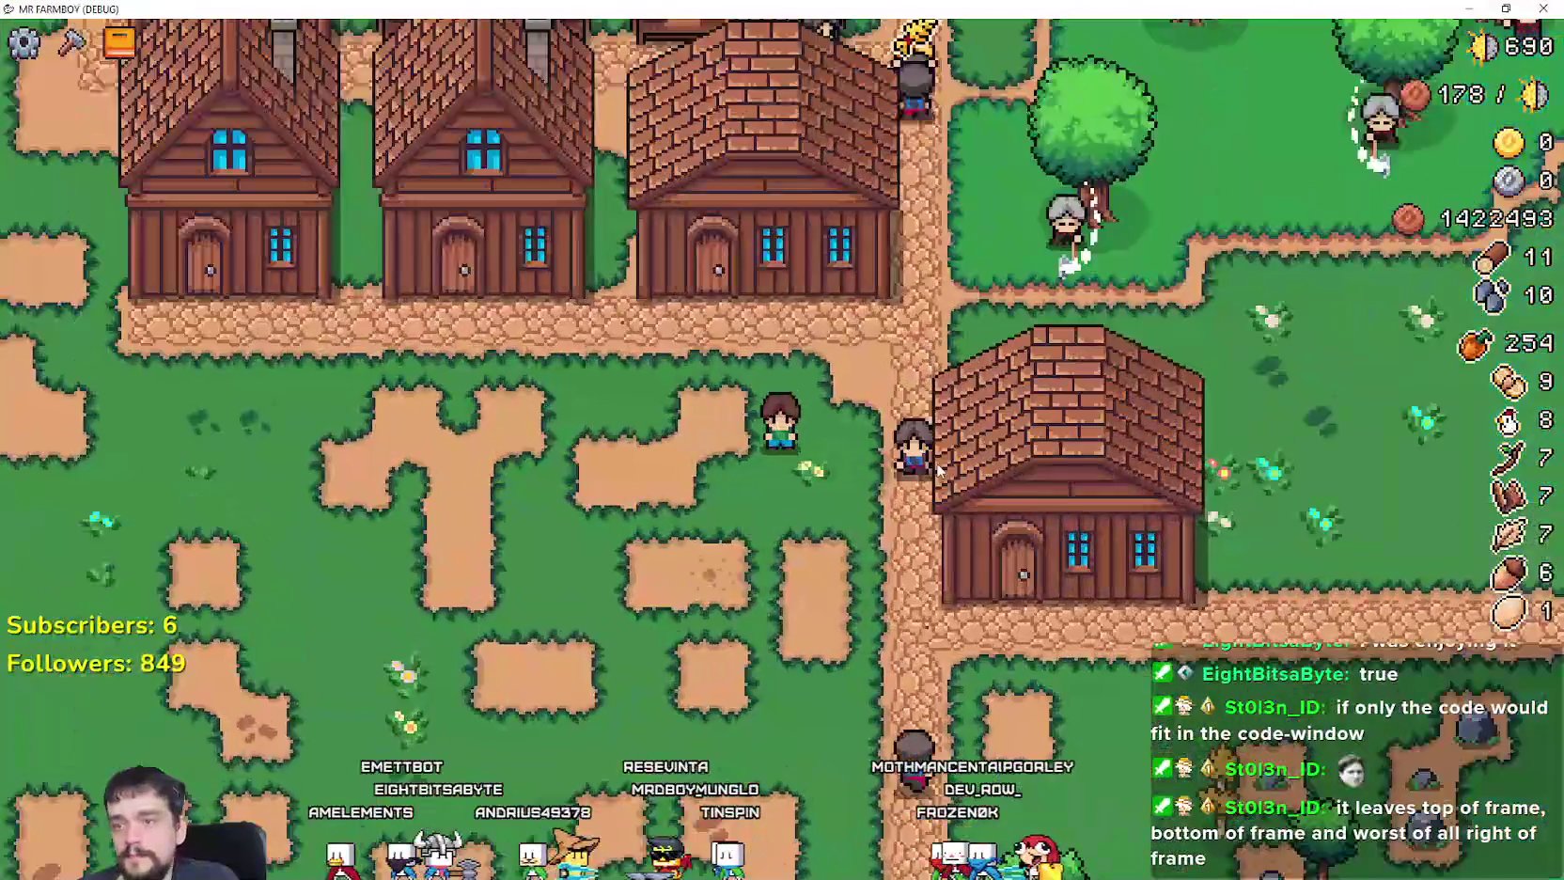
{"action": "double_click", "coordinate": [872, 7]}
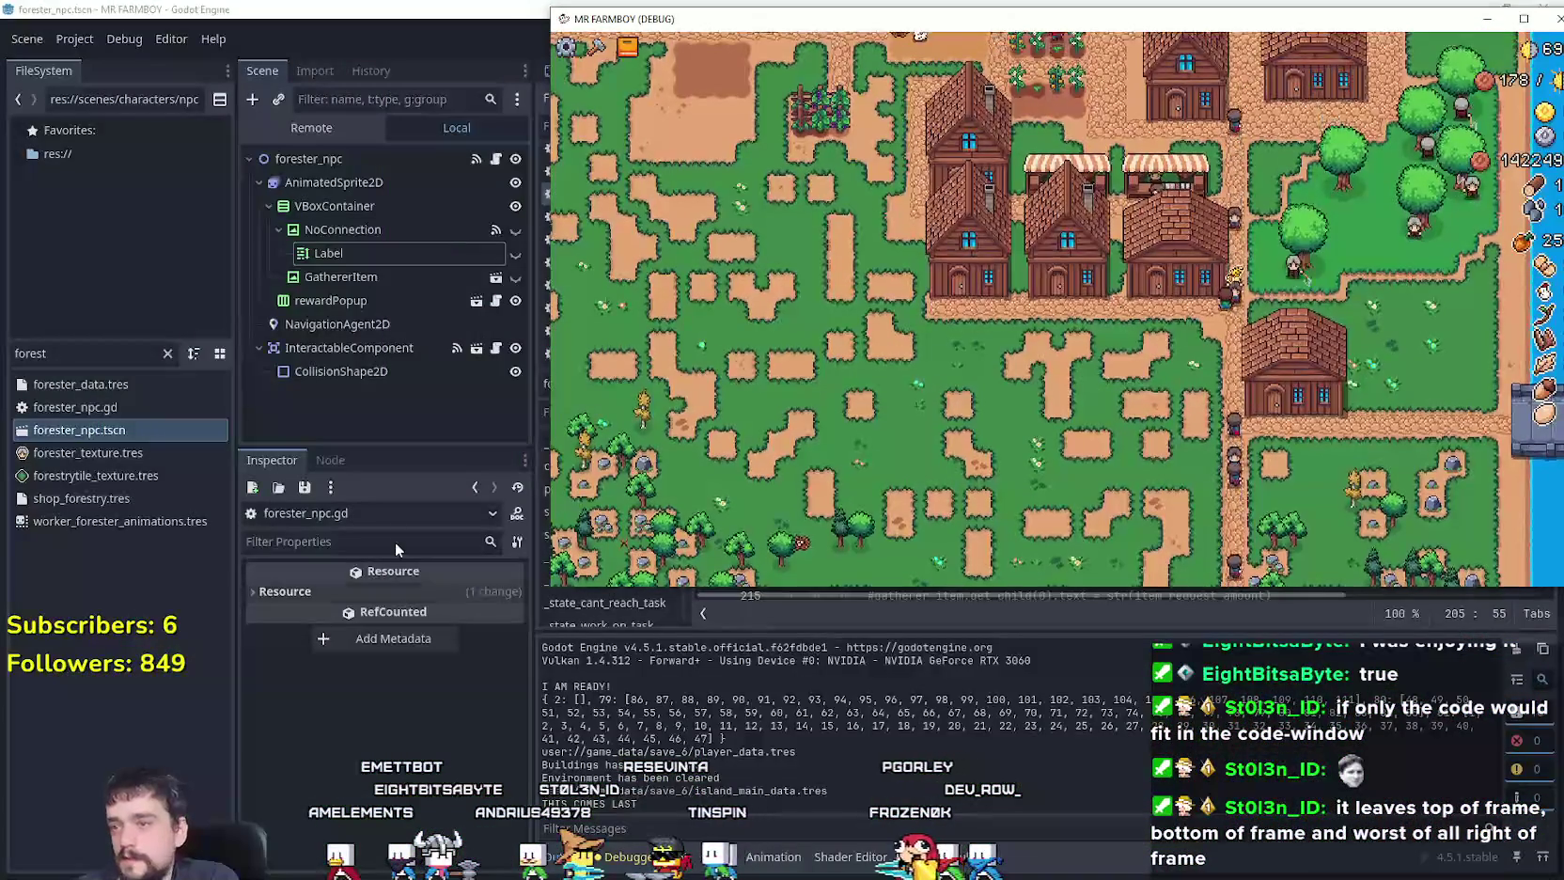
{"action": "left_click", "coordinate": [330, 513]}
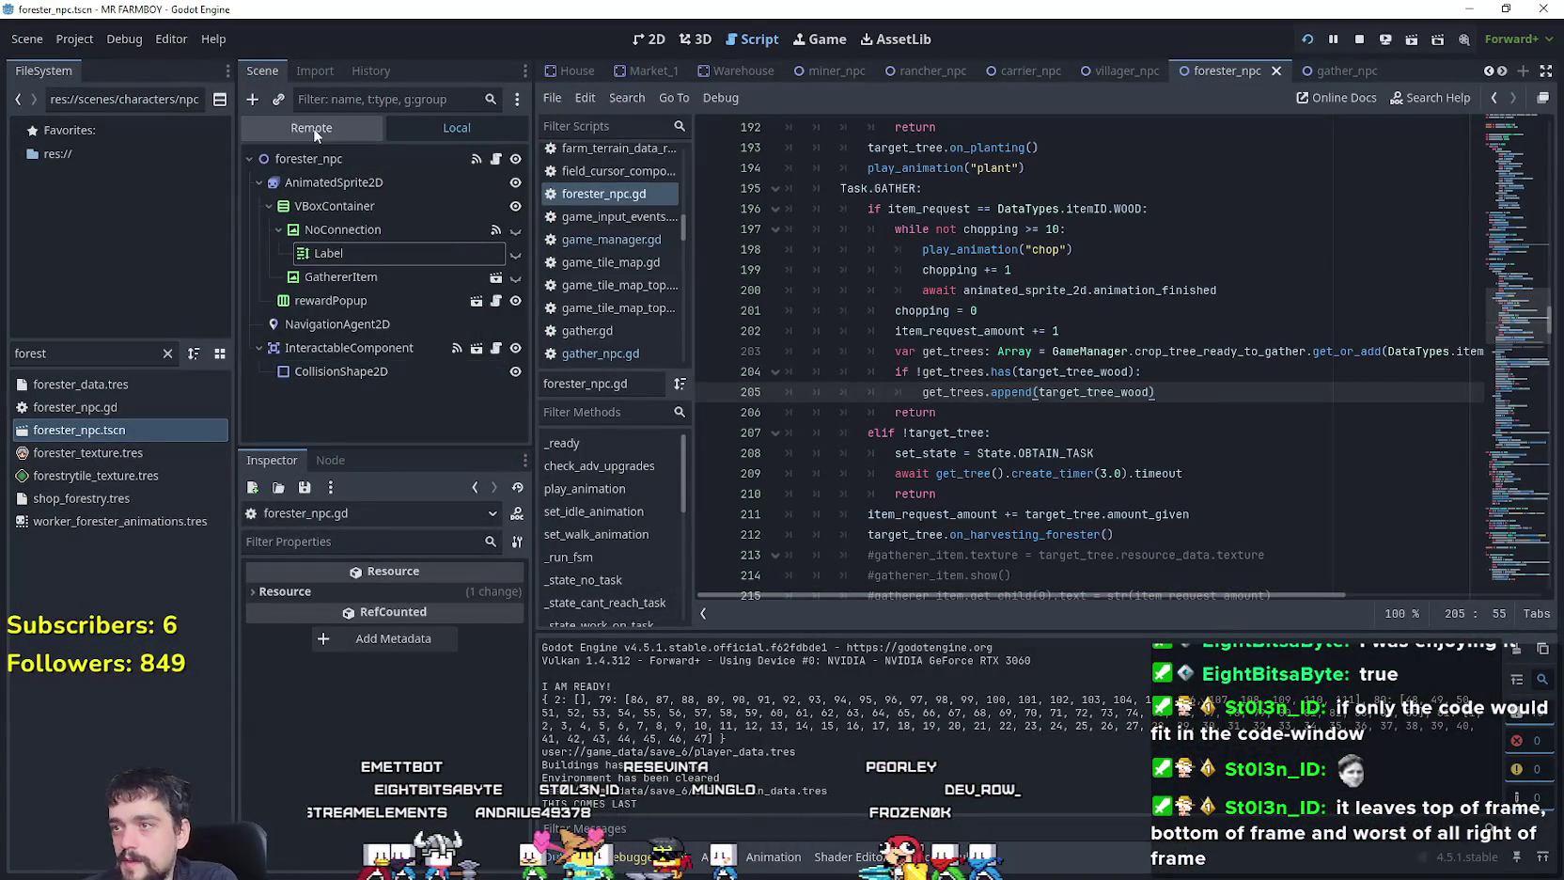
{"action": "left_click", "coordinate": [311, 127]}
{"action": "left_click", "coordinate": [324, 425]}
{"action": "key", "text": "alt+Tab"}
Step: Expand the trees-ready-to-gather dictionary to reveal key 1's array (3, 5, 6), nudging the game window left
{"action": "scroll", "scroll_direction": "down", "scroll_amount": 3}
{"action": "scroll", "scroll_direction": "down", "scroll_amount": 3}
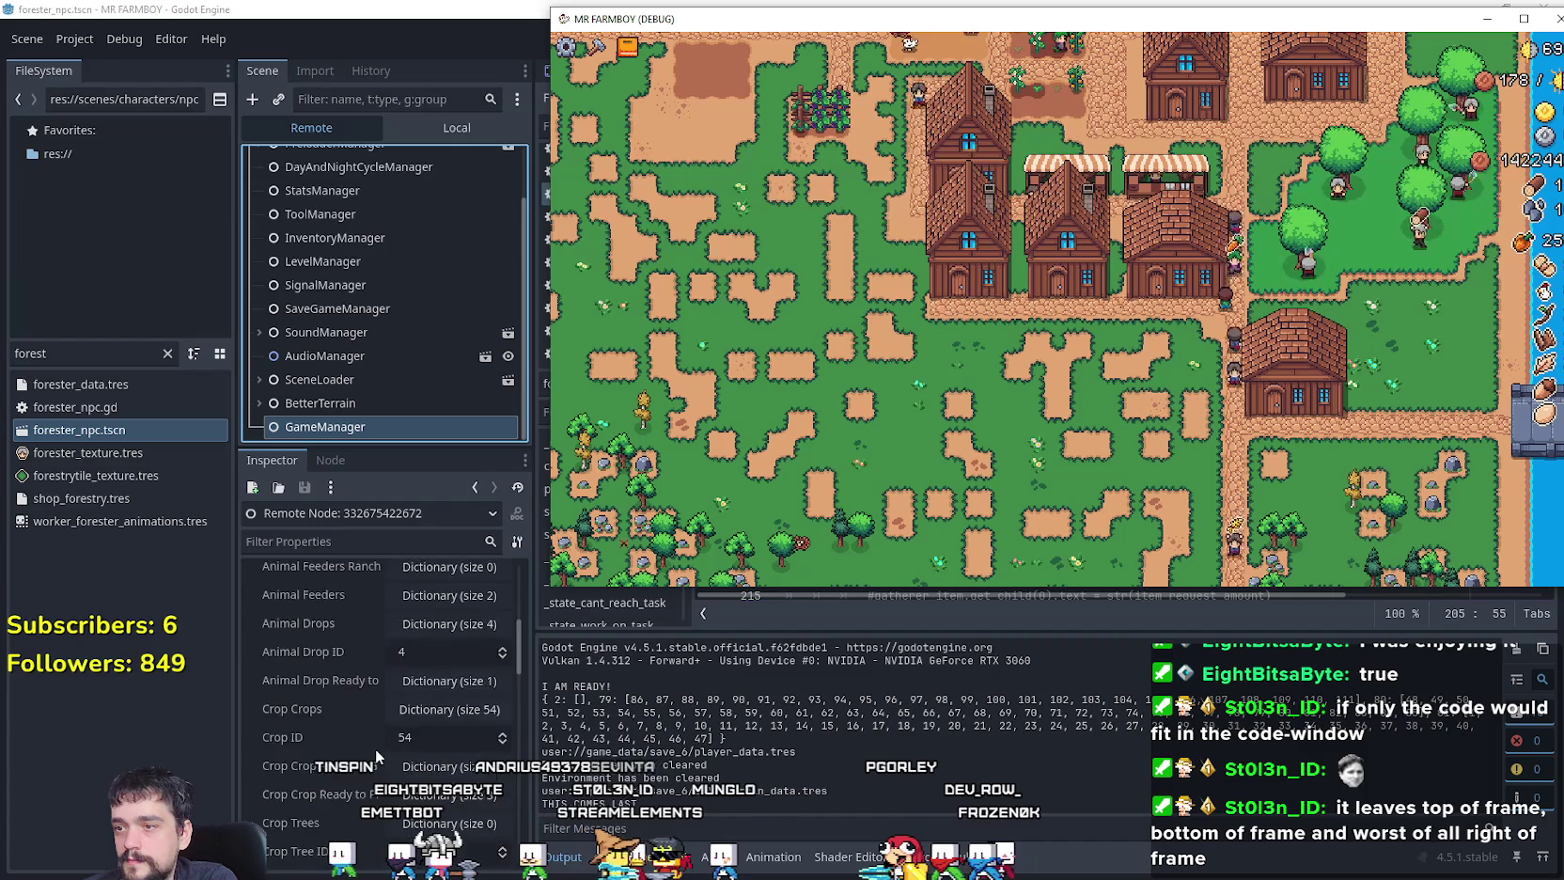
{"action": "scroll", "scroll_direction": "up", "scroll_amount": 3}
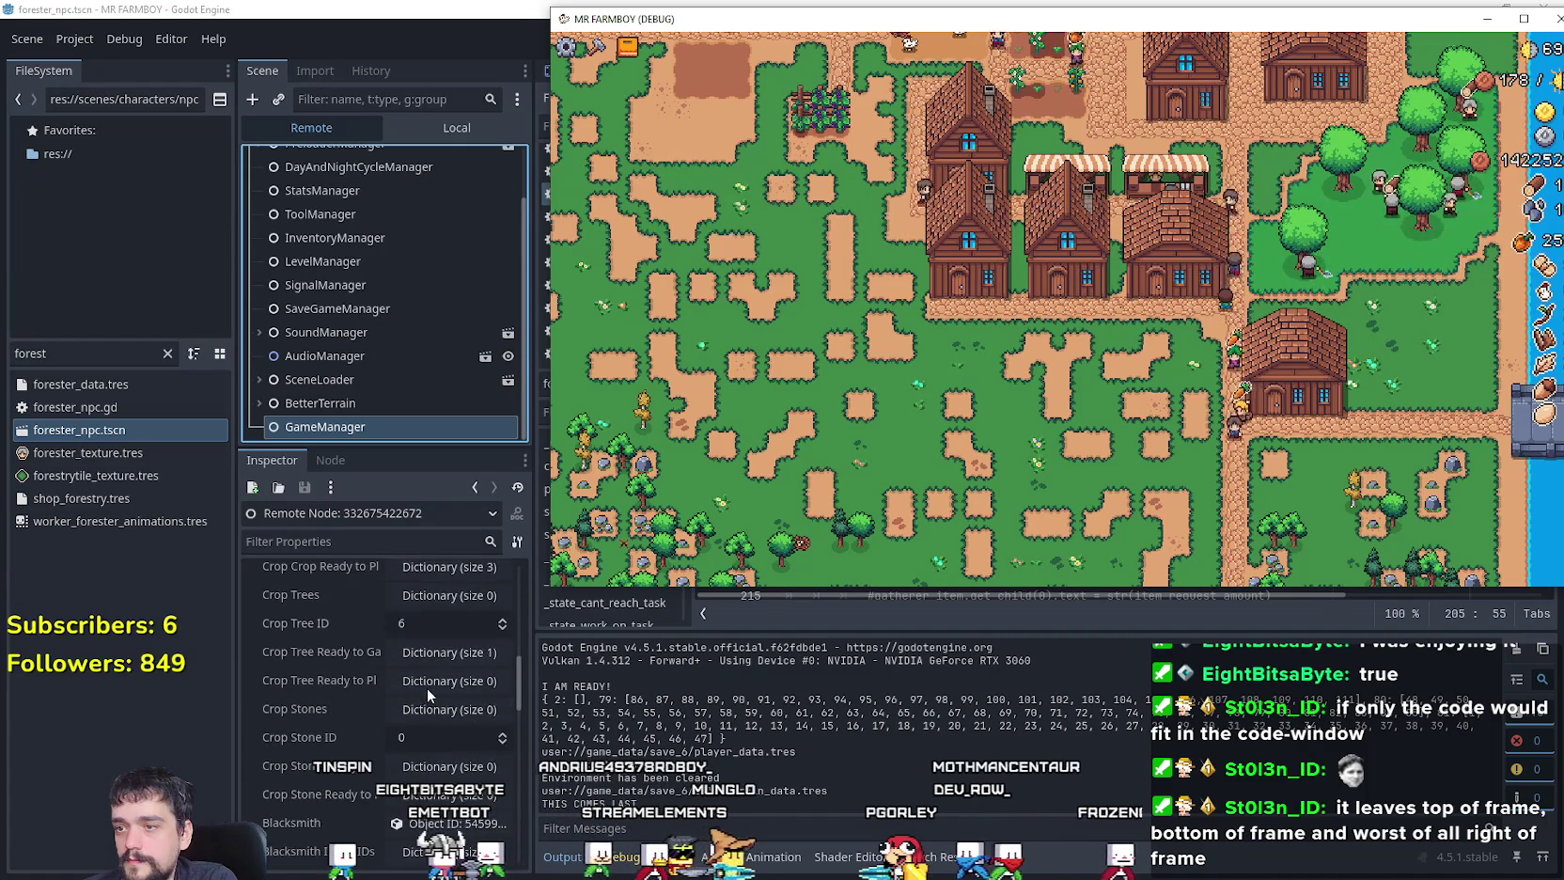
{"action": "left_click", "coordinate": [449, 649]}
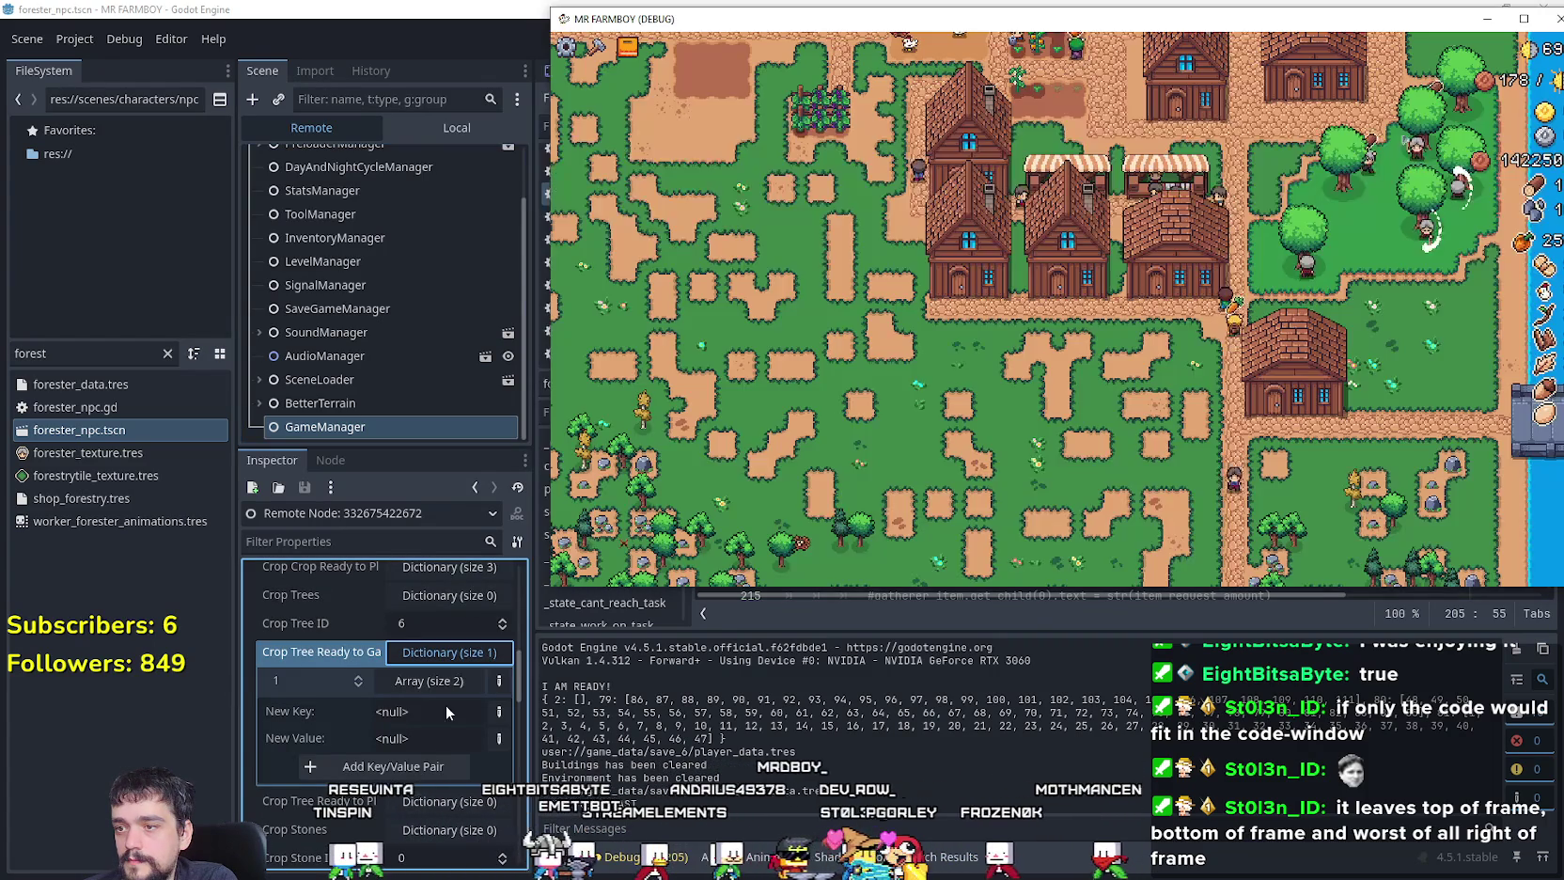
{"action": "left_click", "coordinate": [415, 683]}
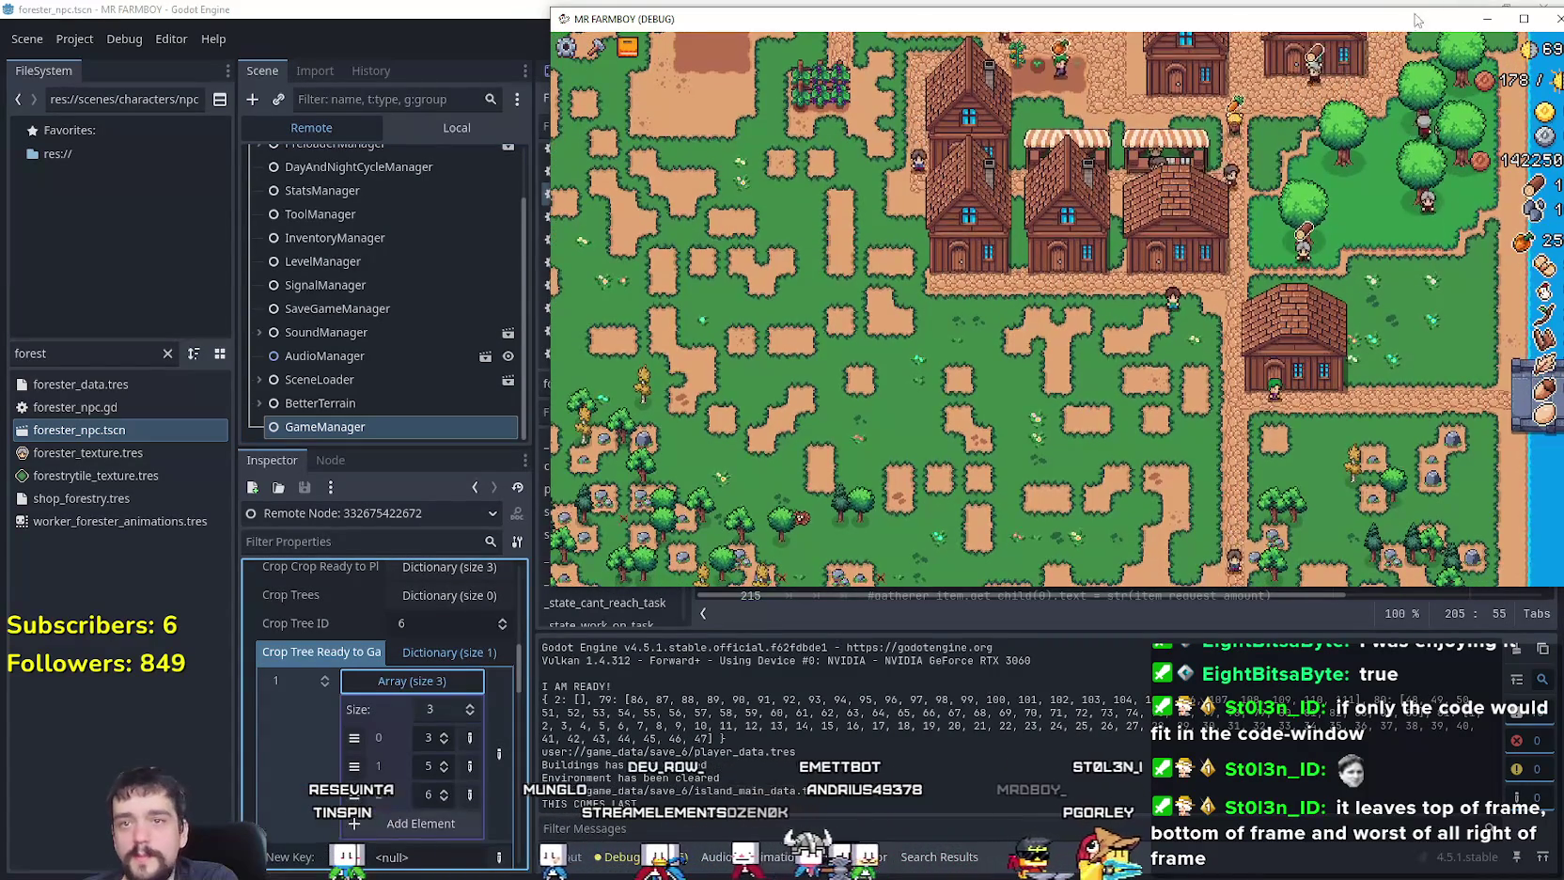
{"action": "left_click_drag", "start_coordinate": [1415, 13], "coordinate": [1378, 16]}
{"action": "scroll", "scroll_direction": "up", "scroll_amount": 3}
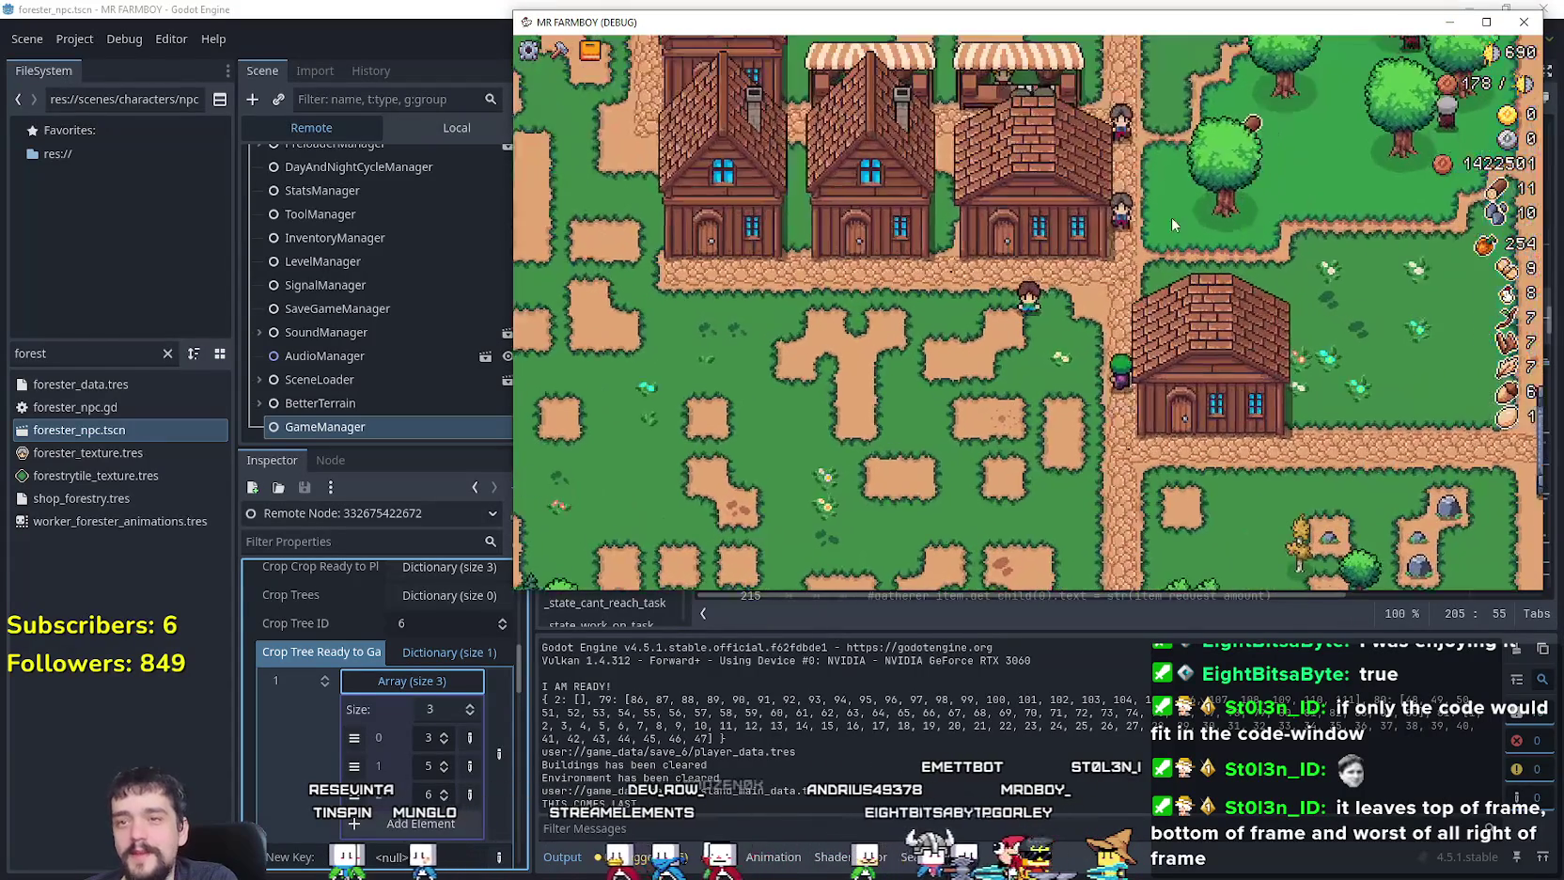
Step: Walk the farmer around the village to the house and glance at its workers and beds panel
{"action": "key", "text": "w"}
{"action": "key", "text": "d"}
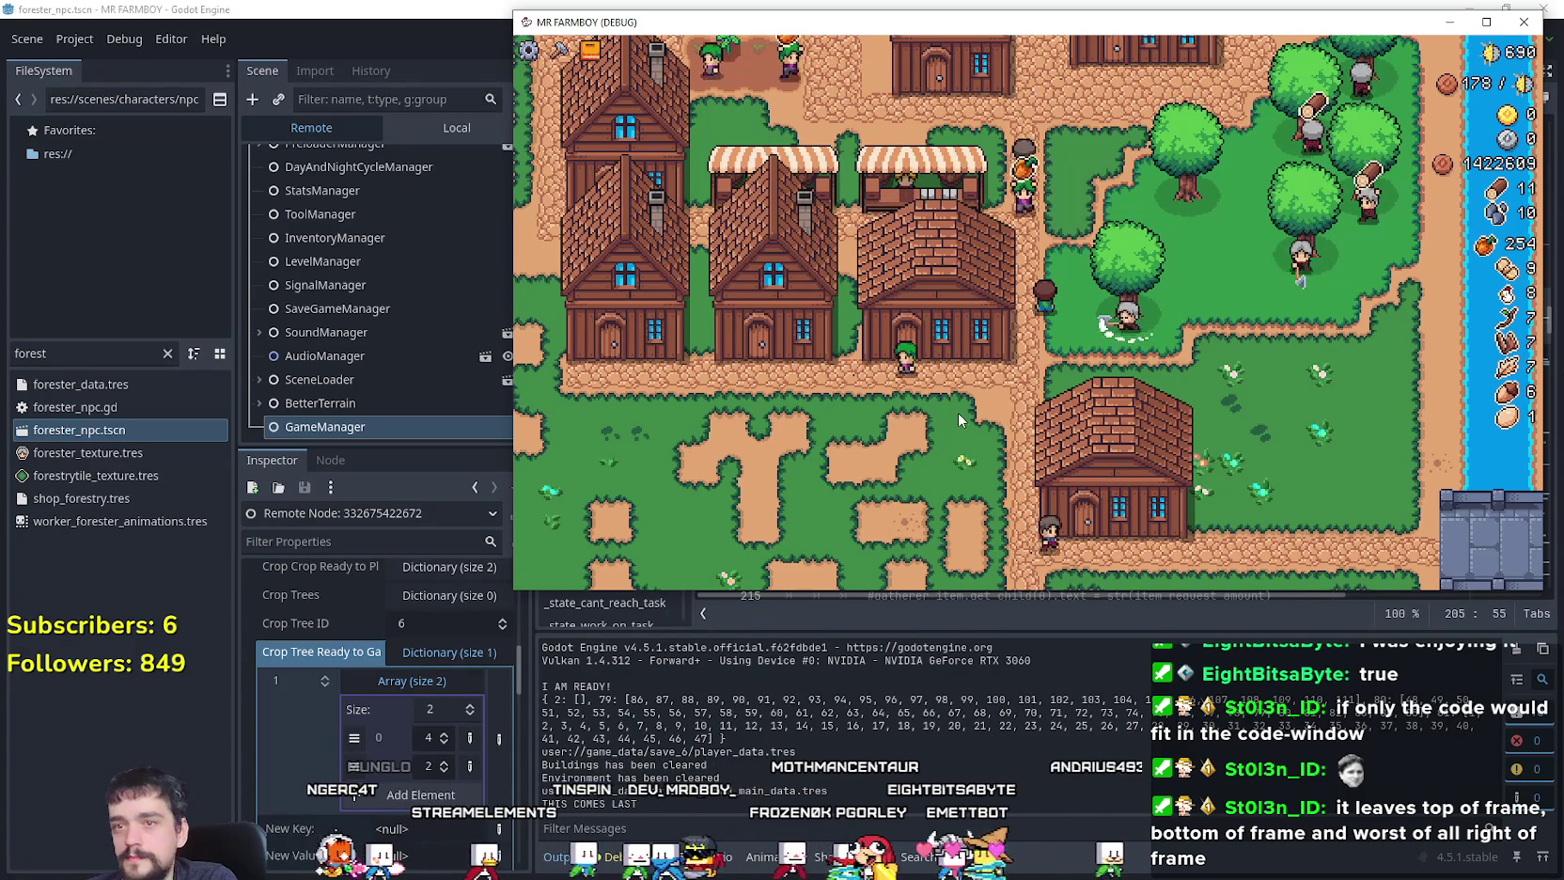
{"action": "key", "text": "a"}
{"action": "key", "text": "s"}
{"action": "key", "text": "a"}
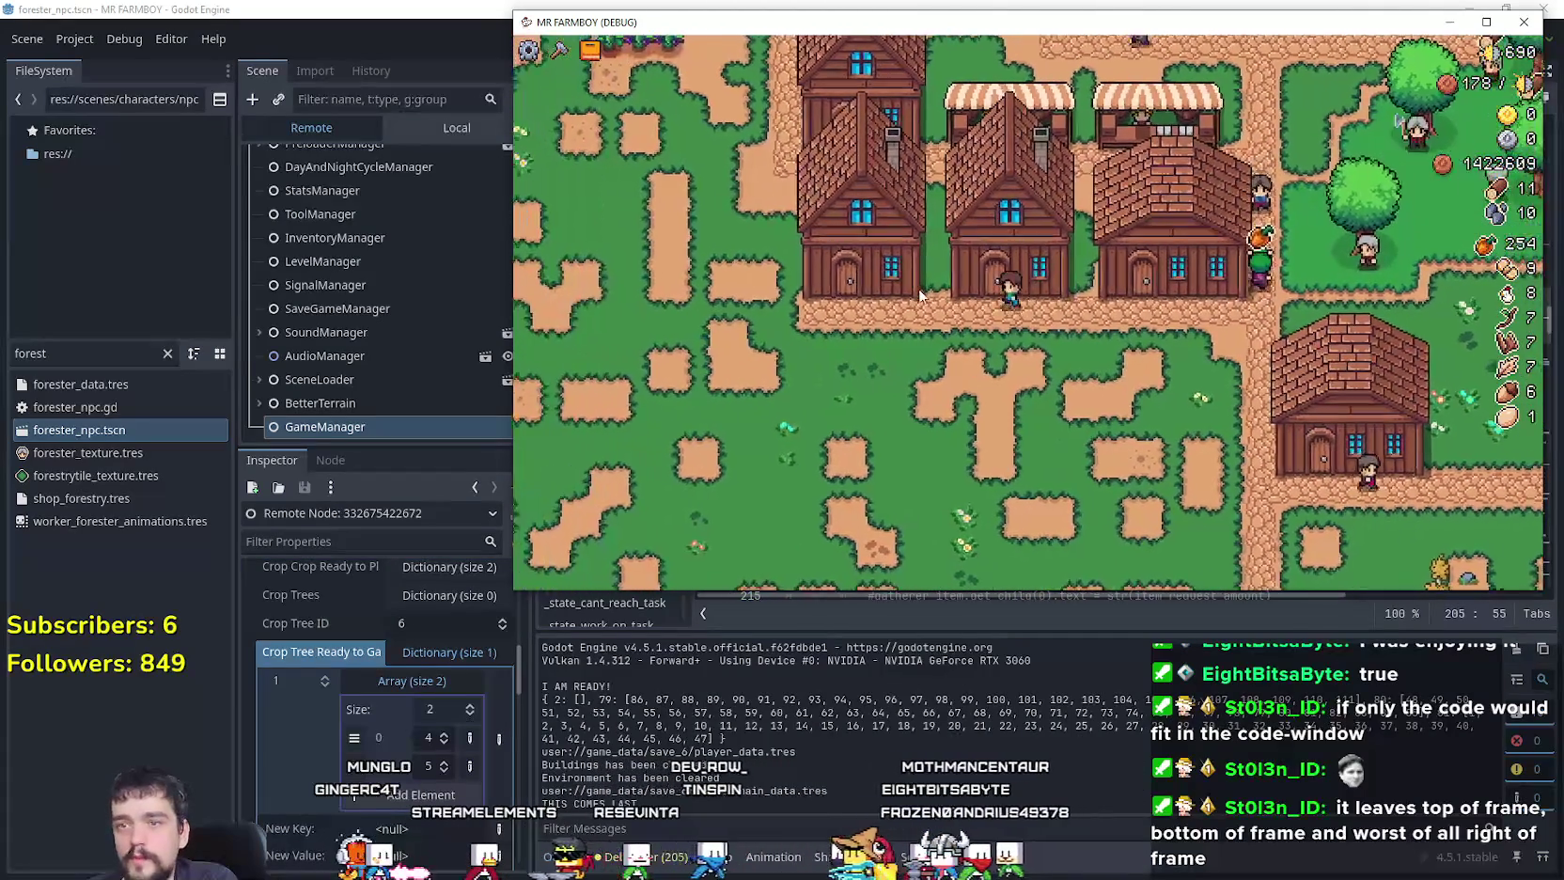
{"action": "left_click", "coordinate": [1006, 288]}
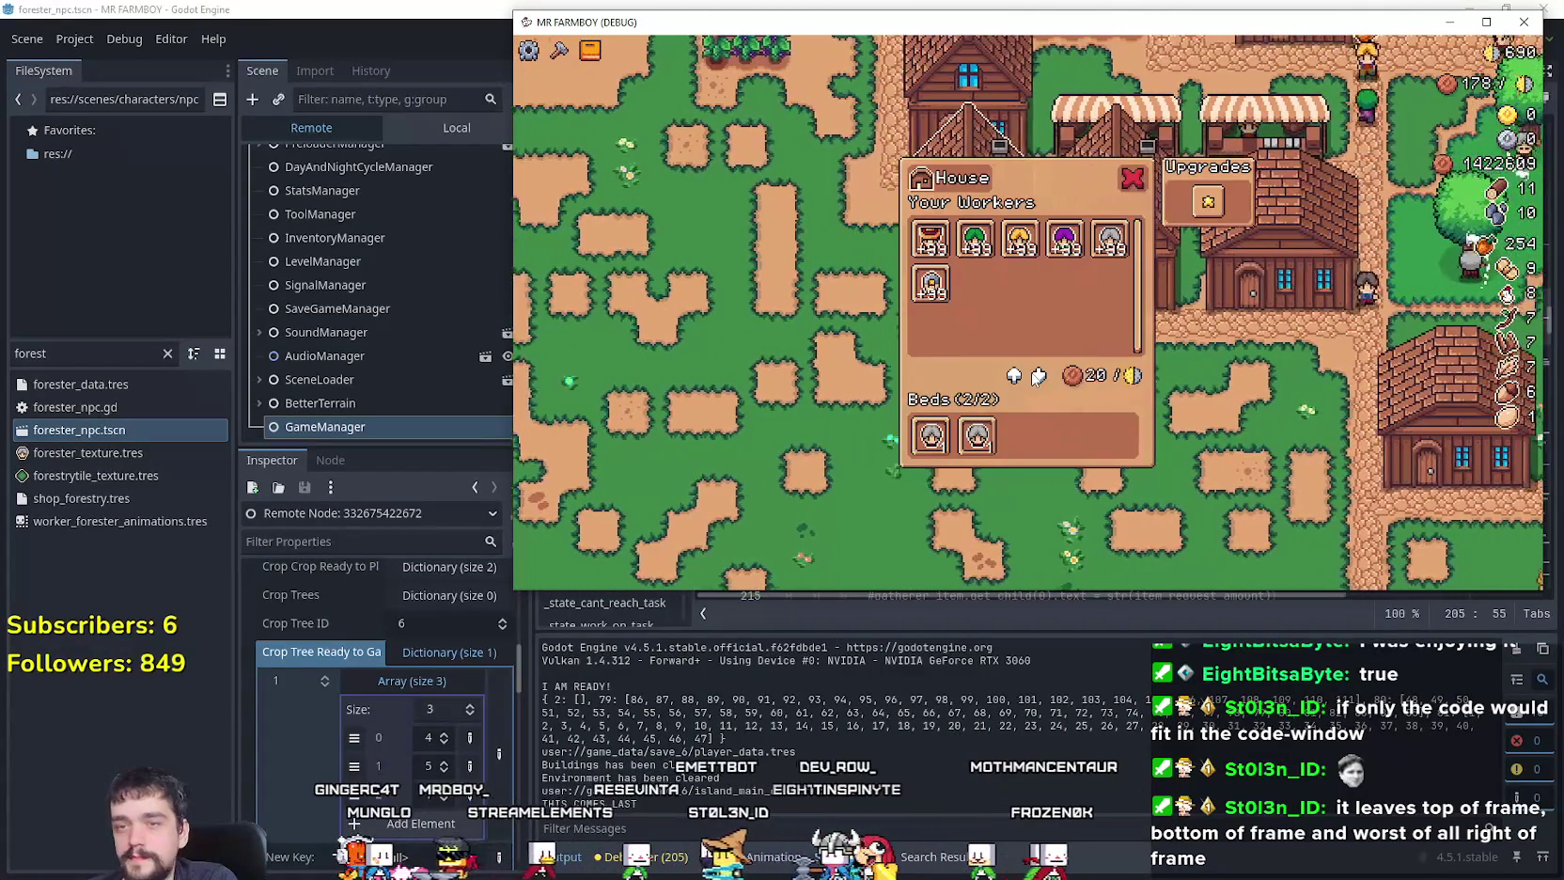
{"action": "key", "text": "d"}
Step: Walk up the path and back south, briefly checking the Crafting list
{"action": "key", "text": "w"}
{"action": "key", "text": "w"}
{"action": "key", "text": "d"}
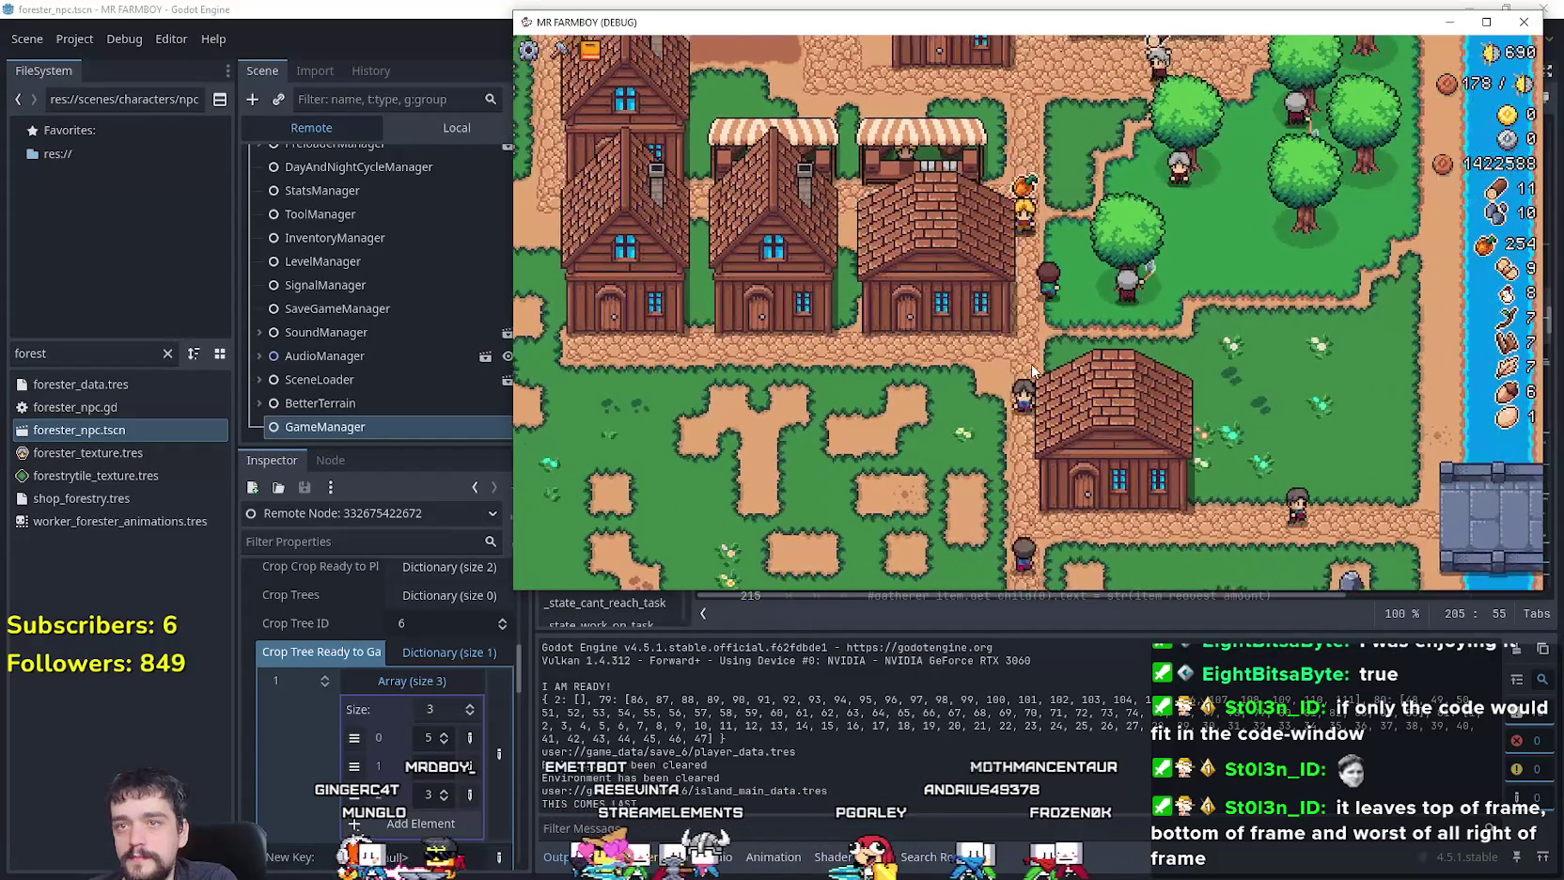
{"action": "key", "text": "s"}
{"action": "key", "text": "a"}
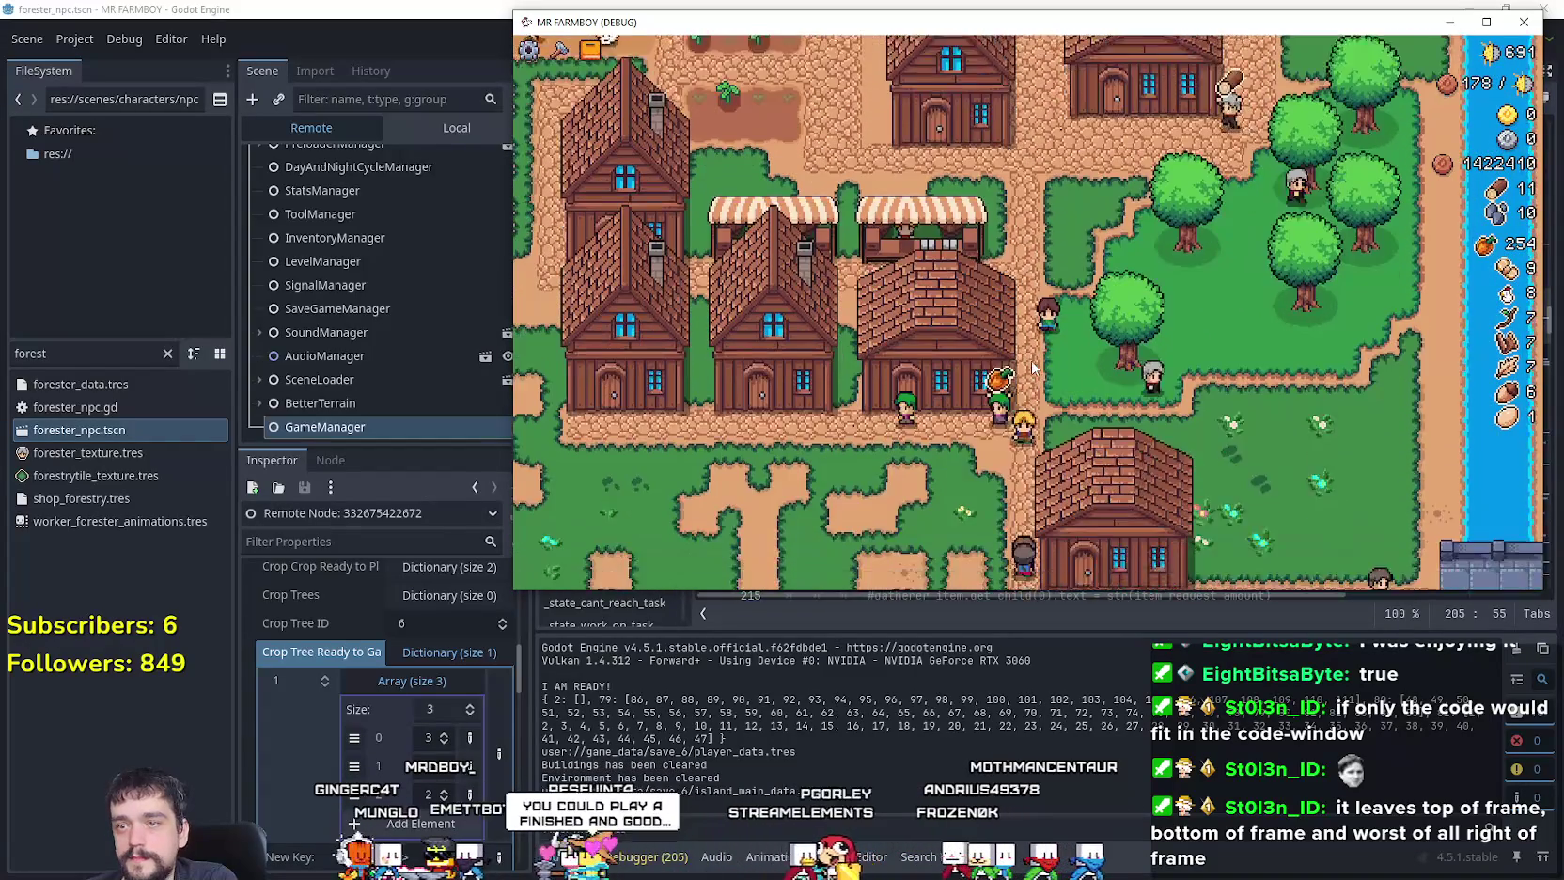
{"action": "key", "text": "s"}
{"action": "key", "text": "b"}
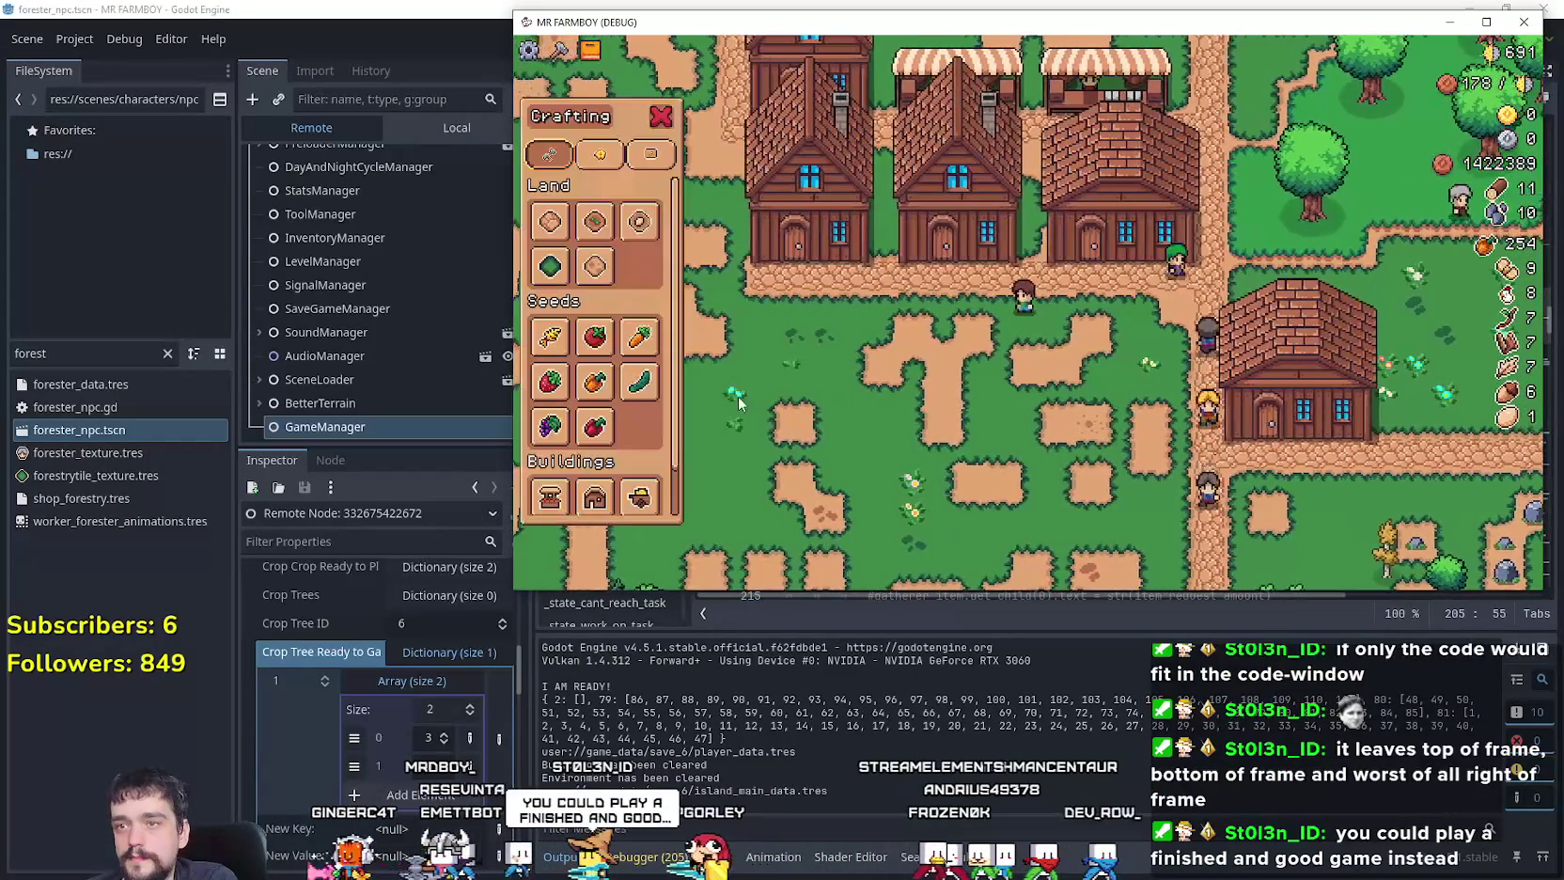
{"action": "key", "text": "b"}
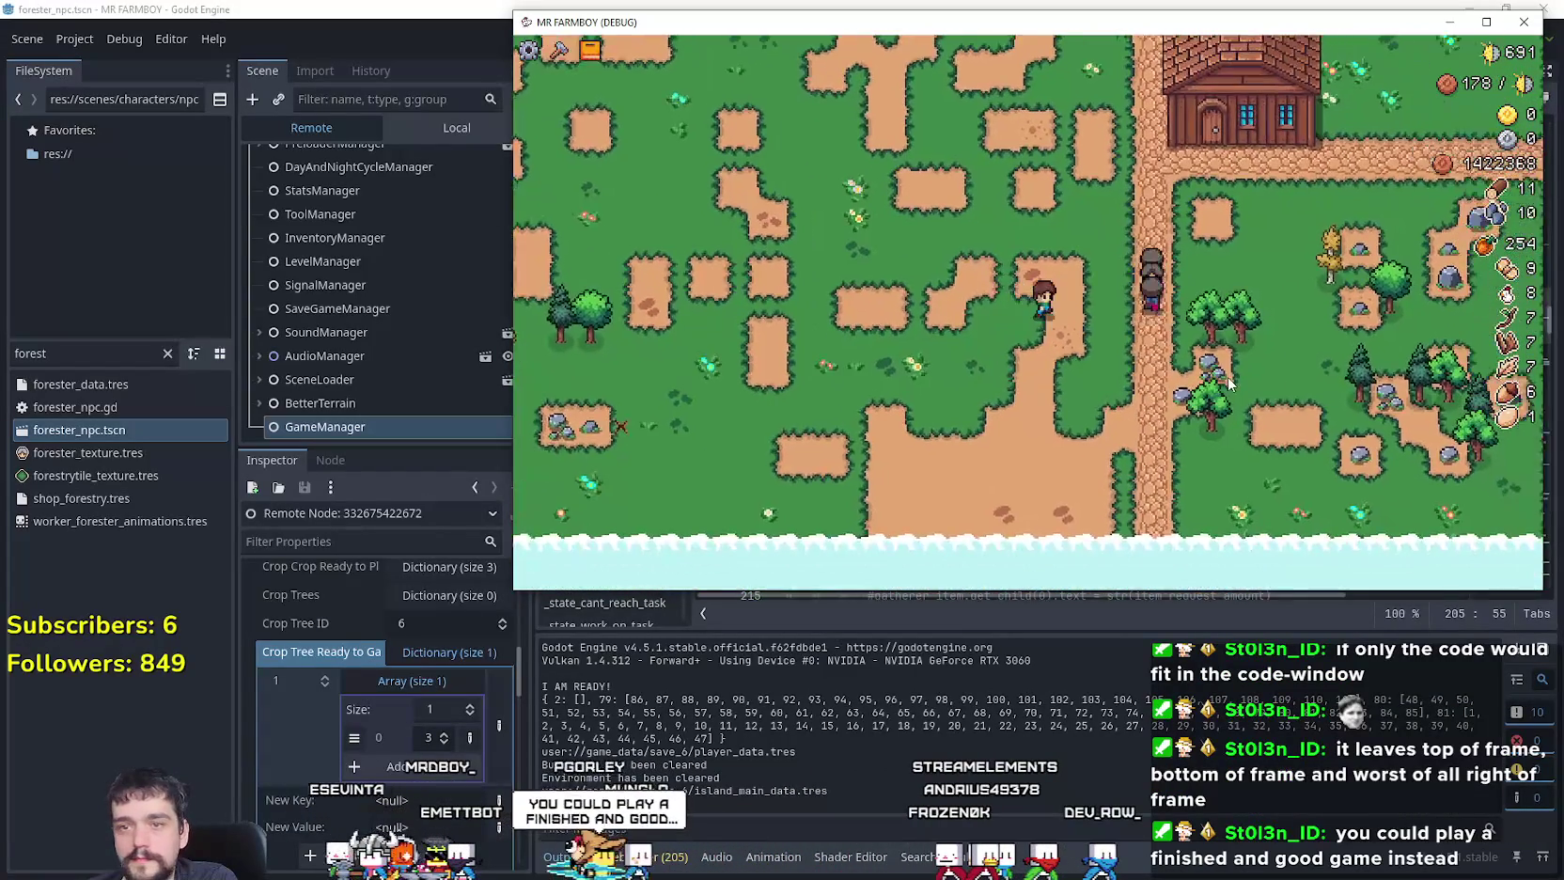
Step: Walk south to the tree and rock patch by the shore, then back north past the field
{"action": "key", "text": "d"}
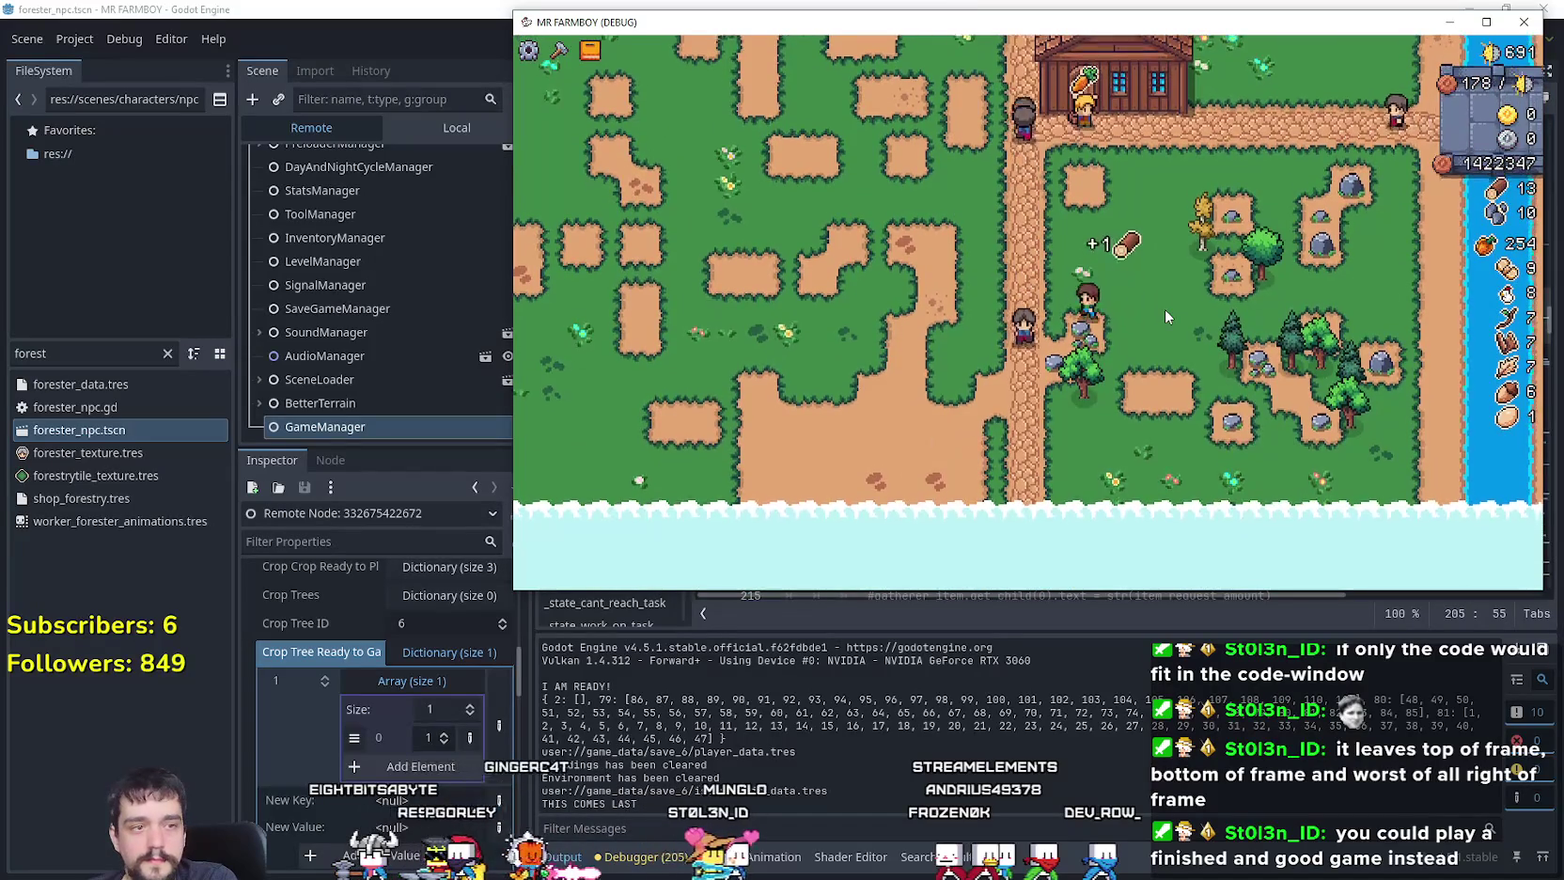
{"action": "key", "text": "s"}
{"action": "key", "text": "w"}
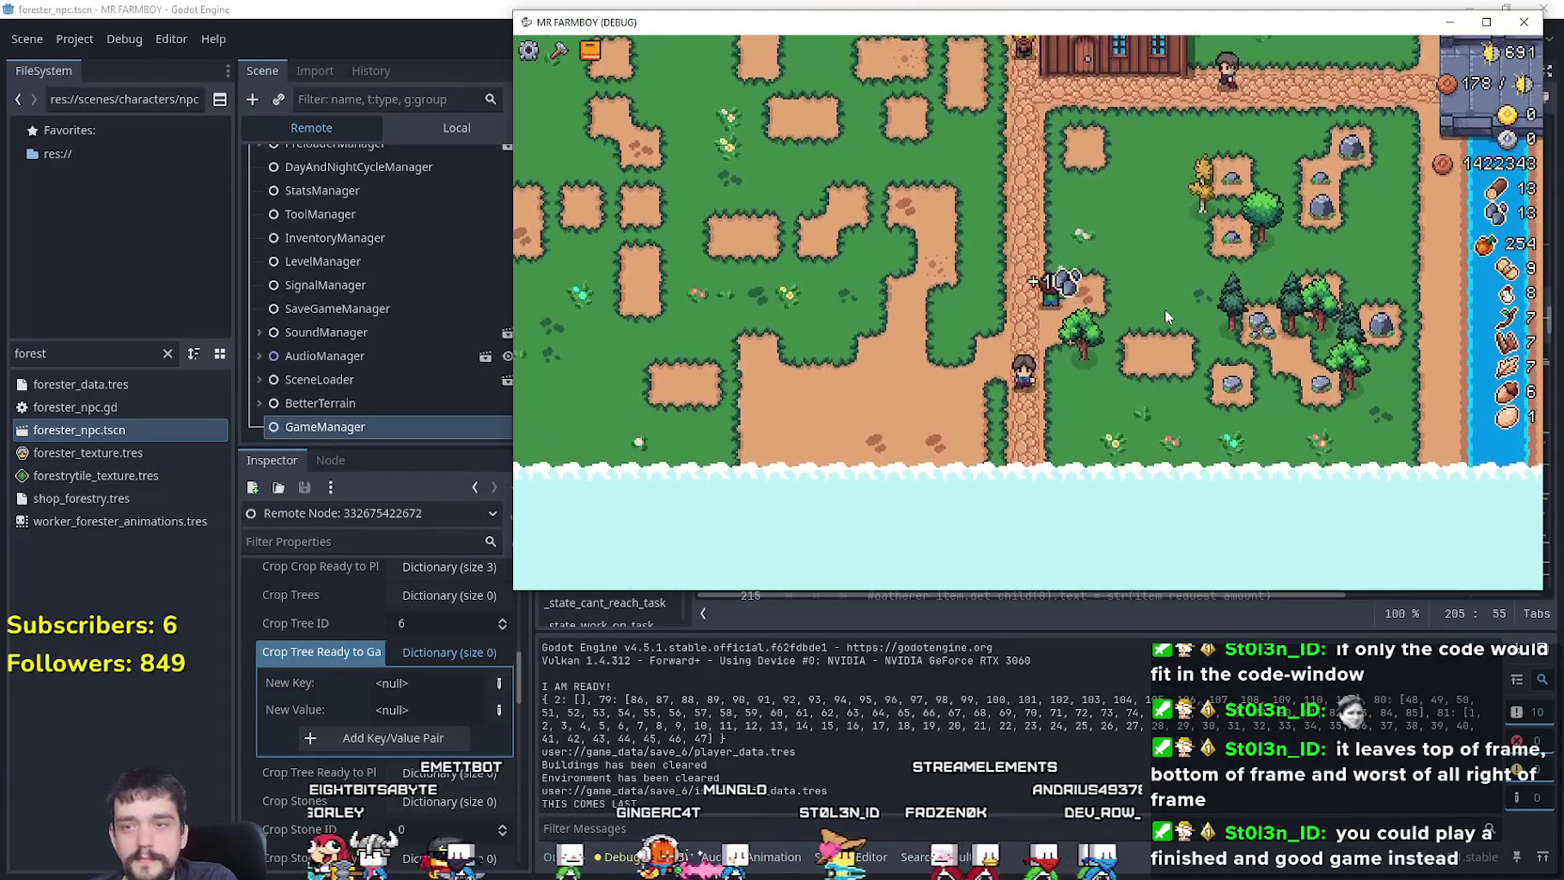
{"action": "key", "text": "w"}
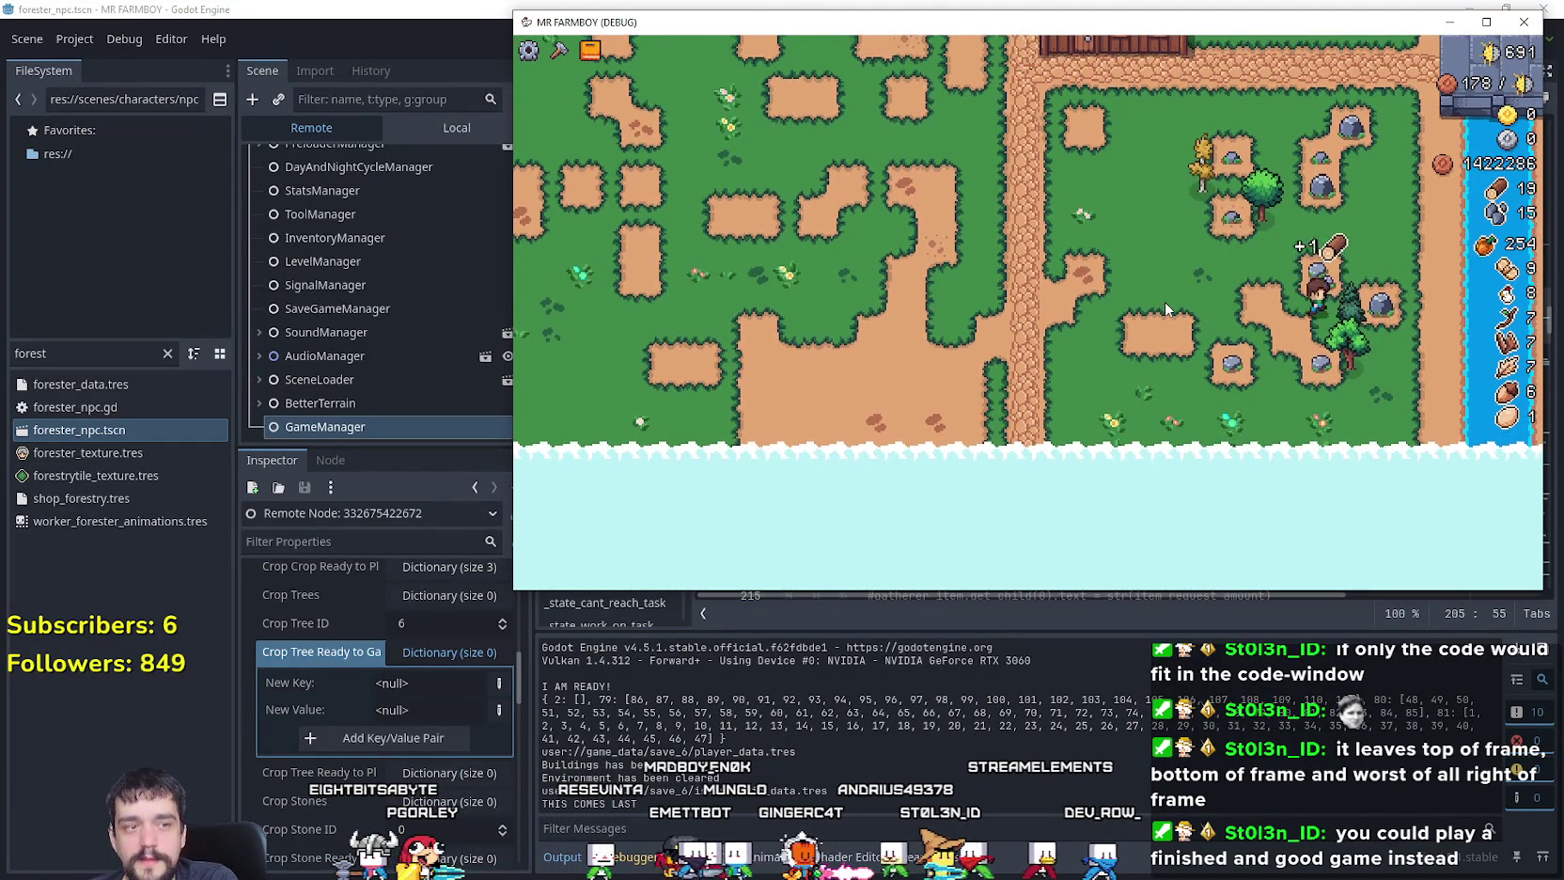
{"action": "key", "text": "s"}
{"action": "key", "text": "w"}
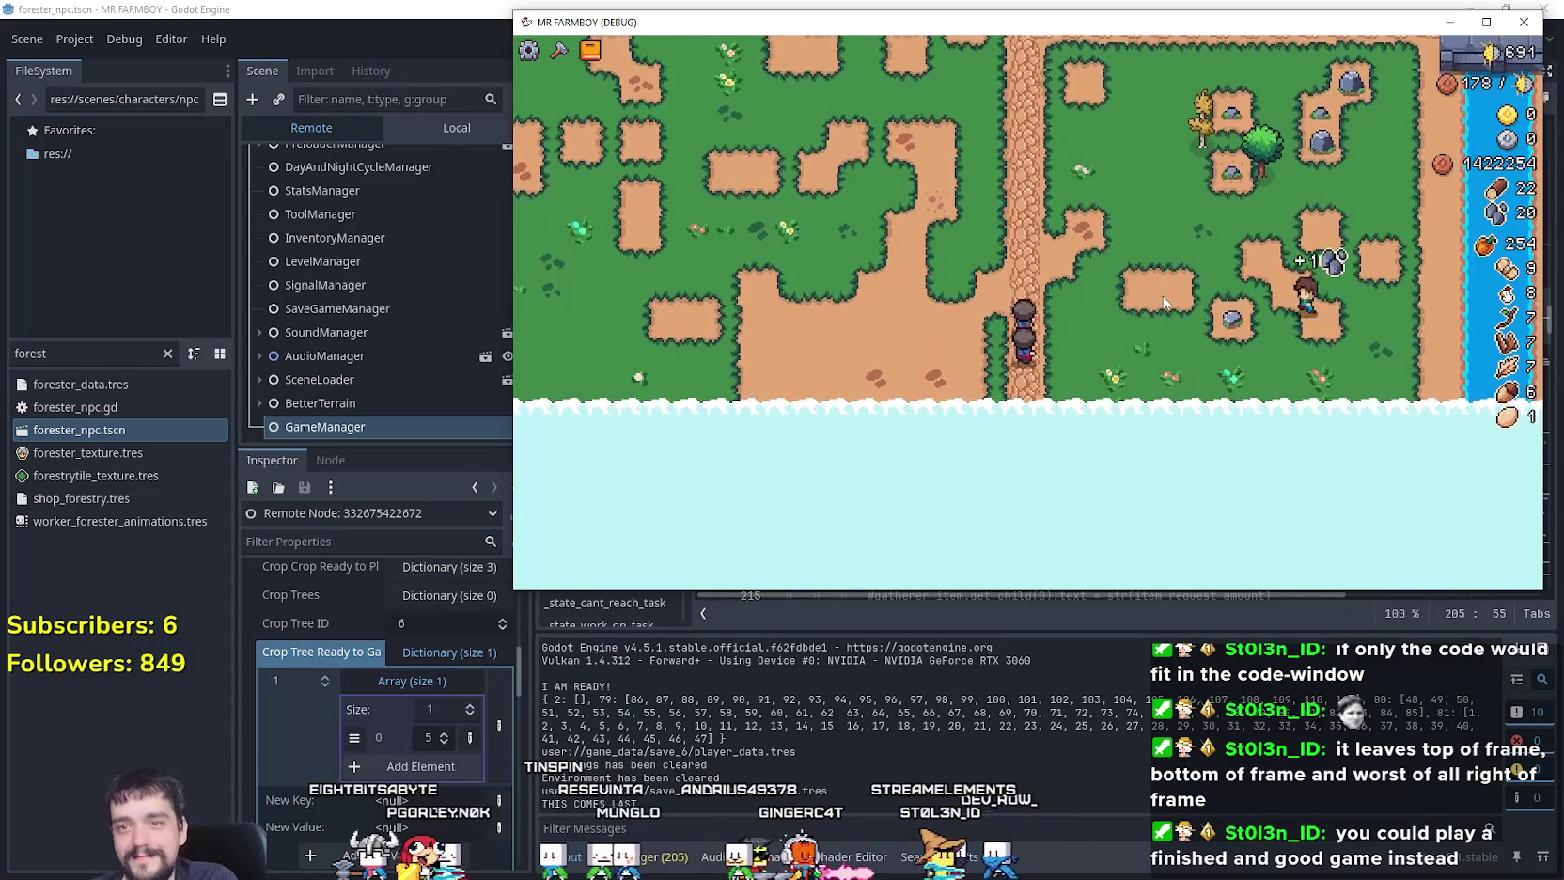
{"action": "key", "text": "w"}
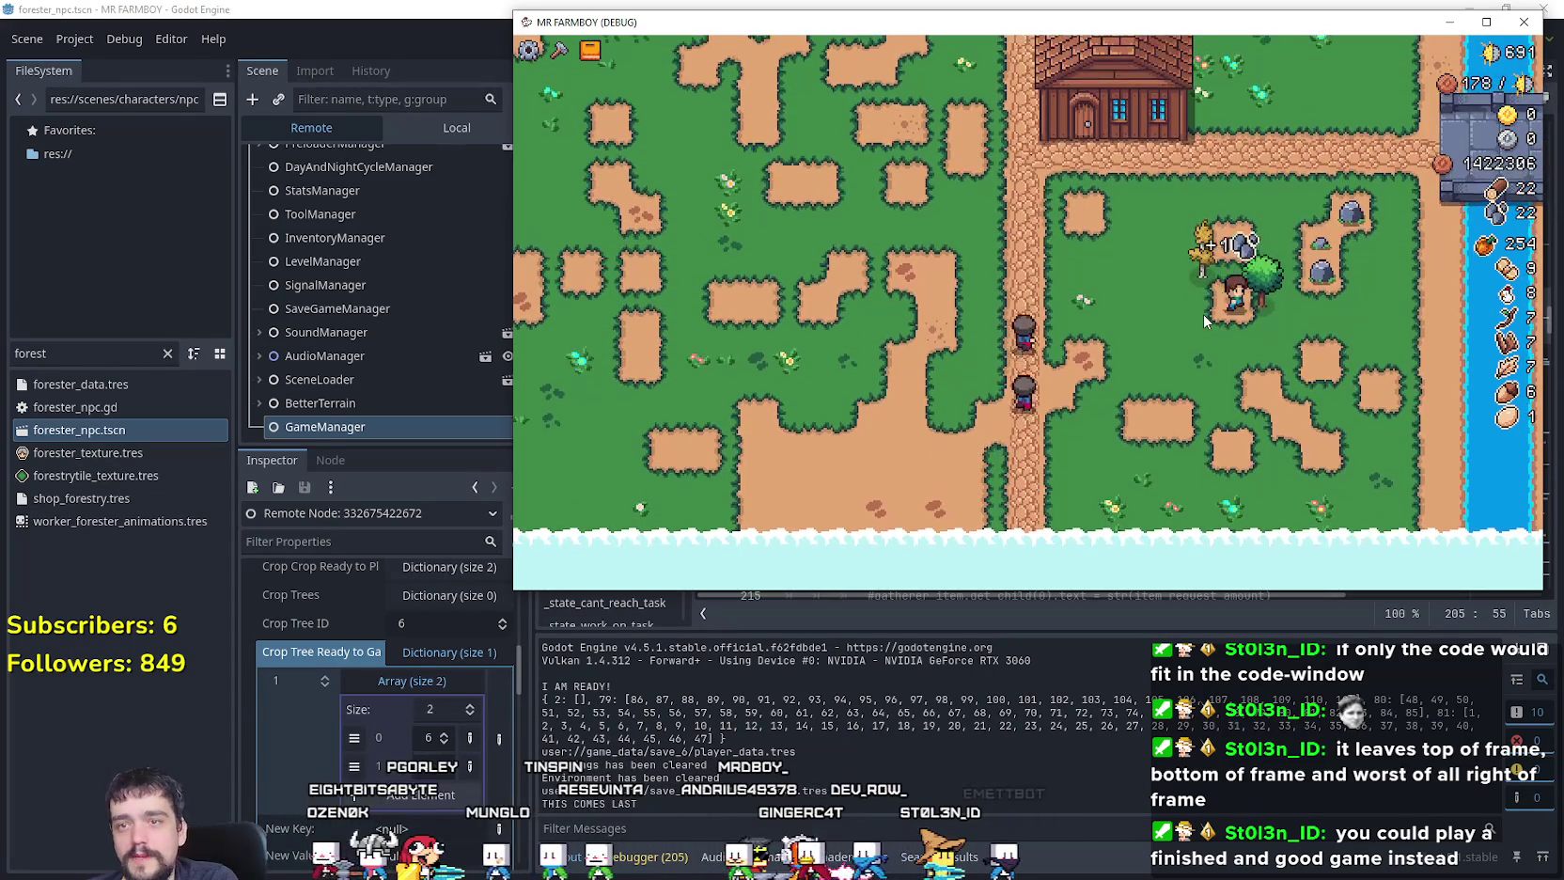
{"action": "key", "text": "w"}
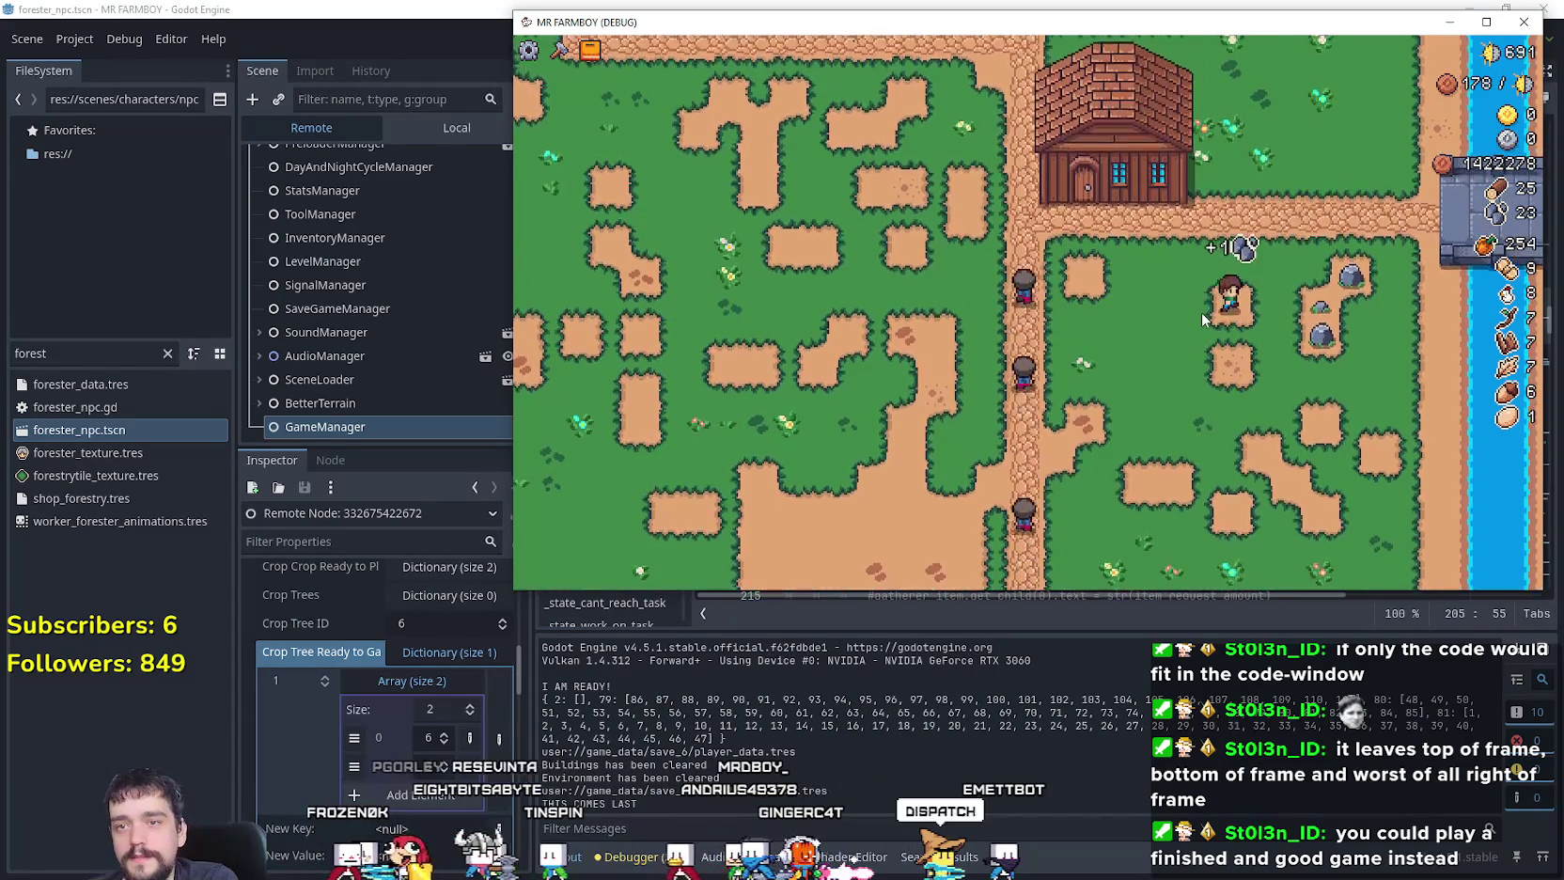
{"action": "key", "text": "w"}
{"action": "key", "text": "s"}
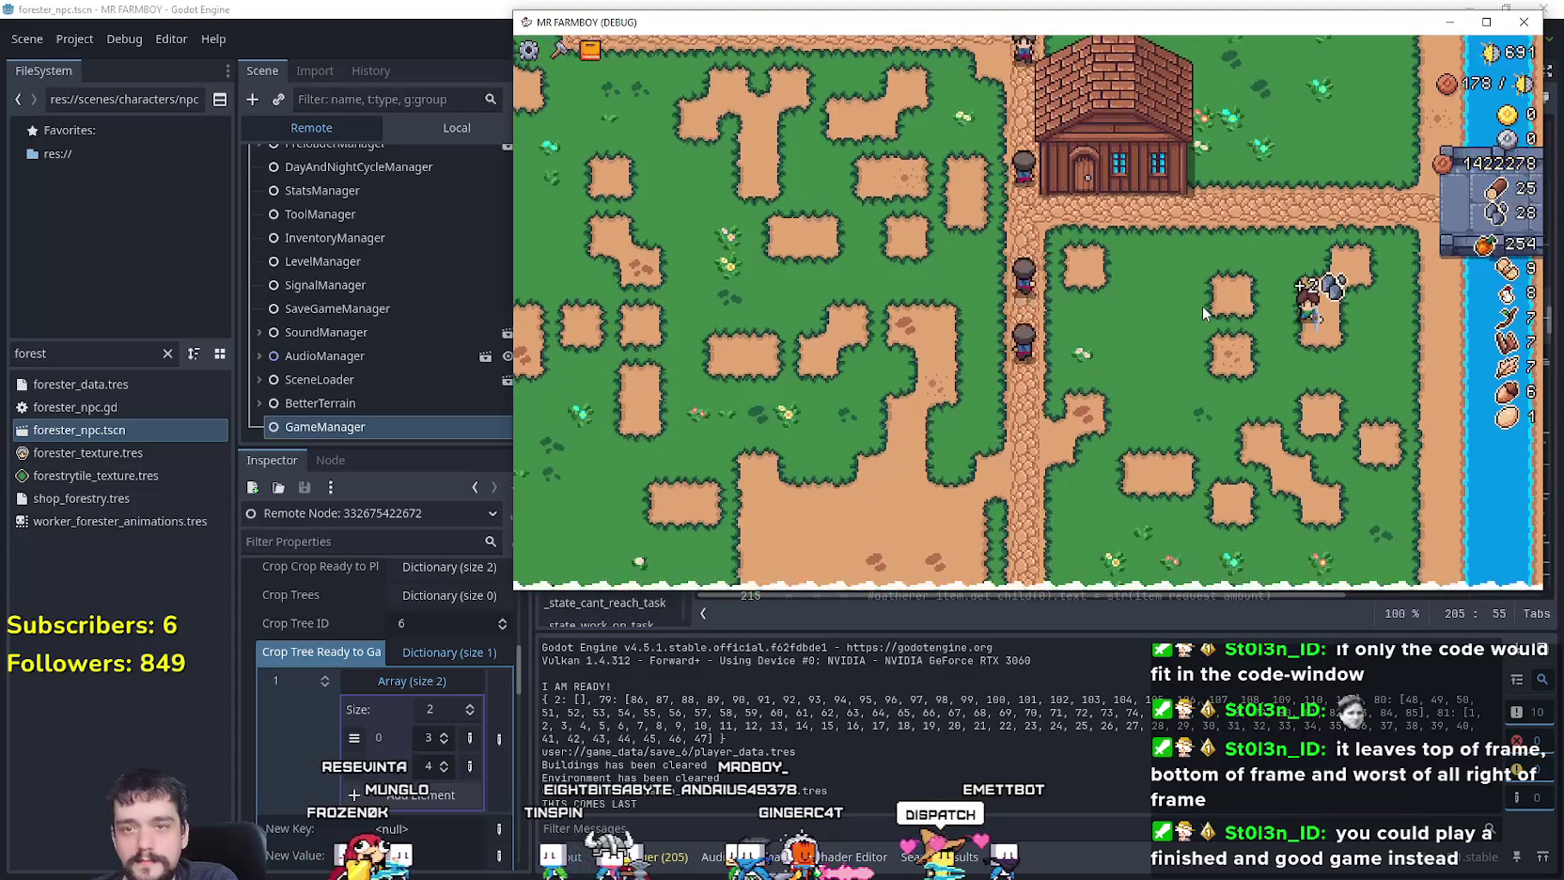
Step: Walk west and east, then open the Crafting list and pick the house building
{"action": "key", "text": "a"}
{"action": "key", "text": "w"}
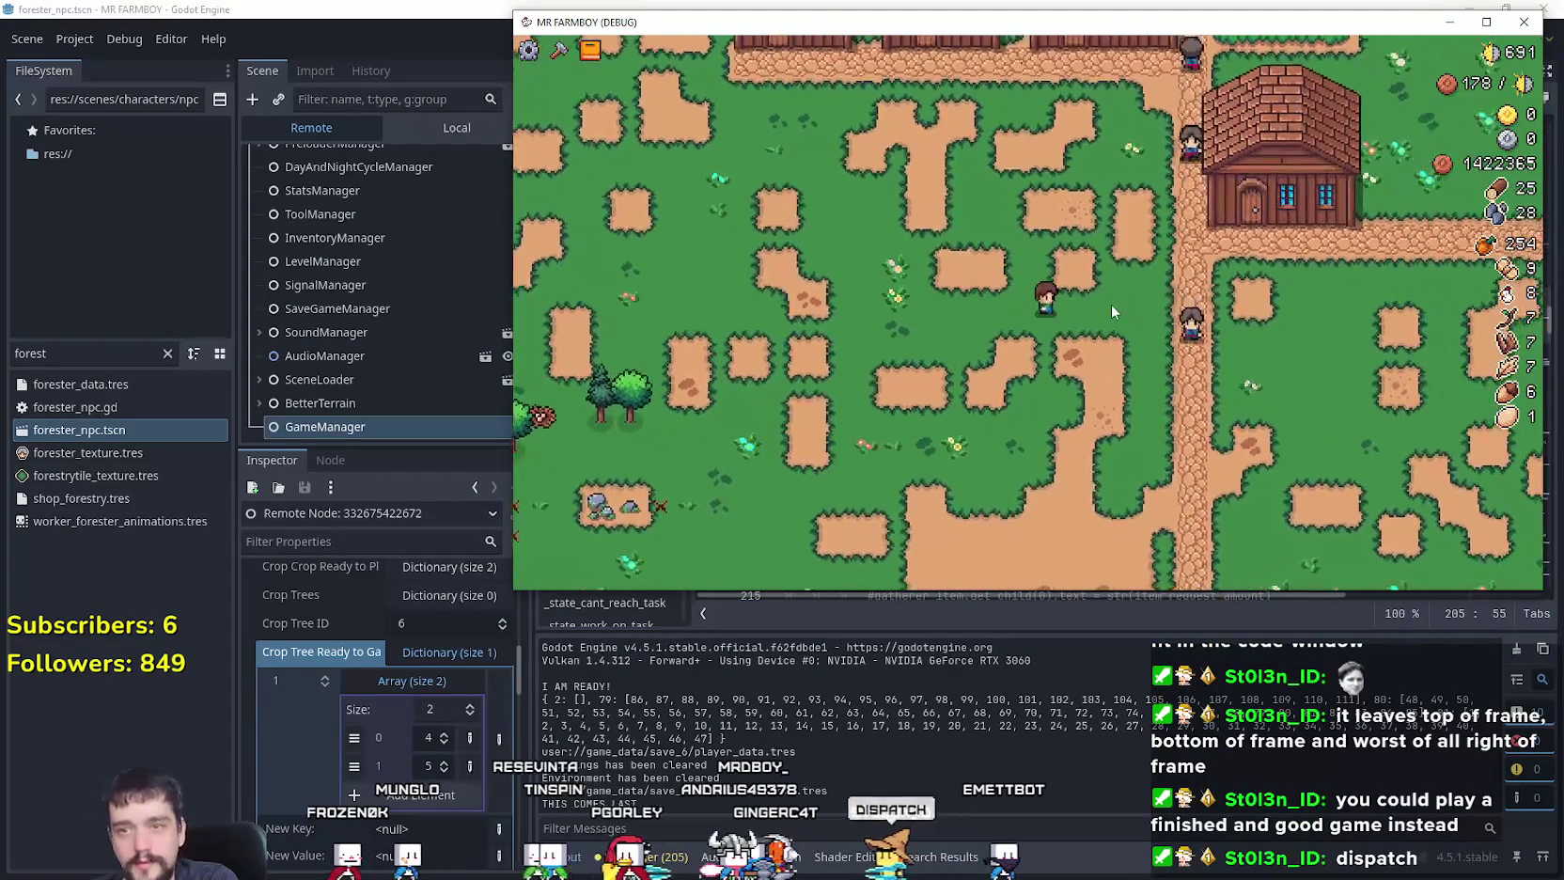
{"action": "key", "text": "d"}
{"action": "key", "text": "c"}
{"action": "scroll", "scroll_direction": "down", "scroll_amount": 3}
{"action": "left_click", "coordinate": [595, 444]}
{"action": "key", "text": "d"}
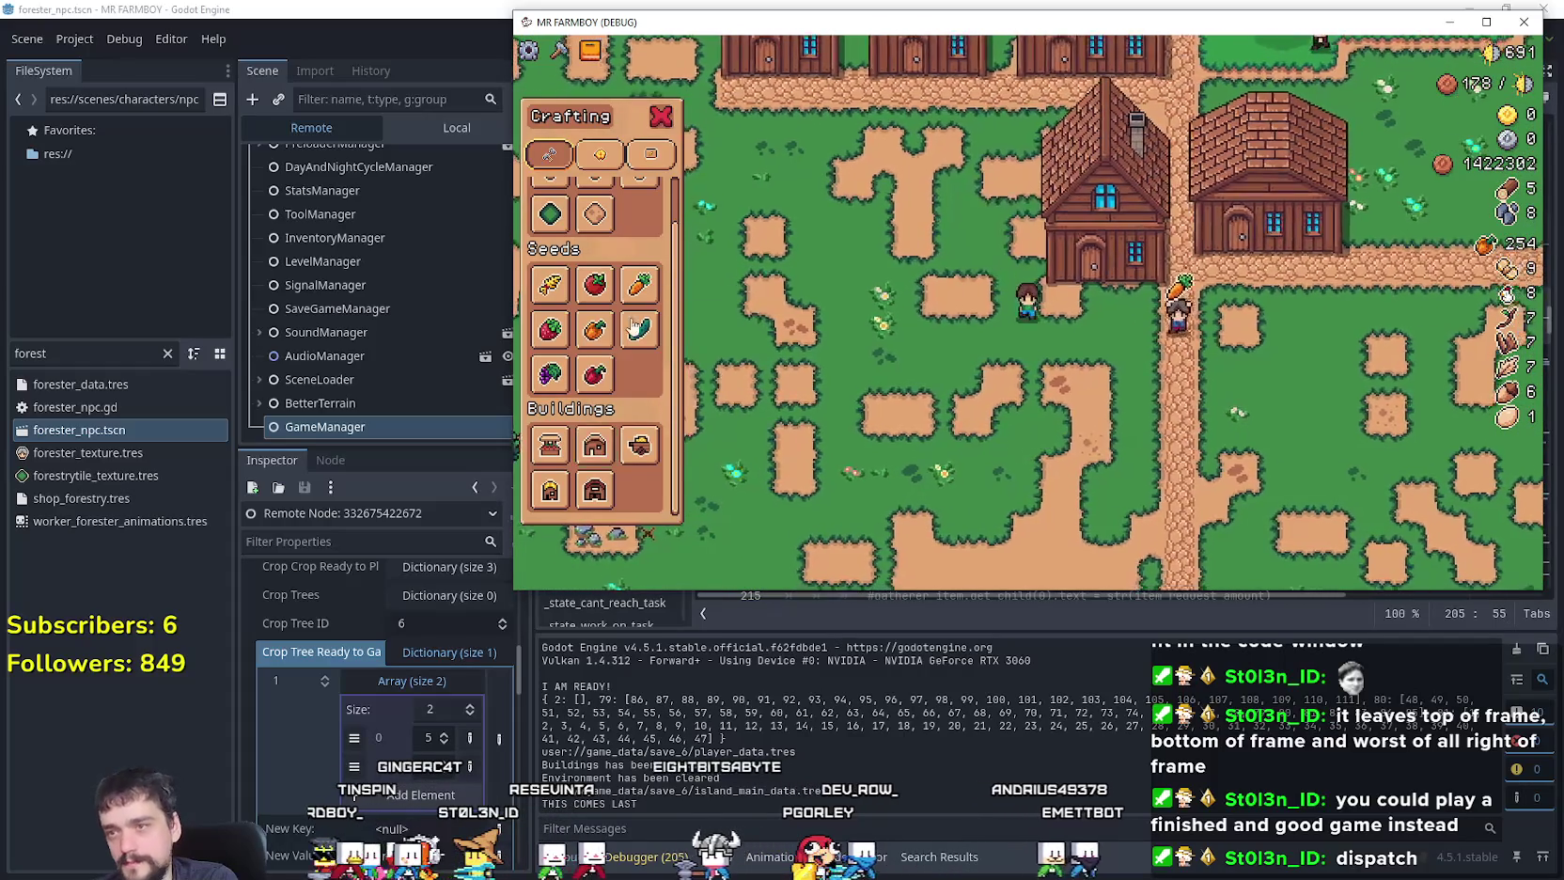
{"action": "scroll", "scroll_direction": "up", "scroll_amount": 3}
{"action": "left_click", "coordinate": [550, 221]}
{"action": "key", "text": "d"}
{"action": "key", "text": "w"}
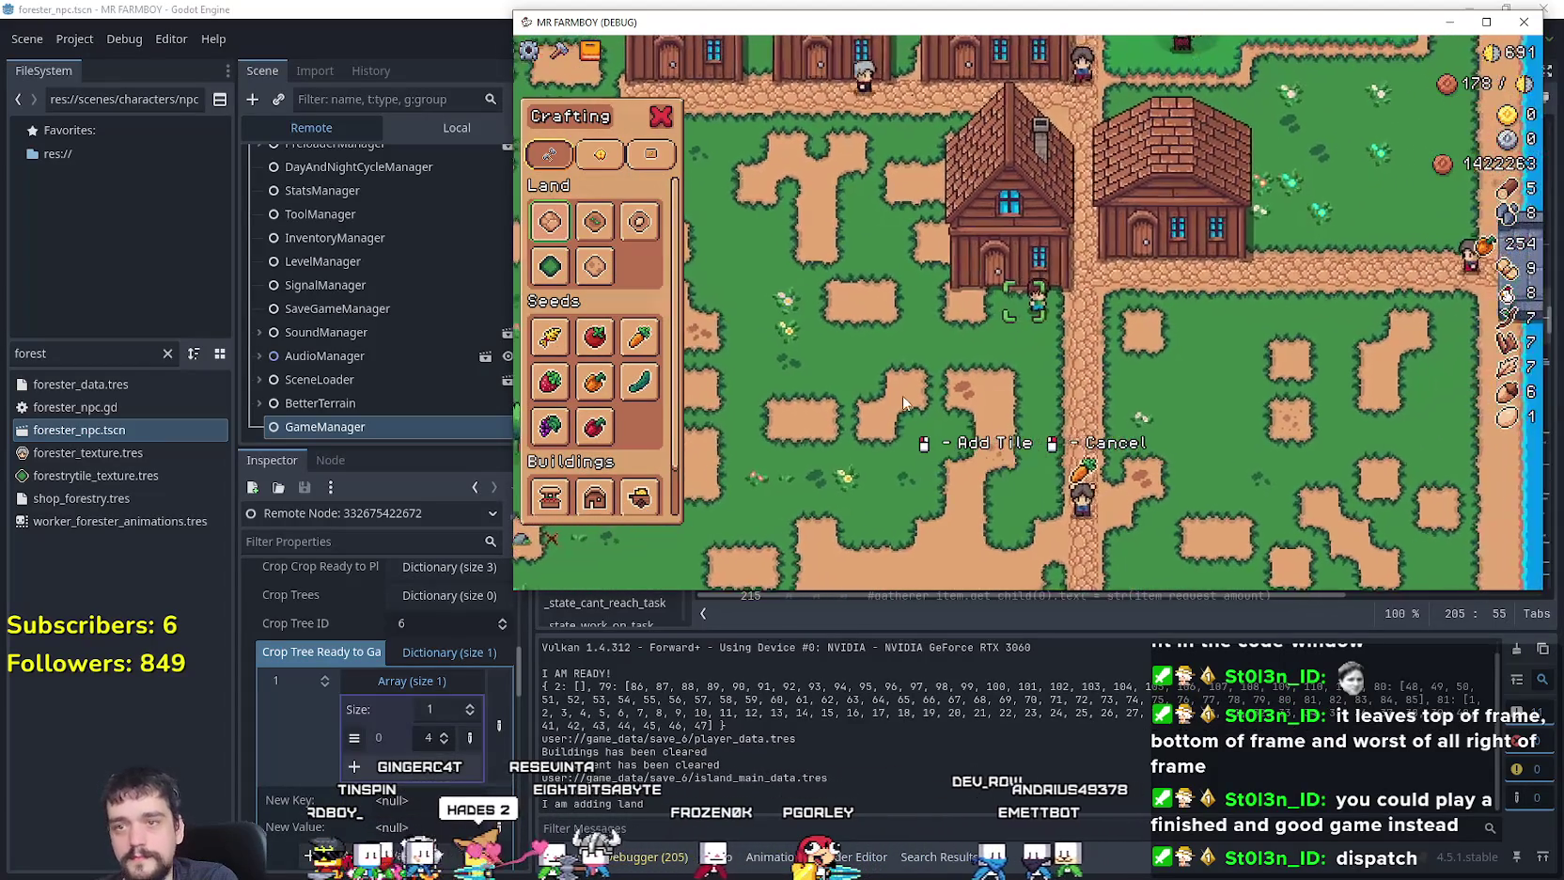
{"action": "key", "text": "a"}
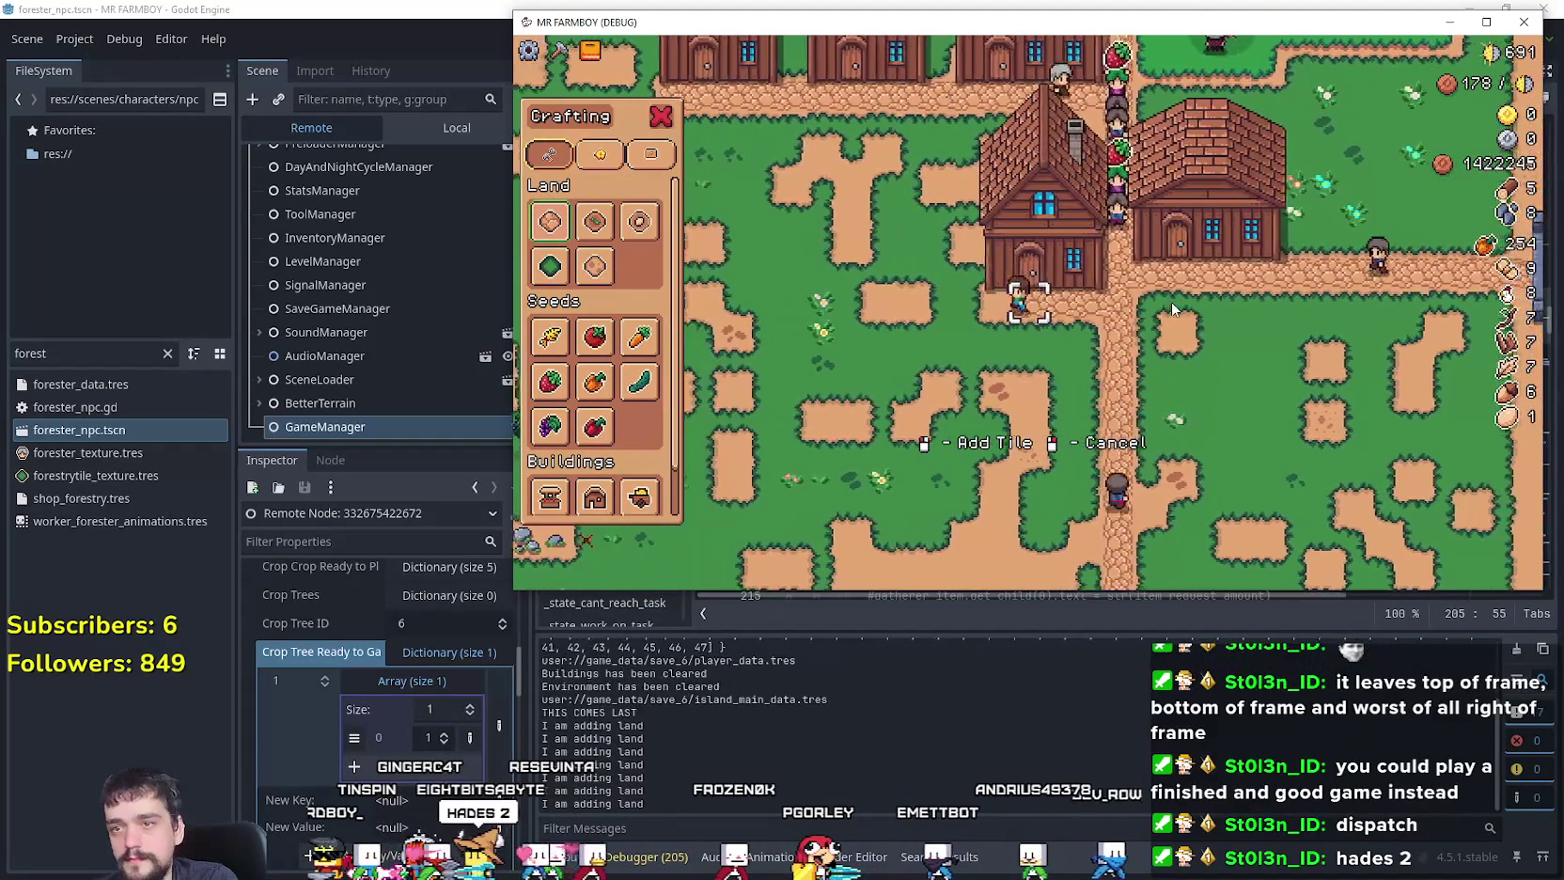
{"action": "right_click", "coordinate": [1060, 250]}
{"action": "left_click", "coordinate": [1061, 250]}
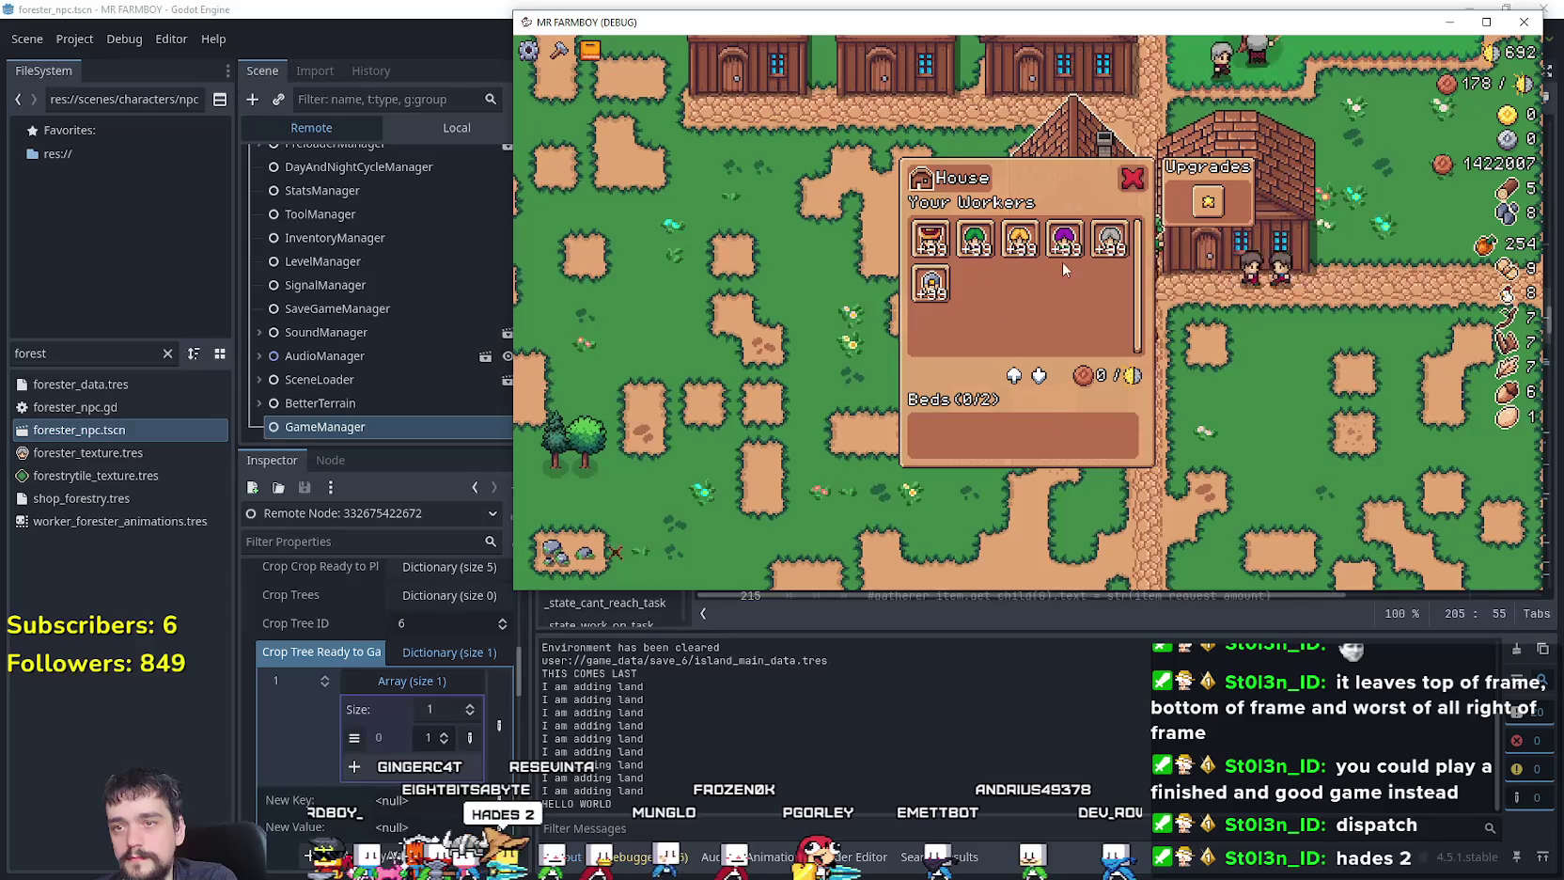
{"action": "mouse_move", "coordinate": [1092, 254]}
{"action": "key", "text": "d"}
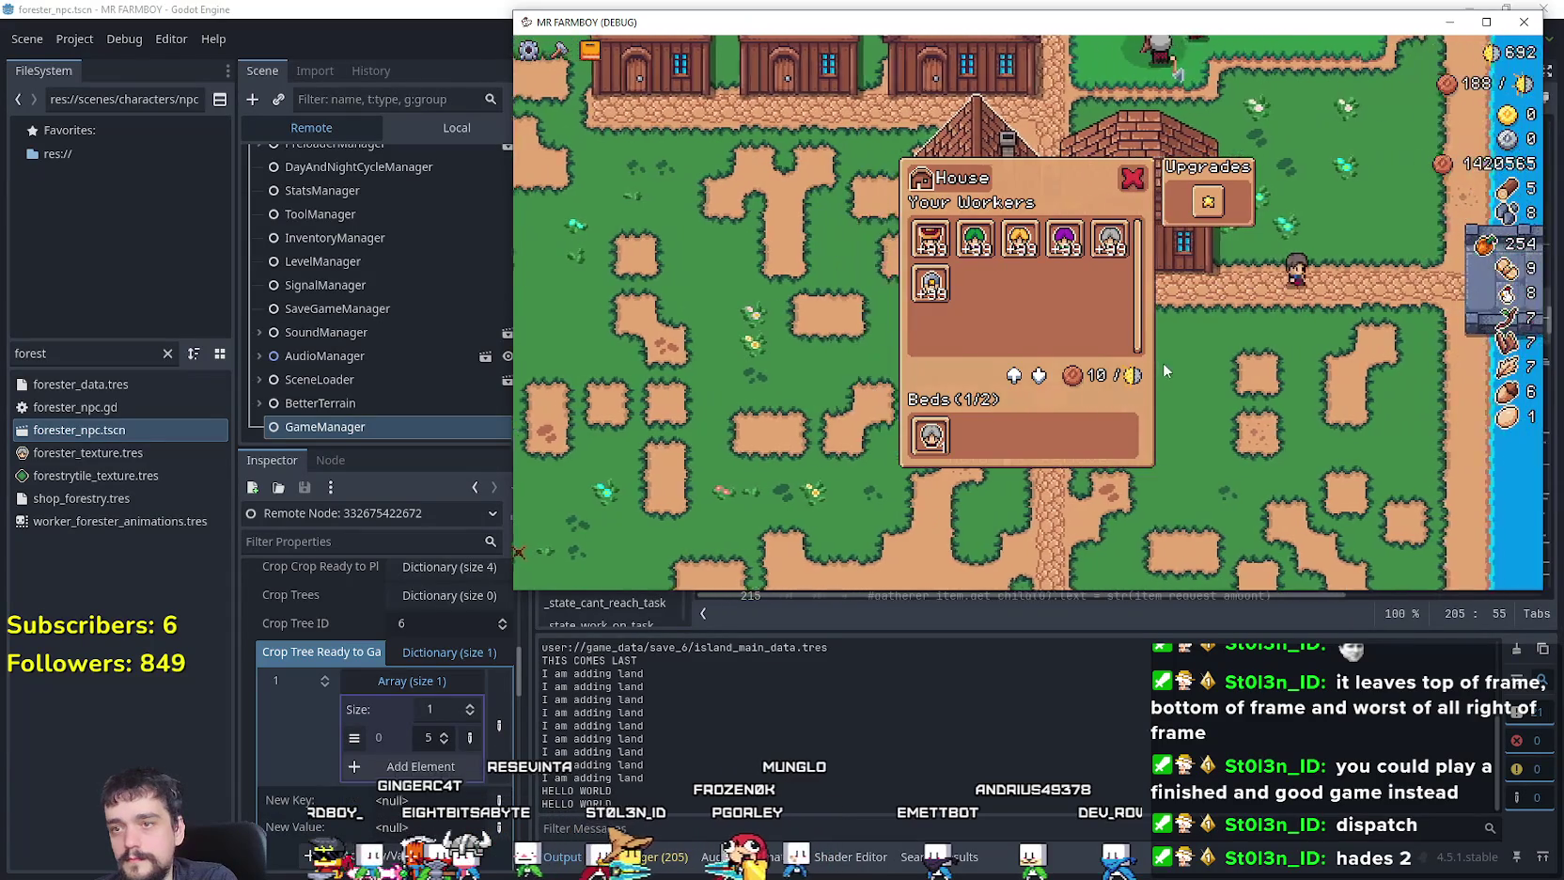
{"action": "key", "text": "w"}
{"action": "key", "text": "w"}
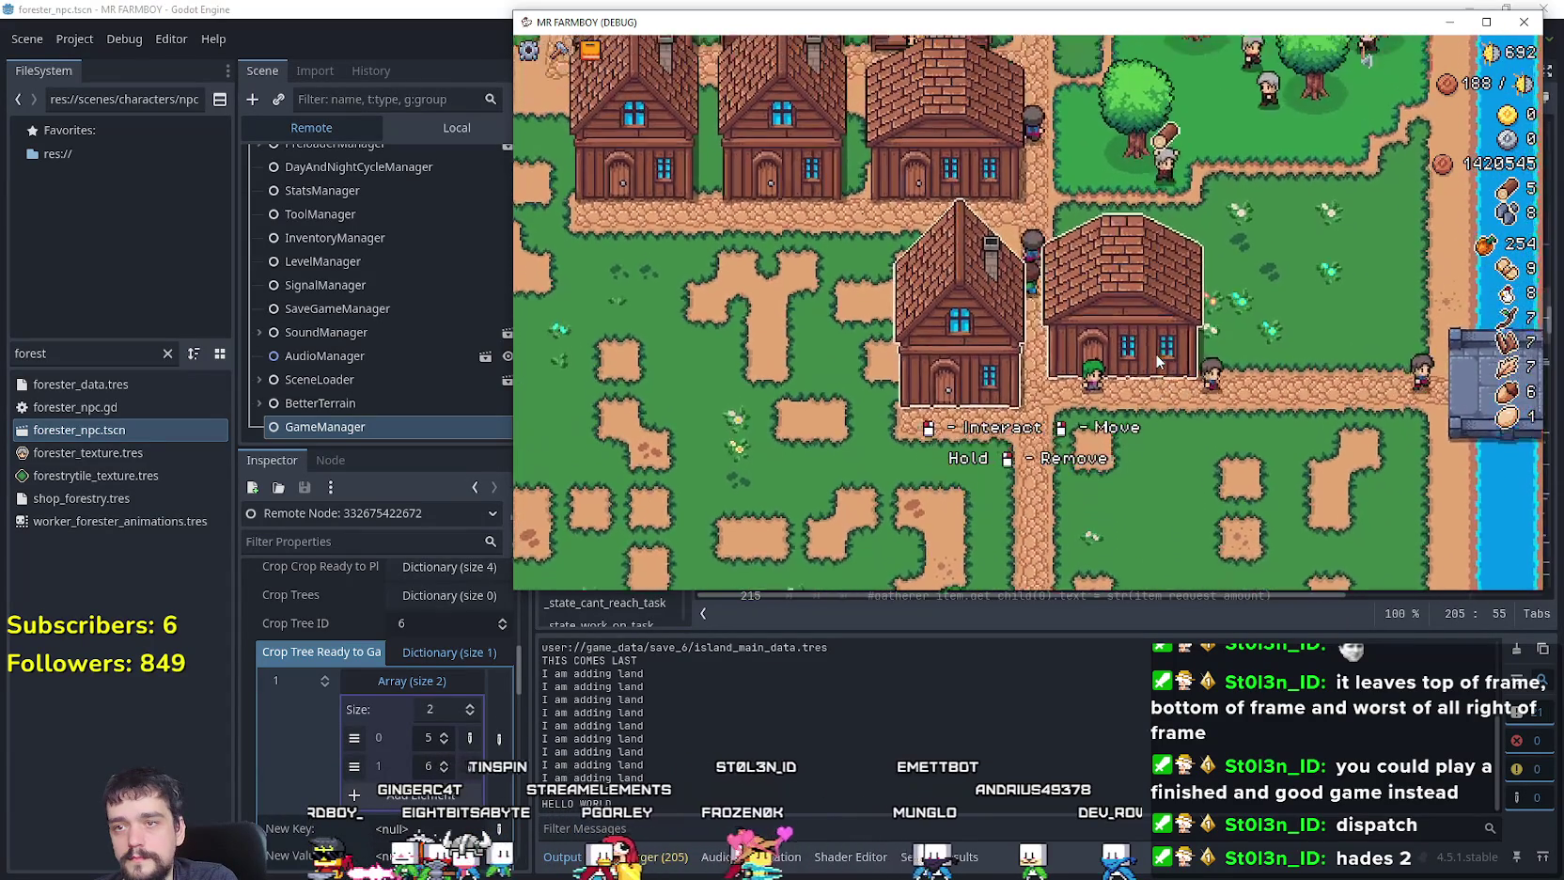
{"action": "key", "text": "w"}
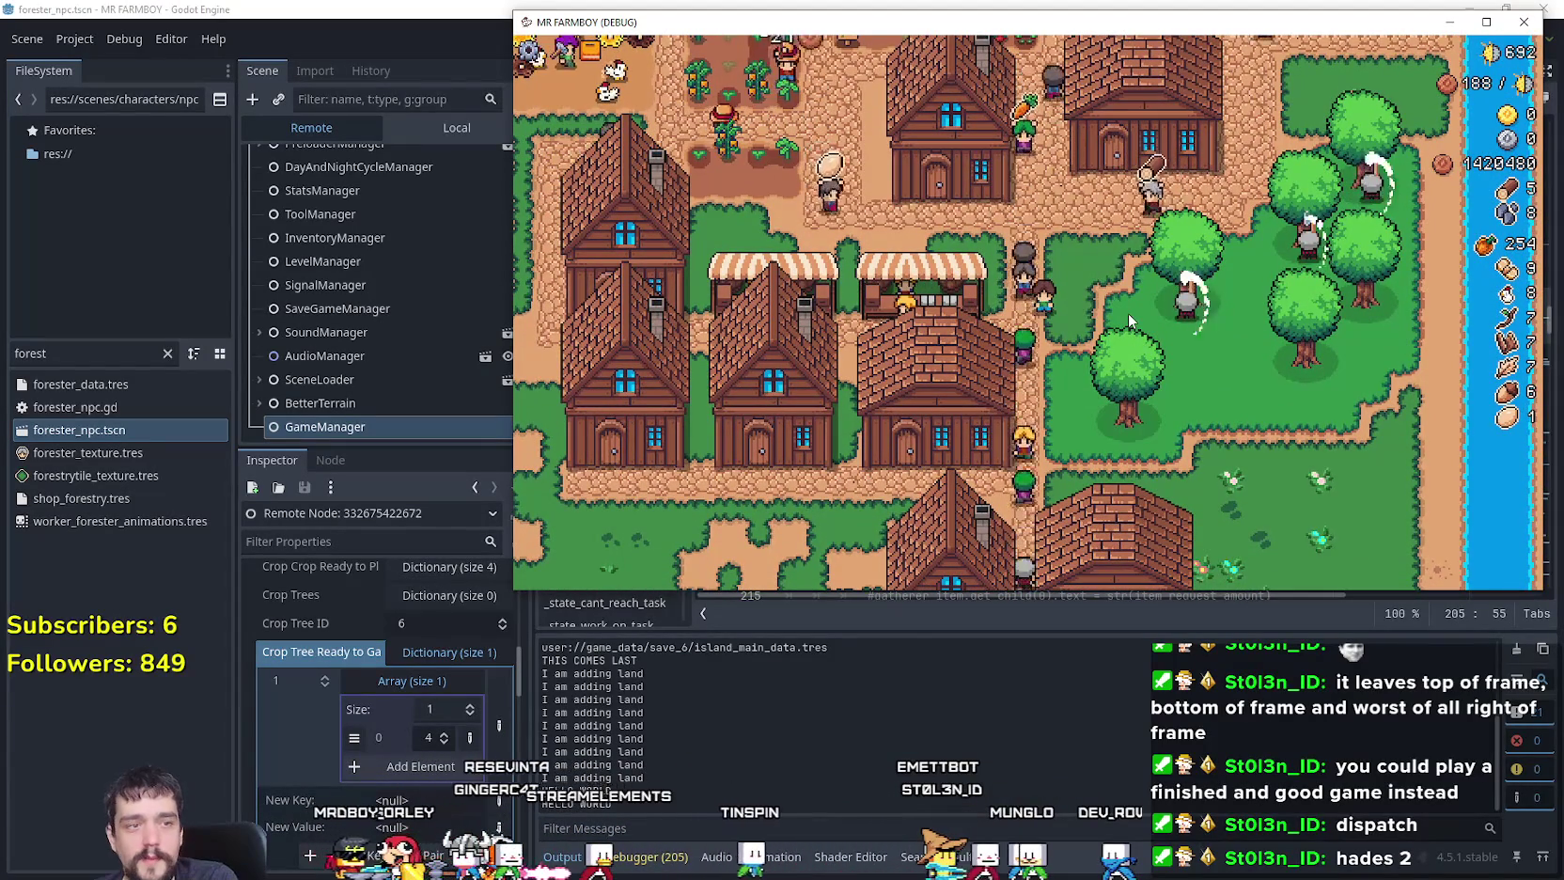
{"action": "key", "text": "s"}
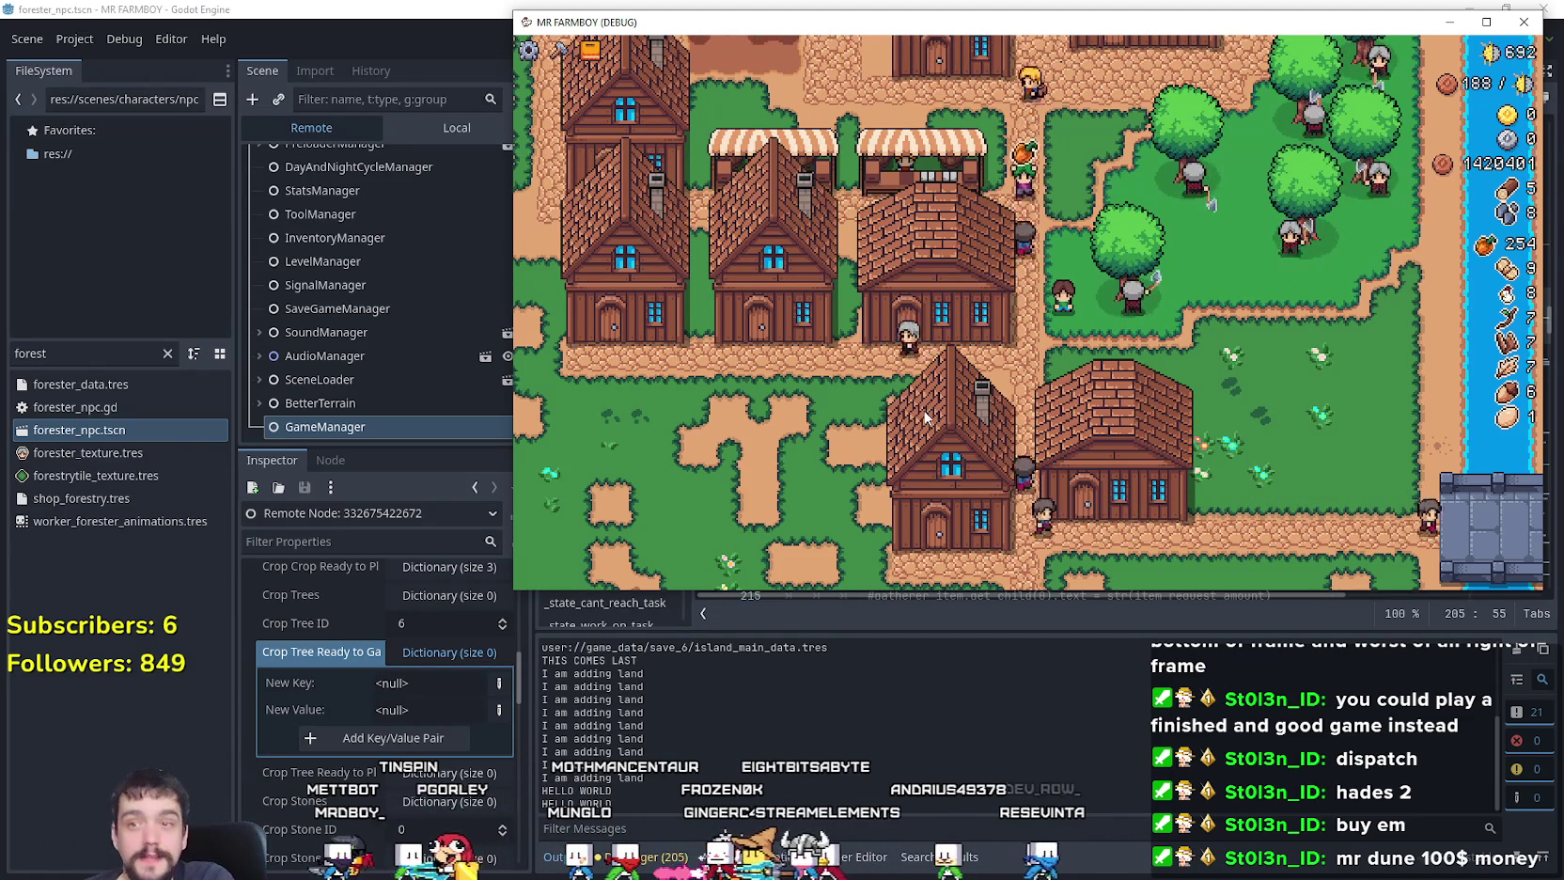
{"action": "scroll", "scroll_direction": "up", "scroll_amount": 3}
{"action": "scroll", "scroll_direction": "down", "scroll_amount": 3}
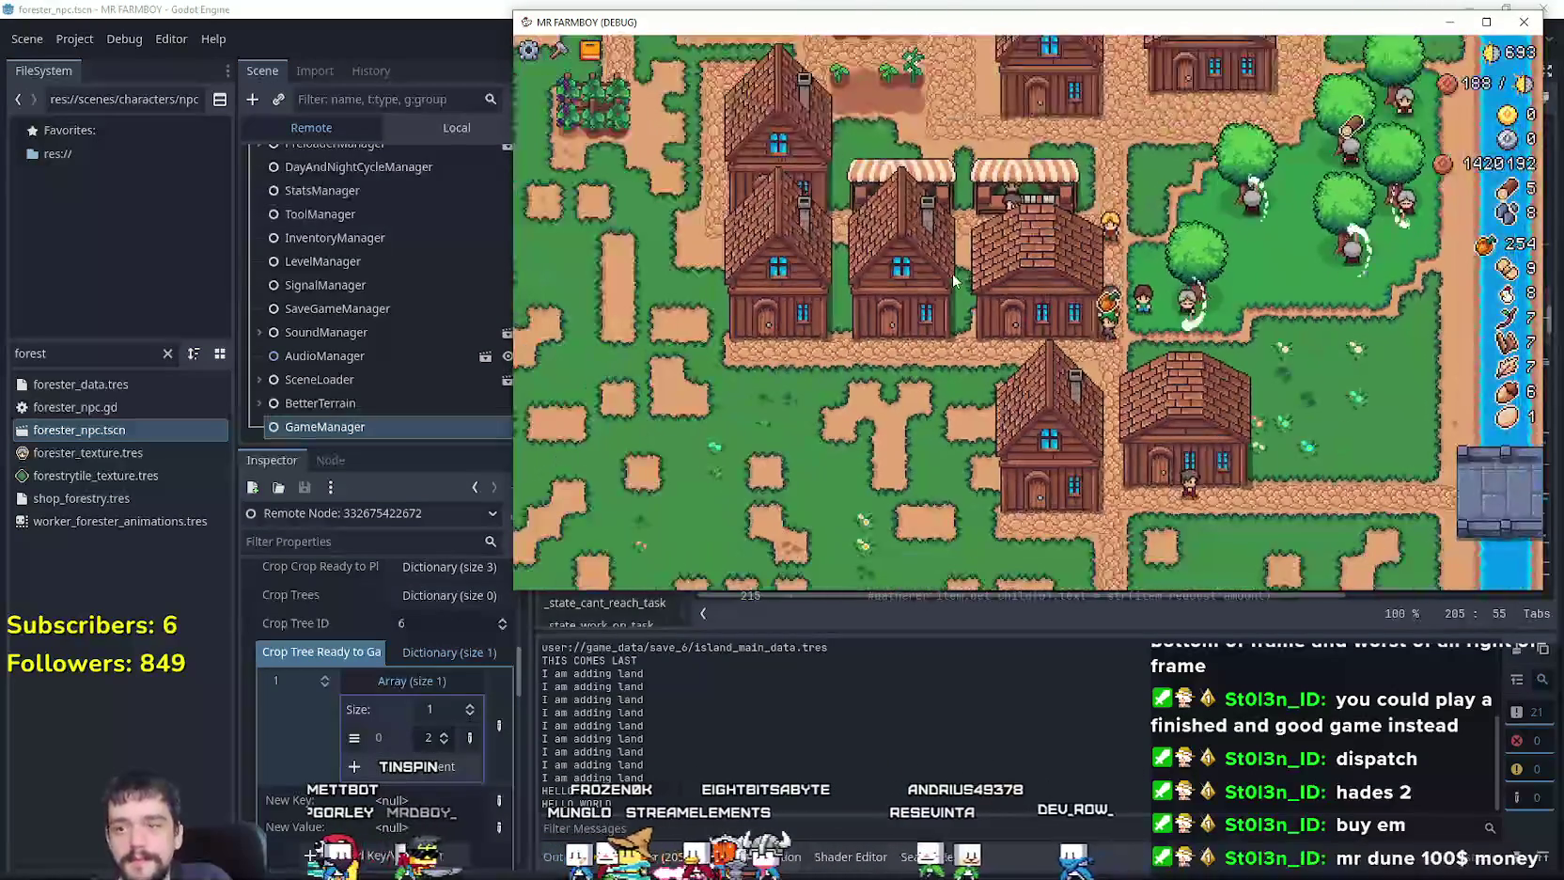
{"action": "scroll", "scroll_direction": "up", "scroll_amount": 3}
{"action": "key", "text": "s"}
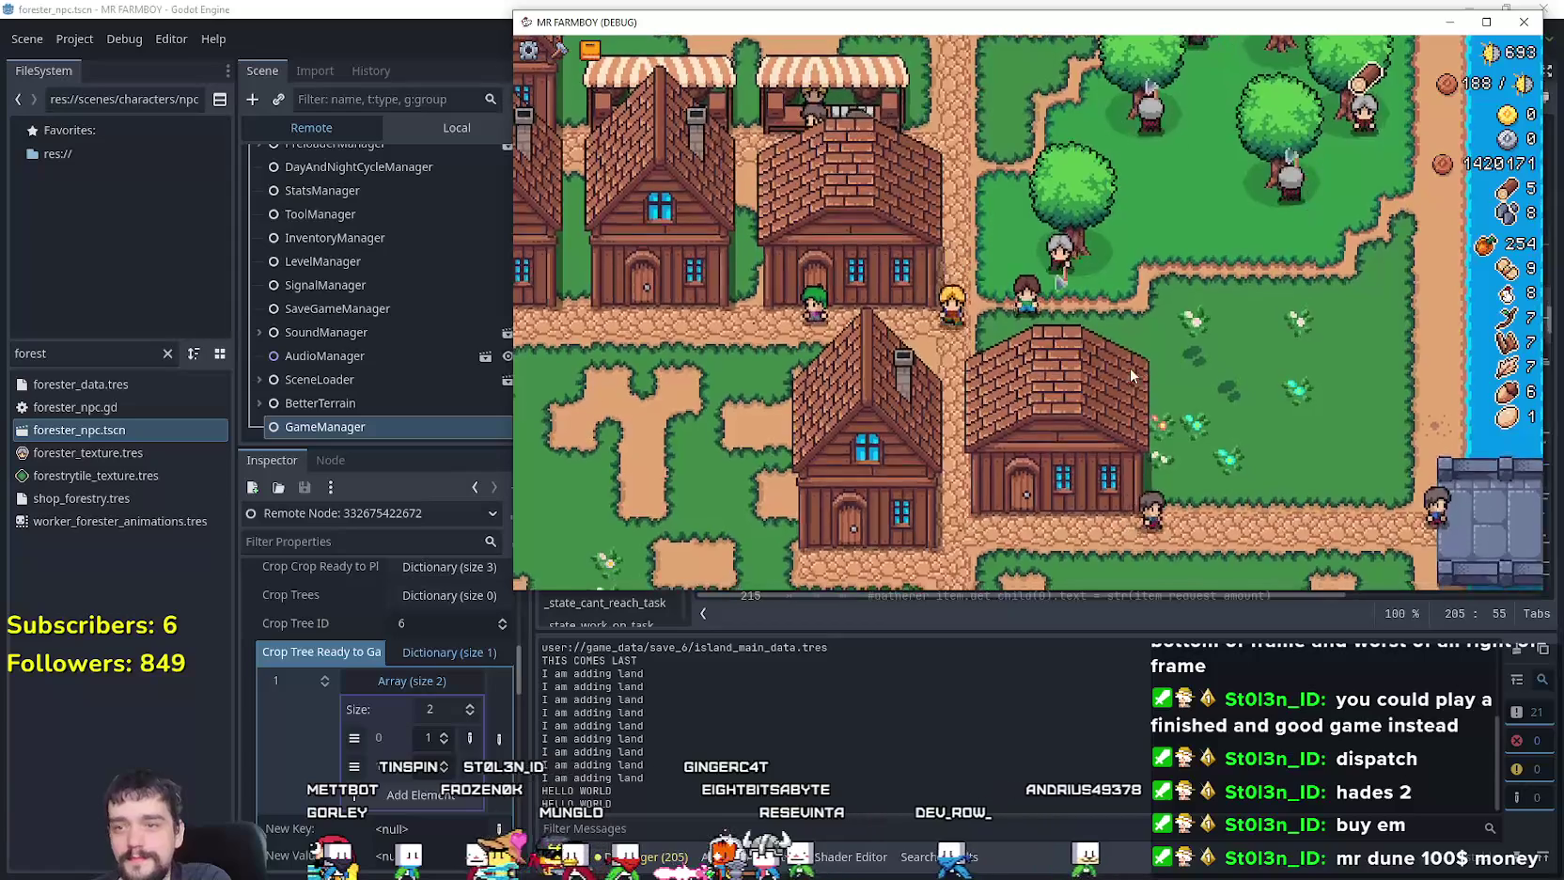
{"action": "left_click", "coordinate": [978, 336]}
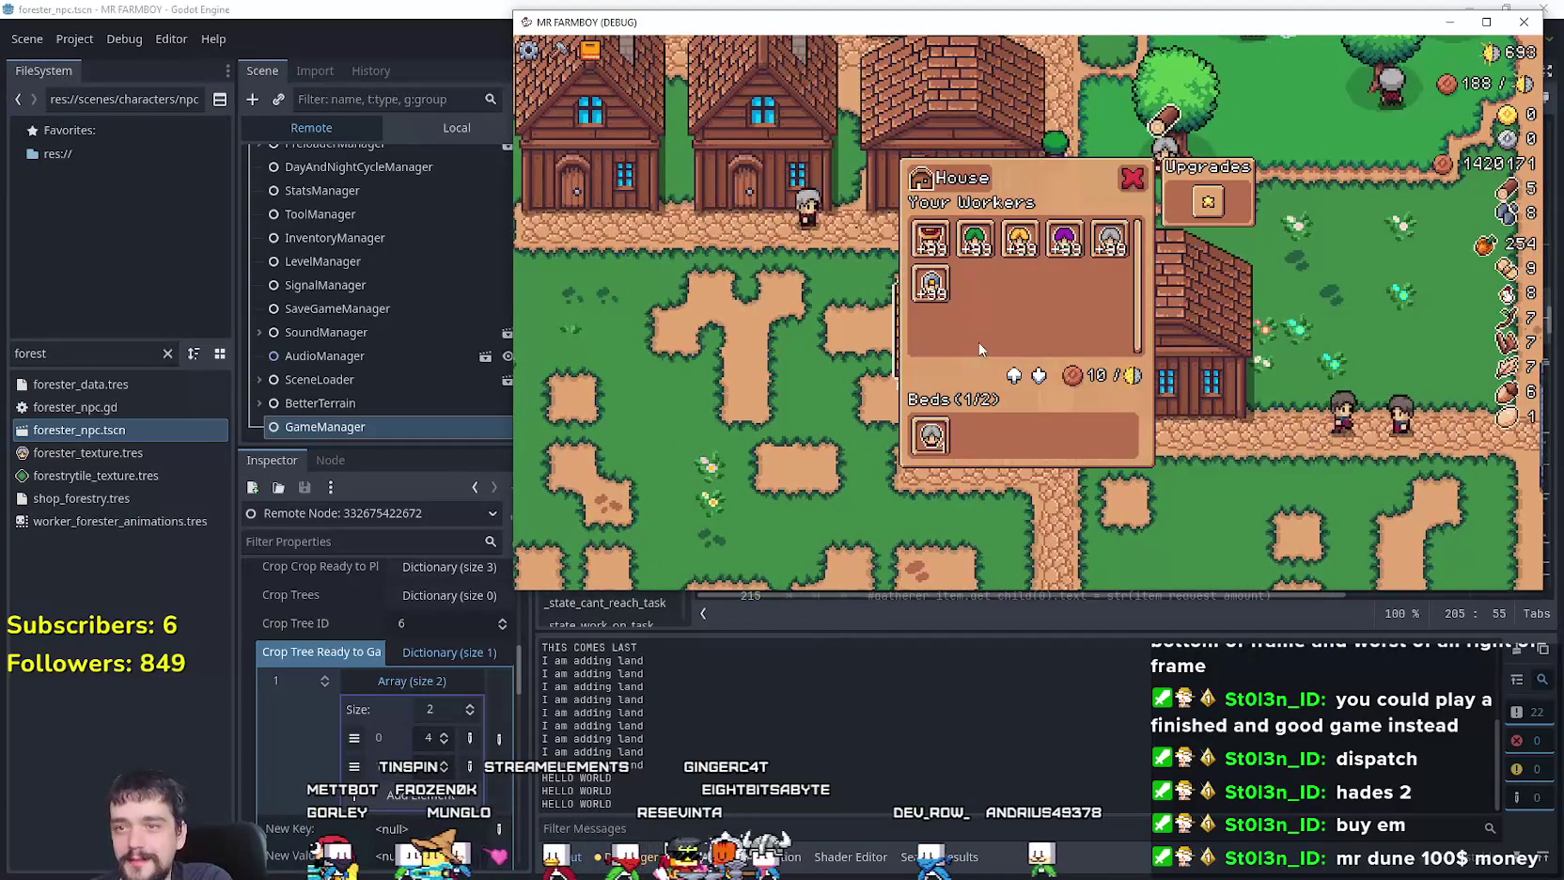
{"action": "key", "text": "w"}
{"action": "key", "text": "d"}
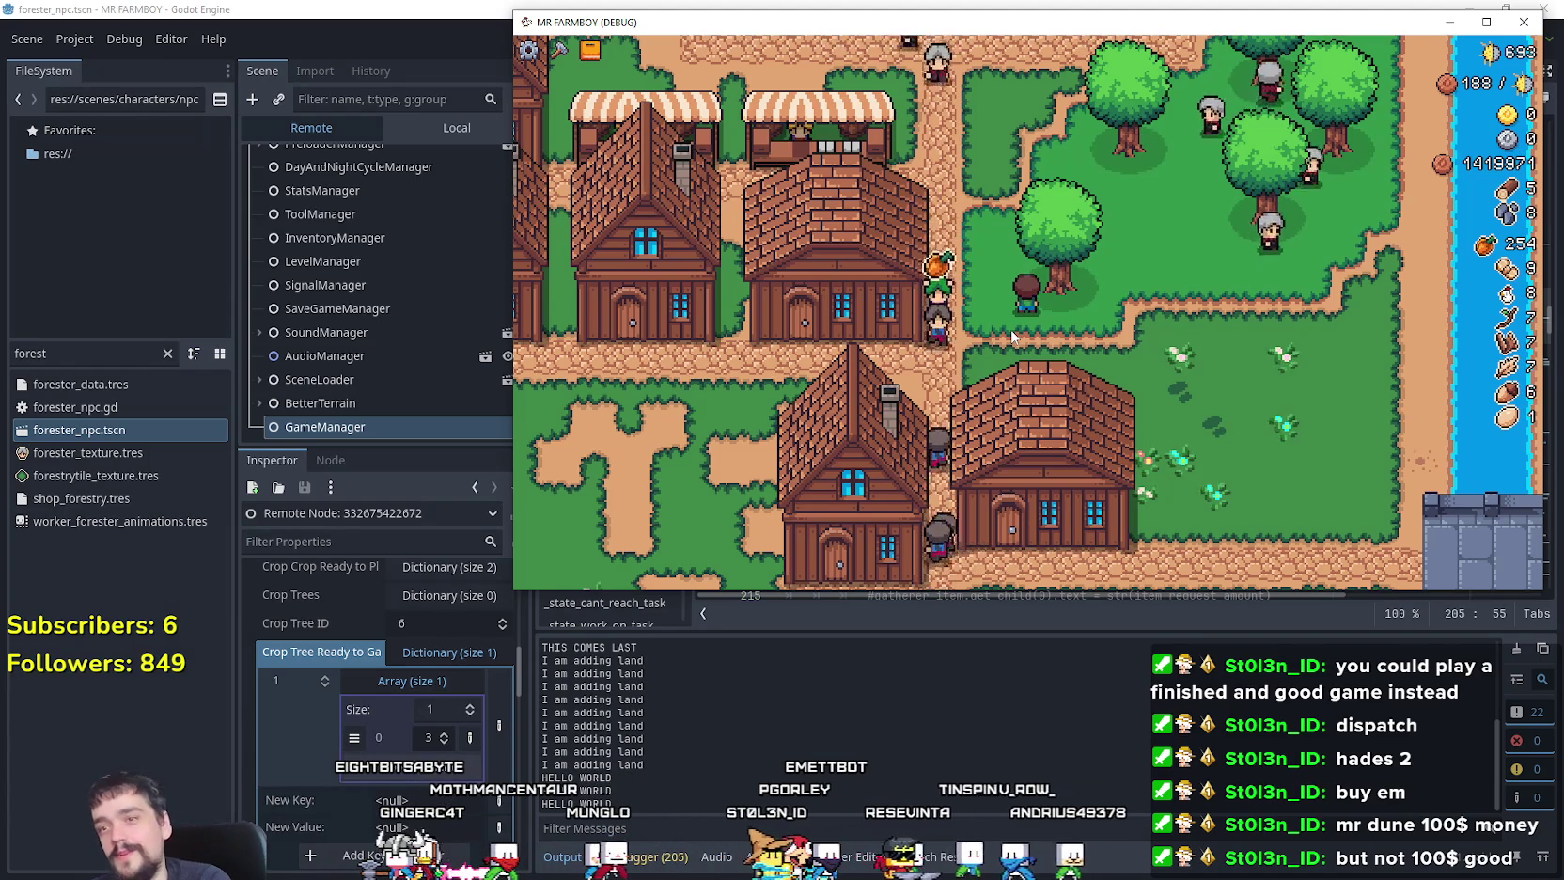
{"action": "key", "text": "a"}
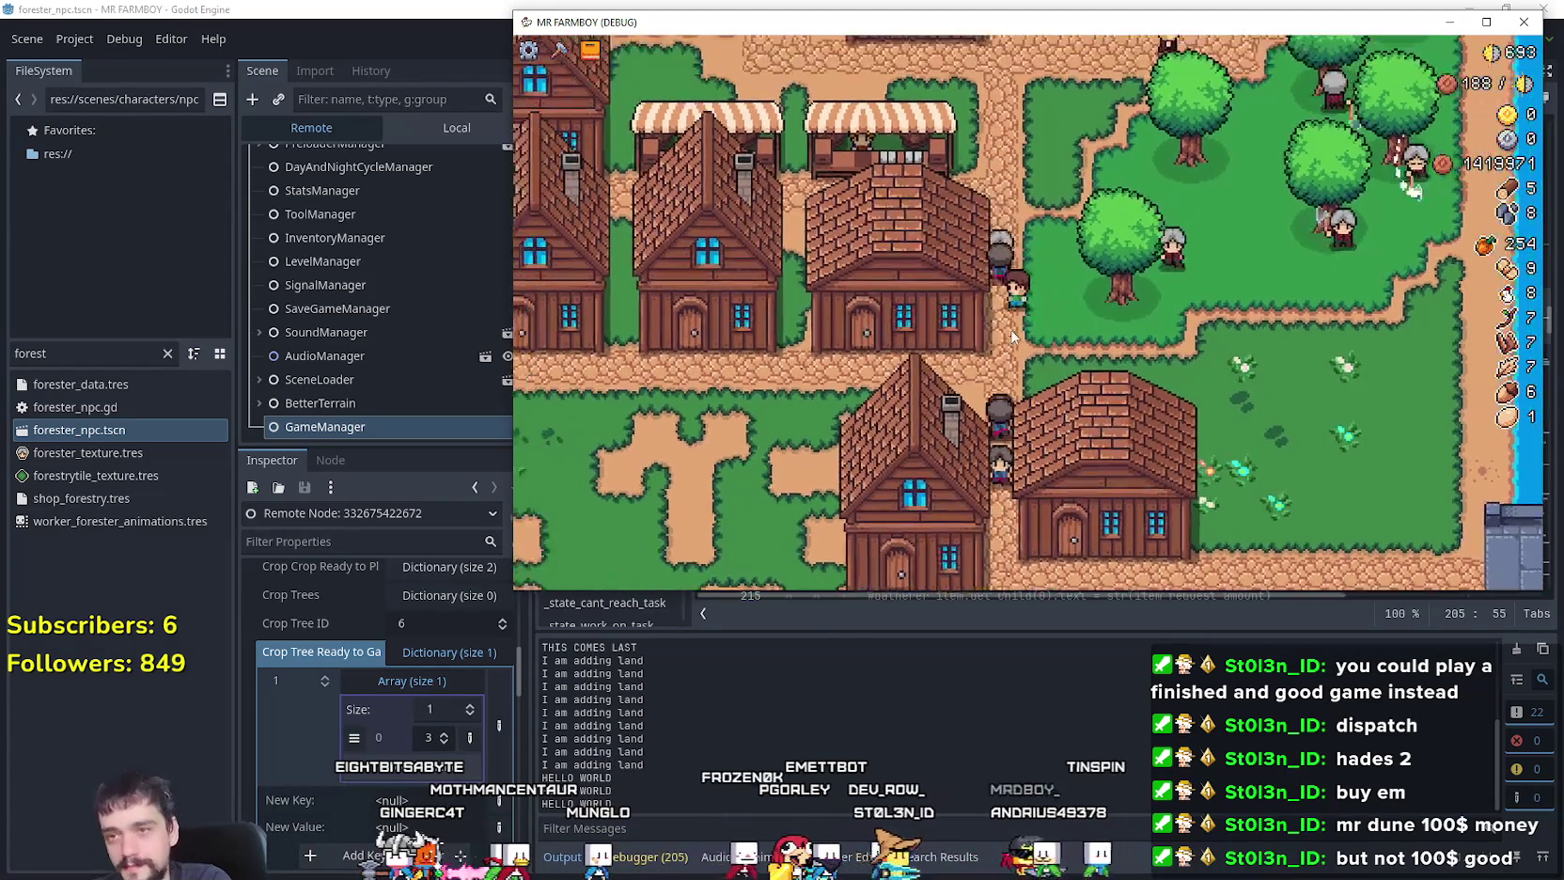
{"action": "key", "text": "s"}
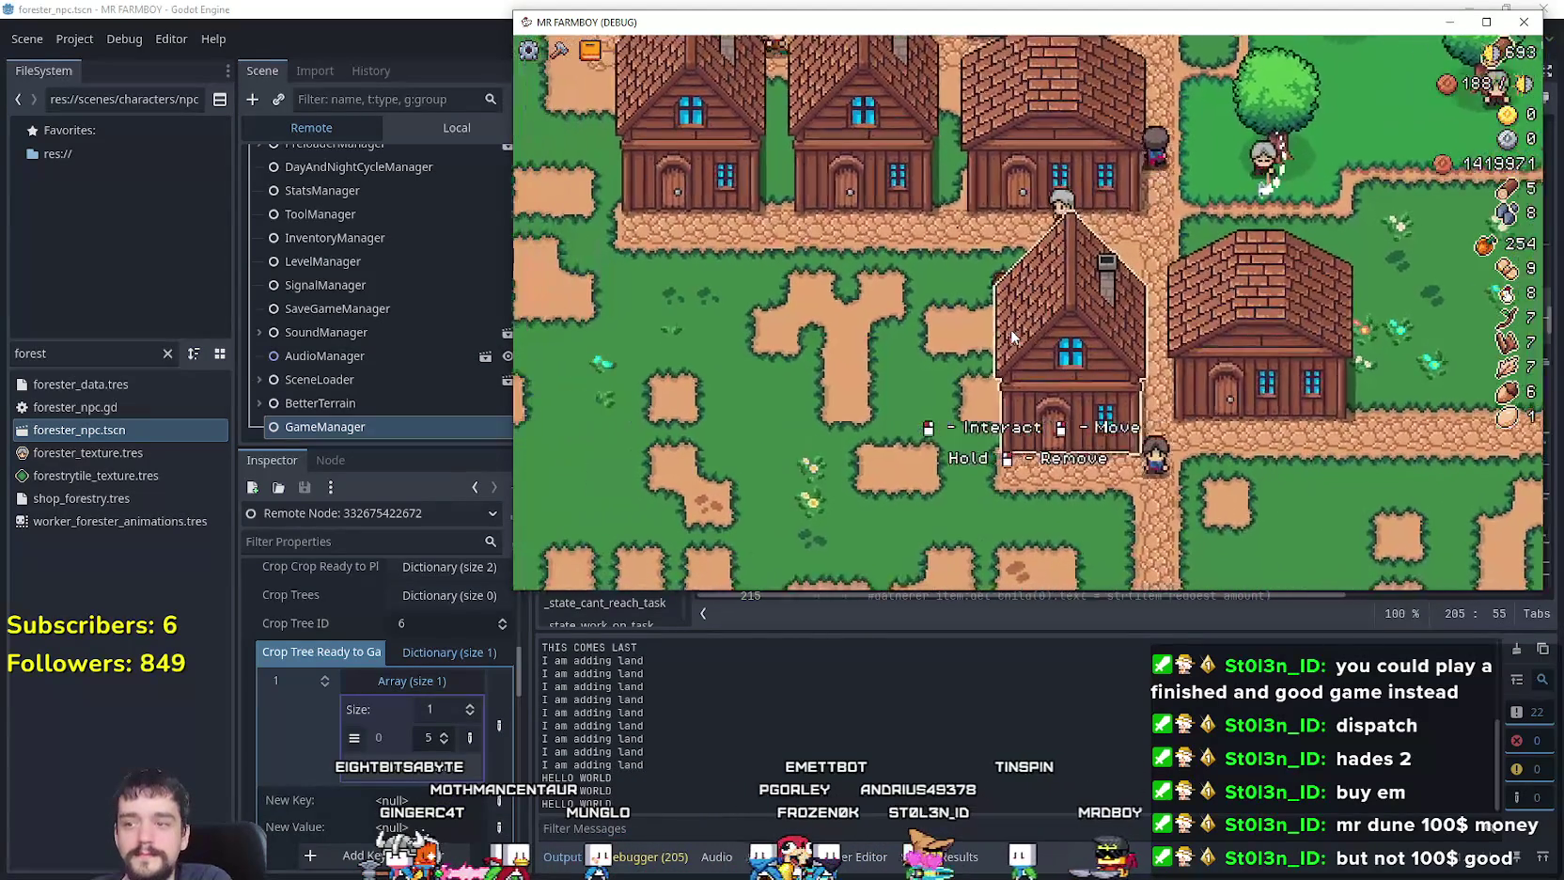
{"action": "left_click", "coordinate": [1012, 335]}
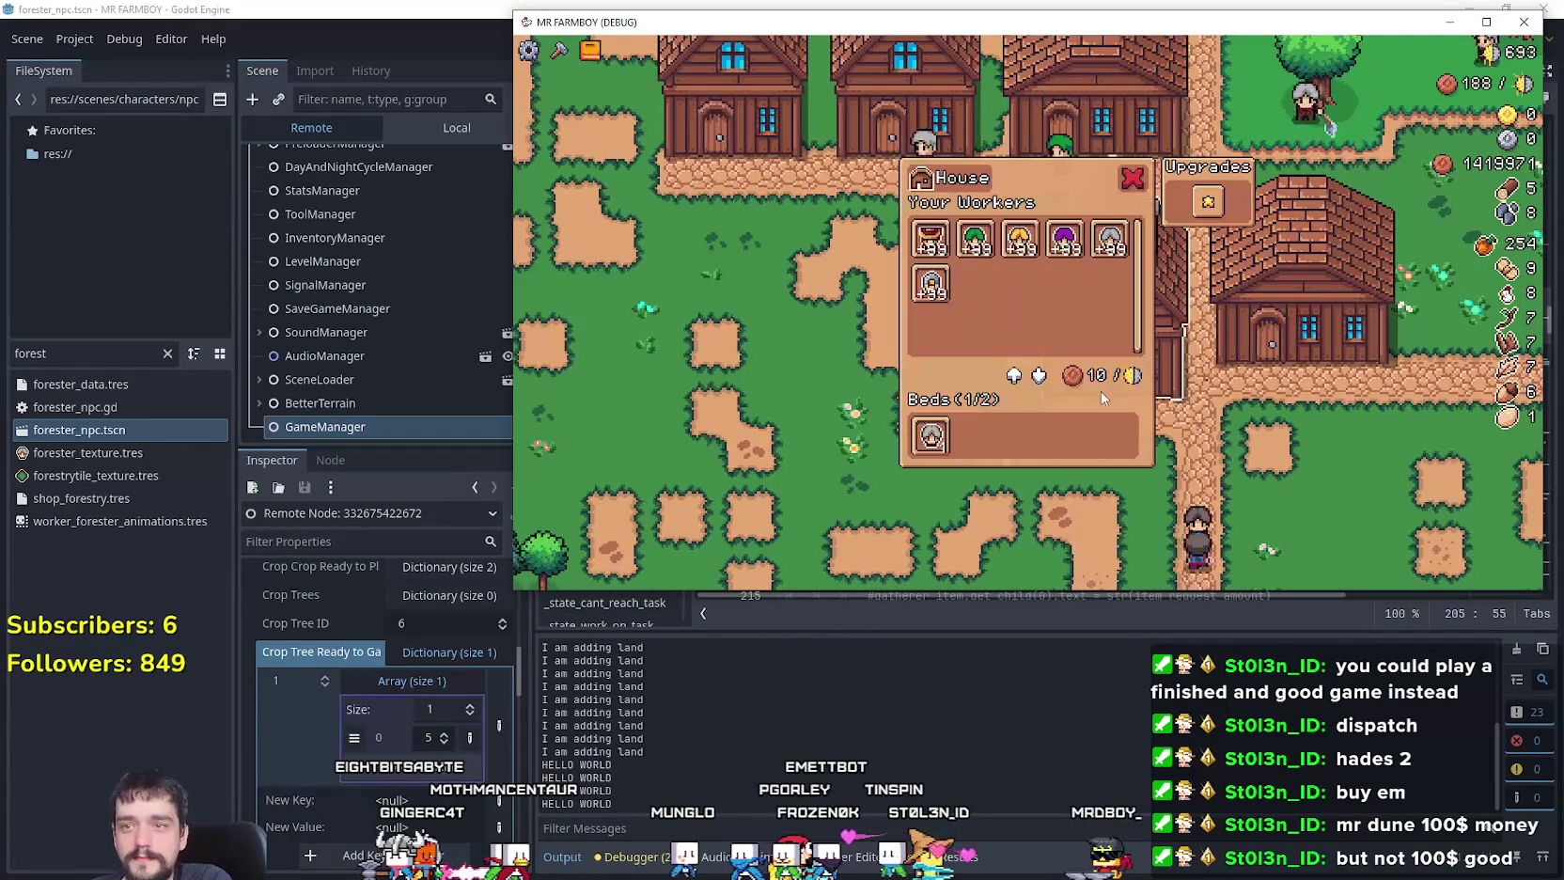
{"action": "key", "text": "w"}
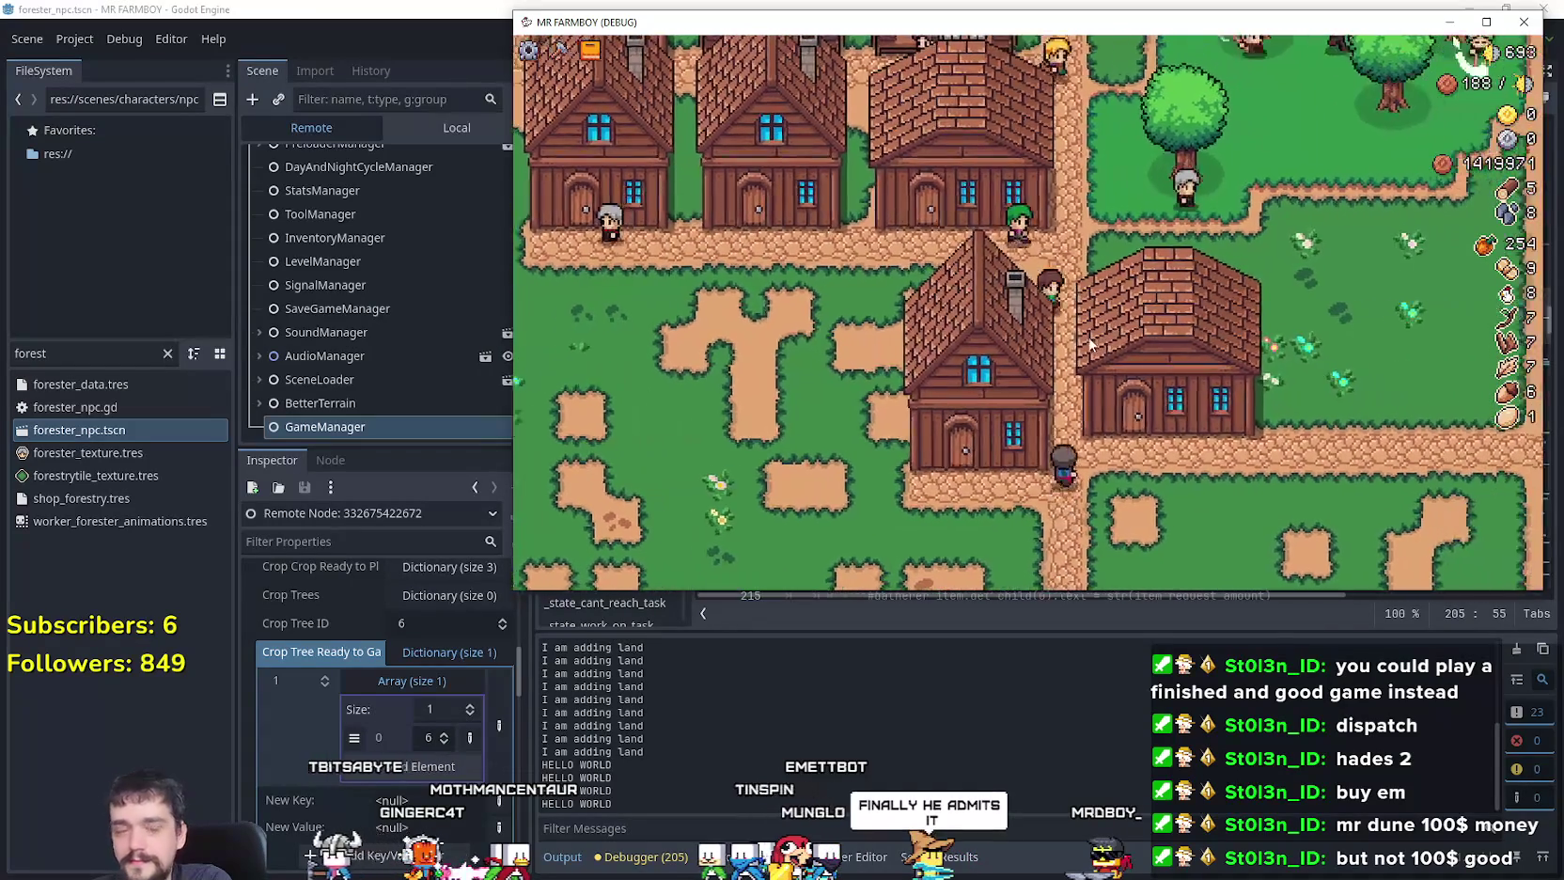
{"action": "key", "text": "w"}
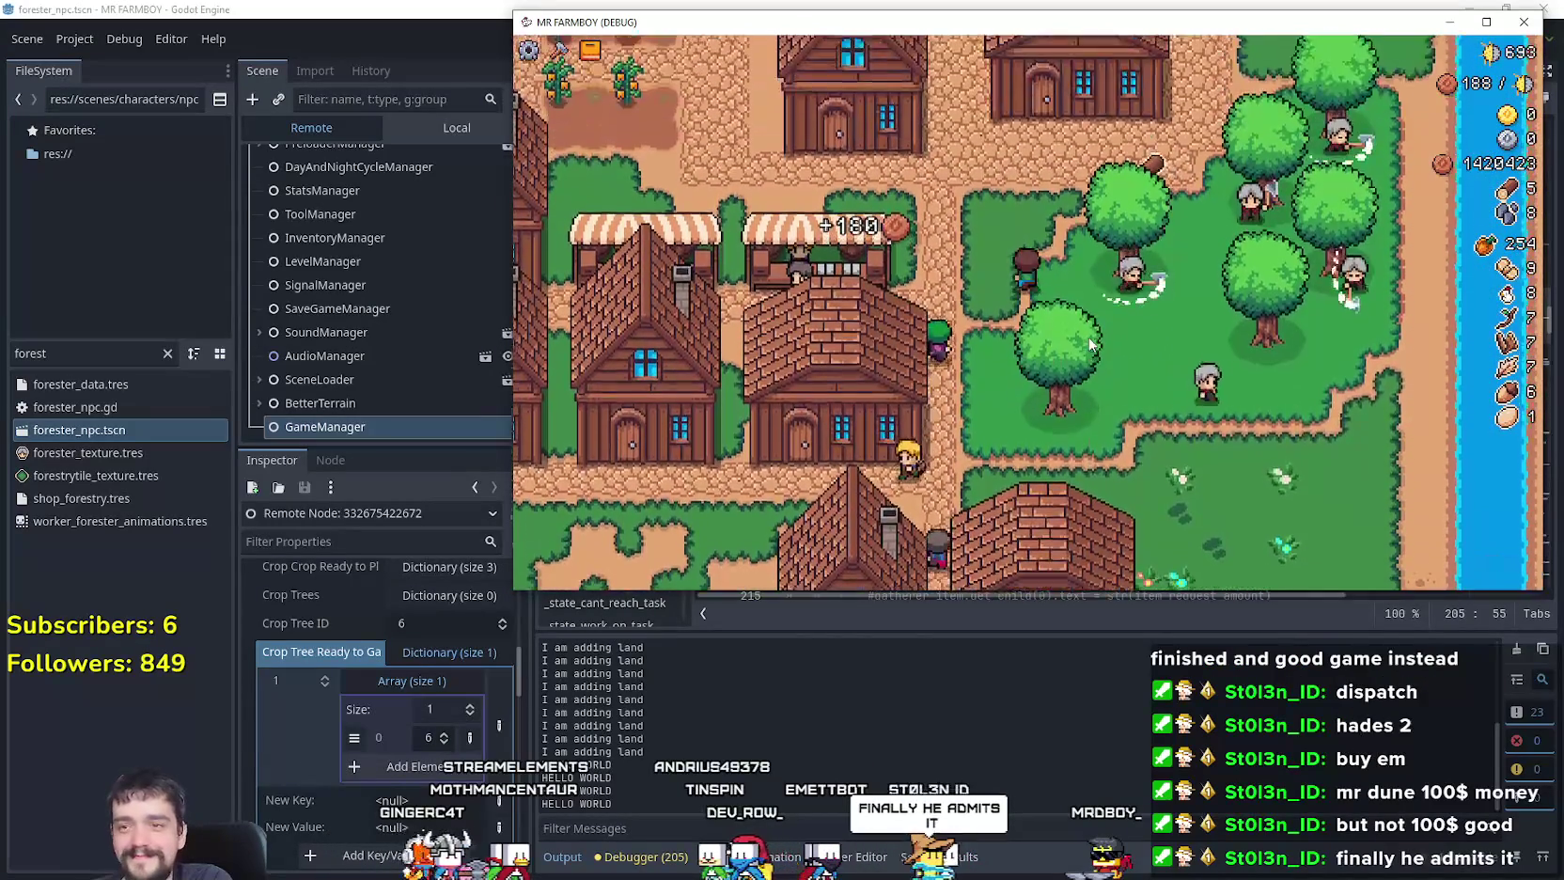
{"action": "key", "text": "s"}
{"action": "key", "text": "a"}
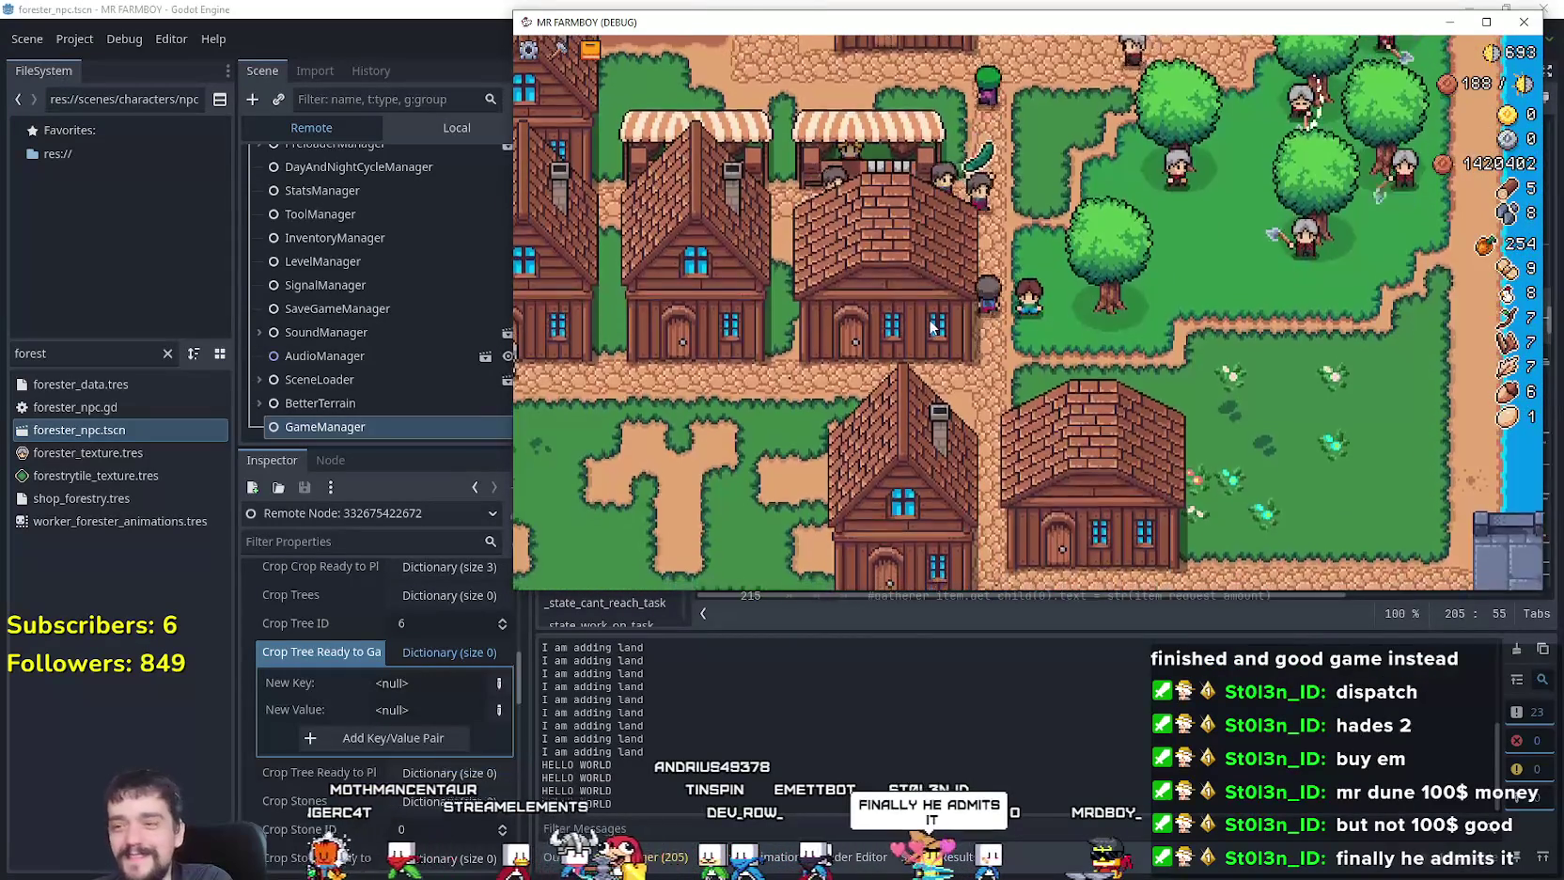
{"action": "key", "text": "s"}
{"action": "key", "text": "a"}
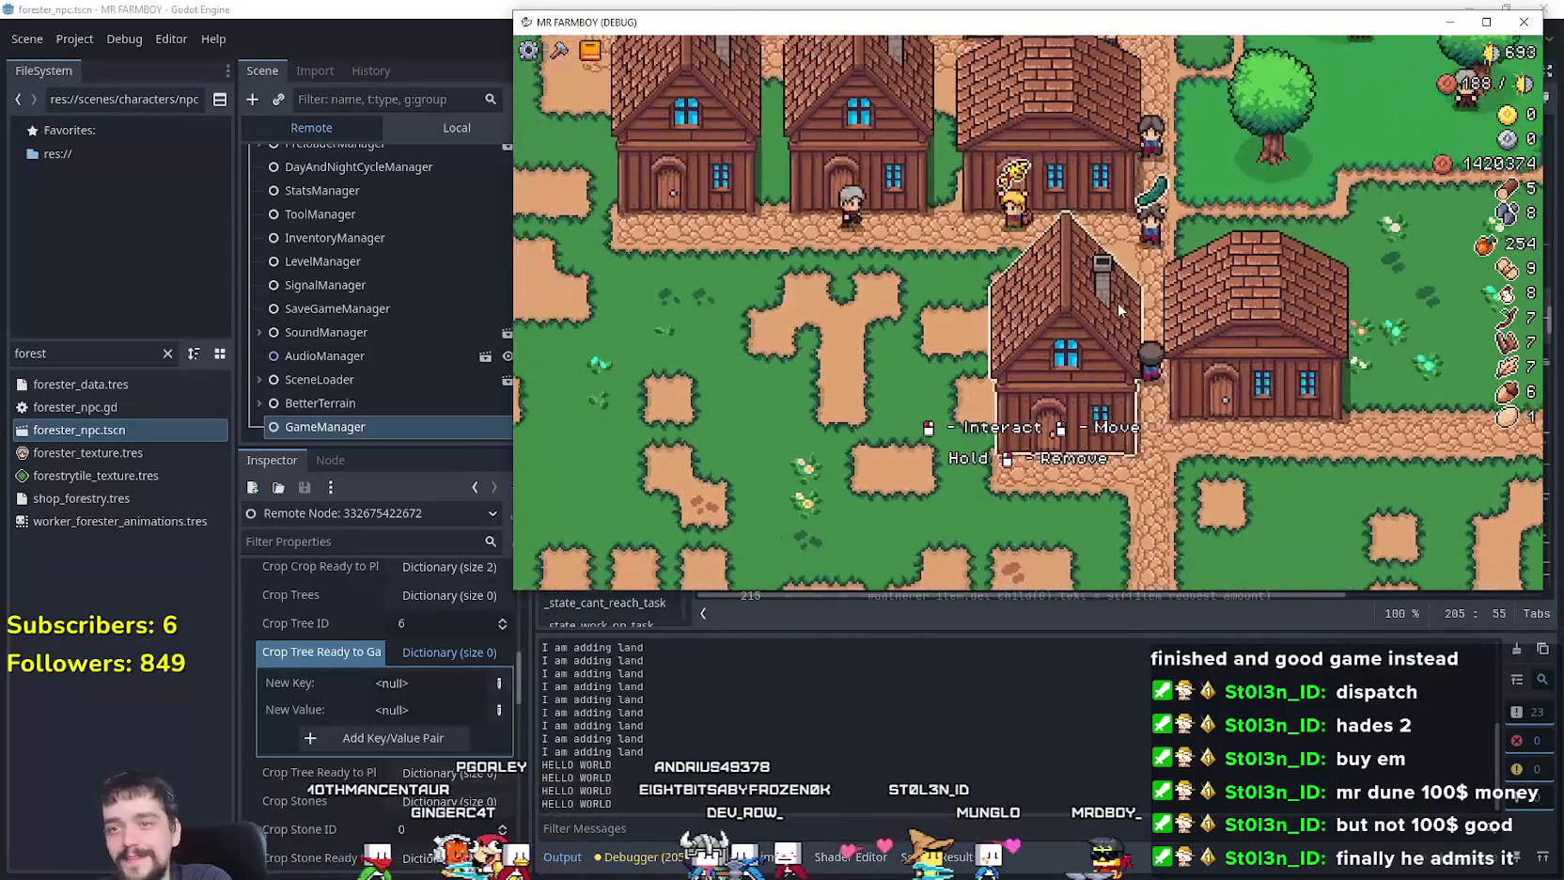
{"action": "key", "text": "s"}
{"action": "key", "text": "d"}
{"action": "key", "text": "w"}
{"action": "key", "text": "d"}
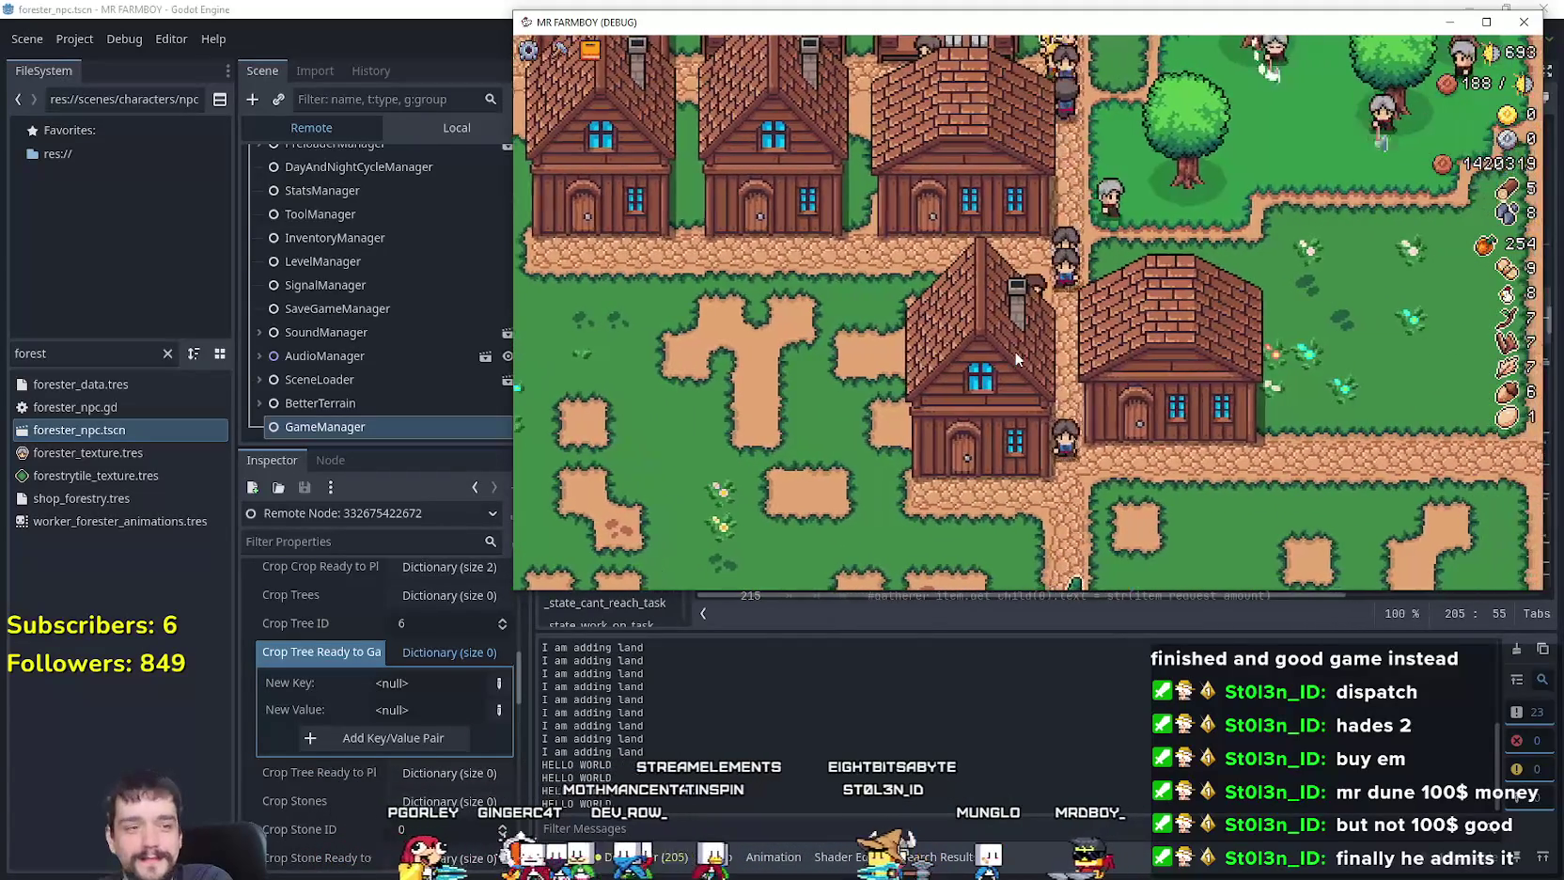
{"action": "key", "text": "a"}
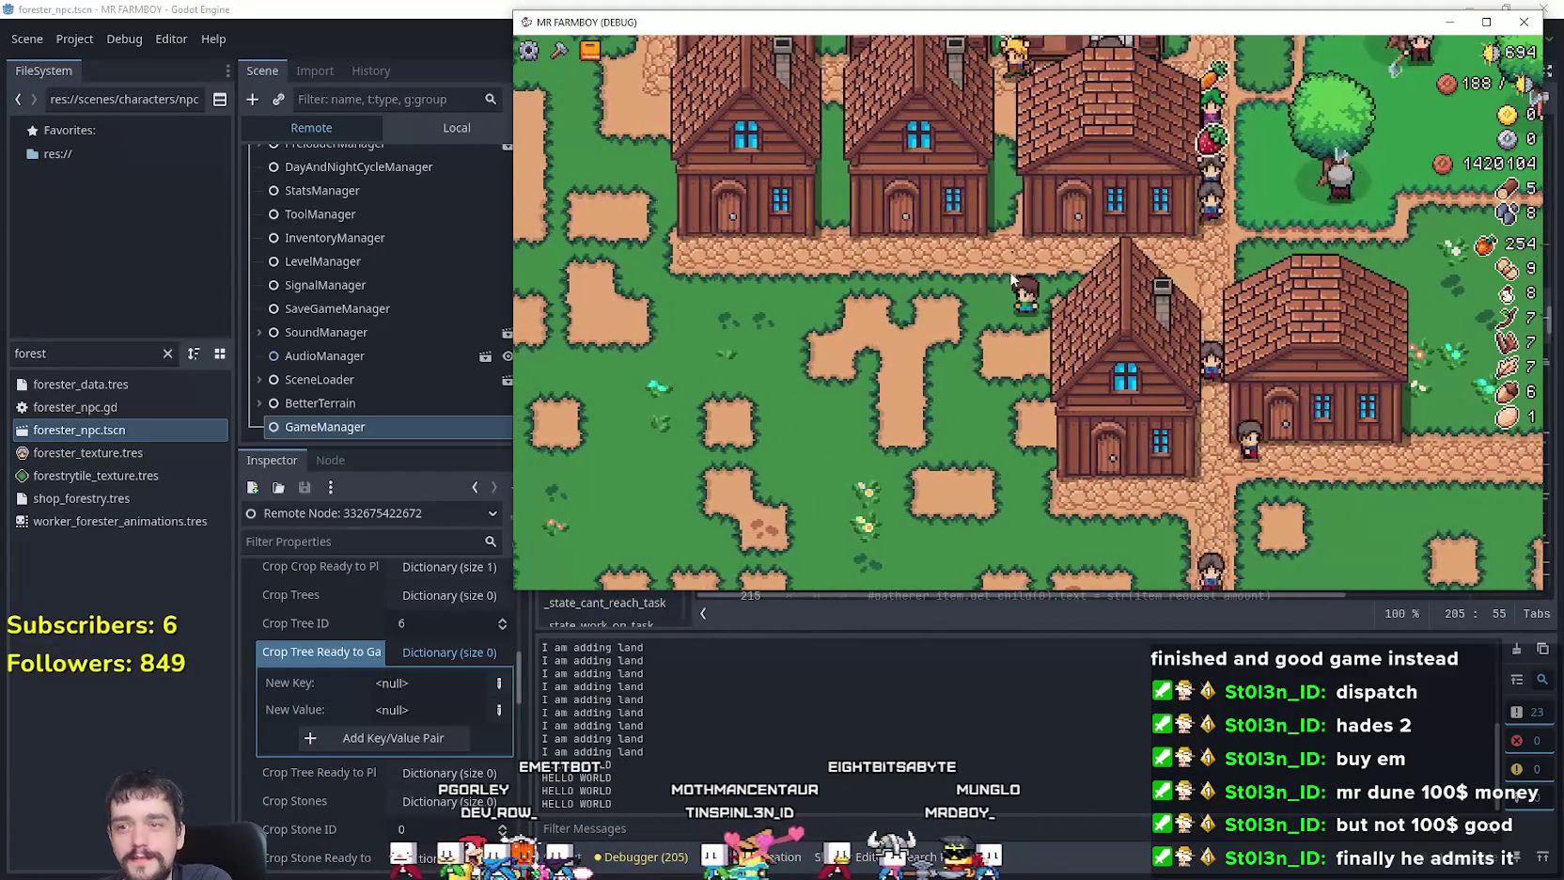
{"action": "left_click", "coordinate": [1087, 345]}
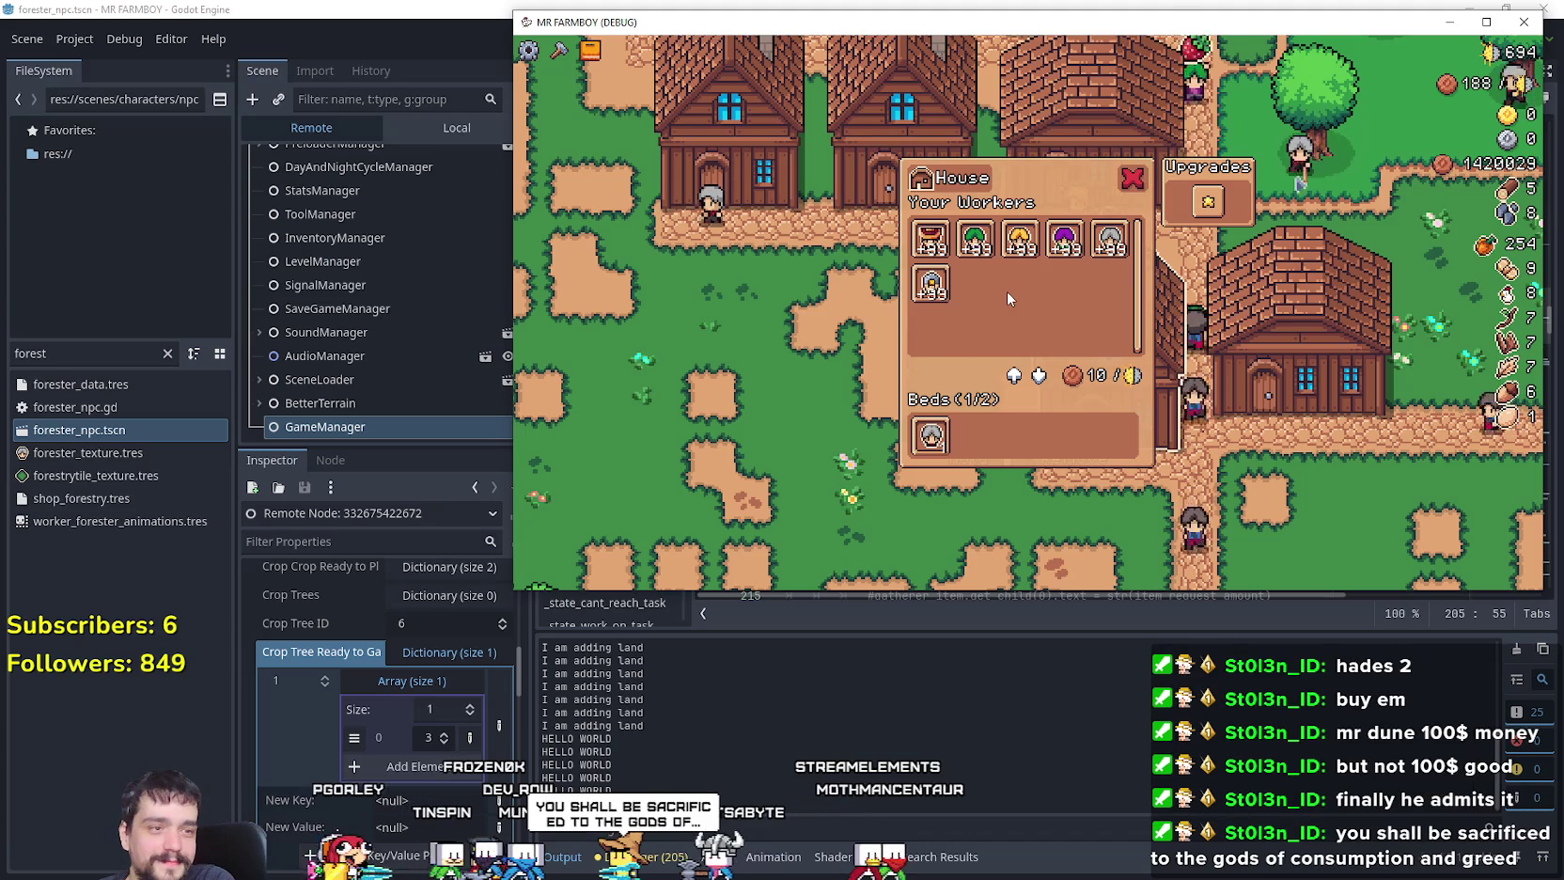
{"action": "key", "text": "Escape"}
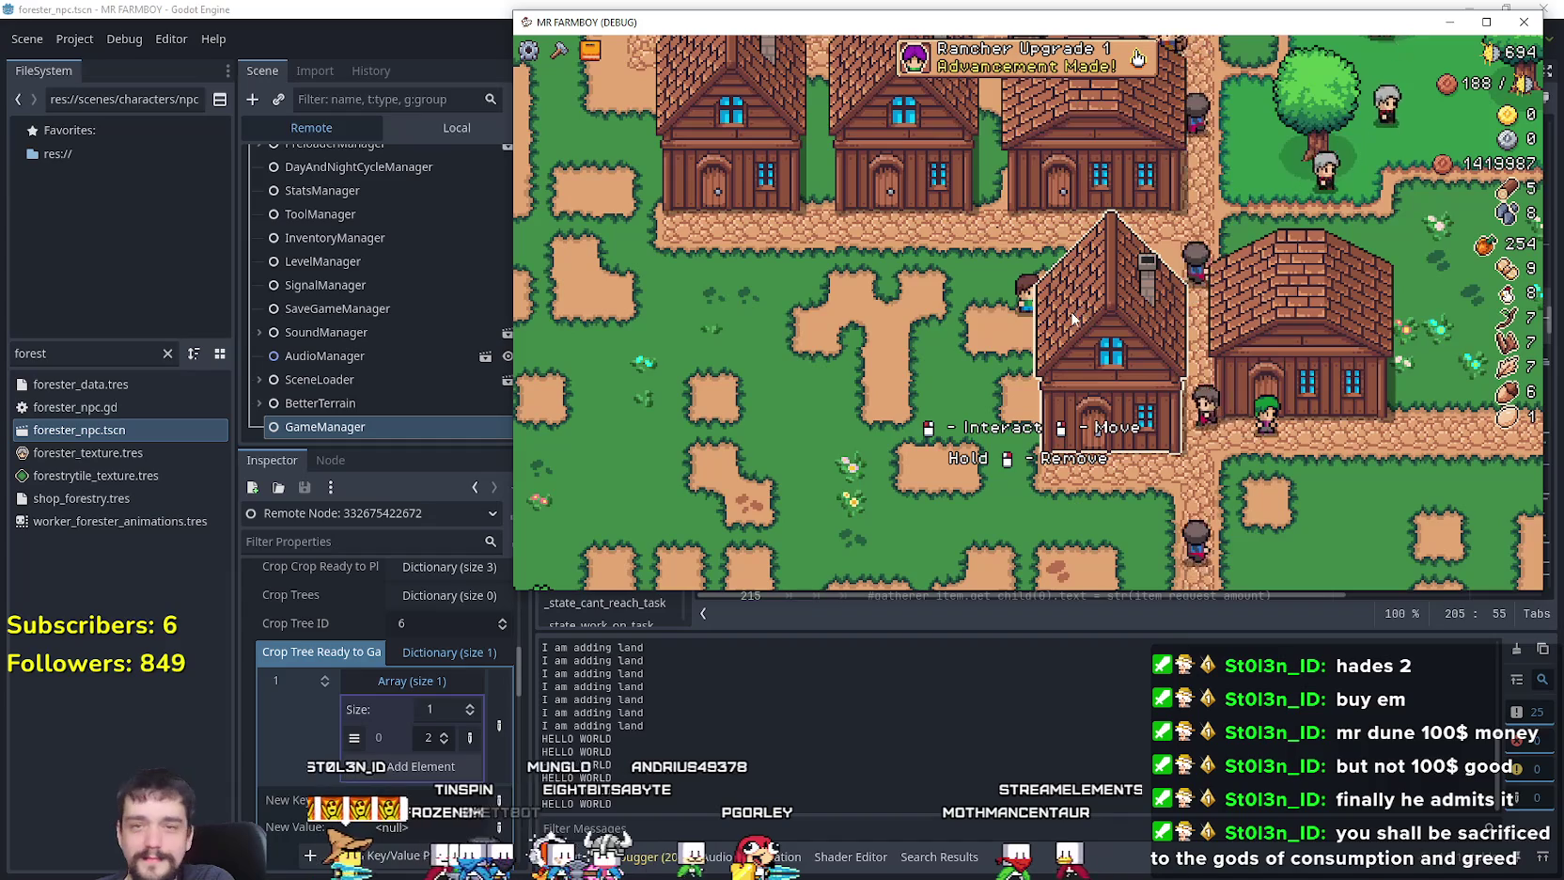
Step: Check the house's workers panel twice, closing it each time
{"action": "left_click", "coordinate": [1077, 316]}
{"action": "key", "text": "Escape"}
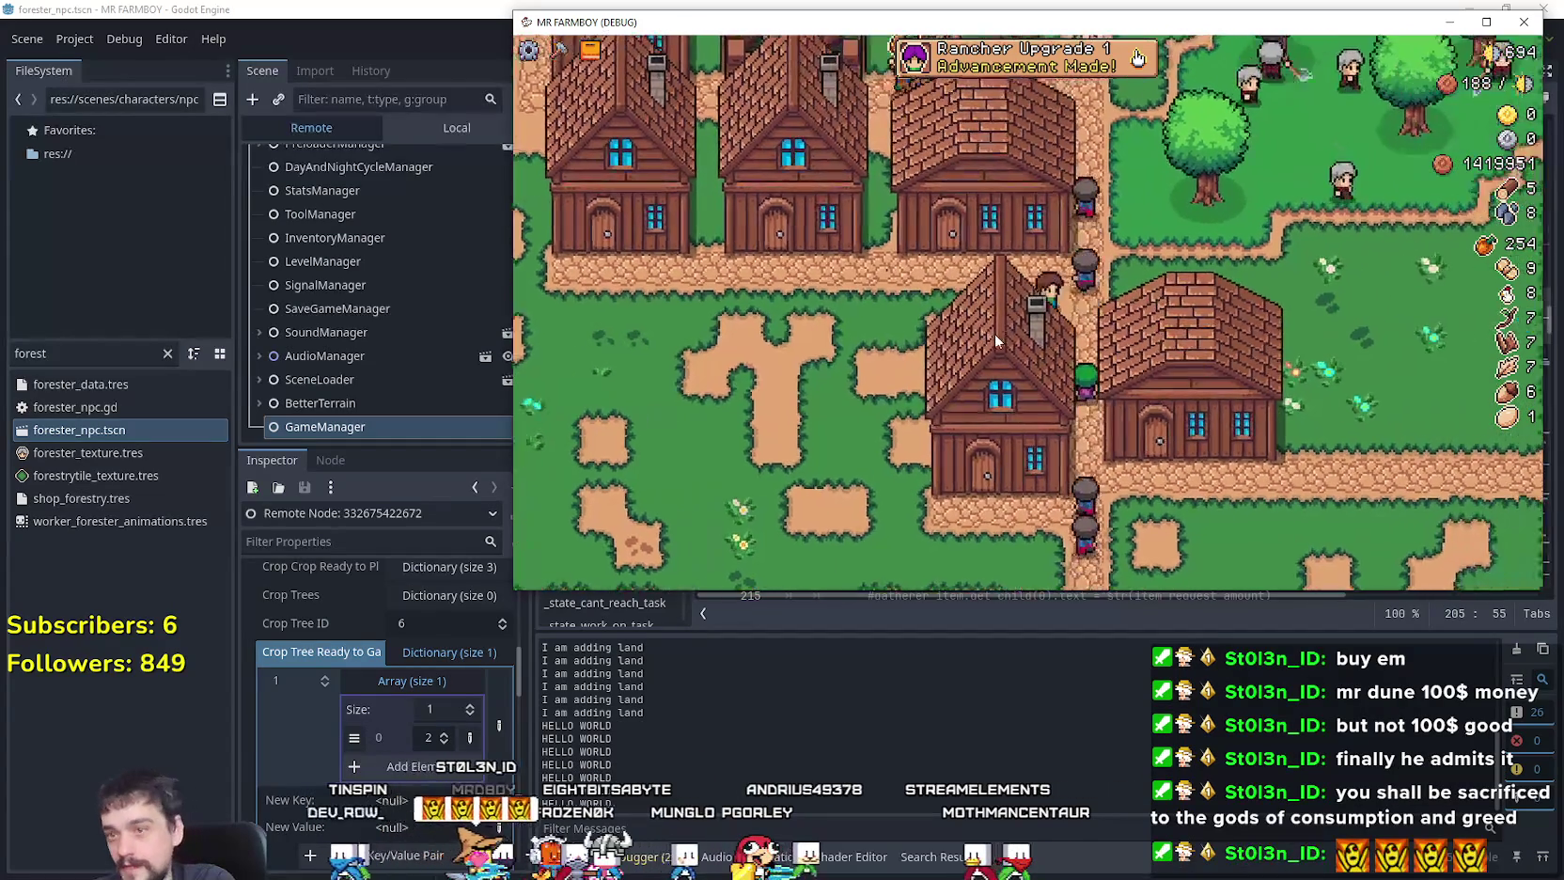
{"action": "key", "text": "s"}
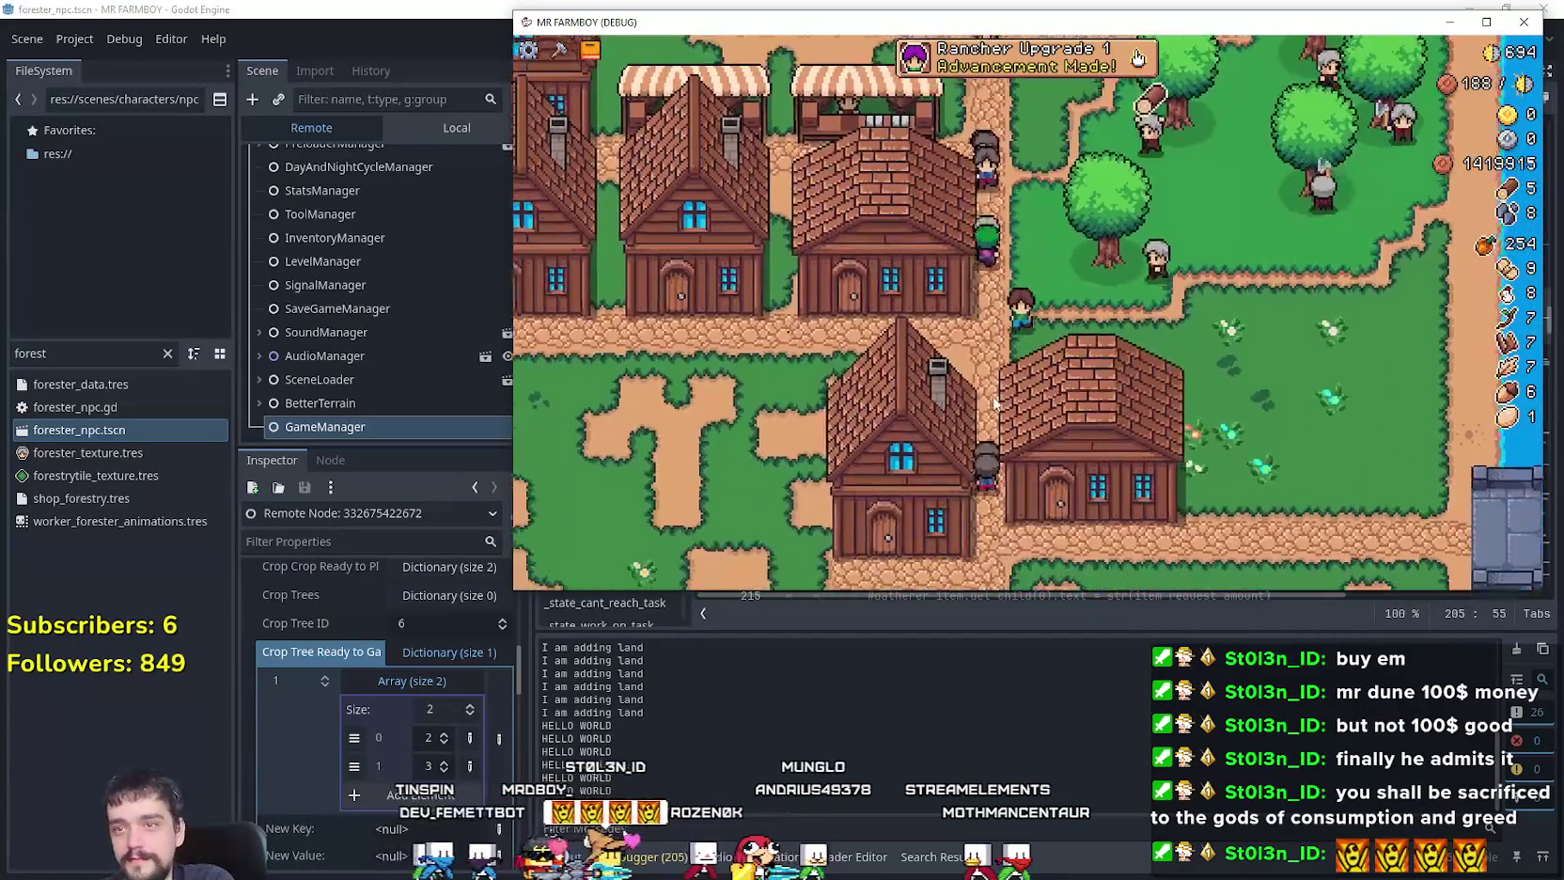
{"action": "left_click", "coordinate": [963, 336]}
{"action": "mouse_move", "coordinate": [1109, 246]}
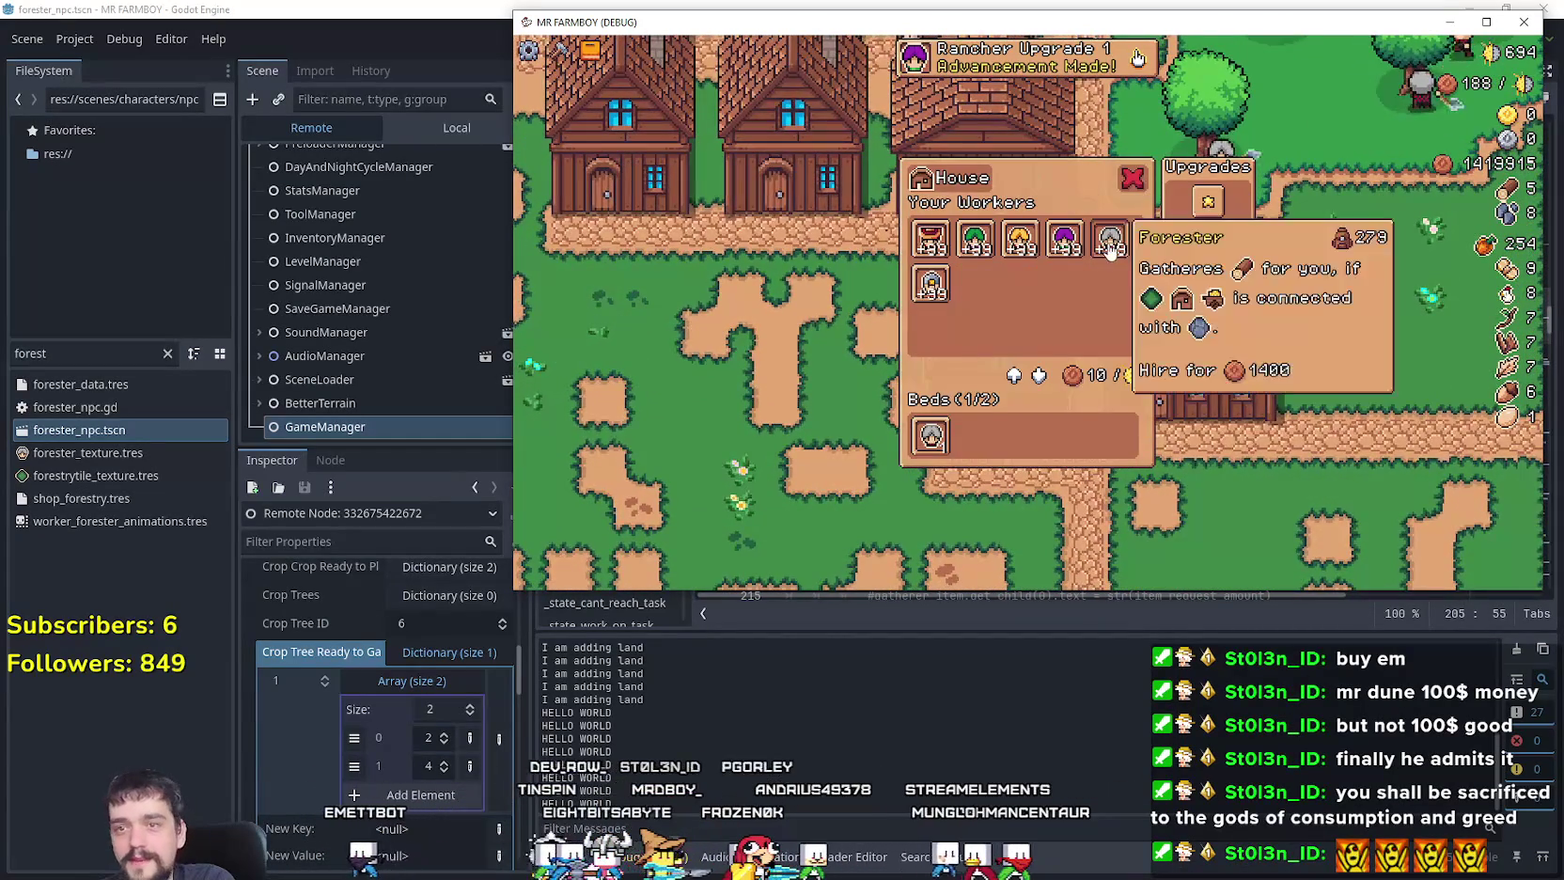
{"action": "key", "text": "Escape"}
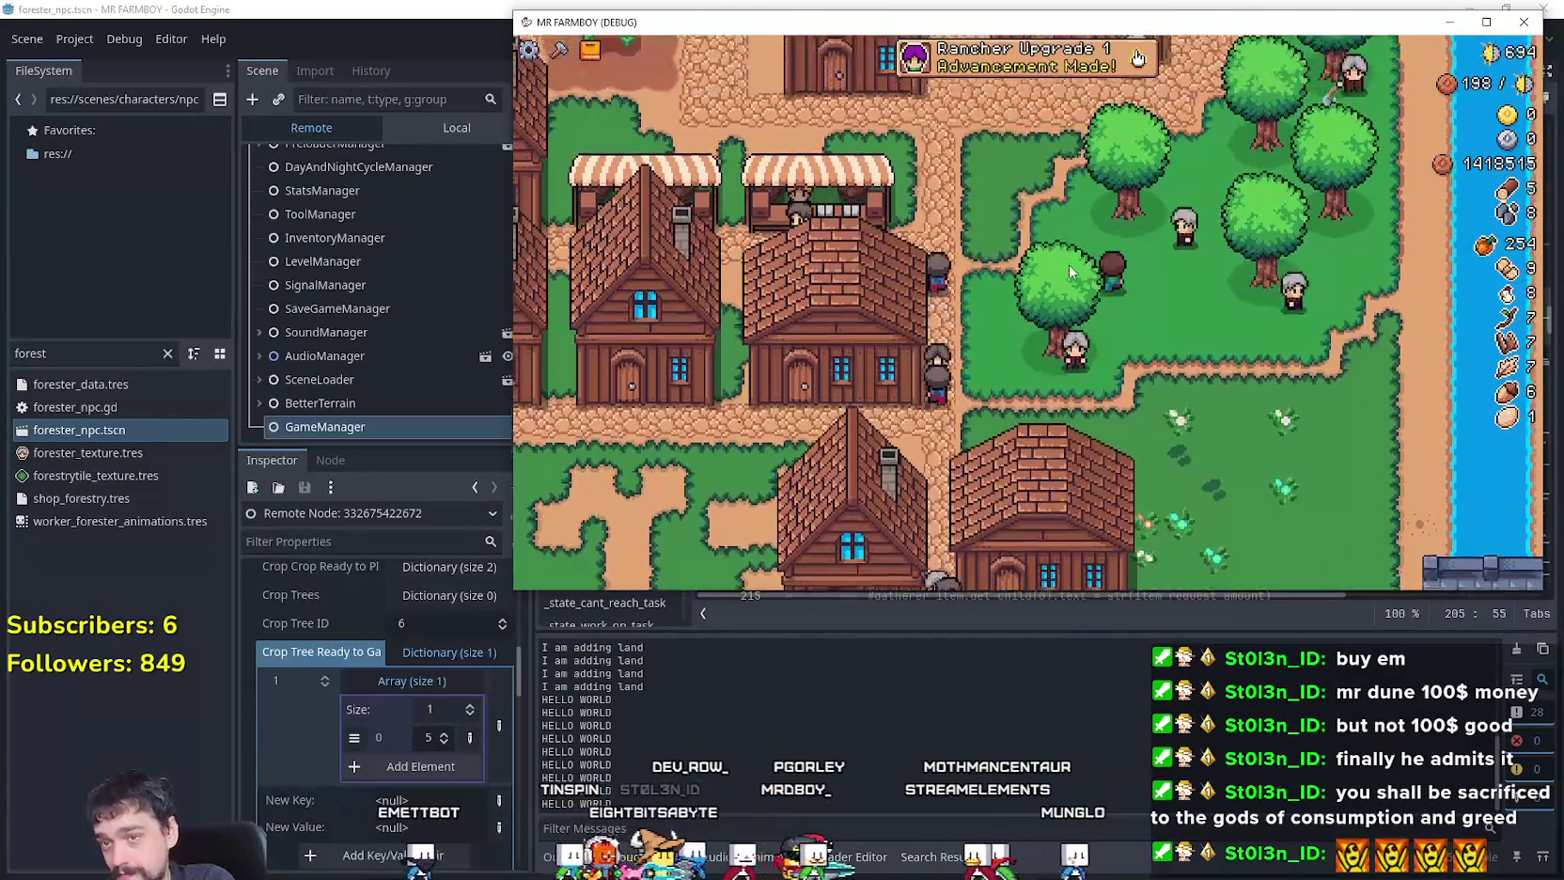
Step: Walk toward the forest and back down past the market through the village, glancing at the item panel
{"action": "key", "text": "w"}
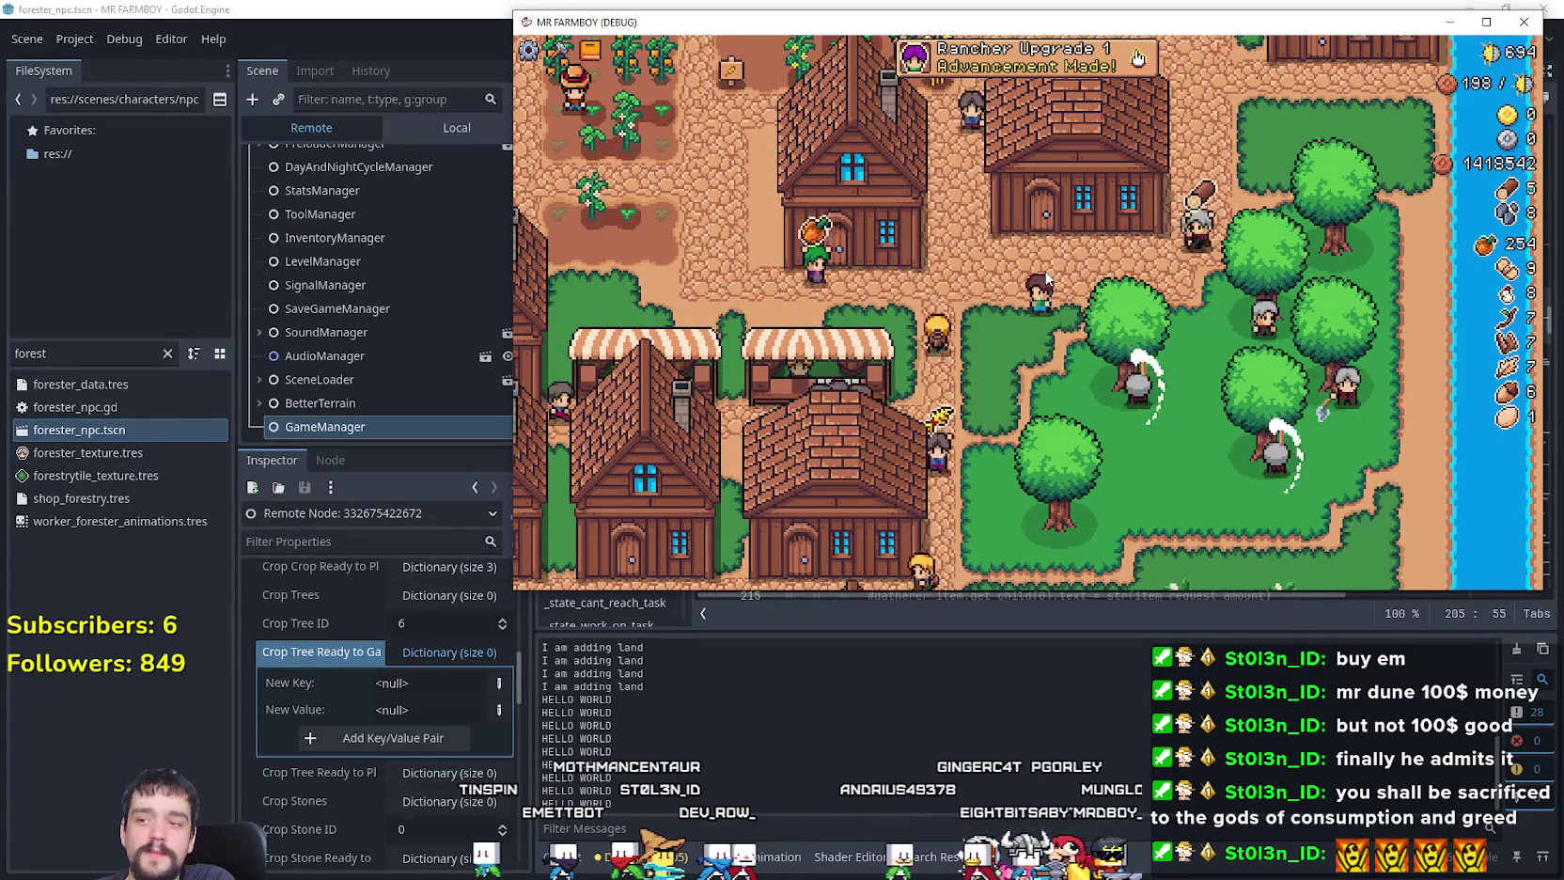
{"action": "key", "text": "s"}
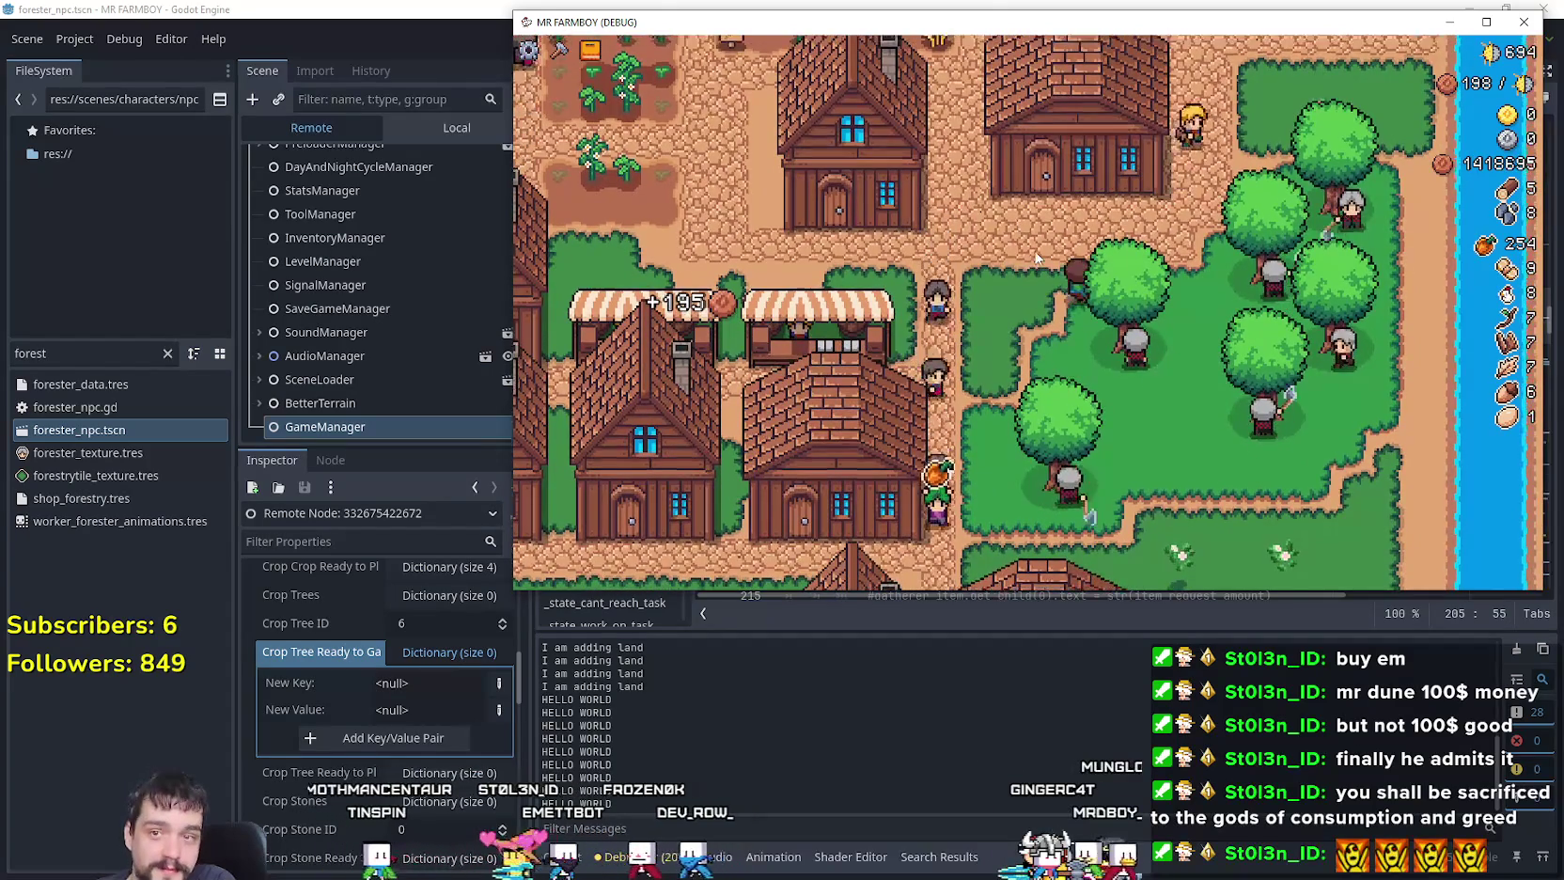
{"action": "key", "text": "w"}
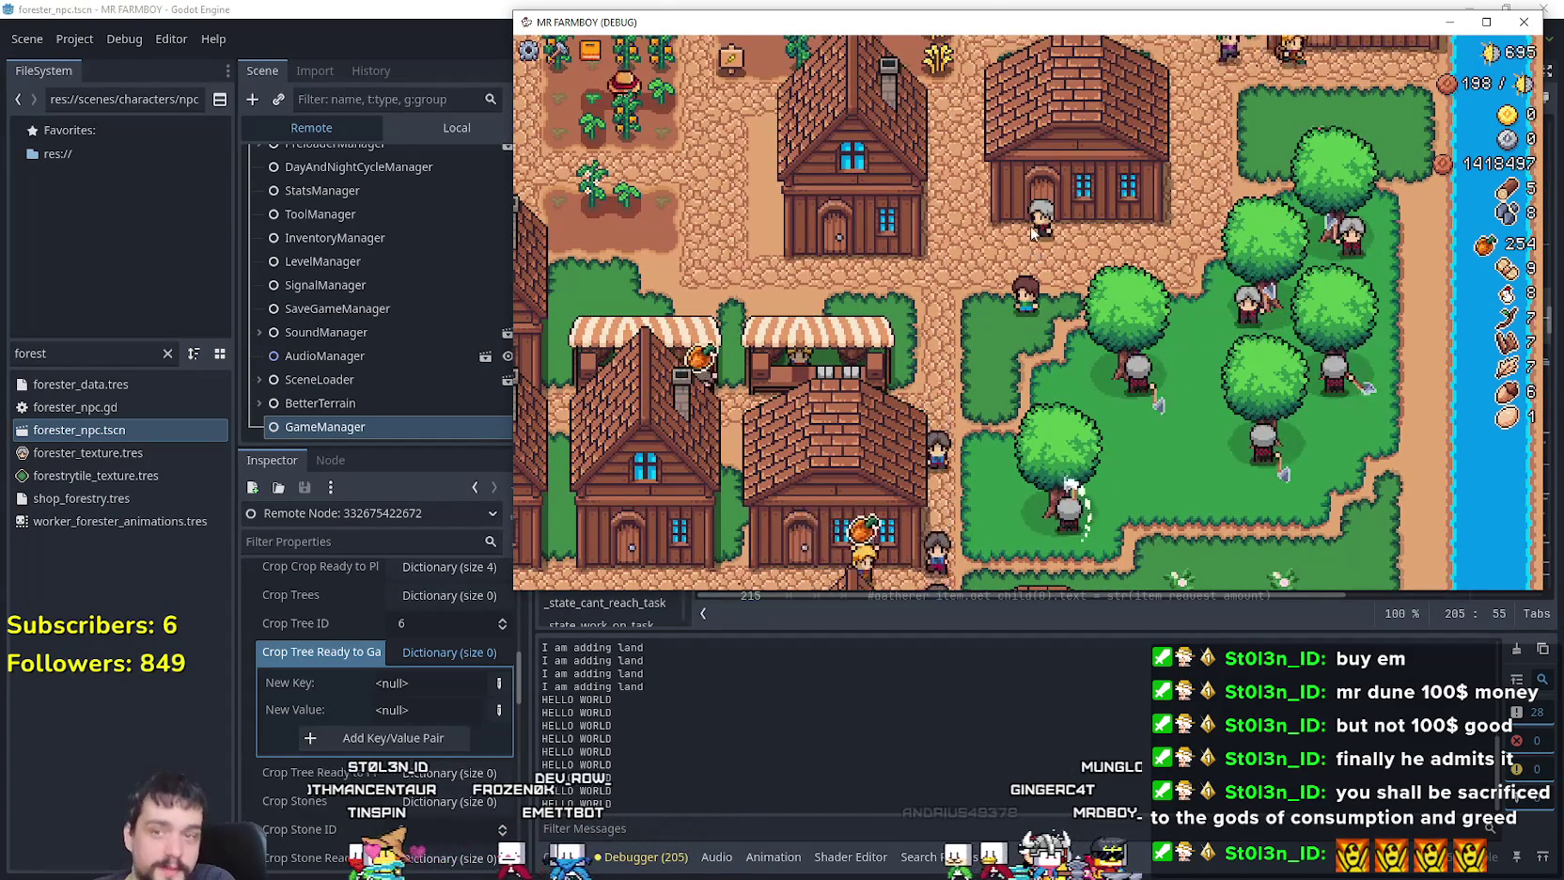
{"action": "key", "text": "i"}
{"action": "left_click", "coordinate": [640, 257]}
{"action": "key", "text": "s"}
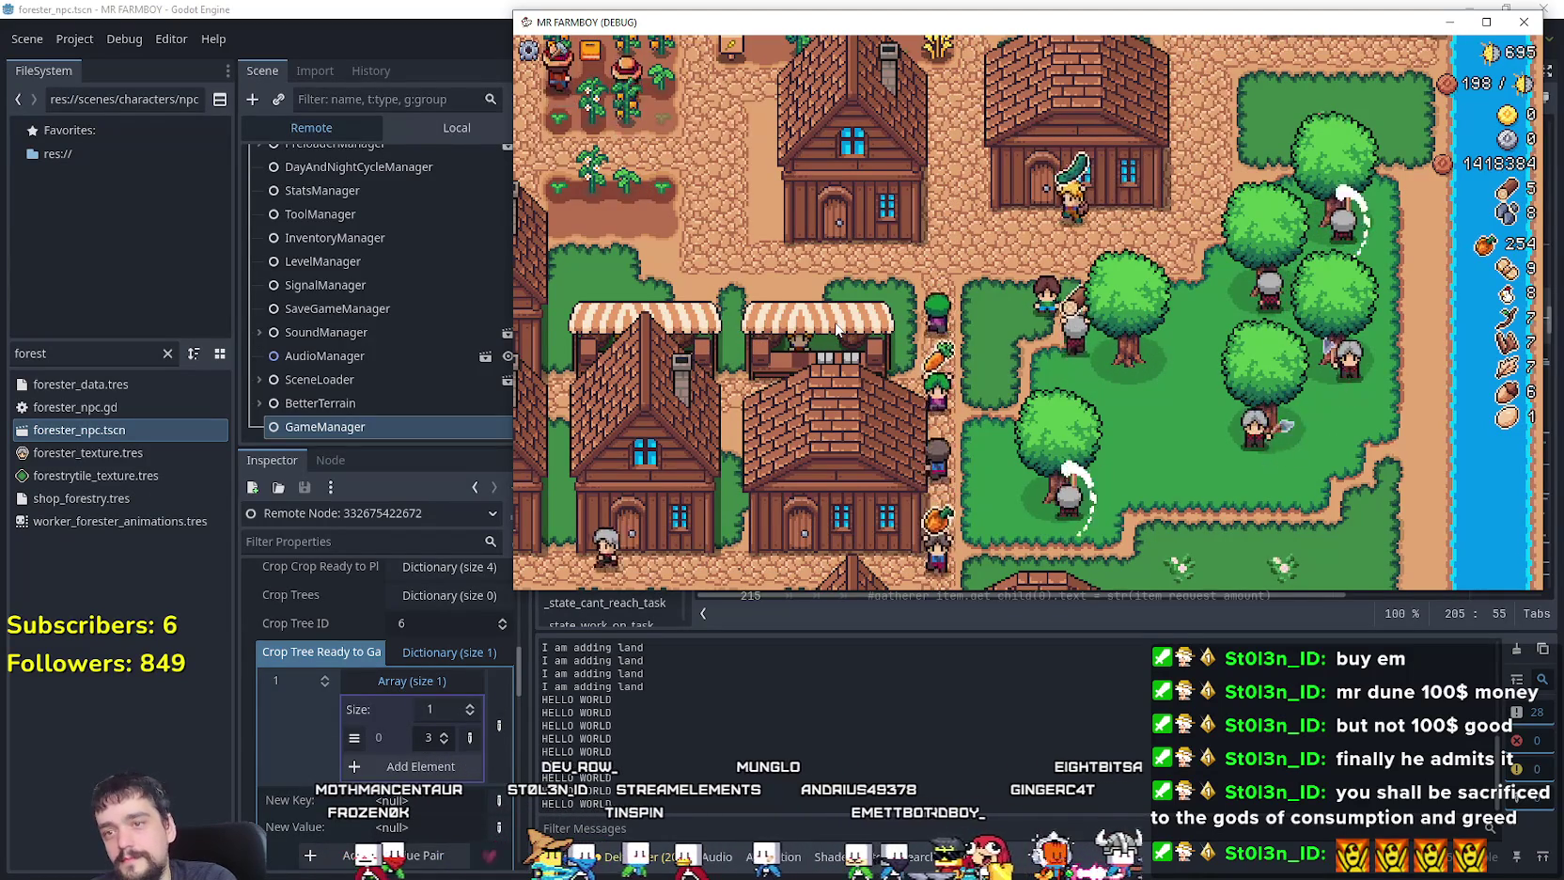
{"action": "key", "text": "s"}
{"action": "key", "text": "a"}
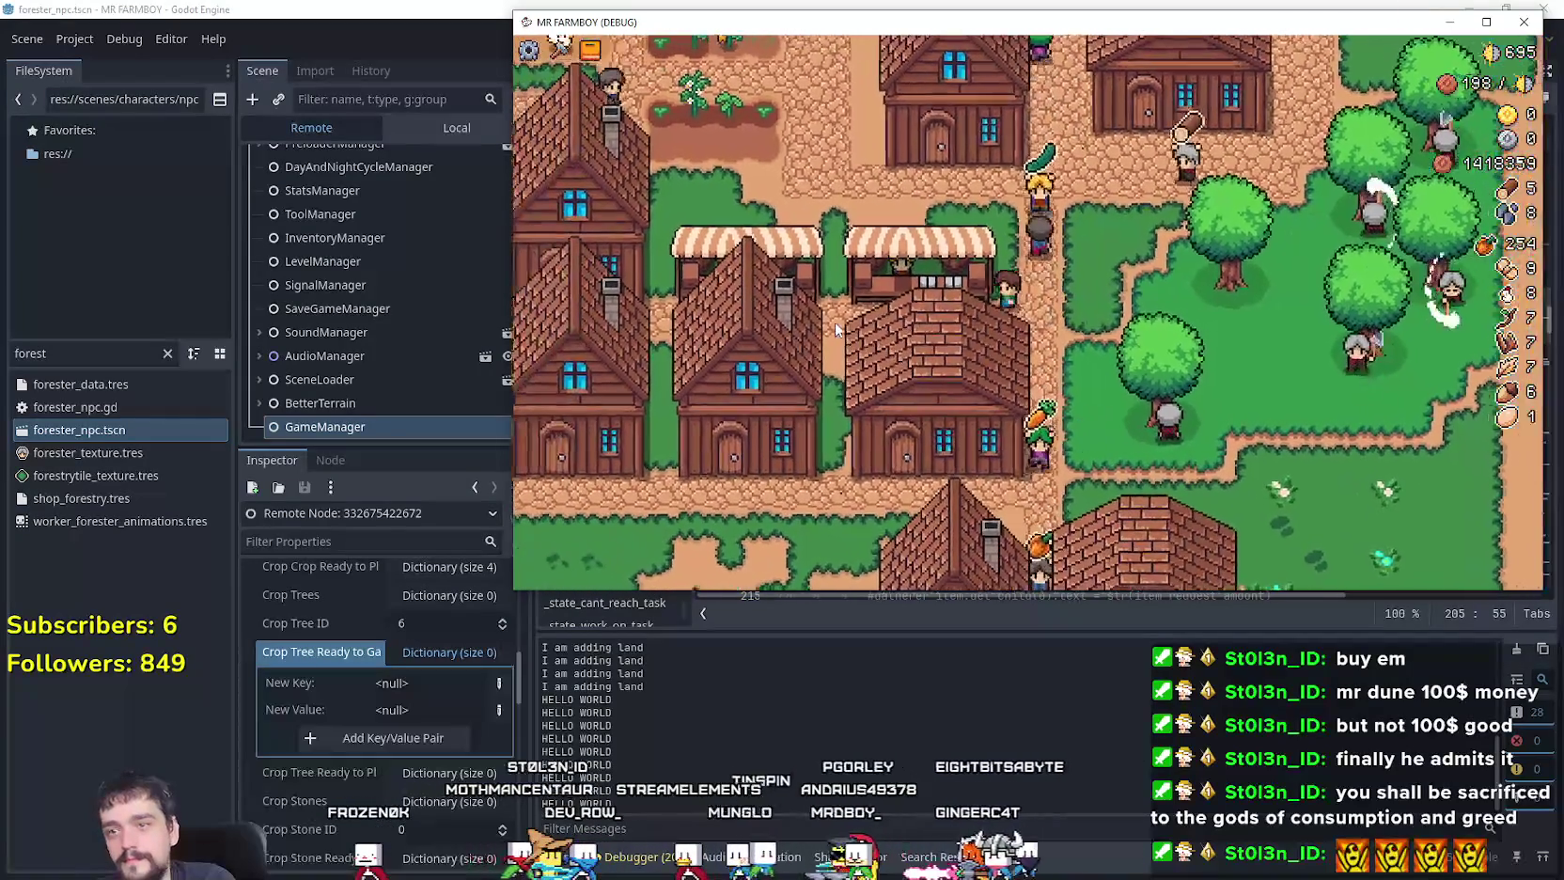
{"action": "key", "text": "d"}
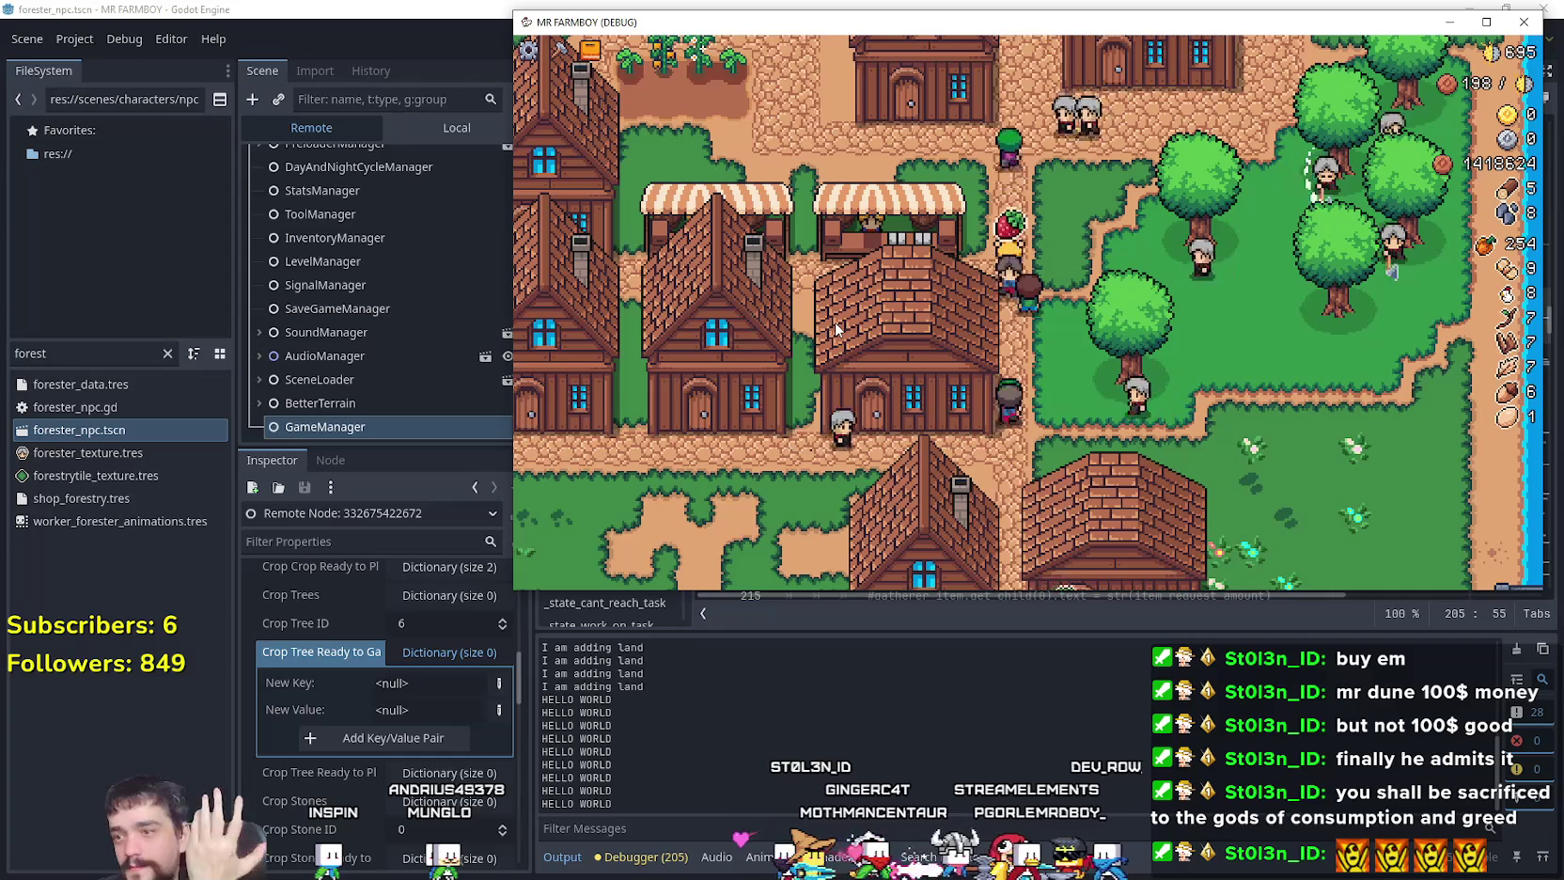
Step: Pause the game and return to Godot's forester_npc scene tree
{"action": "key", "text": "Escape"}
{"action": "left_click", "coordinate": [703, 6]}
{"action": "left_click", "coordinate": [449, 127]}
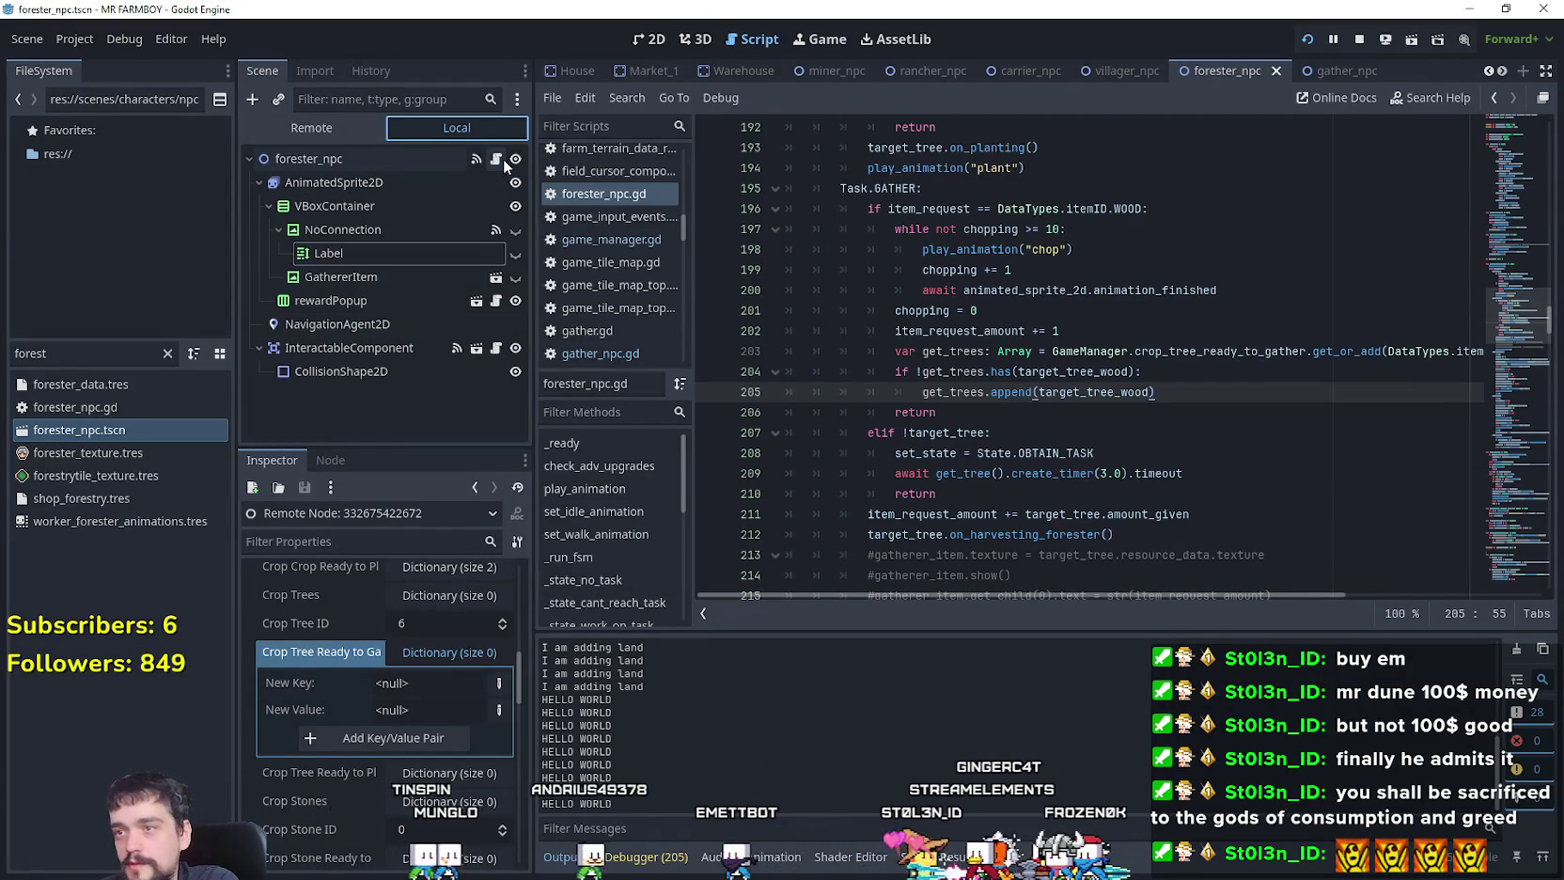
{"action": "left_click", "coordinate": [1409, 290]}
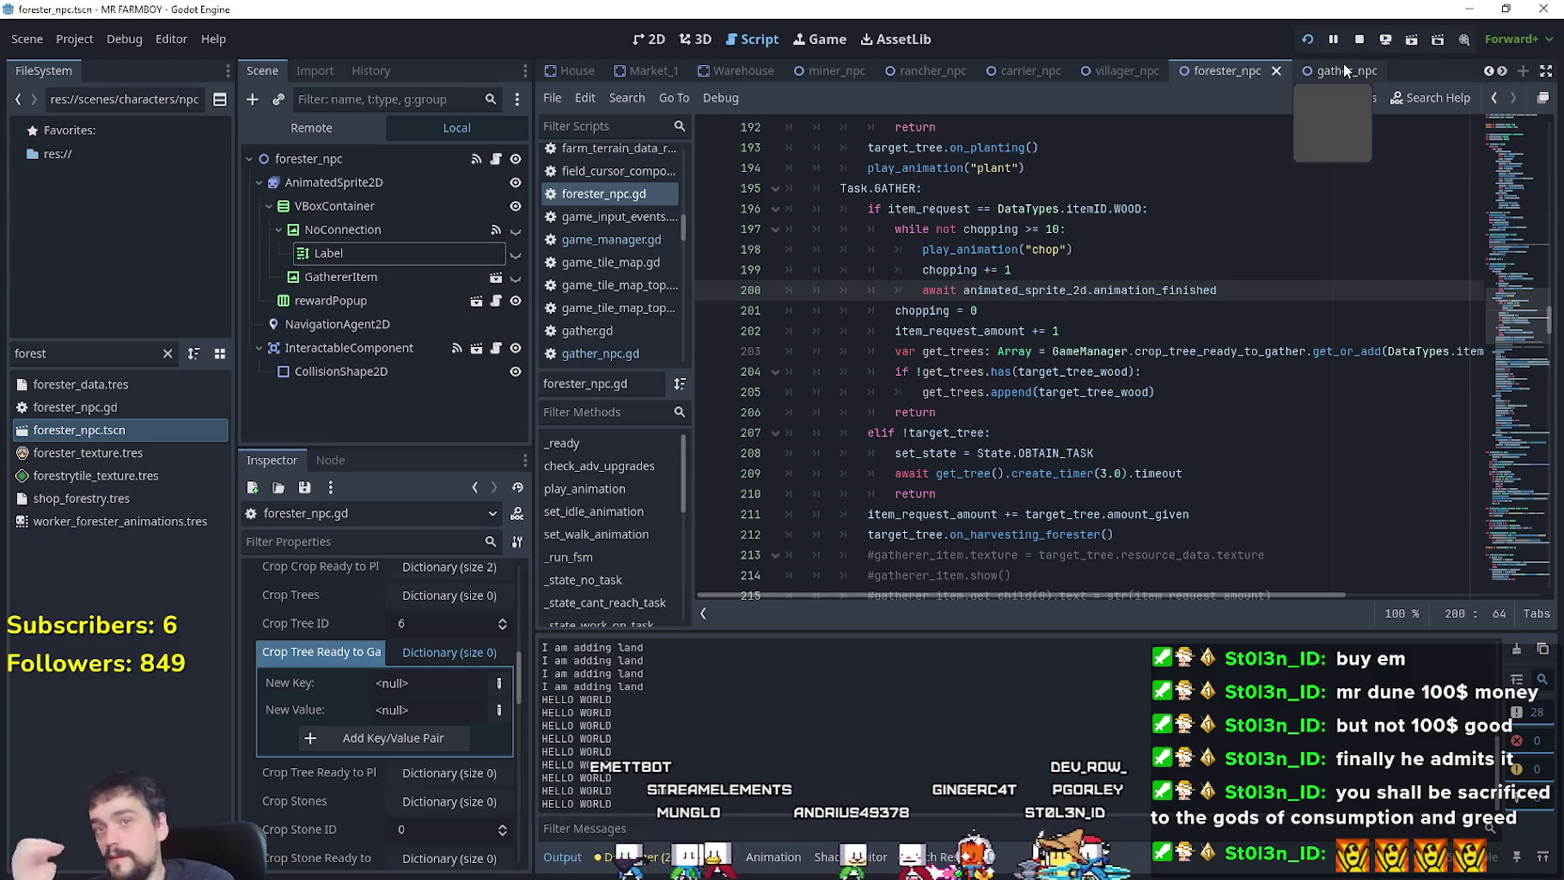
{"action": "left_click", "coordinate": [1503, 73]}
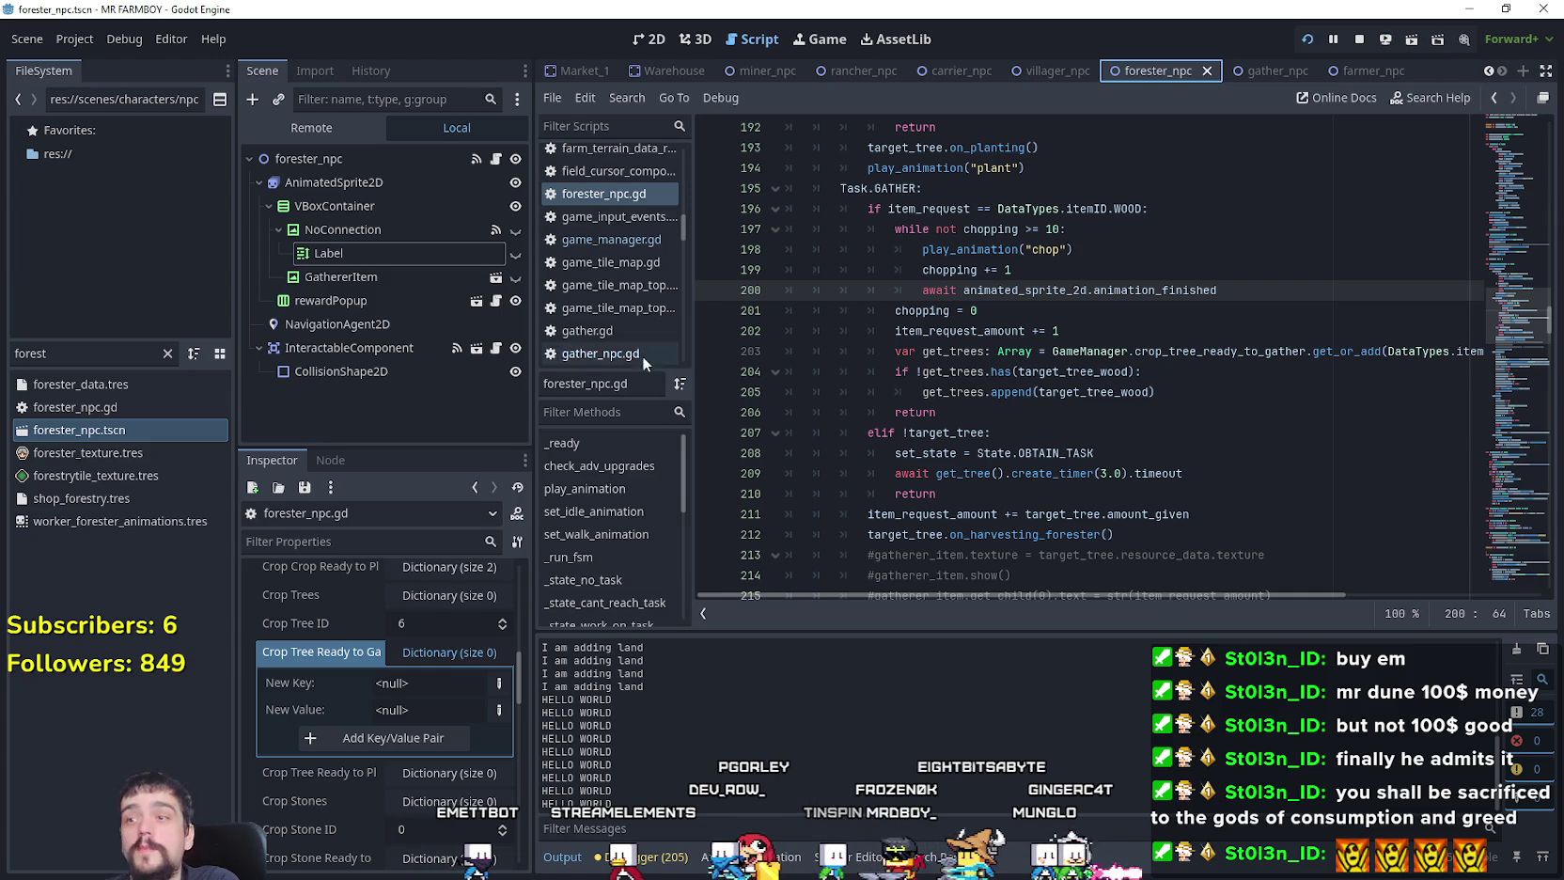
{"action": "left_click_drag", "start_coordinate": [532, 347], "coordinate": [514, 344]}
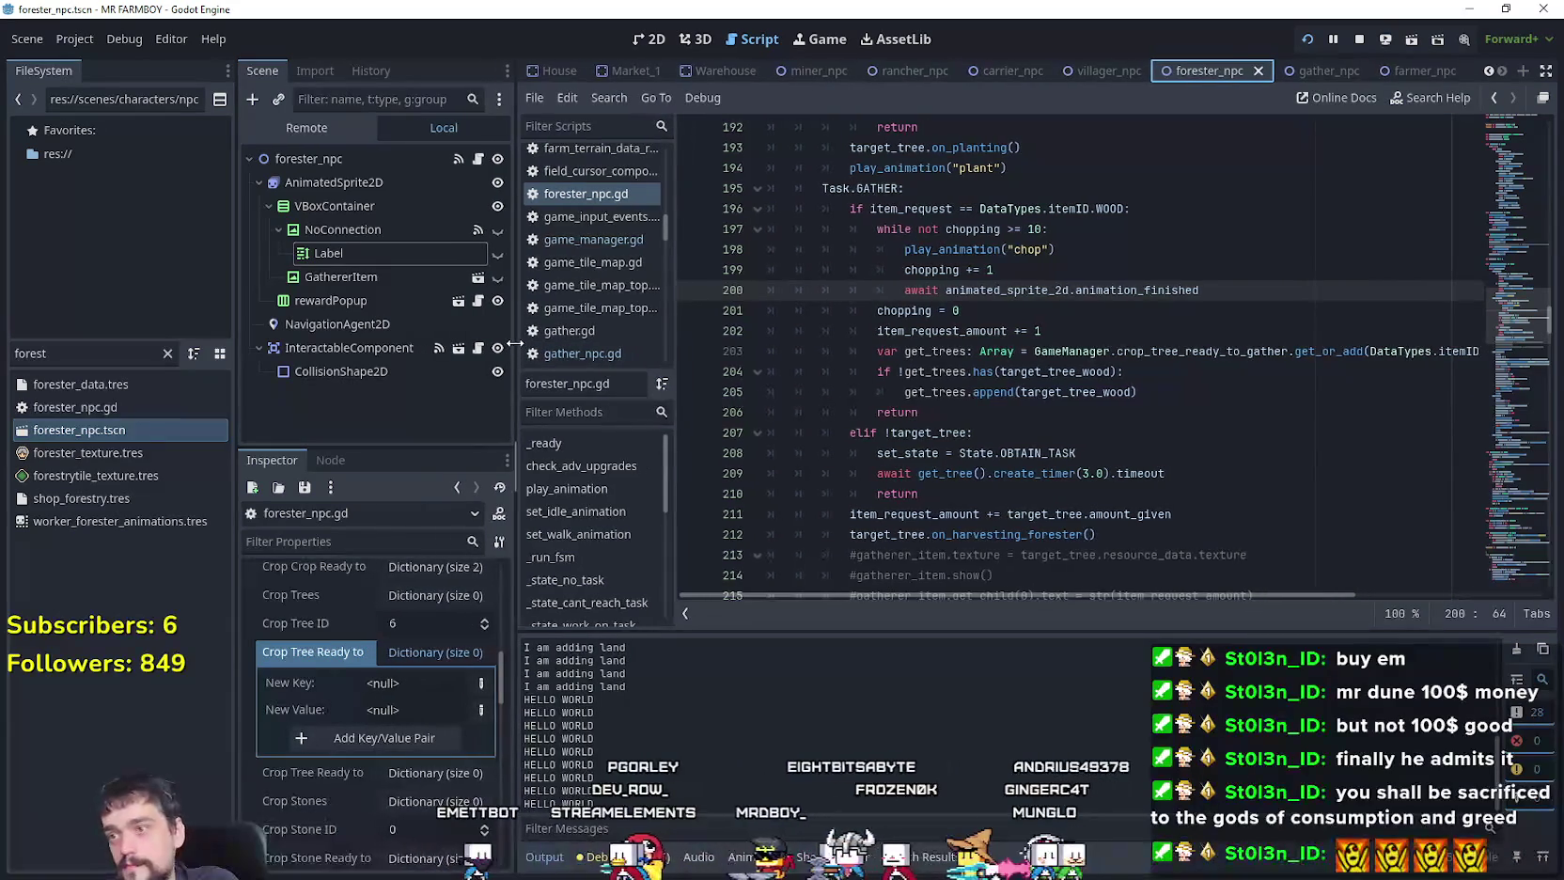
{"action": "left_click", "coordinate": [1110, 304]}
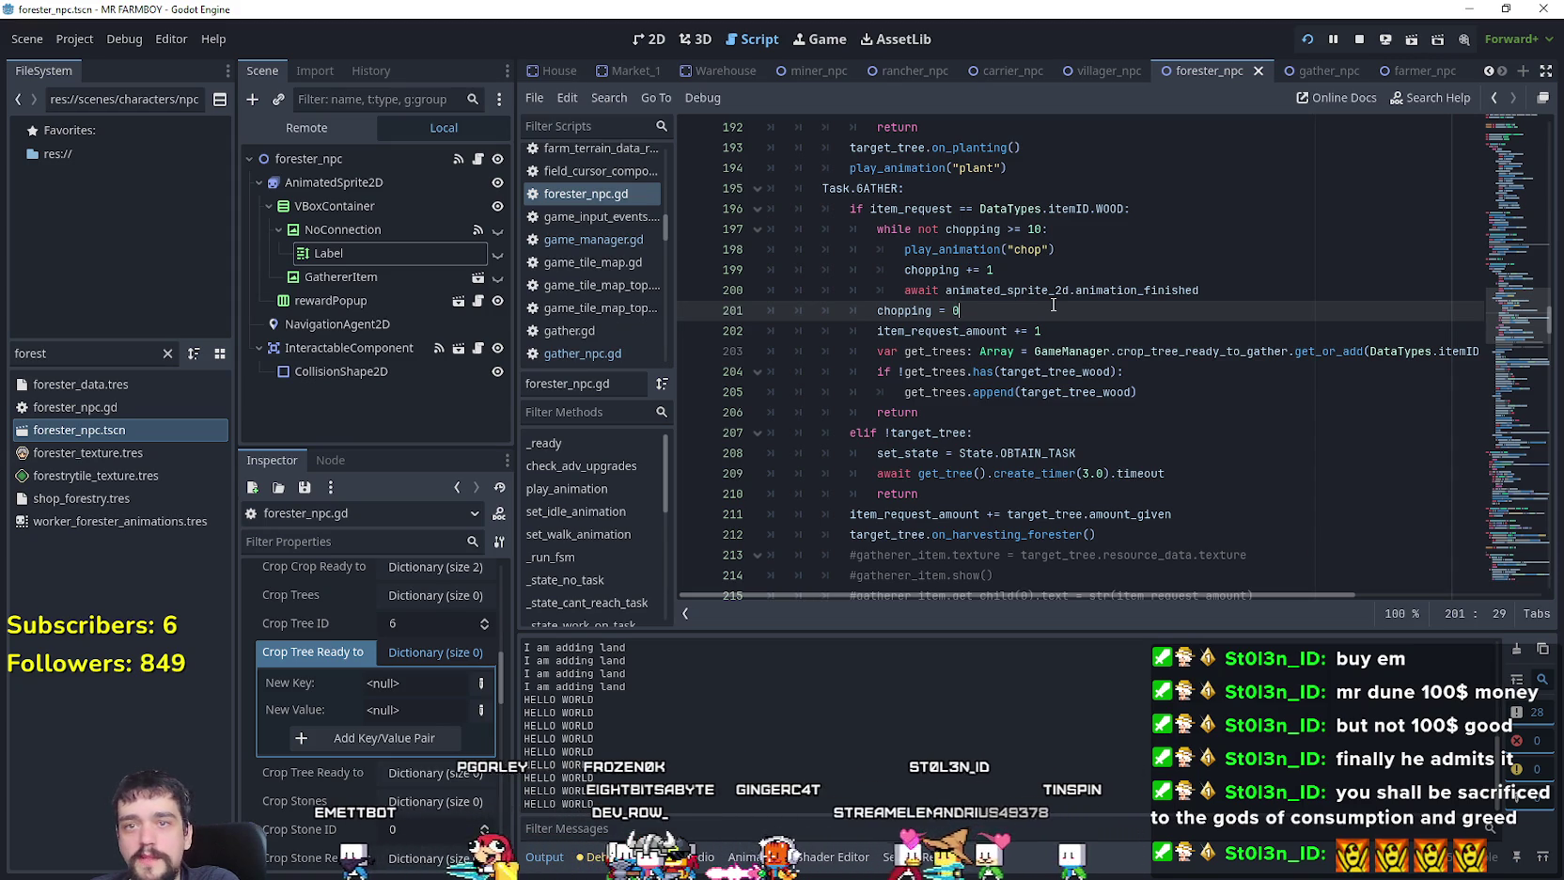
{"action": "left_click", "coordinate": [1164, 410]}
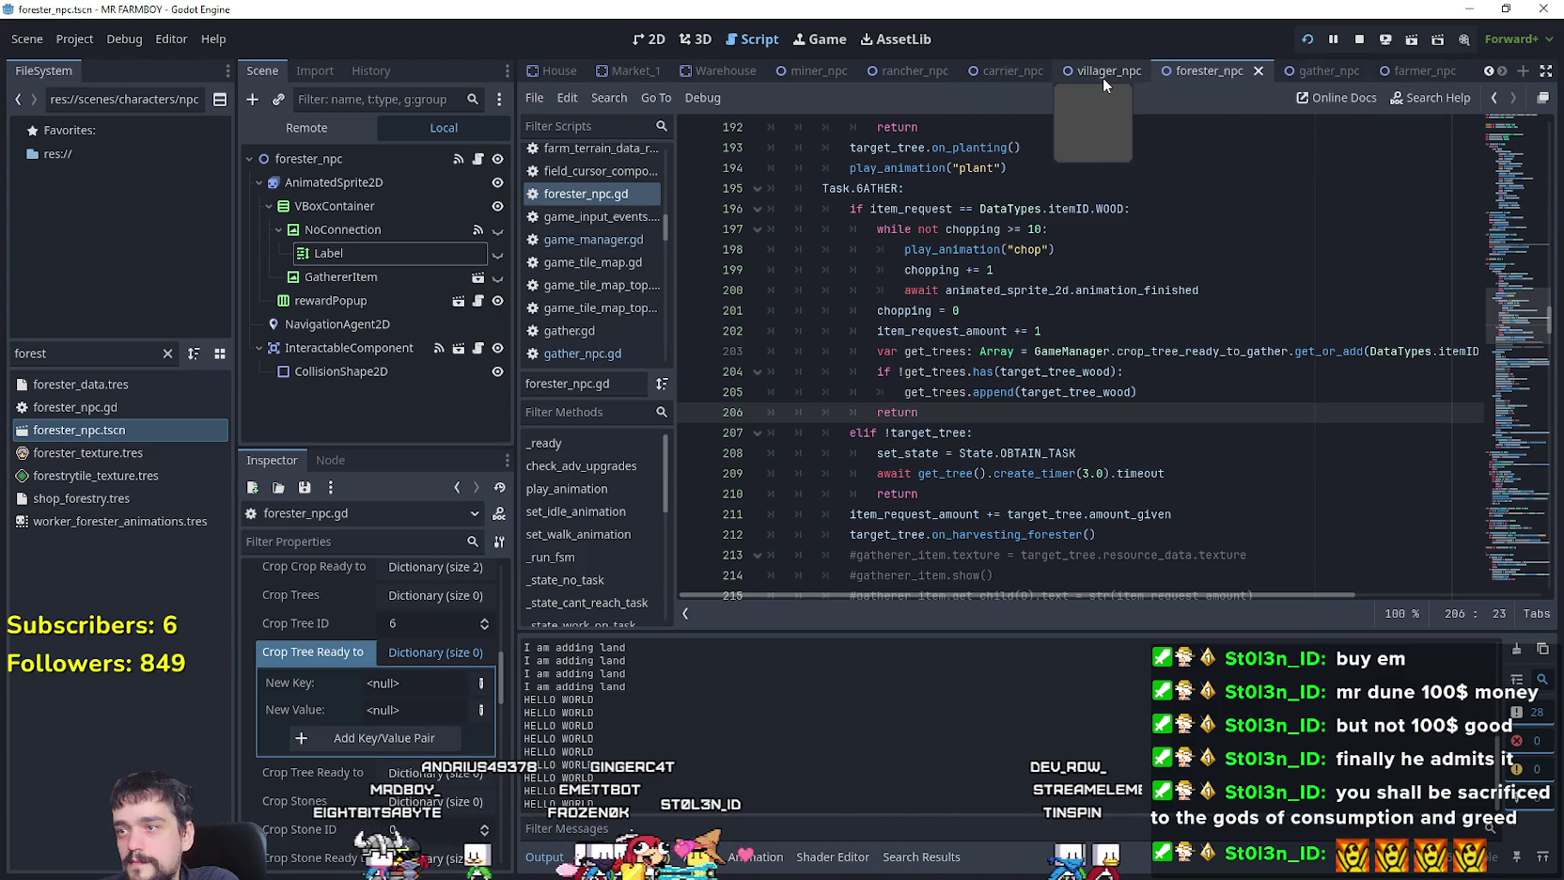
{"action": "key", "text": "alt+Tab"}
{"action": "key", "text": "alt+Tab"}
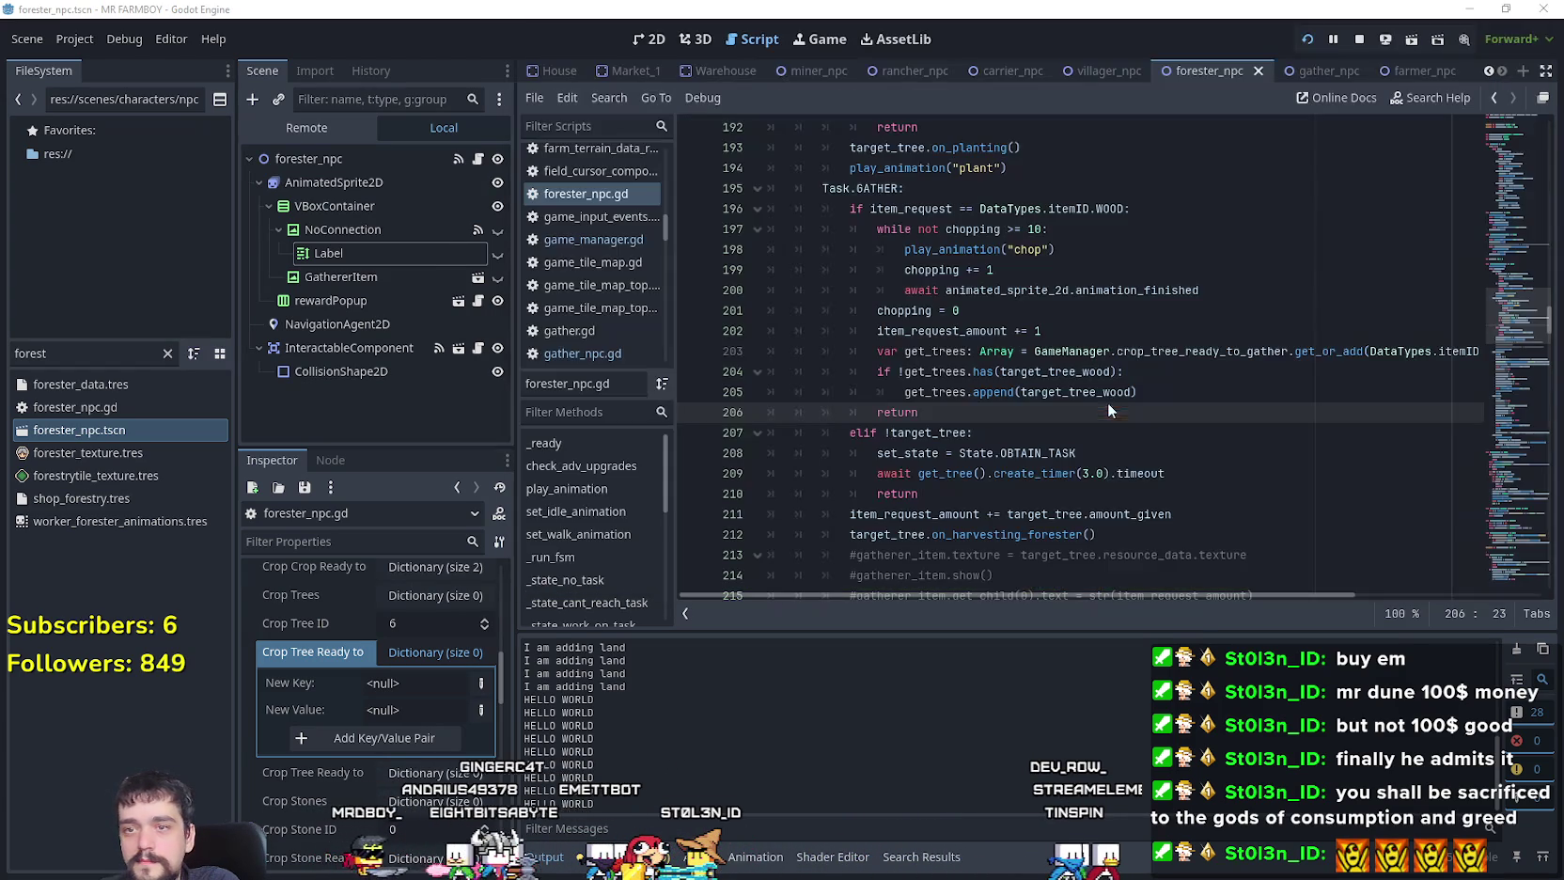
{"action": "key", "text": "Up"}
{"action": "key", "text": "Up"}
{"action": "key", "text": "Up"}
{"action": "left_click", "coordinate": [1119, 254]}
Step: Insert a blank line after gatherer_item.hide() in forester_npc.gd's Task.HOUSE block
{"action": "key", "text": "Up"}
{"action": "key", "text": "Up"}
{"action": "key", "text": "Up"}
{"action": "scroll", "scroll_direction": "down", "scroll_amount": 3}
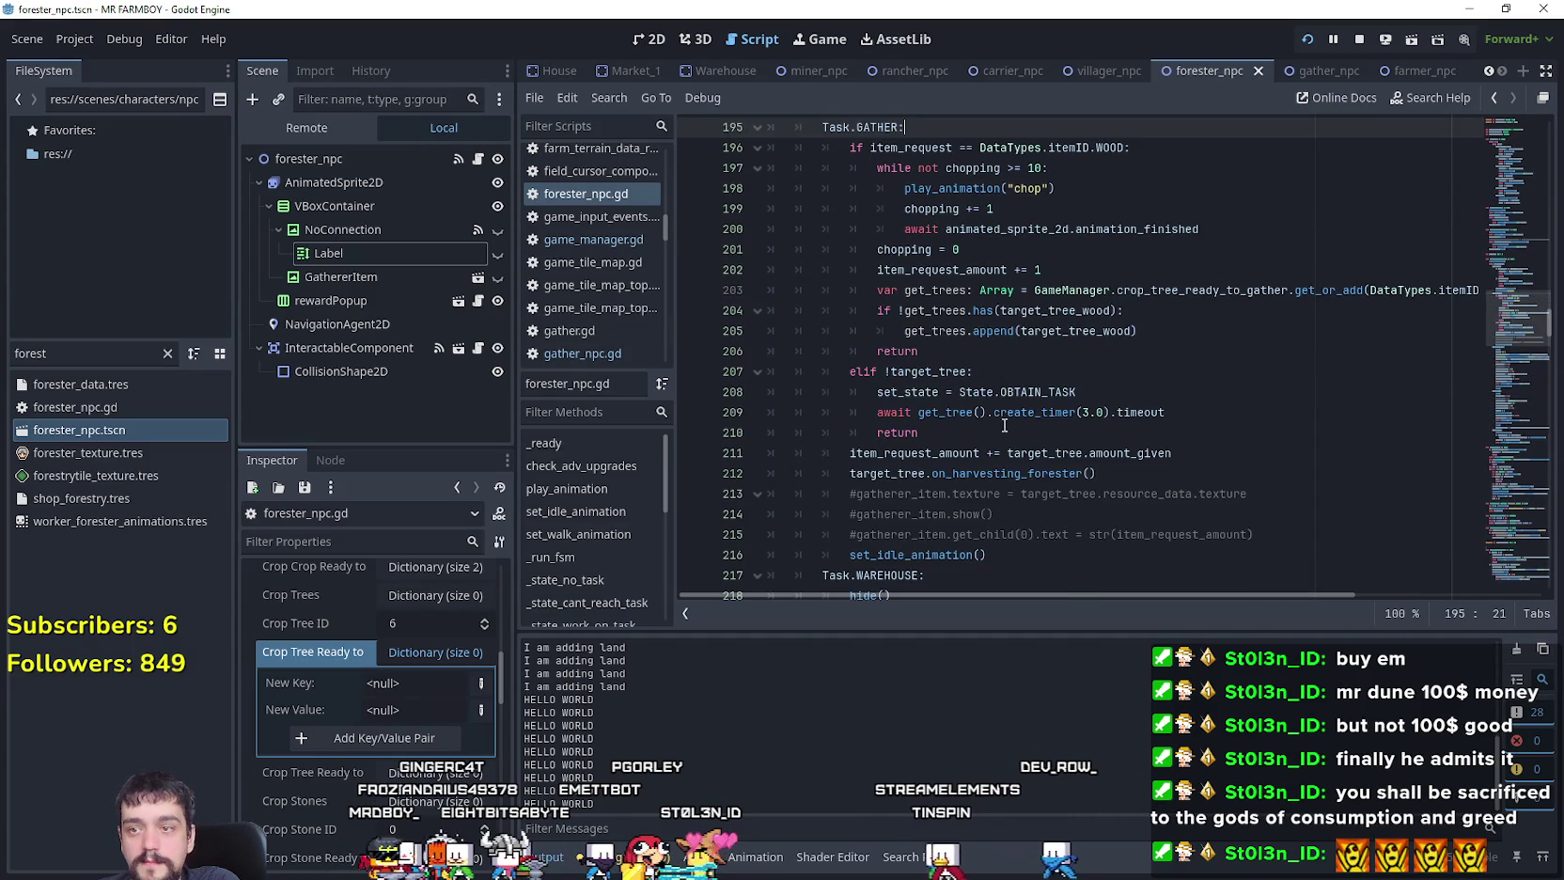
{"action": "left_click", "coordinate": [930, 435]}
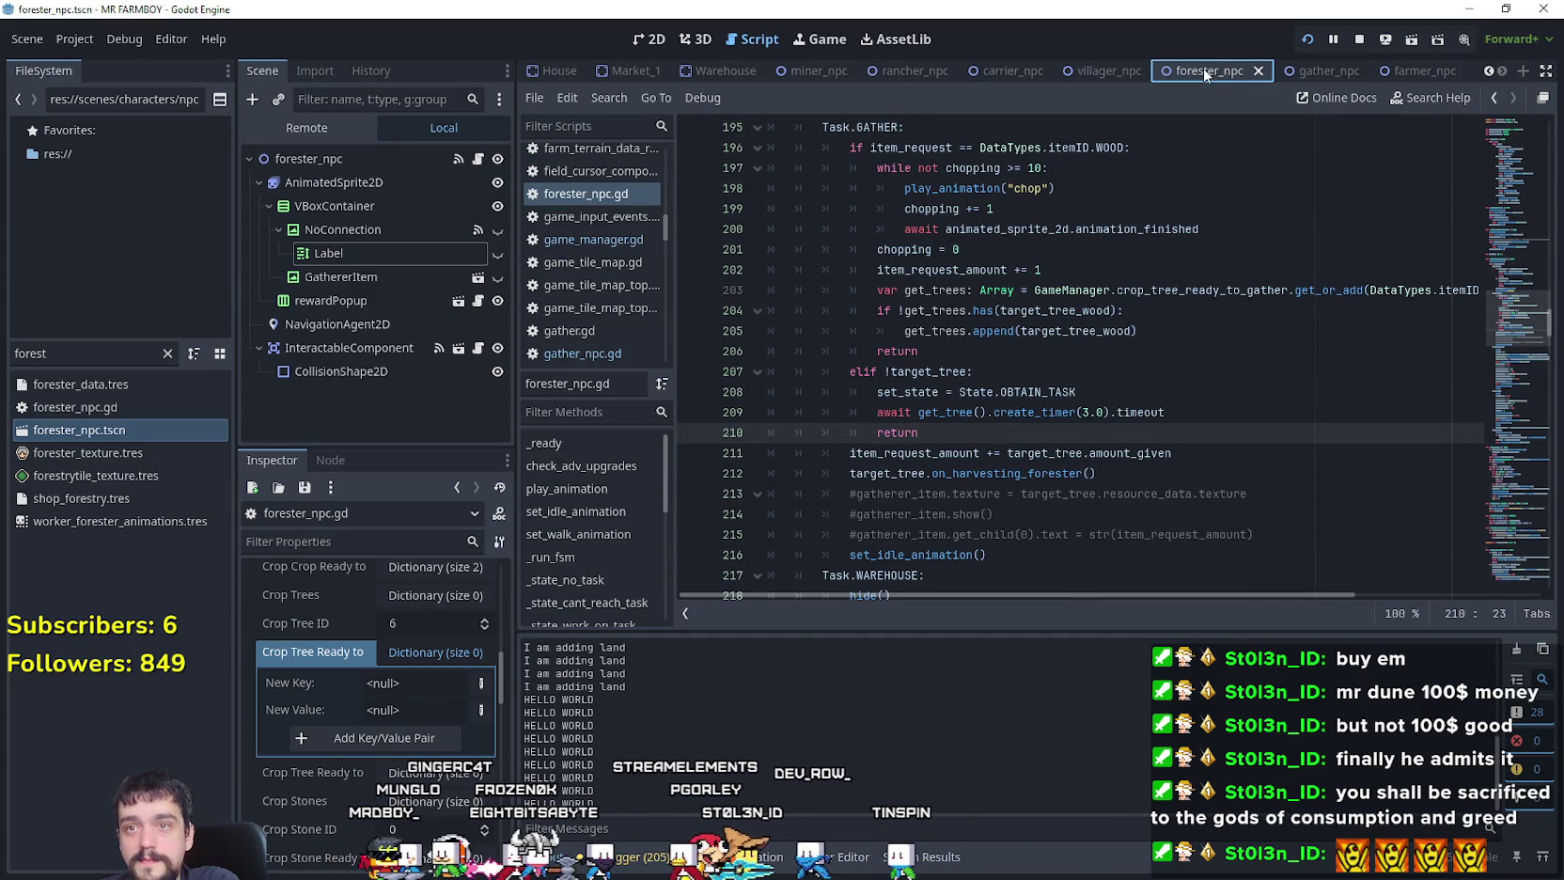
{"action": "left_click_drag", "start_coordinate": [1498, 319], "coordinate": [1470, 352]}
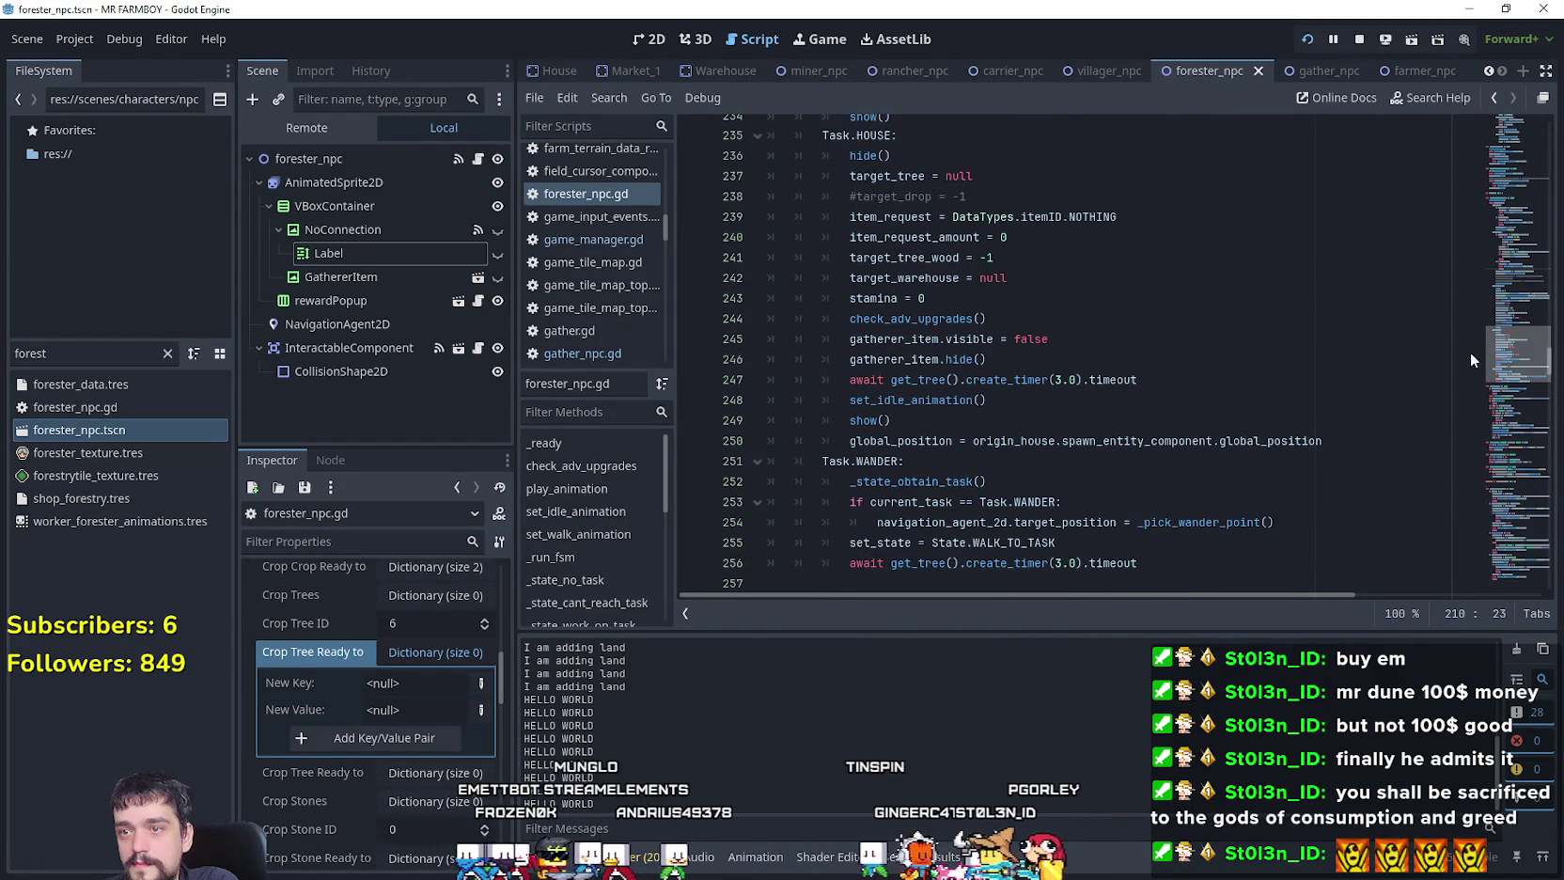
{"action": "left_click_drag", "start_coordinate": [987, 359], "coordinate": [765, 341]}
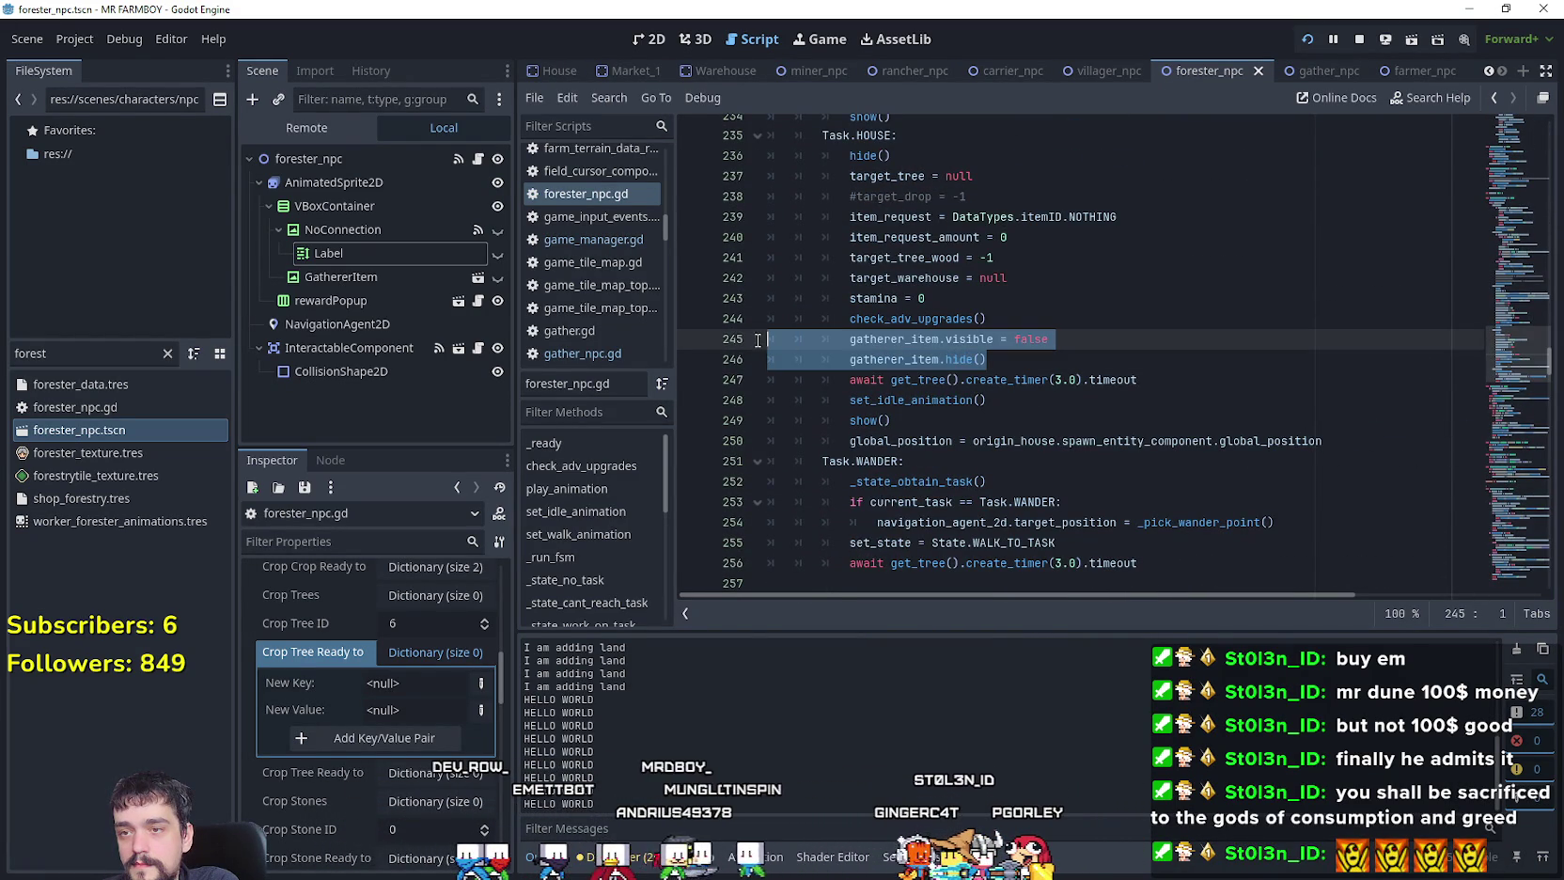
{"action": "left_click", "coordinate": [1033, 366]}
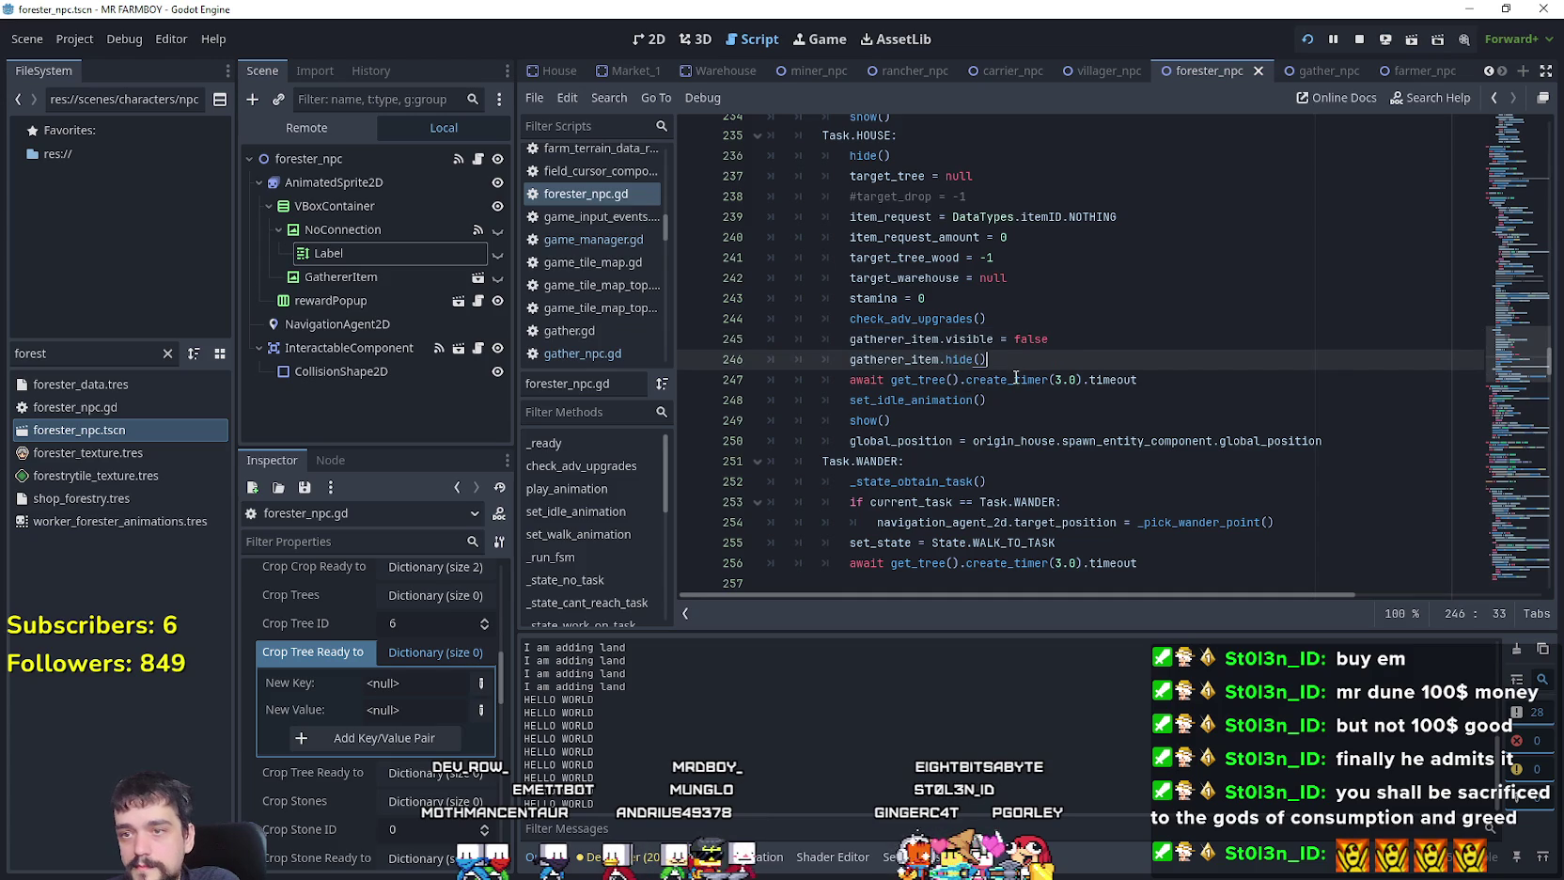
{"action": "key", "text": "Return"}
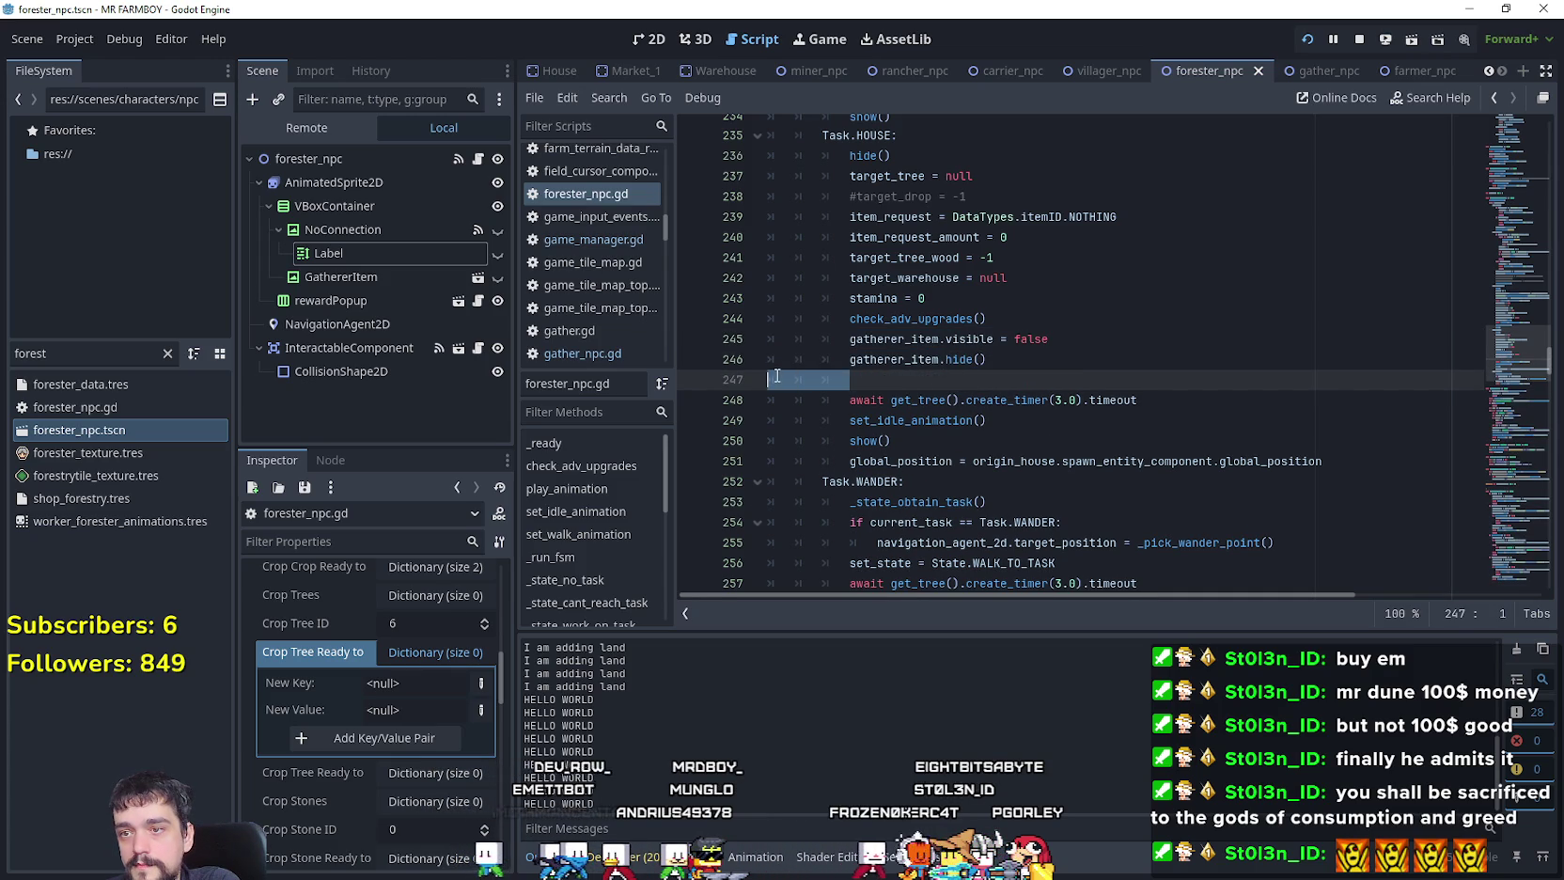
{"action": "left_click", "coordinate": [1307, 71]}
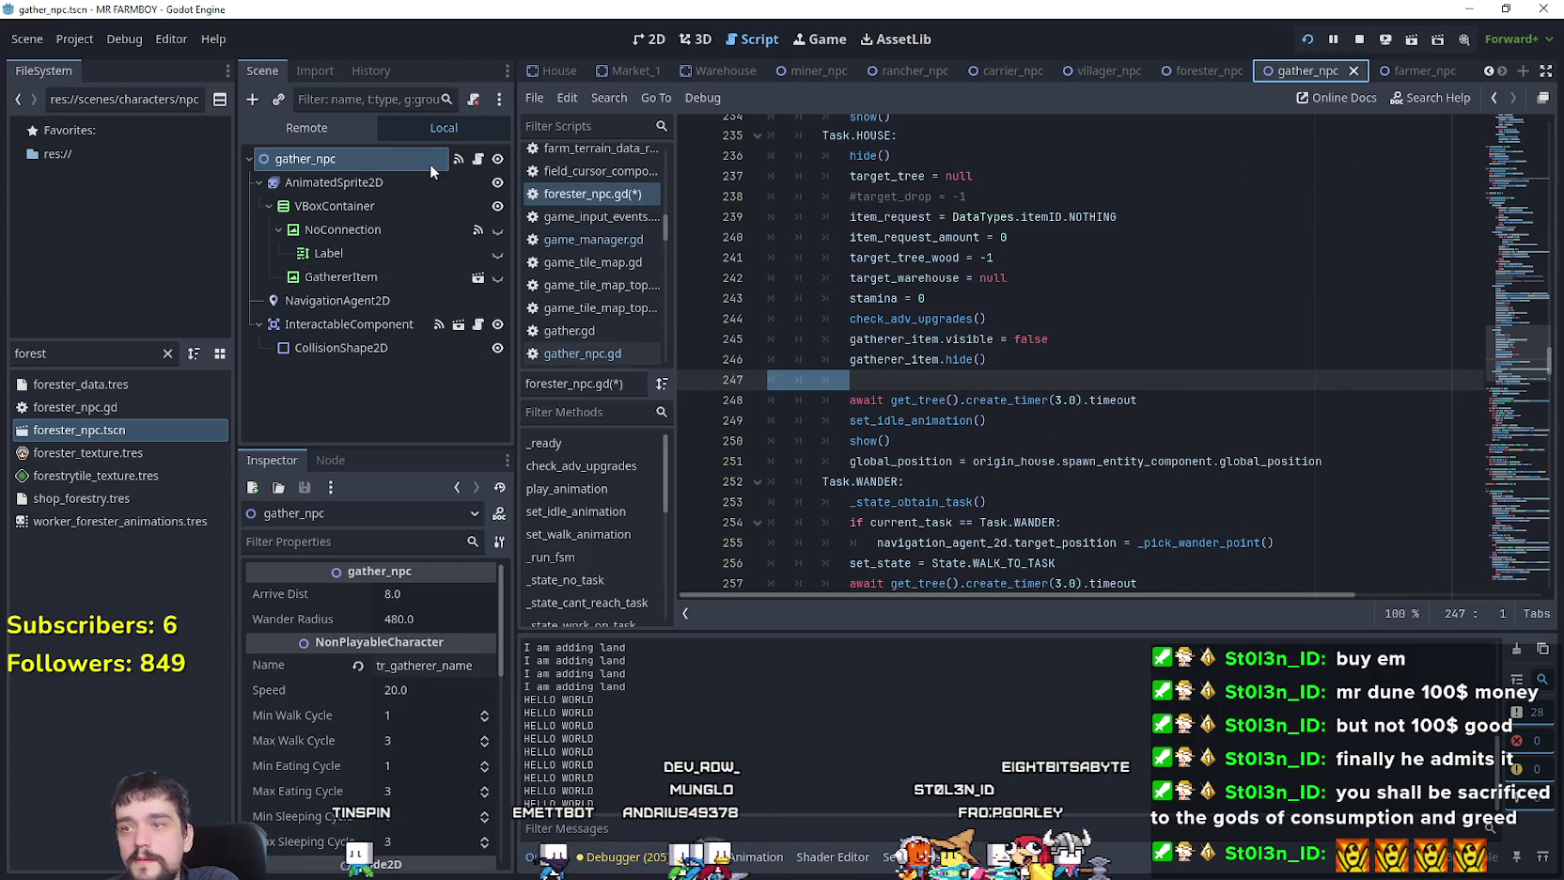
Step: In gather_npc.gd's HOUSE task, take the while !check_harvestable_crops() loop on lines 337–339
{"action": "left_click", "coordinate": [472, 160]}
{"action": "left_click_drag", "start_coordinate": [1488, 357], "coordinate": [1496, 413]}
{"action": "scroll", "scroll_direction": "down", "scroll_amount": 3}
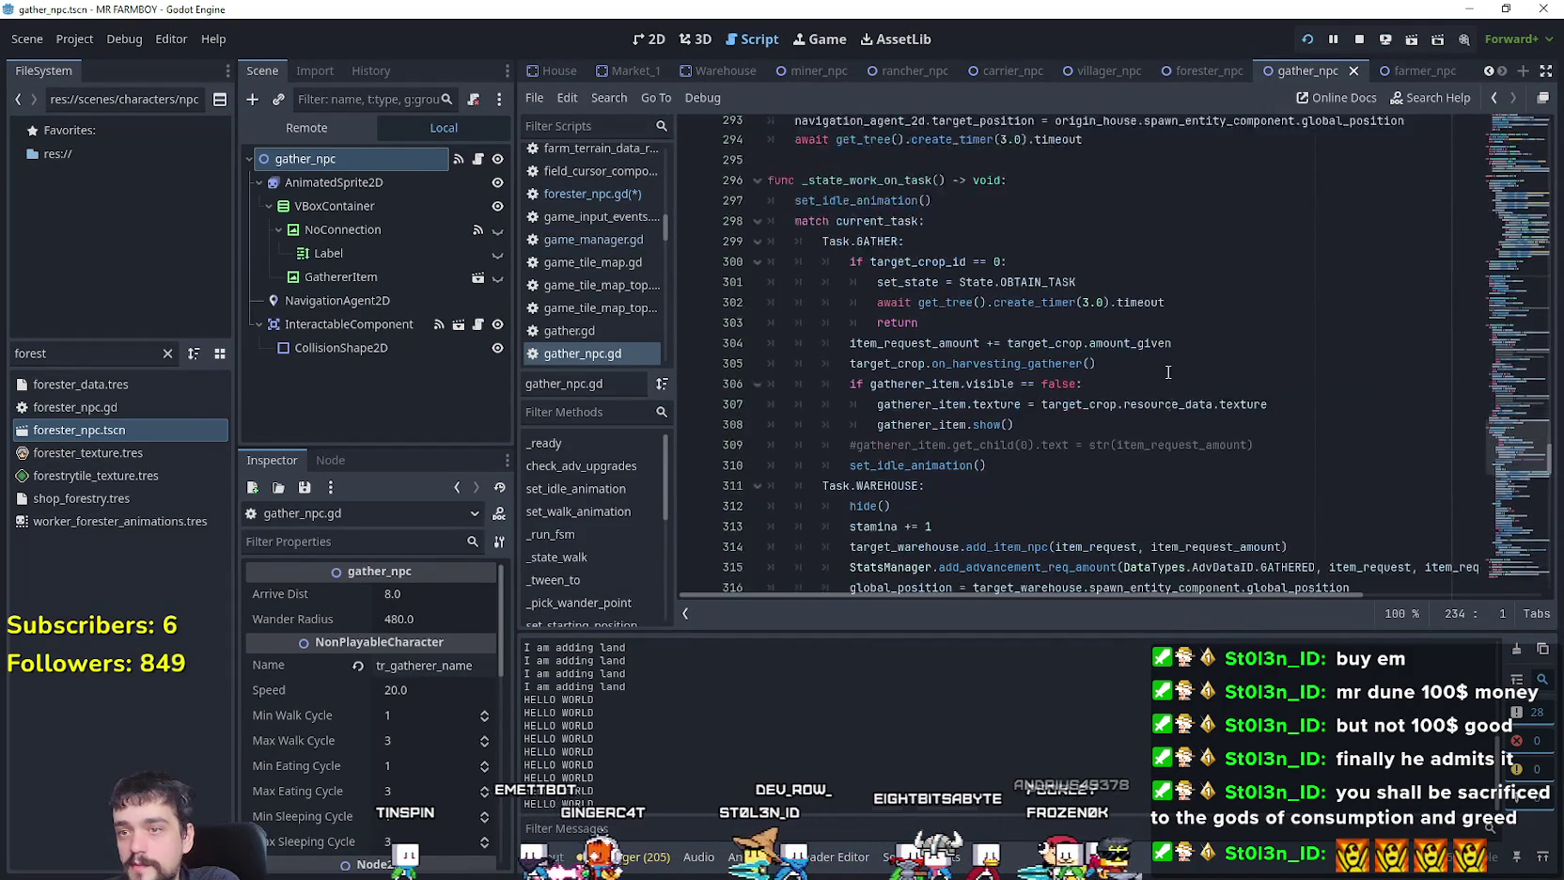
{"action": "scroll", "scroll_direction": "down", "scroll_amount": 3}
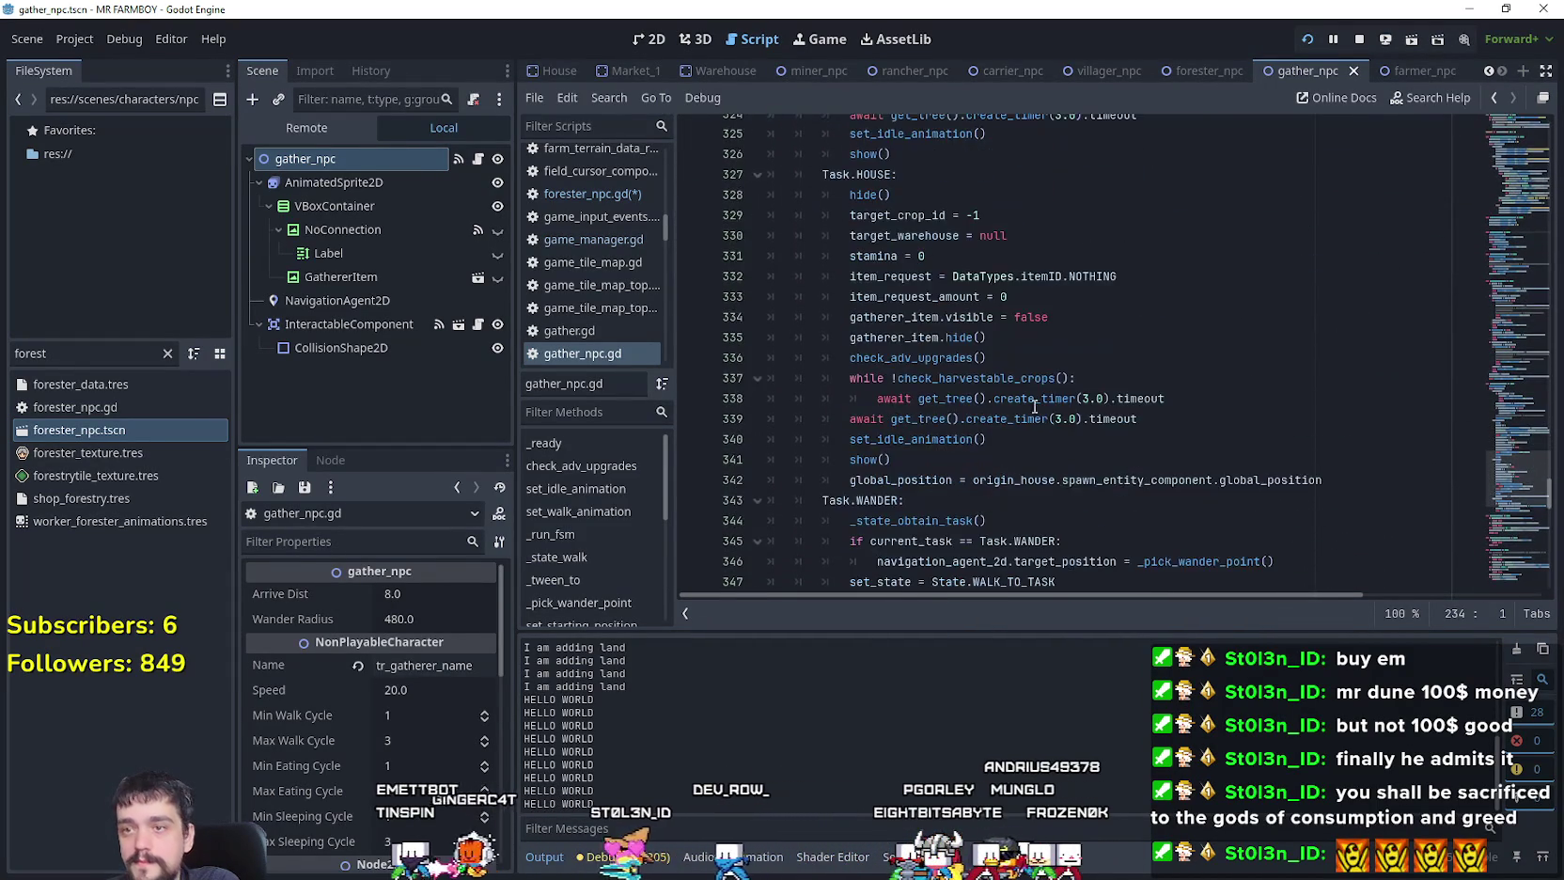
{"action": "left_click_drag", "start_coordinate": [1170, 479], "coordinate": [768, 439]}
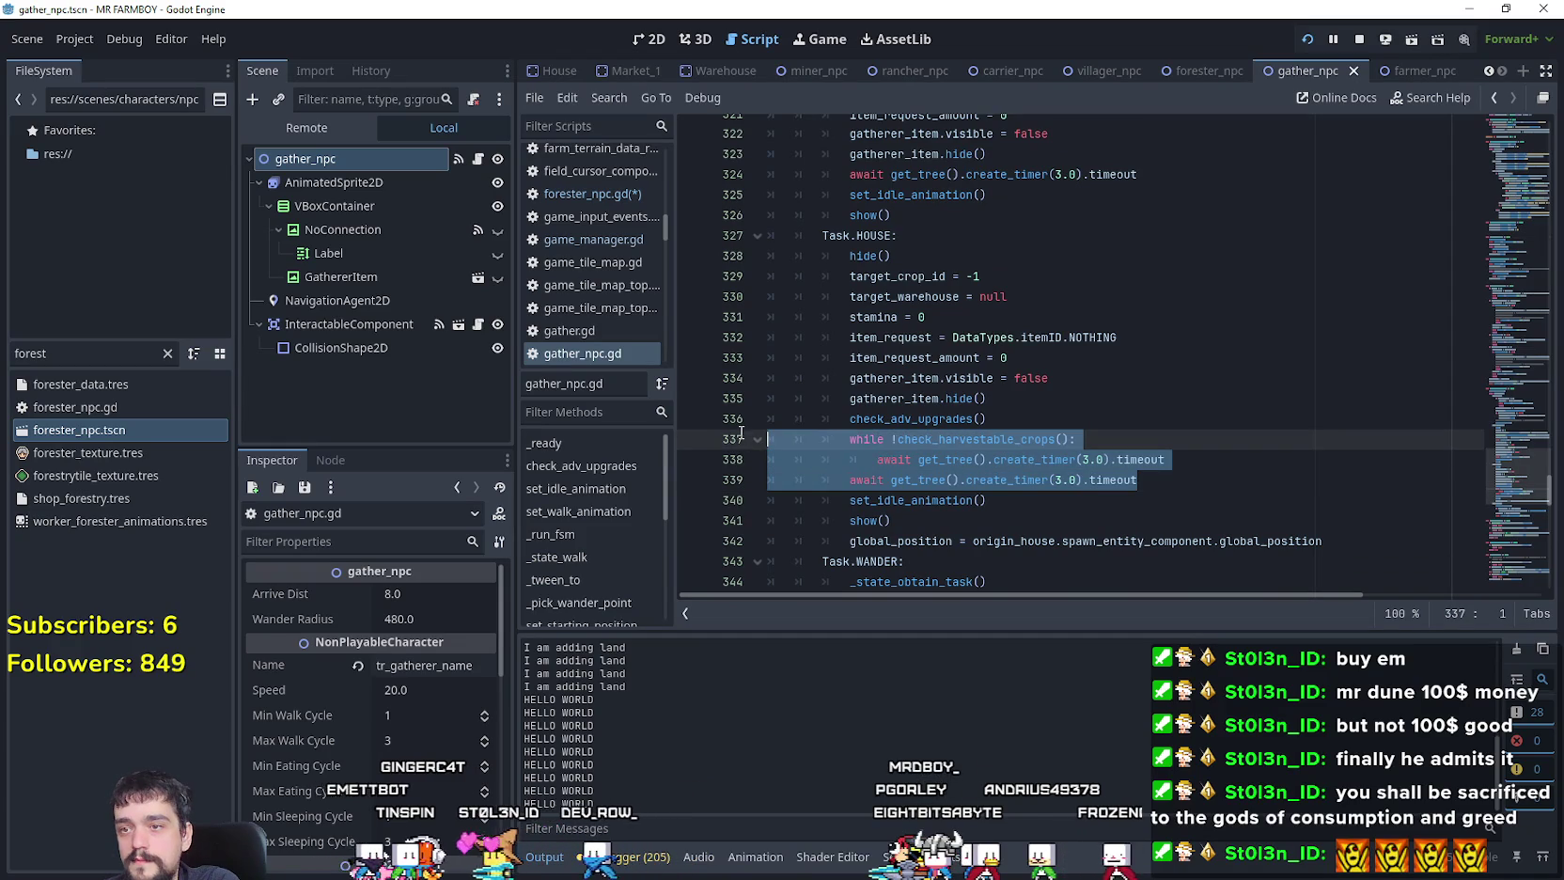
{"action": "scroll", "scroll_direction": "up", "scroll_amount": 3}
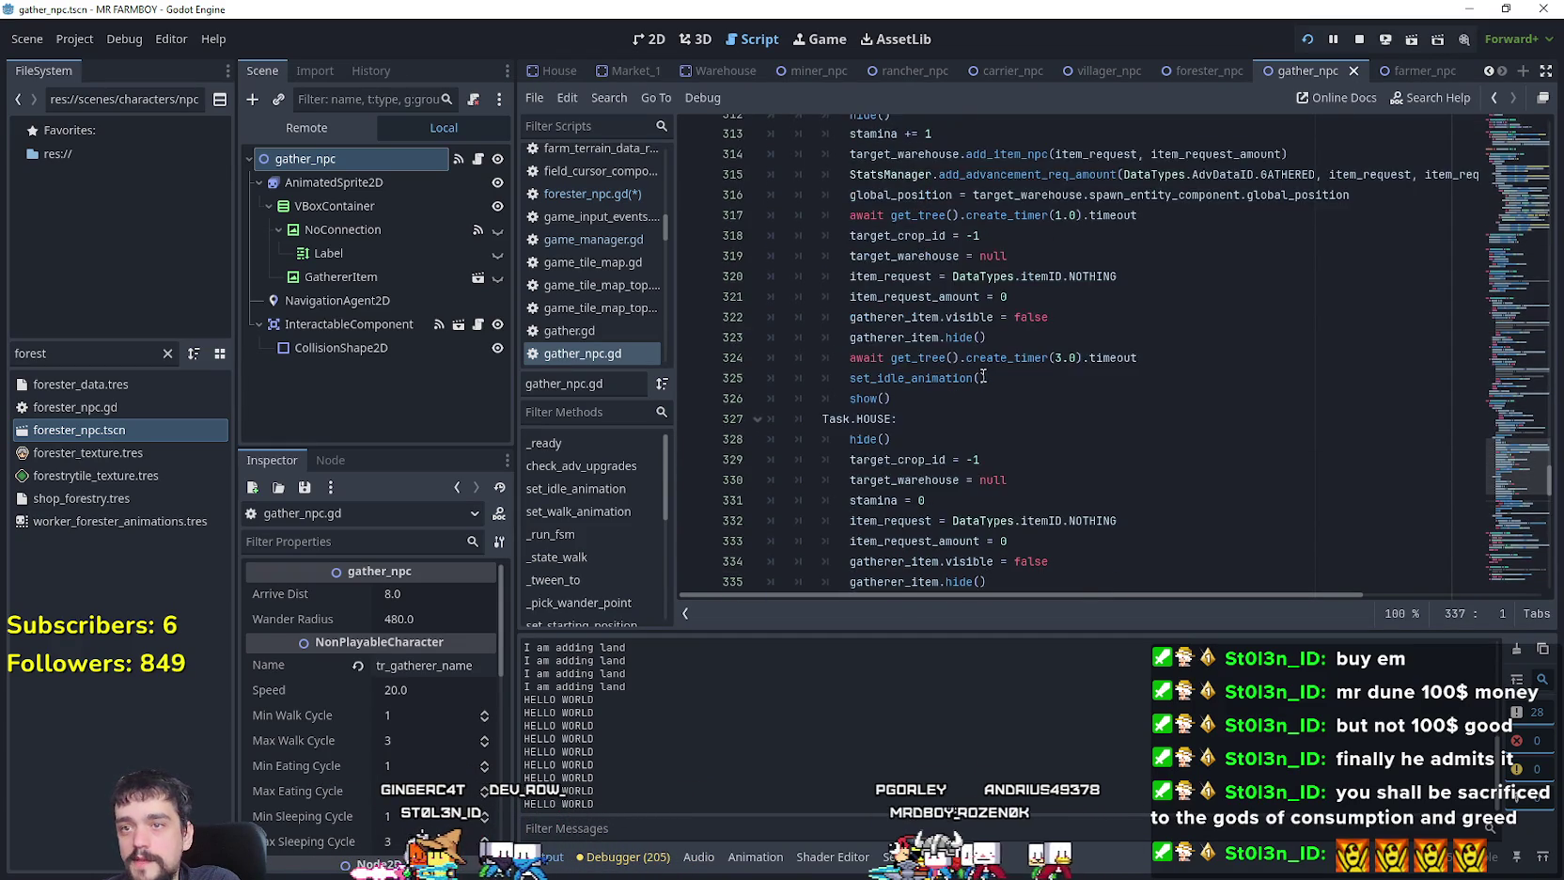
Step: Paste the wait loop over blank lines 247–248 of forester_npc.gd and save
{"action": "scroll", "scroll_direction": "down", "scroll_amount": 3}
{"action": "left_click", "coordinate": [1207, 72]}
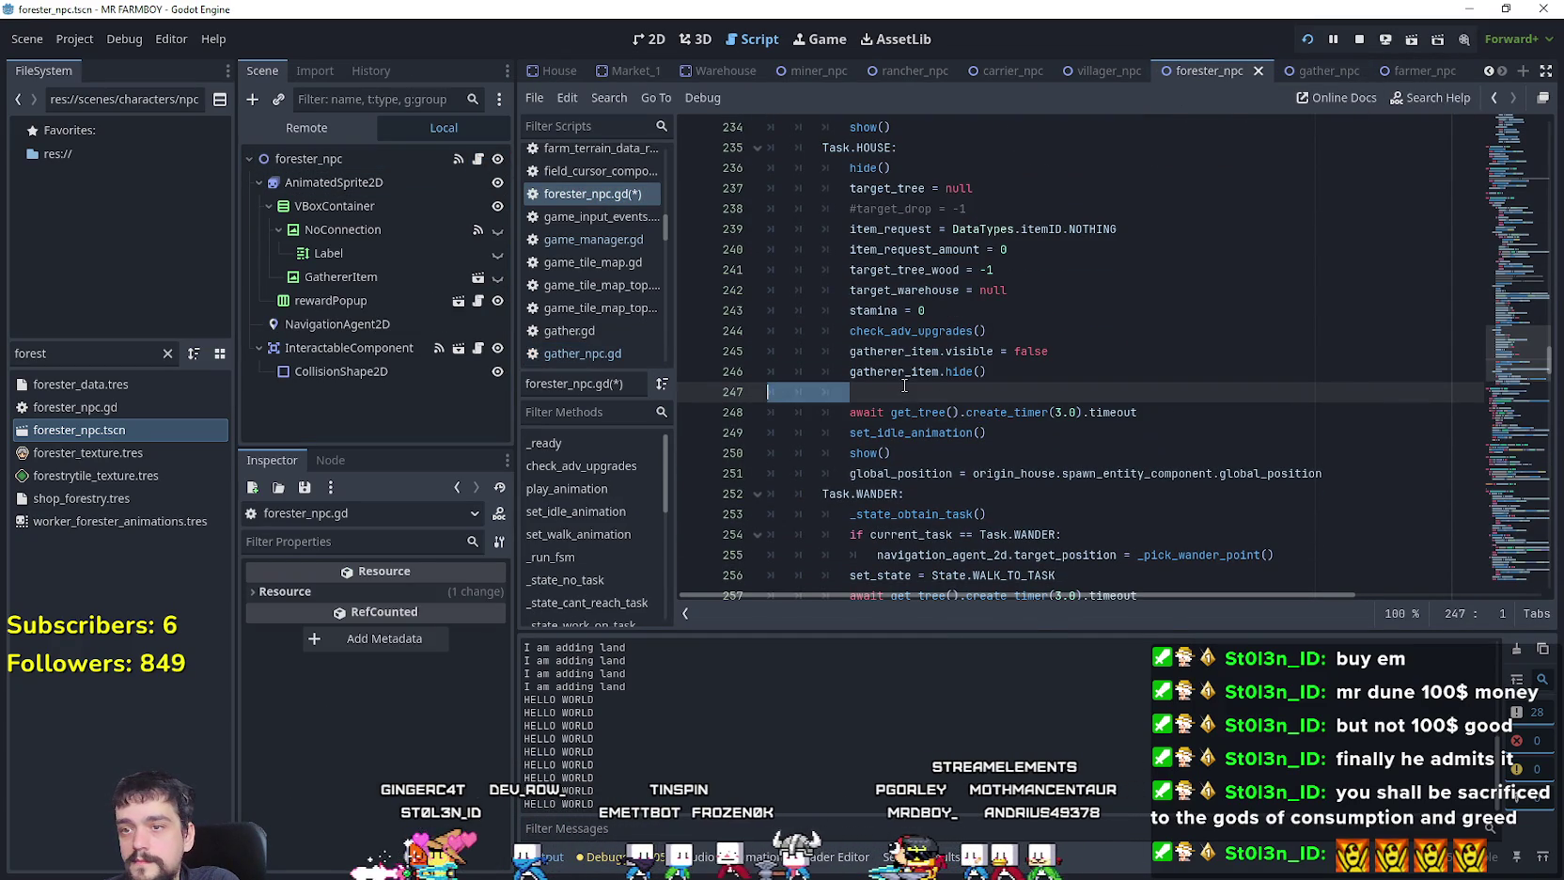
{"action": "left_click_drag", "start_coordinate": [1145, 405], "coordinate": [727, 396]}
{"action": "key", "text": "ctrl+v"}
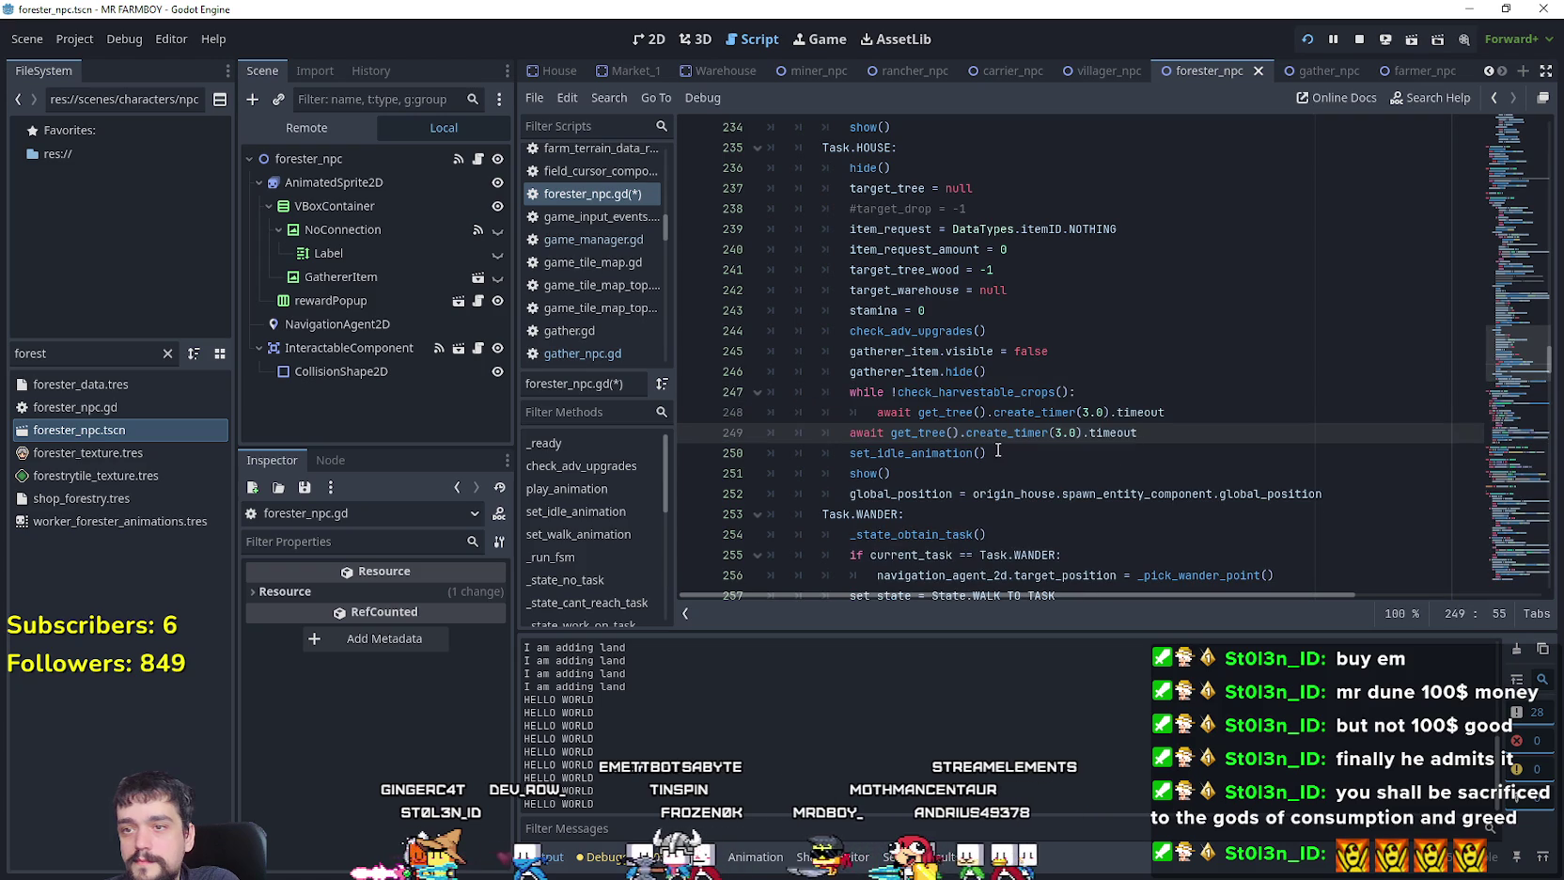
{"action": "left_click", "coordinate": [998, 450]}
{"action": "key", "text": "ctrl+s"}
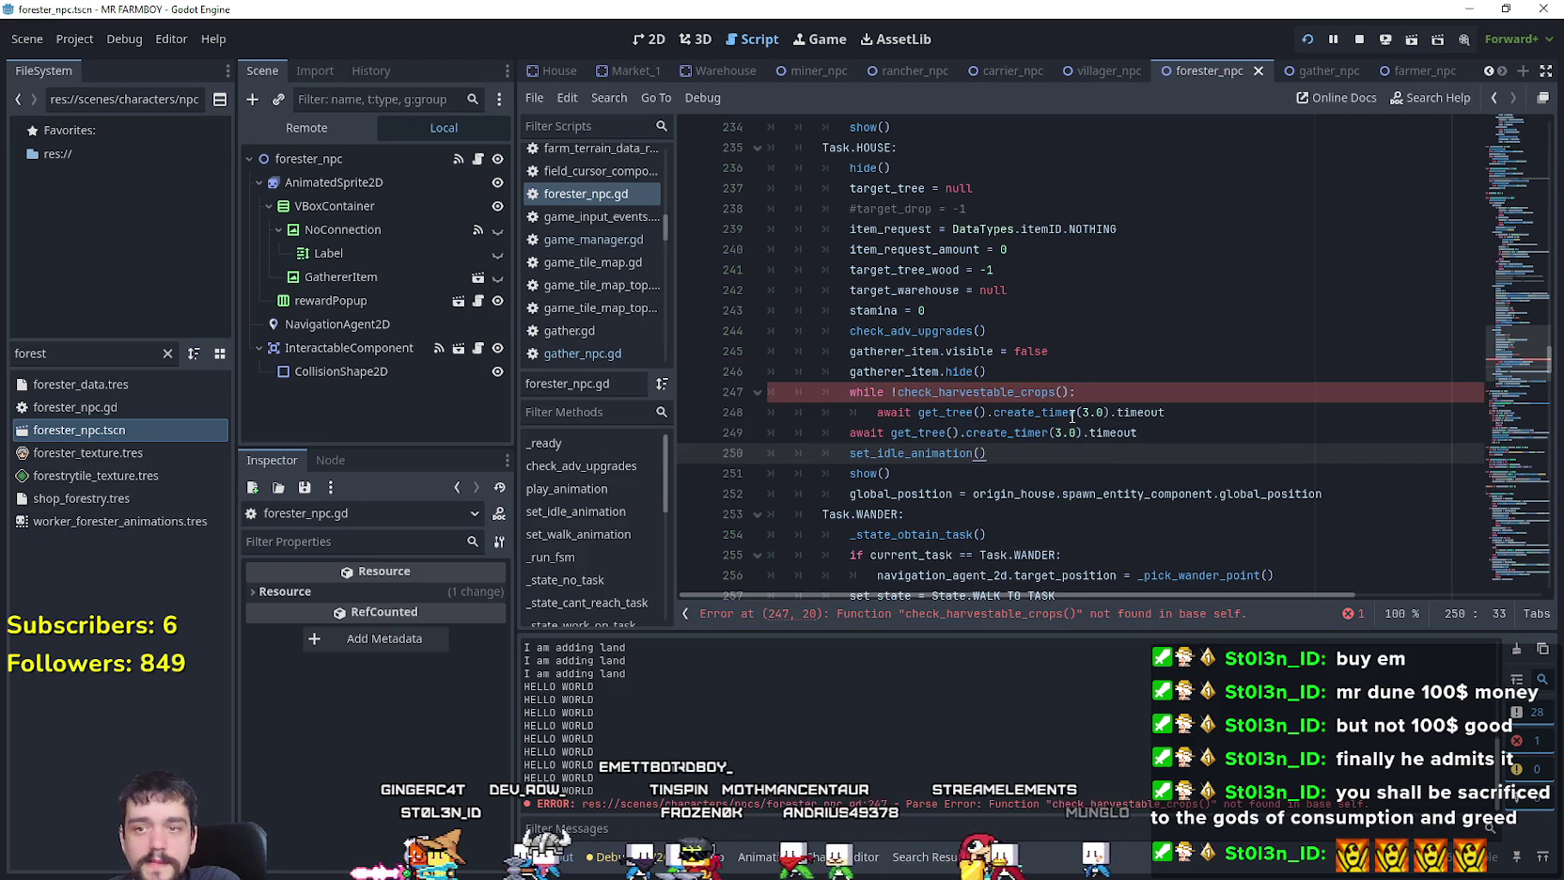
Step: Rename check_harvestable_crops to check_gatherable_trees in the pasted loop on line 247
{"action": "double_click", "coordinate": [996, 392]}
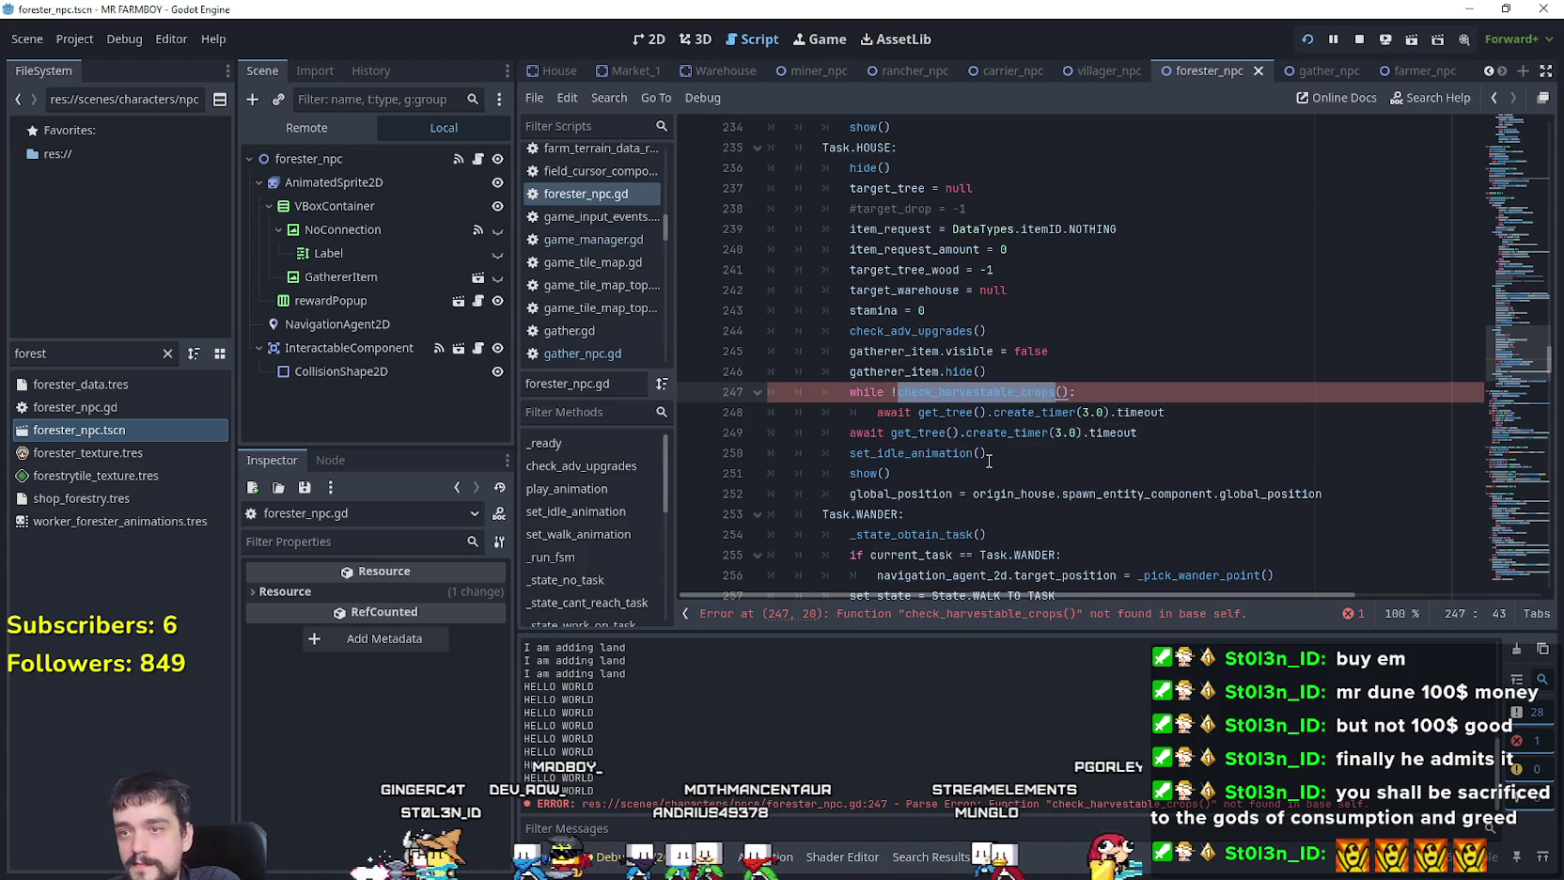
{"action": "left_click_drag", "start_coordinate": [977, 392], "coordinate": [1022, 417]}
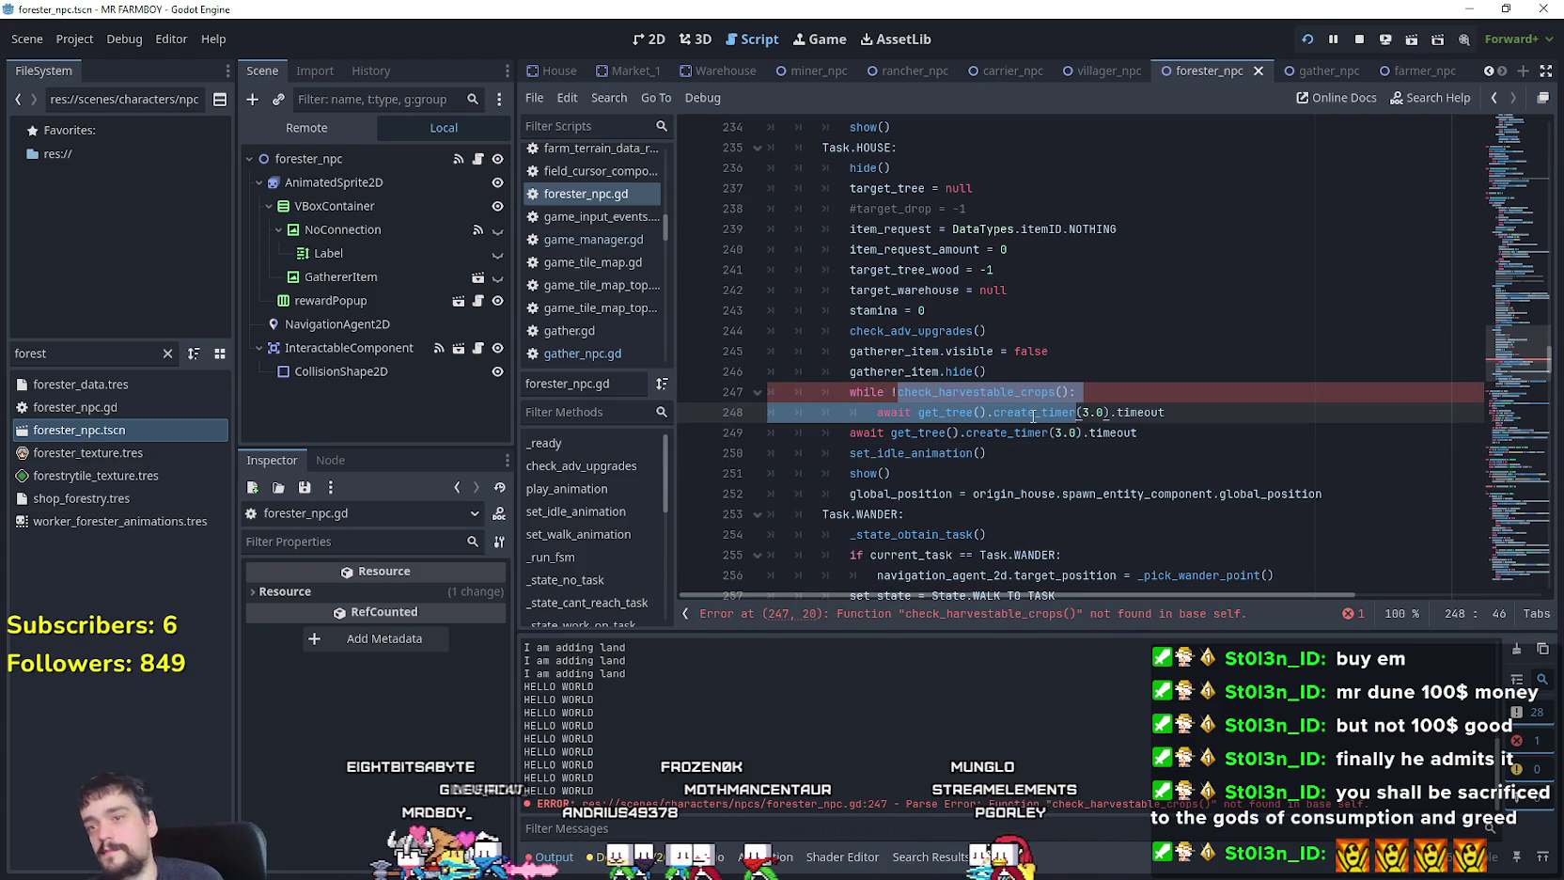
{"action": "double_click", "coordinate": [971, 392]}
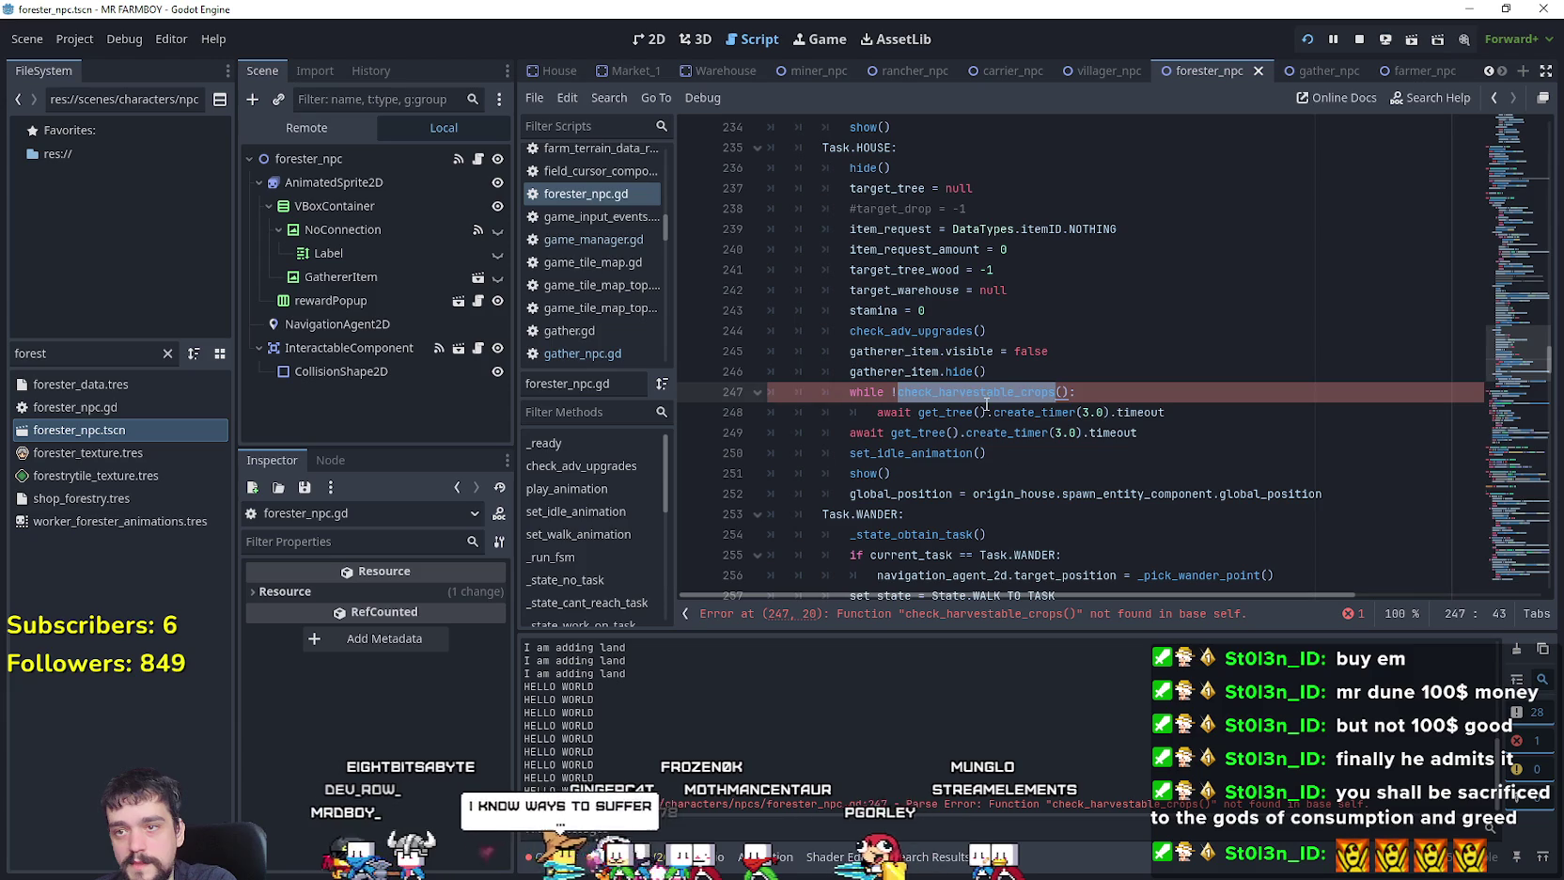
{"action": "left_click", "coordinate": [986, 406]}
{"action": "left_click_drag", "start_coordinate": [1057, 393], "coordinate": [898, 393]}
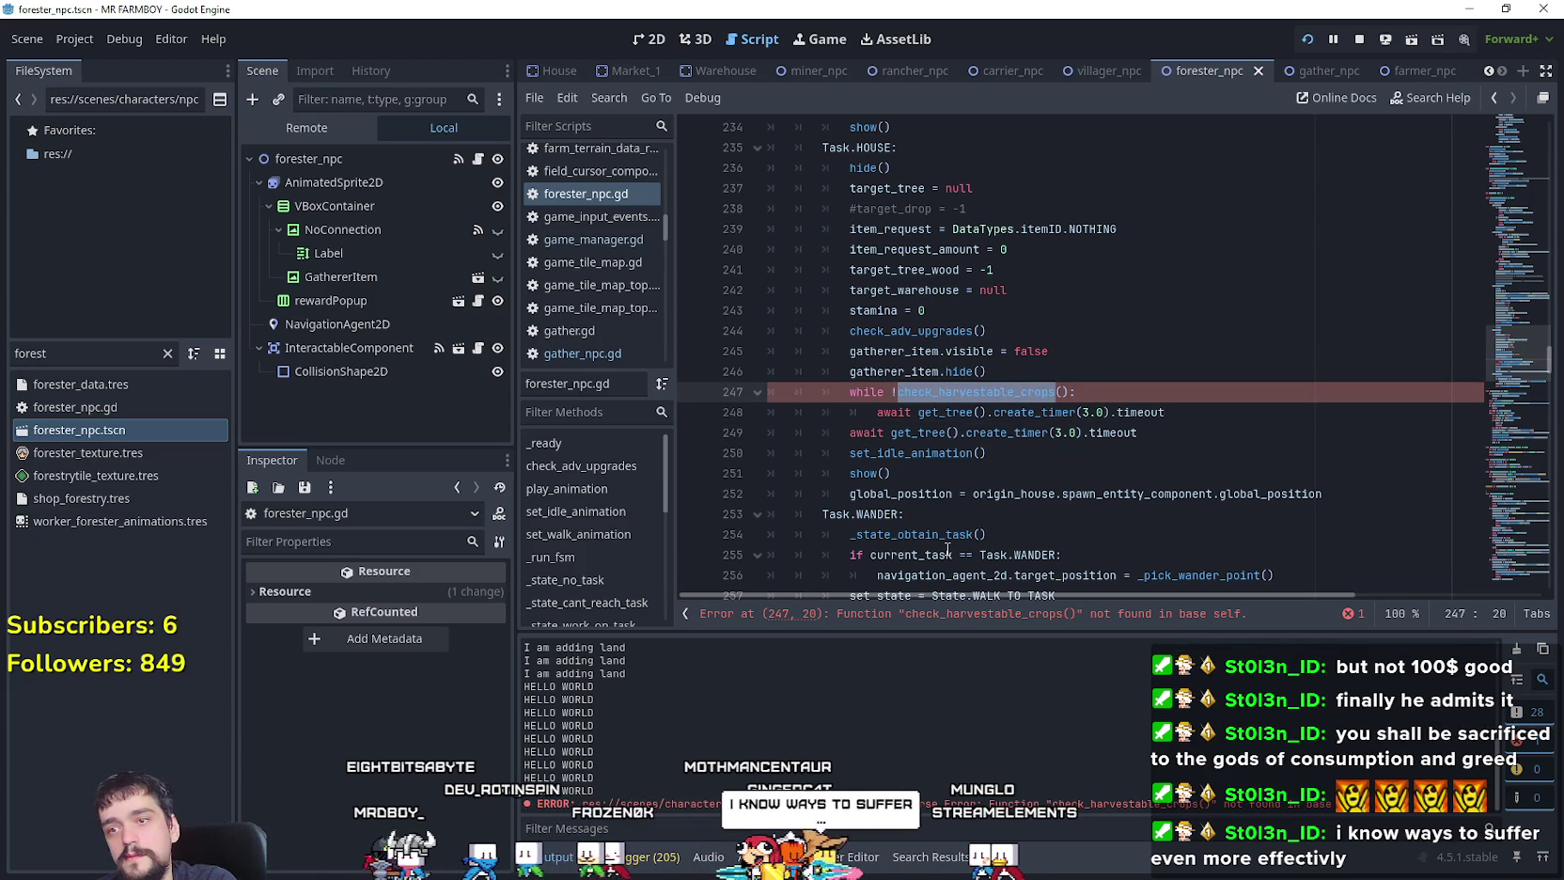
{"action": "mouse_move", "coordinate": [948, 550]}
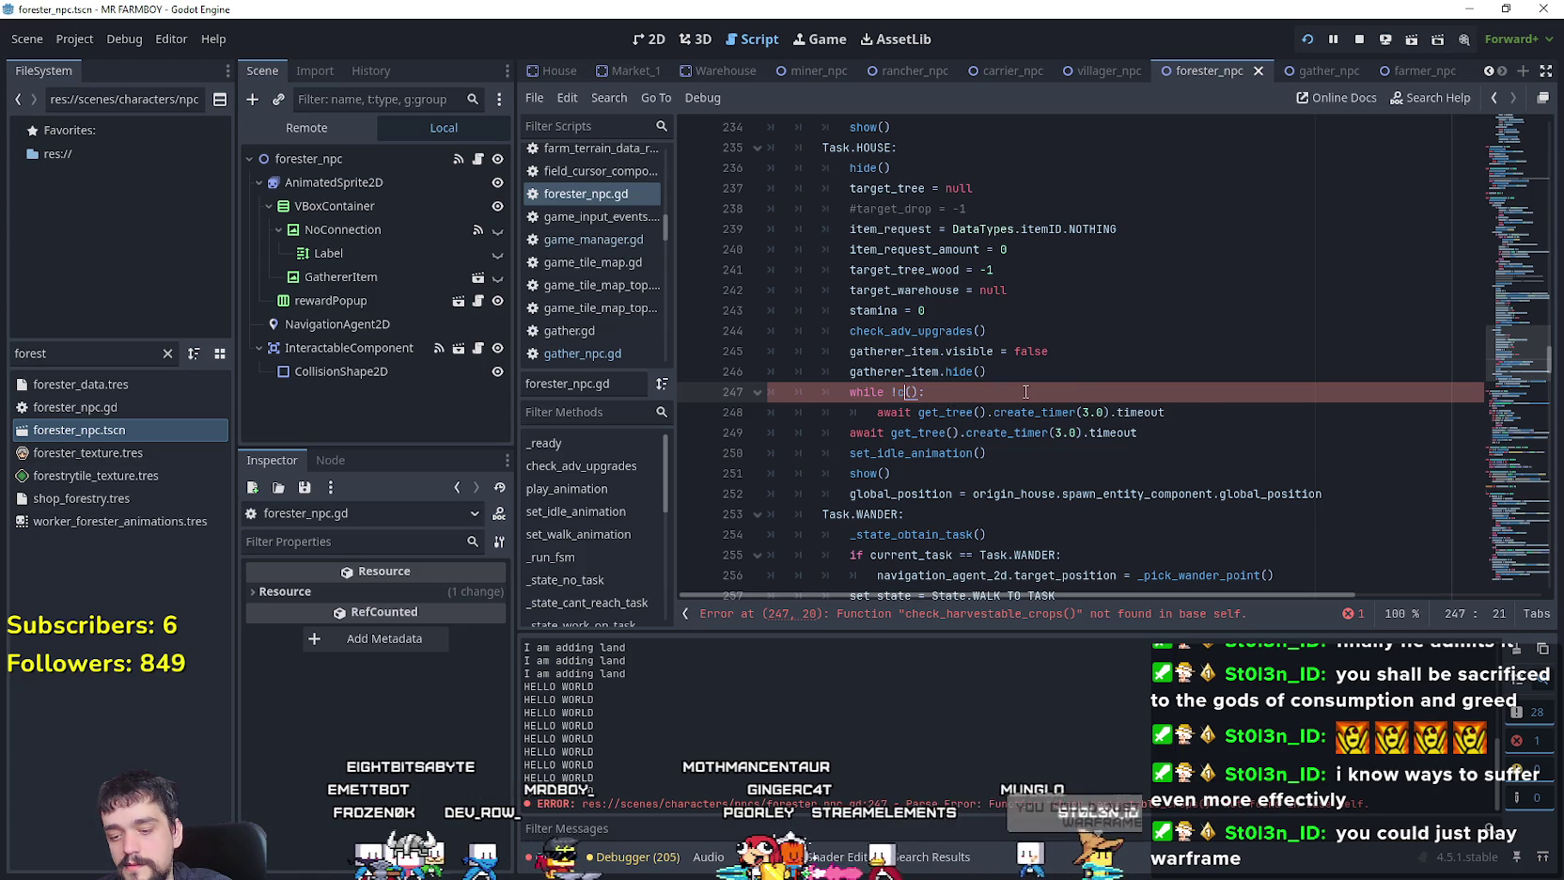
{"action": "type", "text": "heck"}
{"action": "type", "text": "_"}
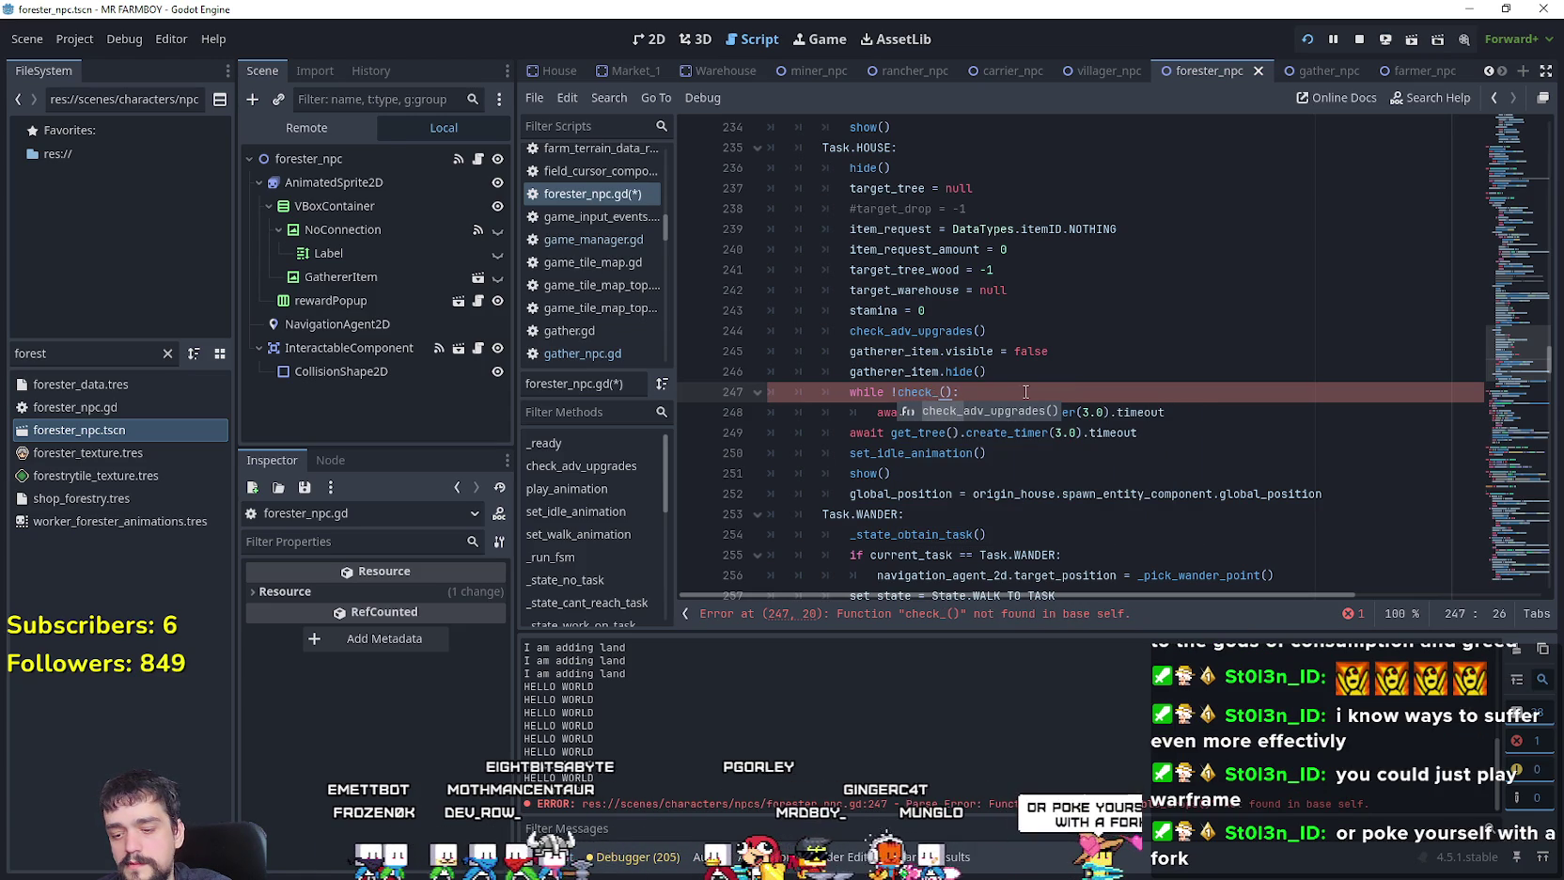
{"action": "type", "text": "gatherable_trees"}
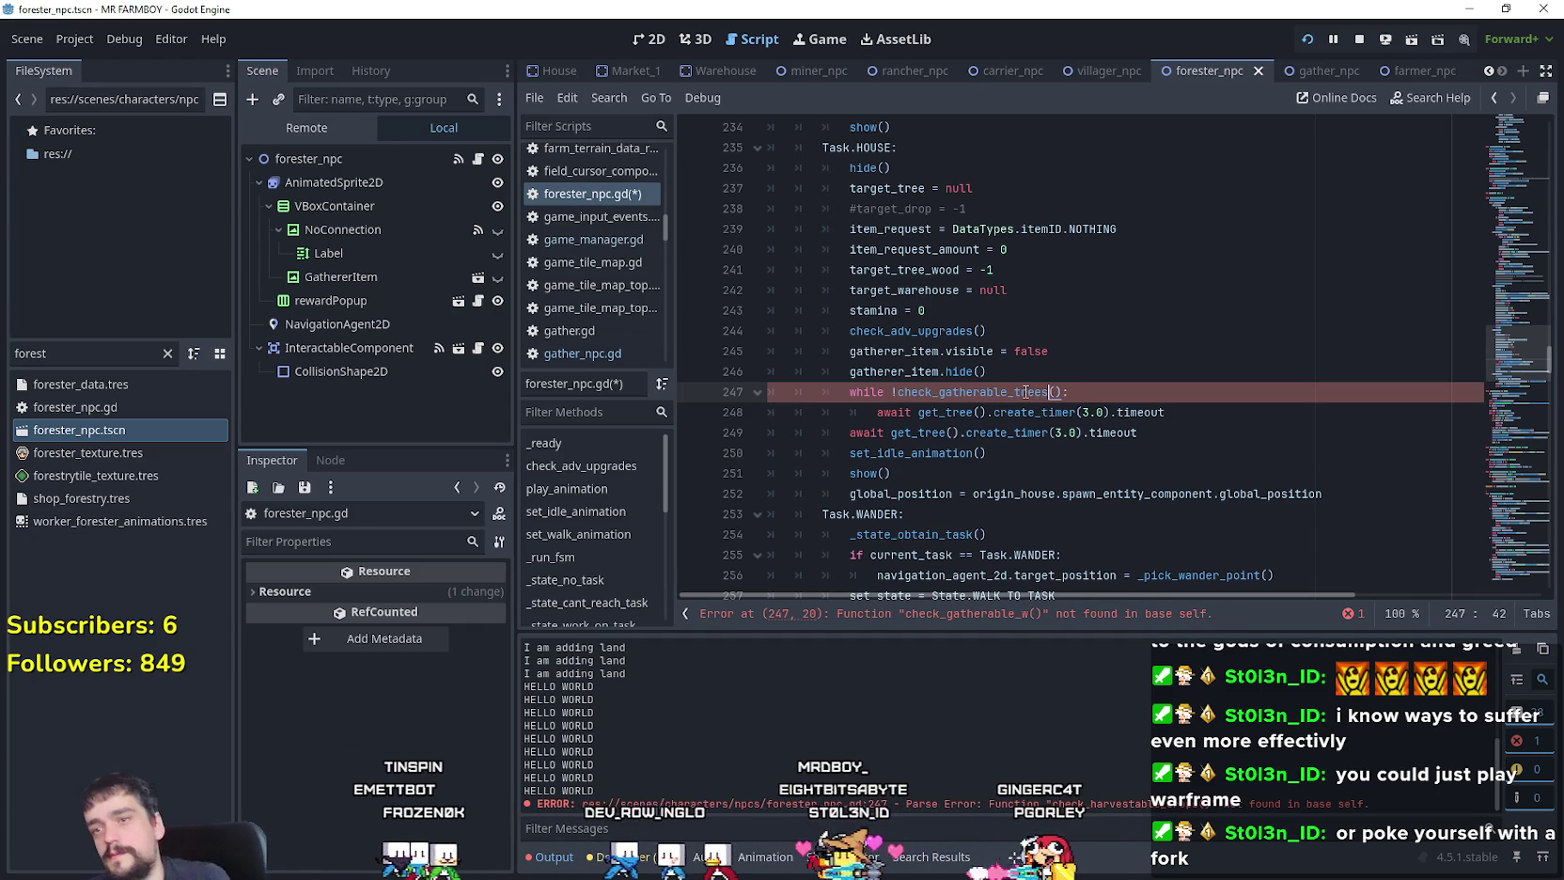
{"action": "left_click", "coordinate": [1022, 432]}
{"action": "double_click", "coordinate": [1013, 394]}
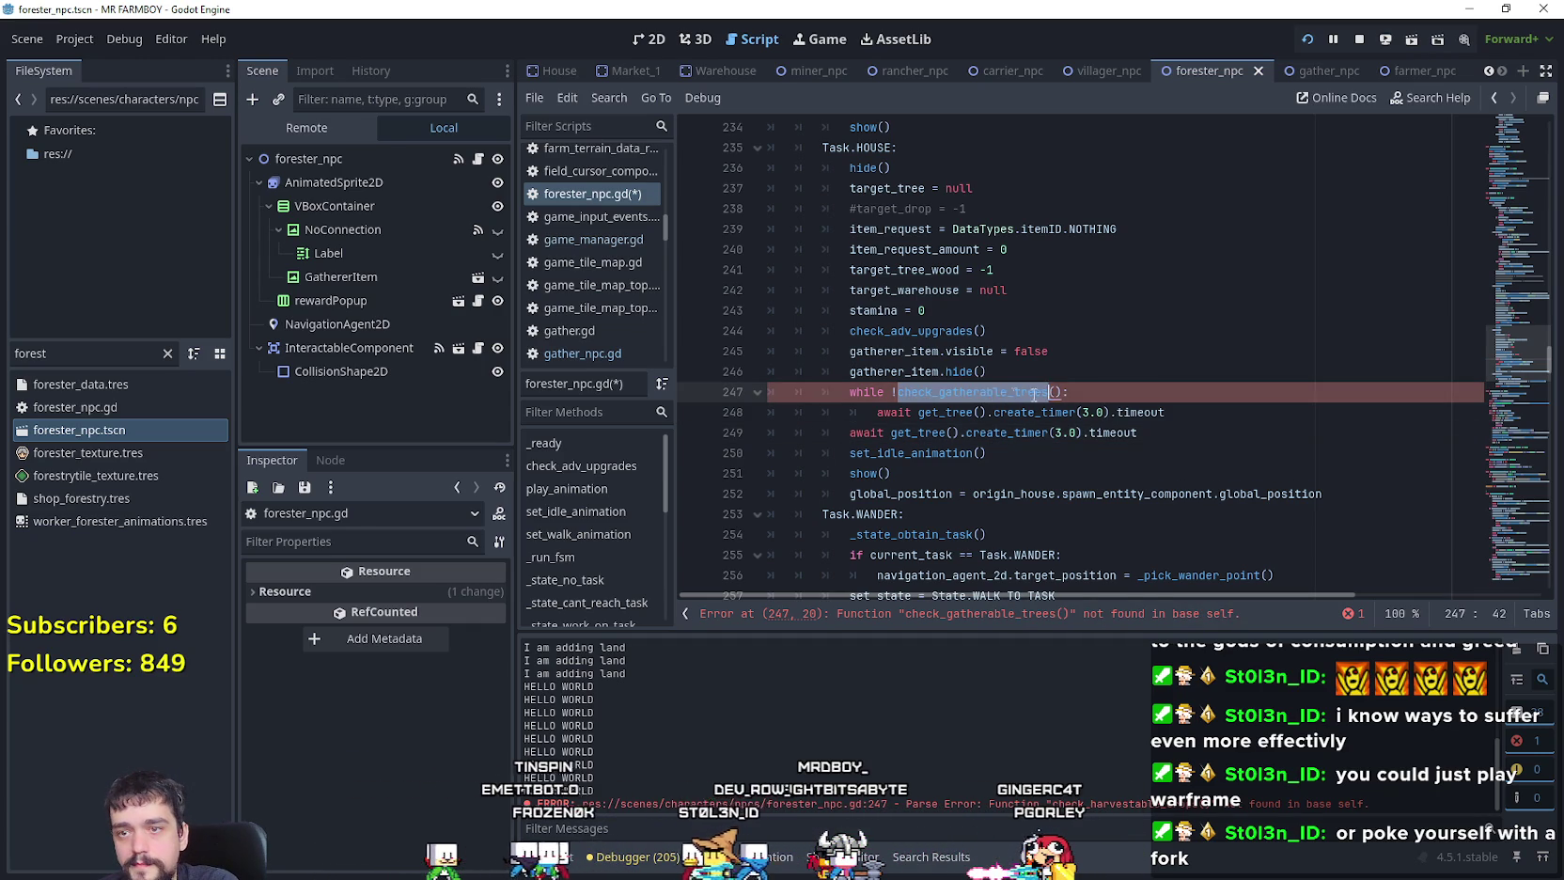
{"action": "left_click_drag", "start_coordinate": [1494, 352], "coordinate": [1514, 406]}
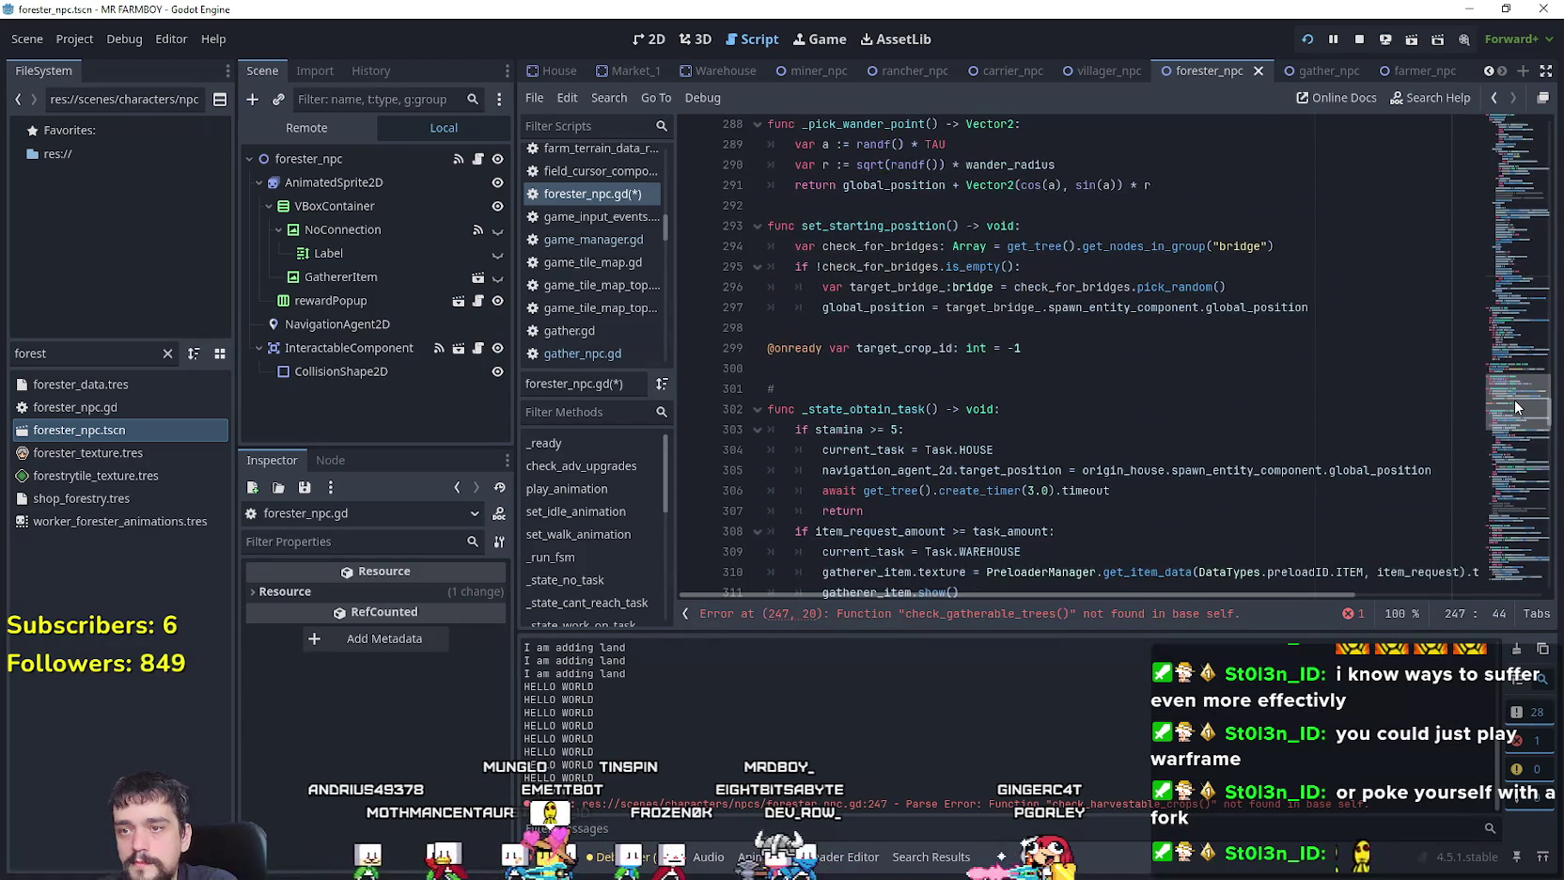
Step: Start a check_gatherable_trees() declaration on a new line after the HOUSE task code
{"action": "scroll", "scroll_direction": "down", "scroll_amount": 3}
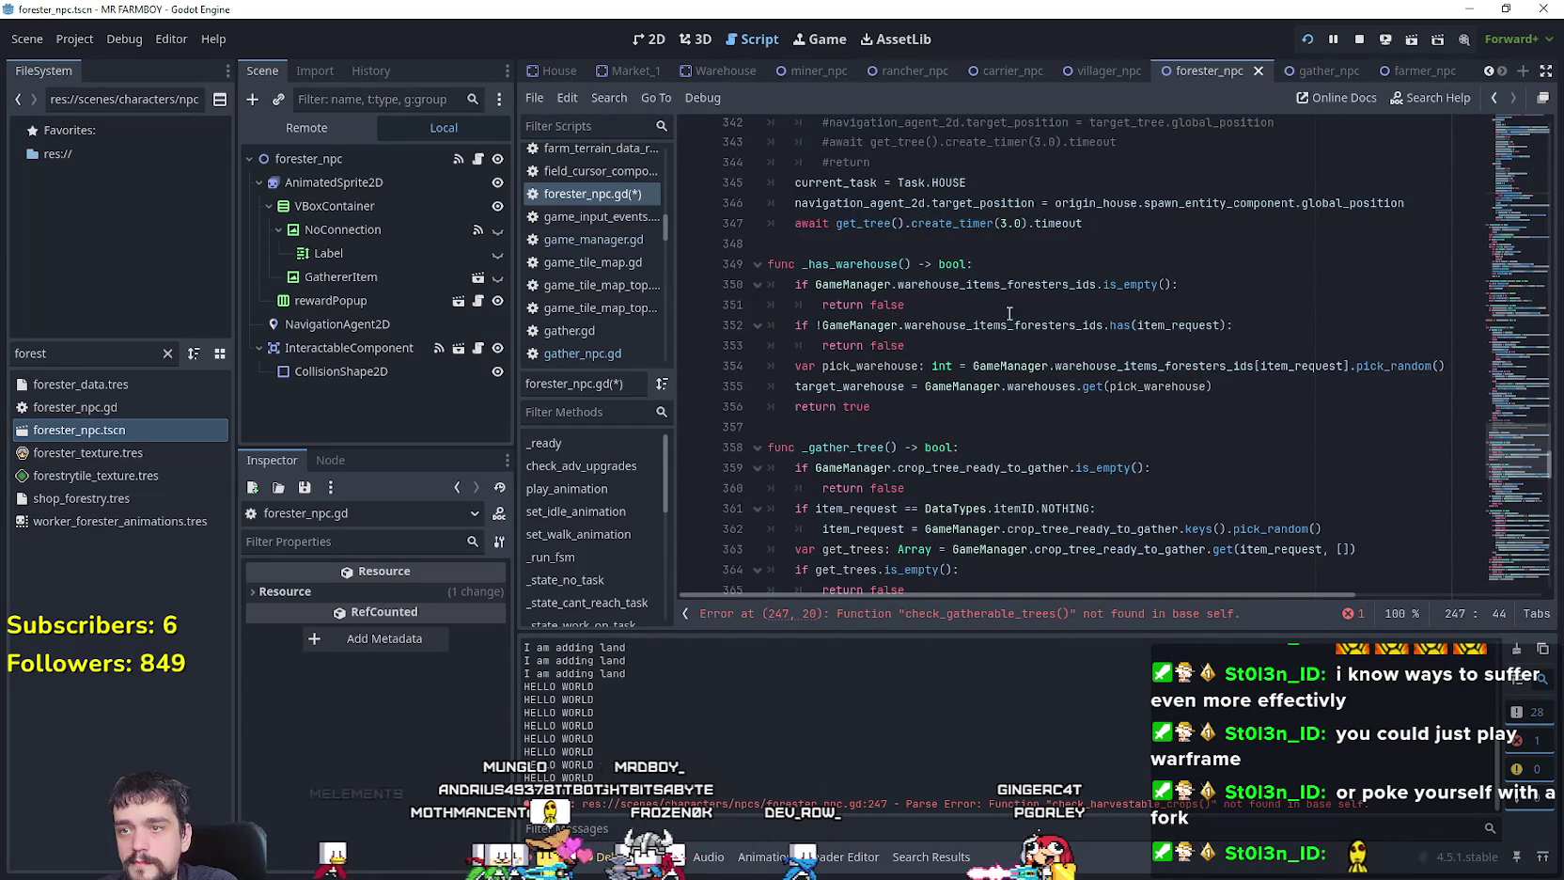
{"action": "left_click", "coordinate": [815, 242]}
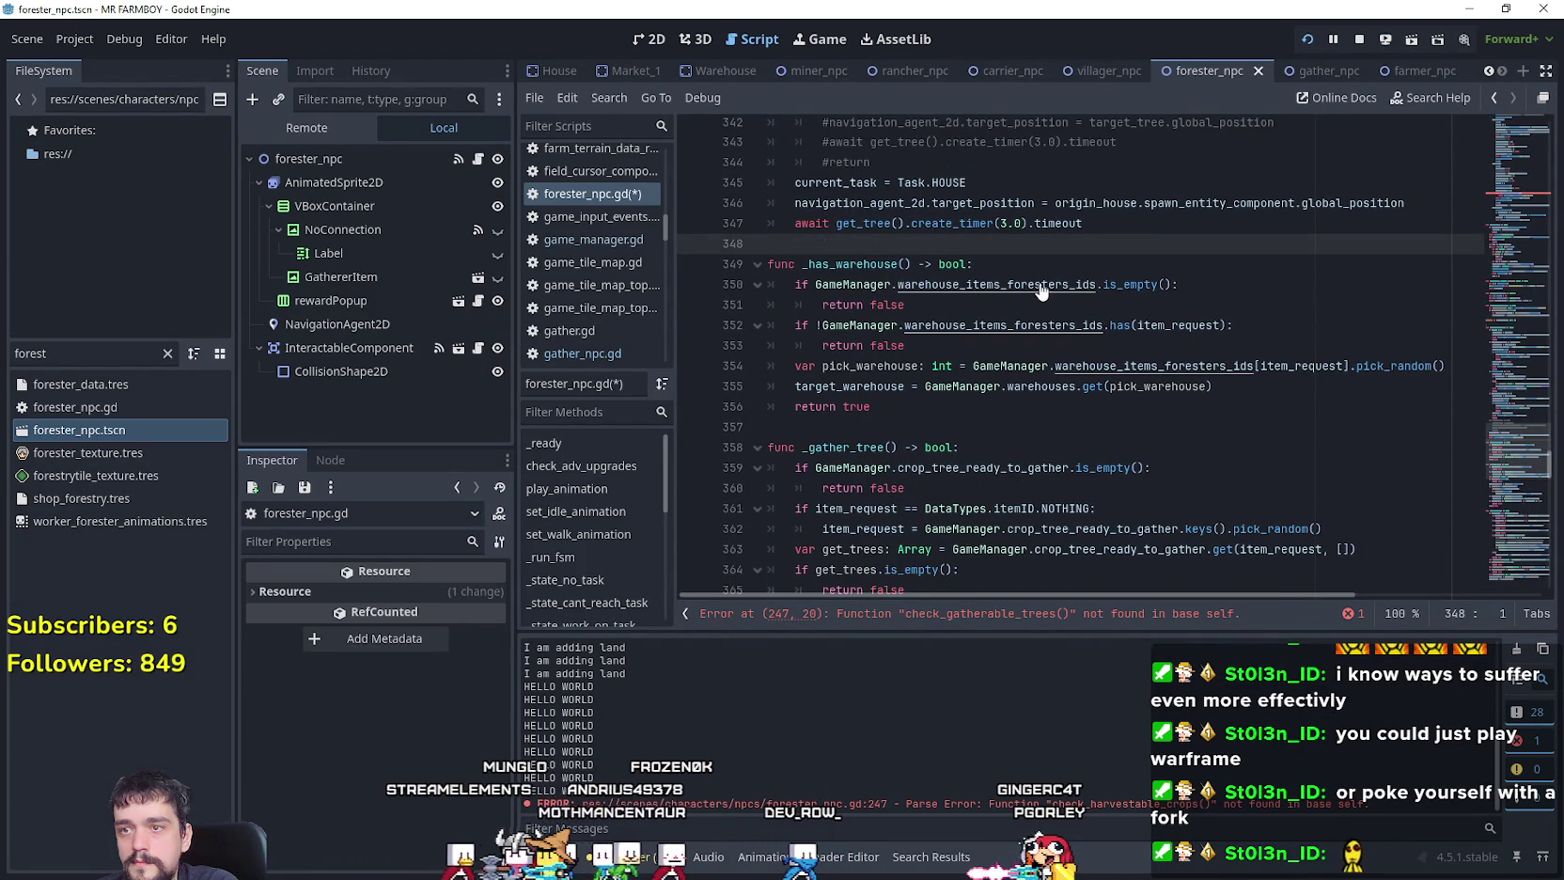
{"action": "key", "text": "Return"}
{"action": "left_click", "coordinate": [783, 244]}
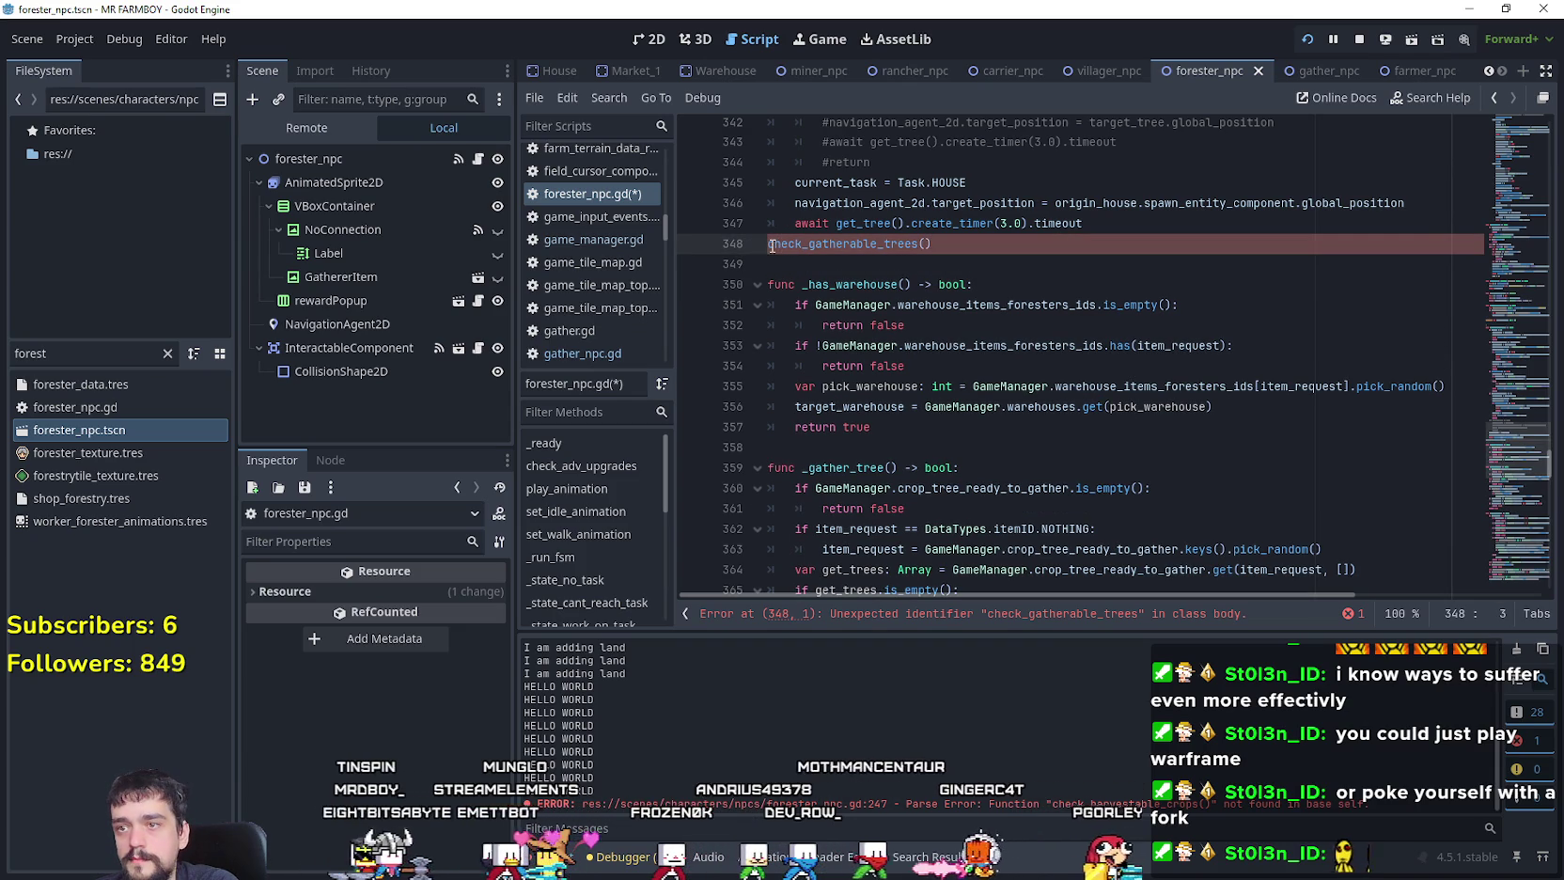
{"action": "key", "text": "Home"}
{"action": "type", "text": "funck"}
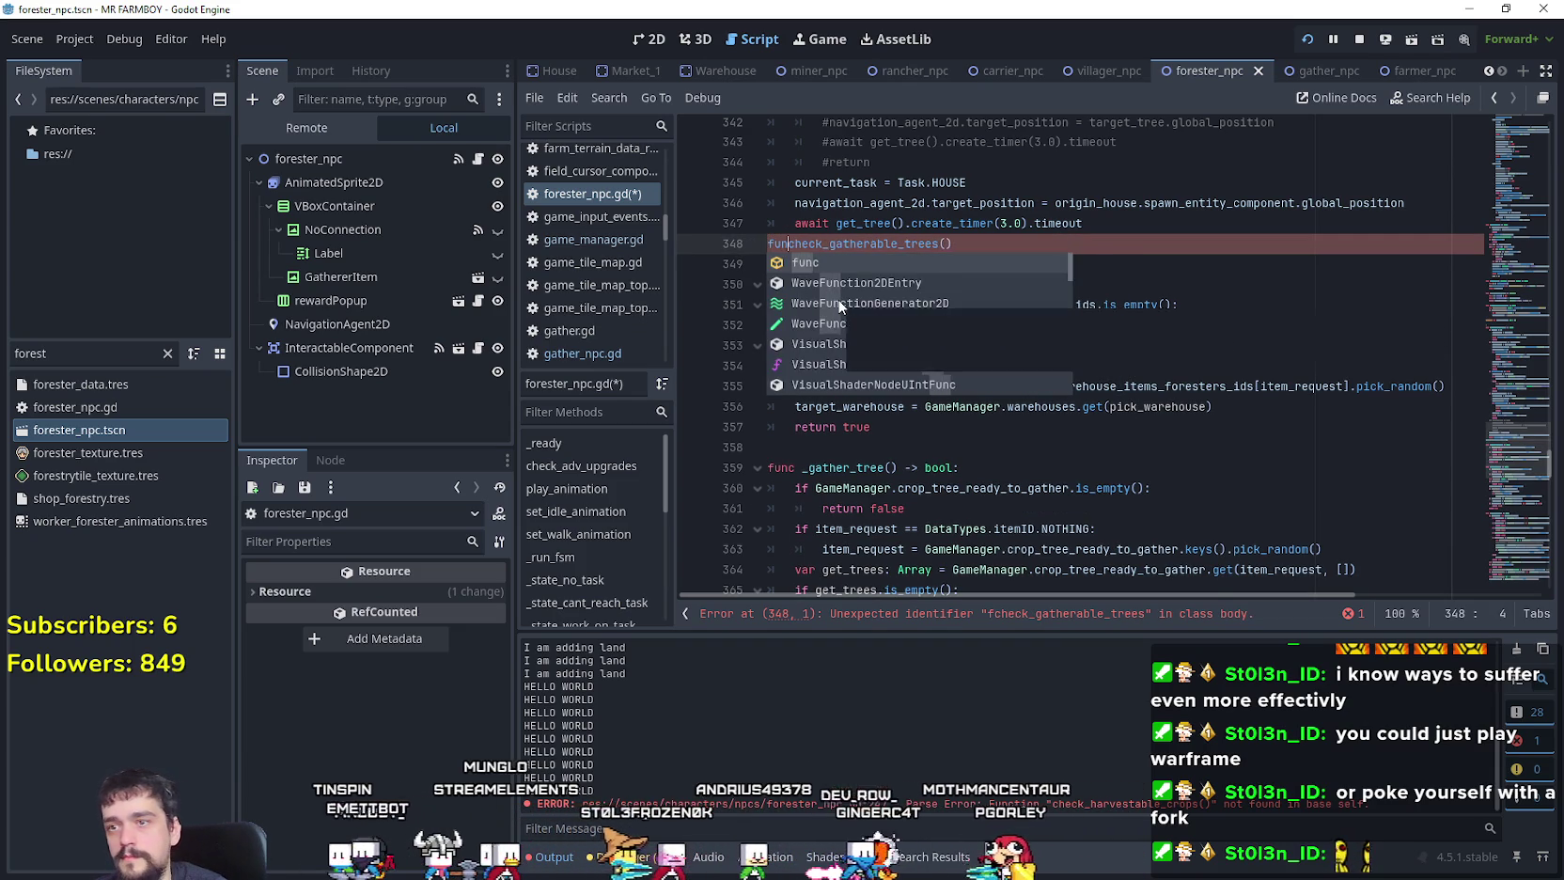
{"action": "left_click", "coordinate": [1130, 203]}
Step: Give the function a 'return true' body with an empty line above it
{"action": "left_click", "coordinate": [1126, 228]}
{"action": "key", "text": "Return"}
{"action": "left_click", "coordinate": [1075, 266]}
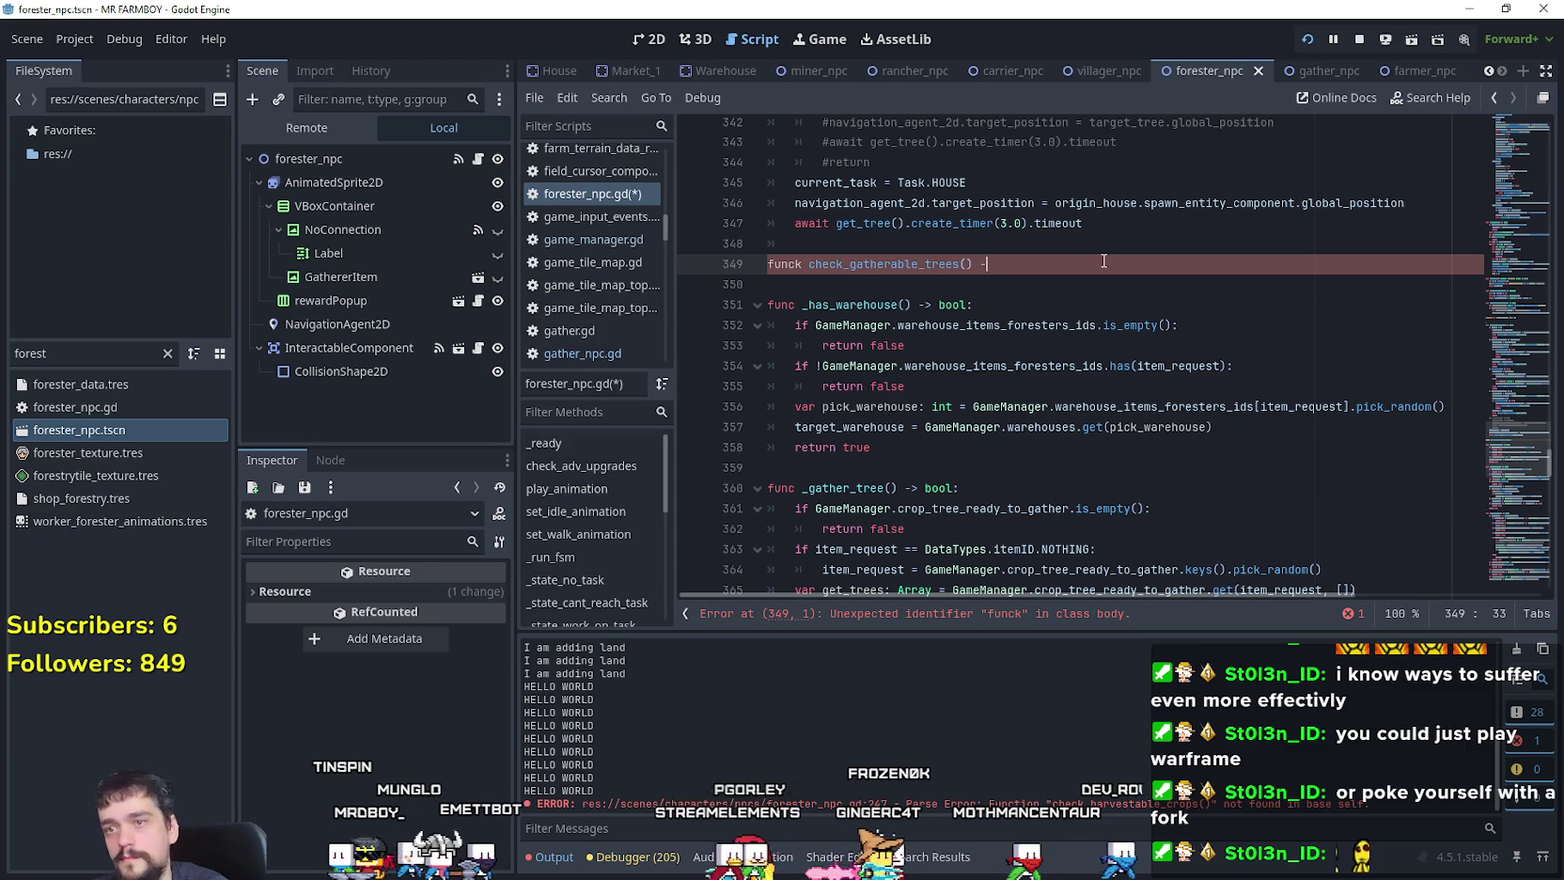
{"action": "type", "text": "> bool:"}
{"action": "key", "text": "Return"}
{"action": "type", "text": "return true"}
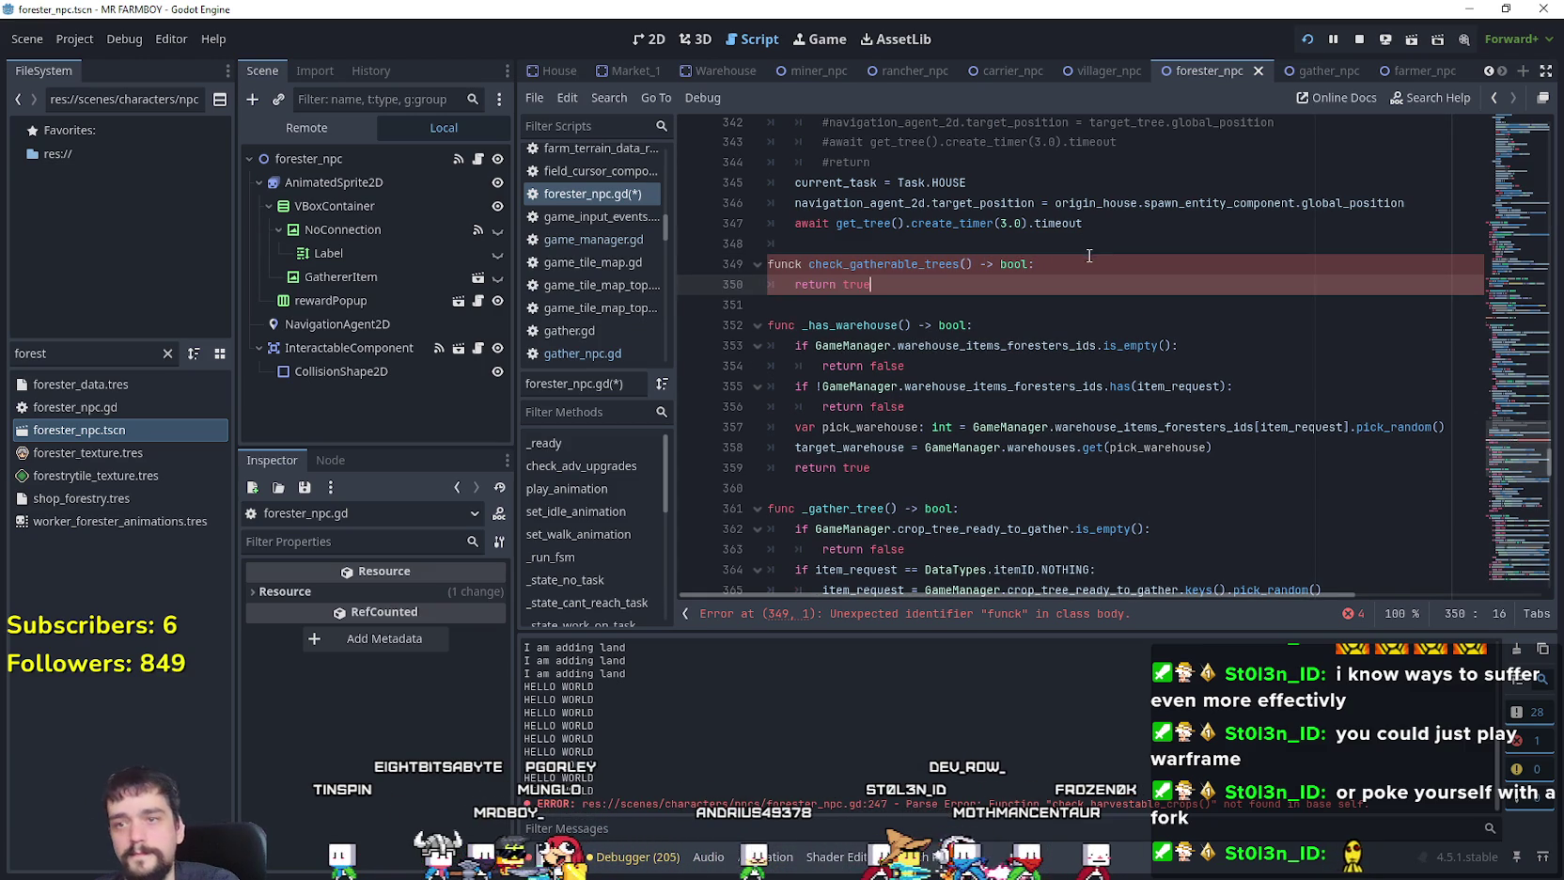
{"action": "key", "text": "Up"}
{"action": "key", "text": "End"}
{"action": "key", "text": "Return"}
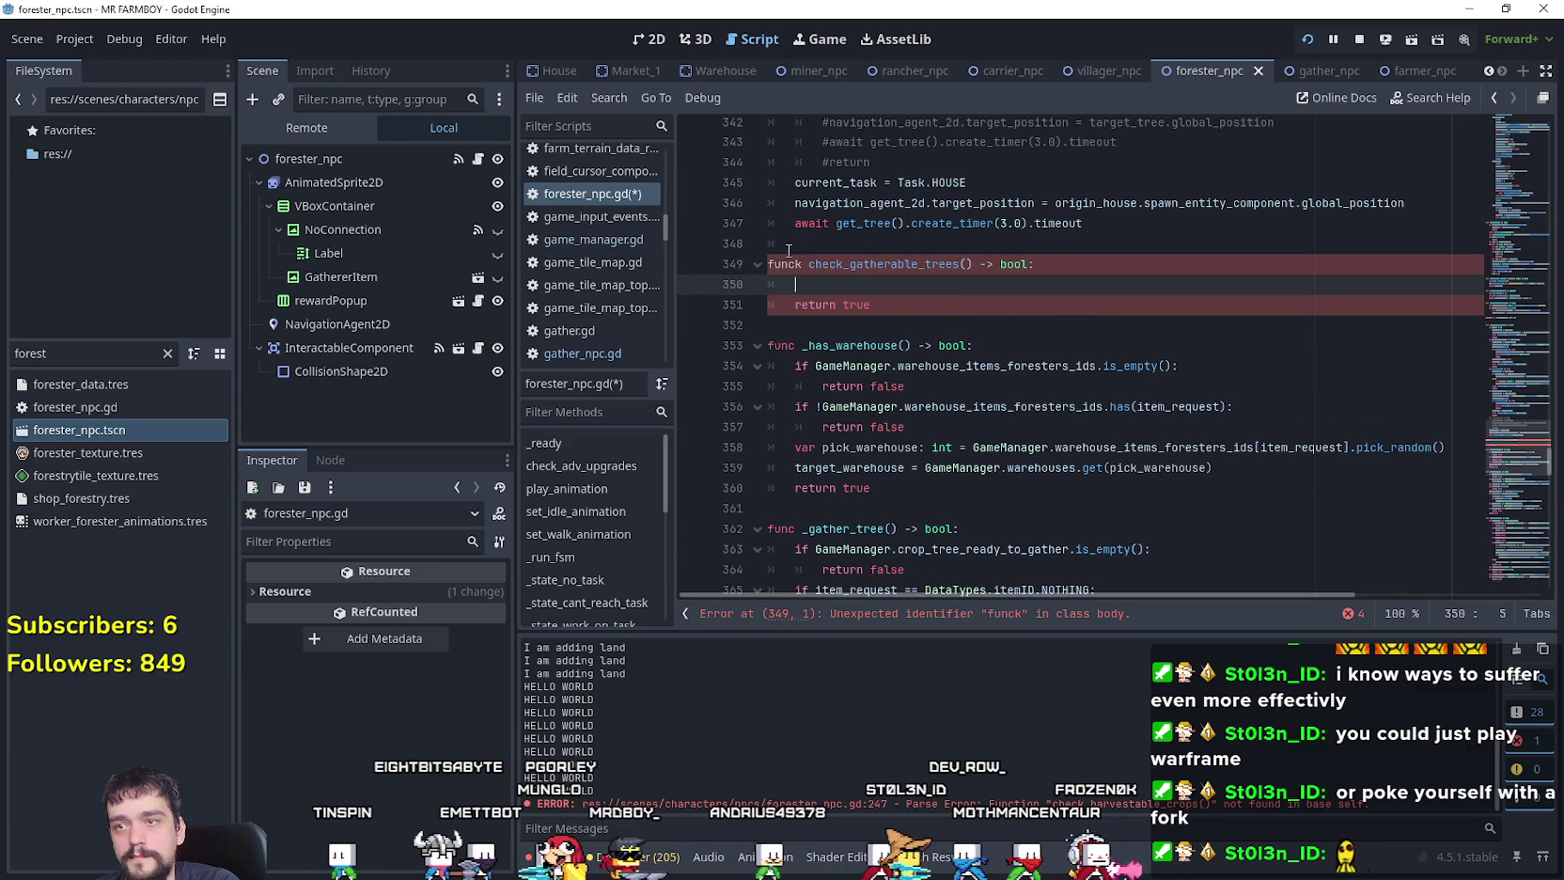
Step: Correct the 'funck' typo to 'func' and select the empty check in _has_warehouse
{"action": "left_click", "coordinate": [787, 264]}
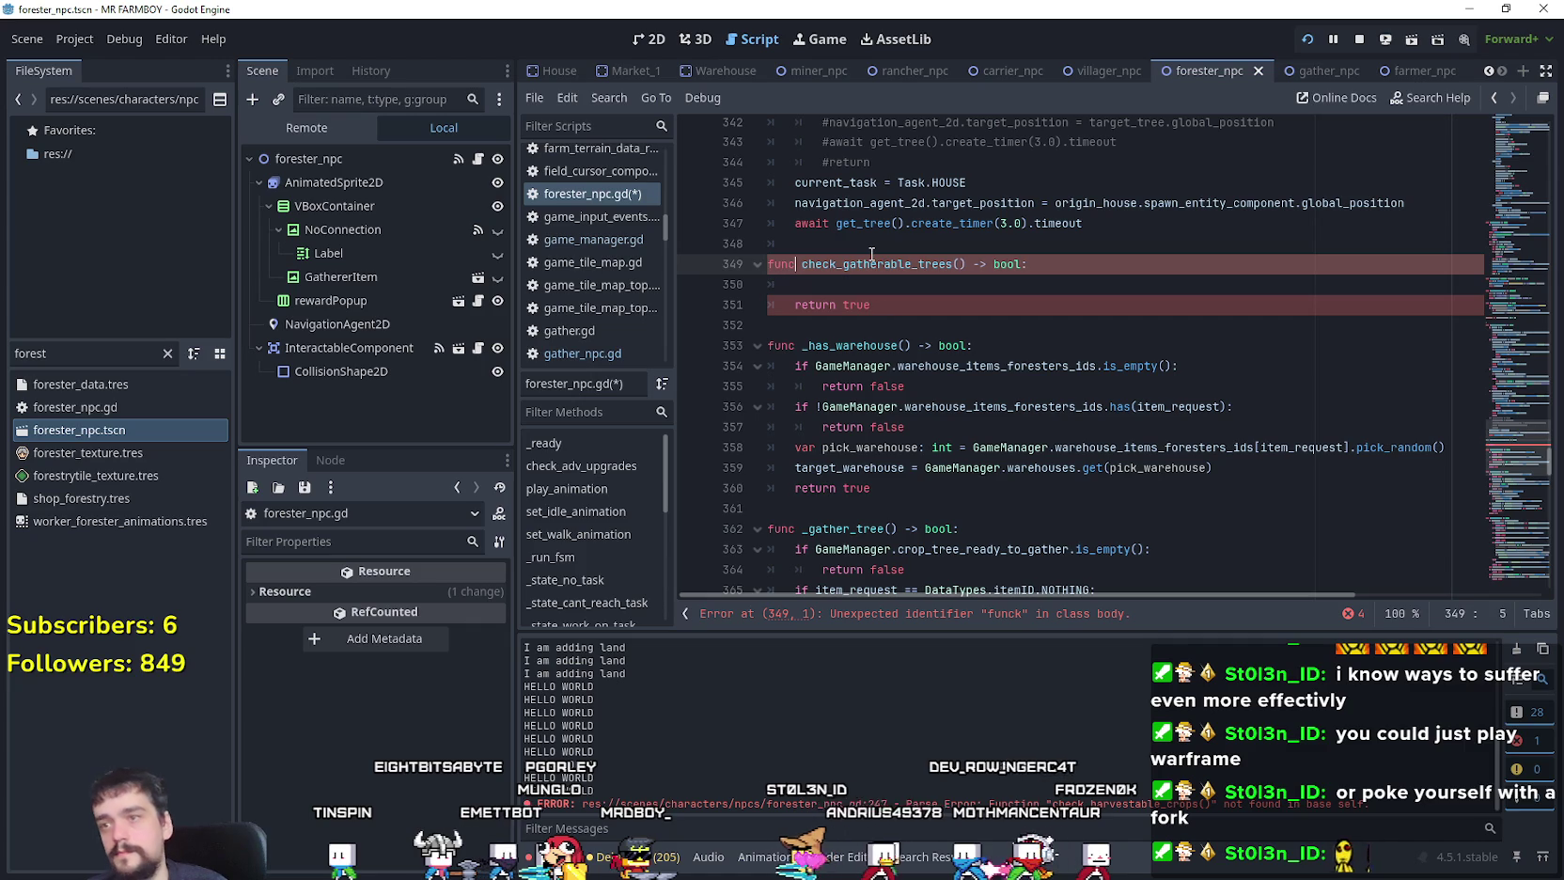
{"action": "key", "text": "Down"}
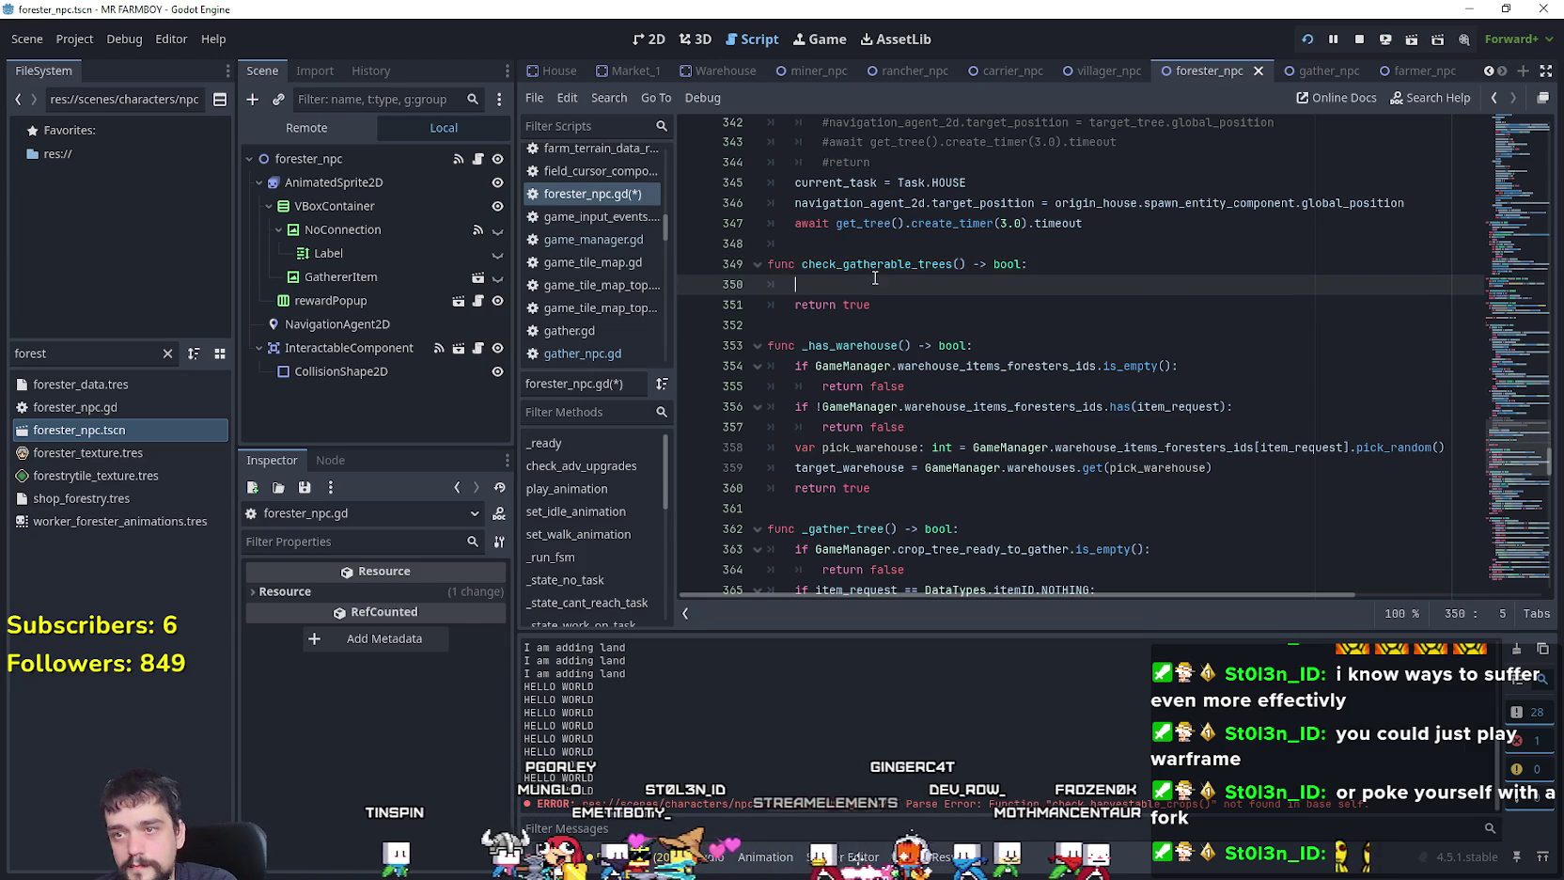
{"action": "scroll", "scroll_direction": "down", "scroll_amount": 3}
{"action": "left_click_drag", "start_coordinate": [943, 328], "coordinate": [687, 303]}
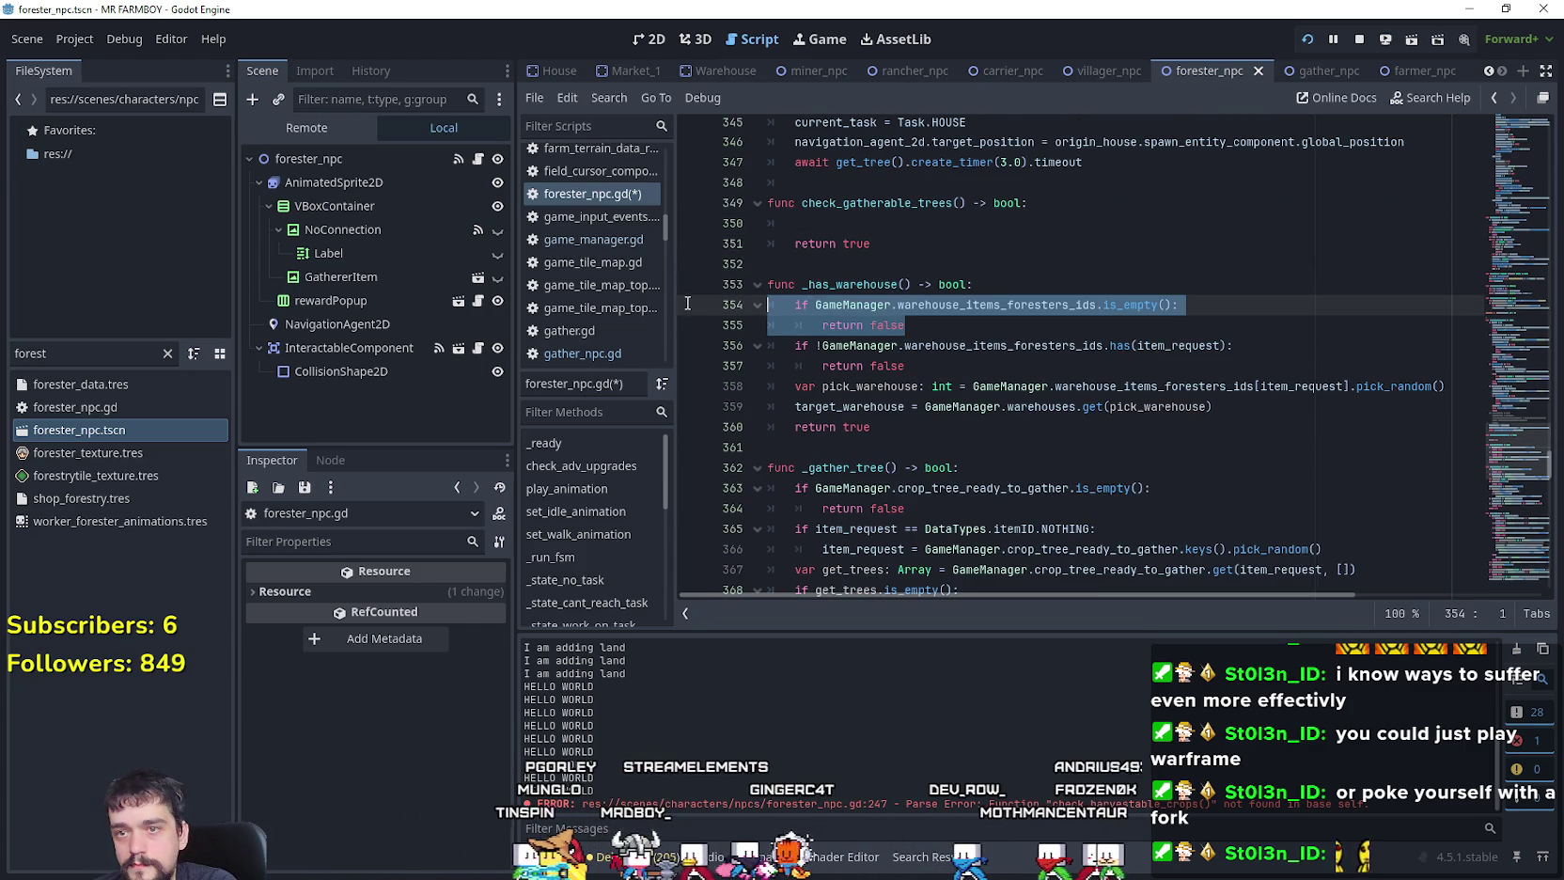
Step: Paste the crop_tree_ready_to_gather.is_empty() return-false check into check_gatherable_trees() and save
{"action": "scroll", "scroll_direction": "down", "scroll_amount": 3}
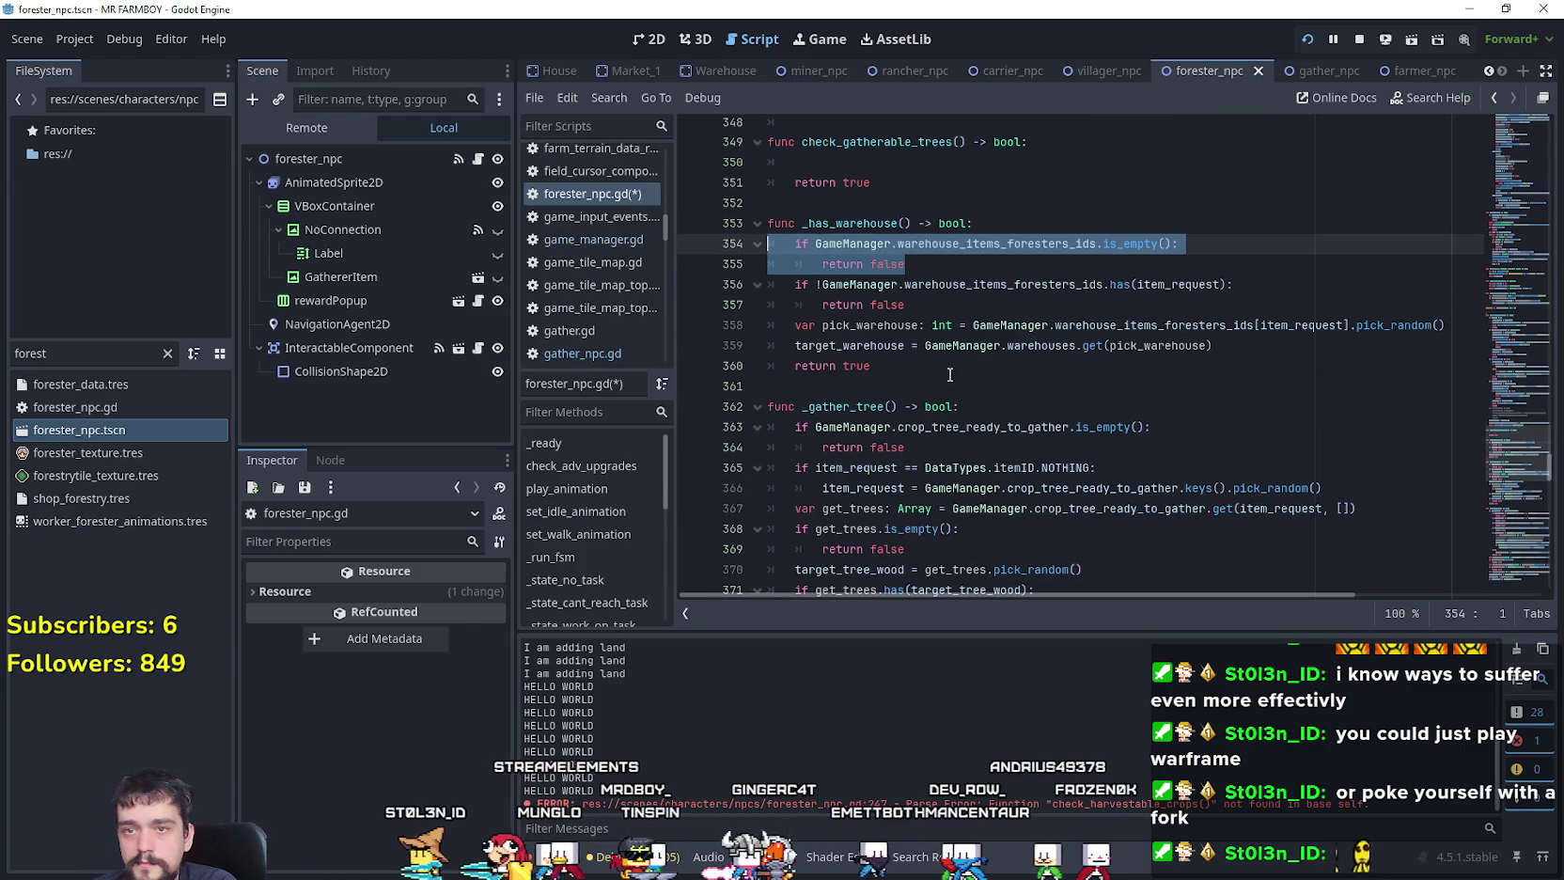
{"action": "scroll", "scroll_direction": "down", "scroll_amount": 3}
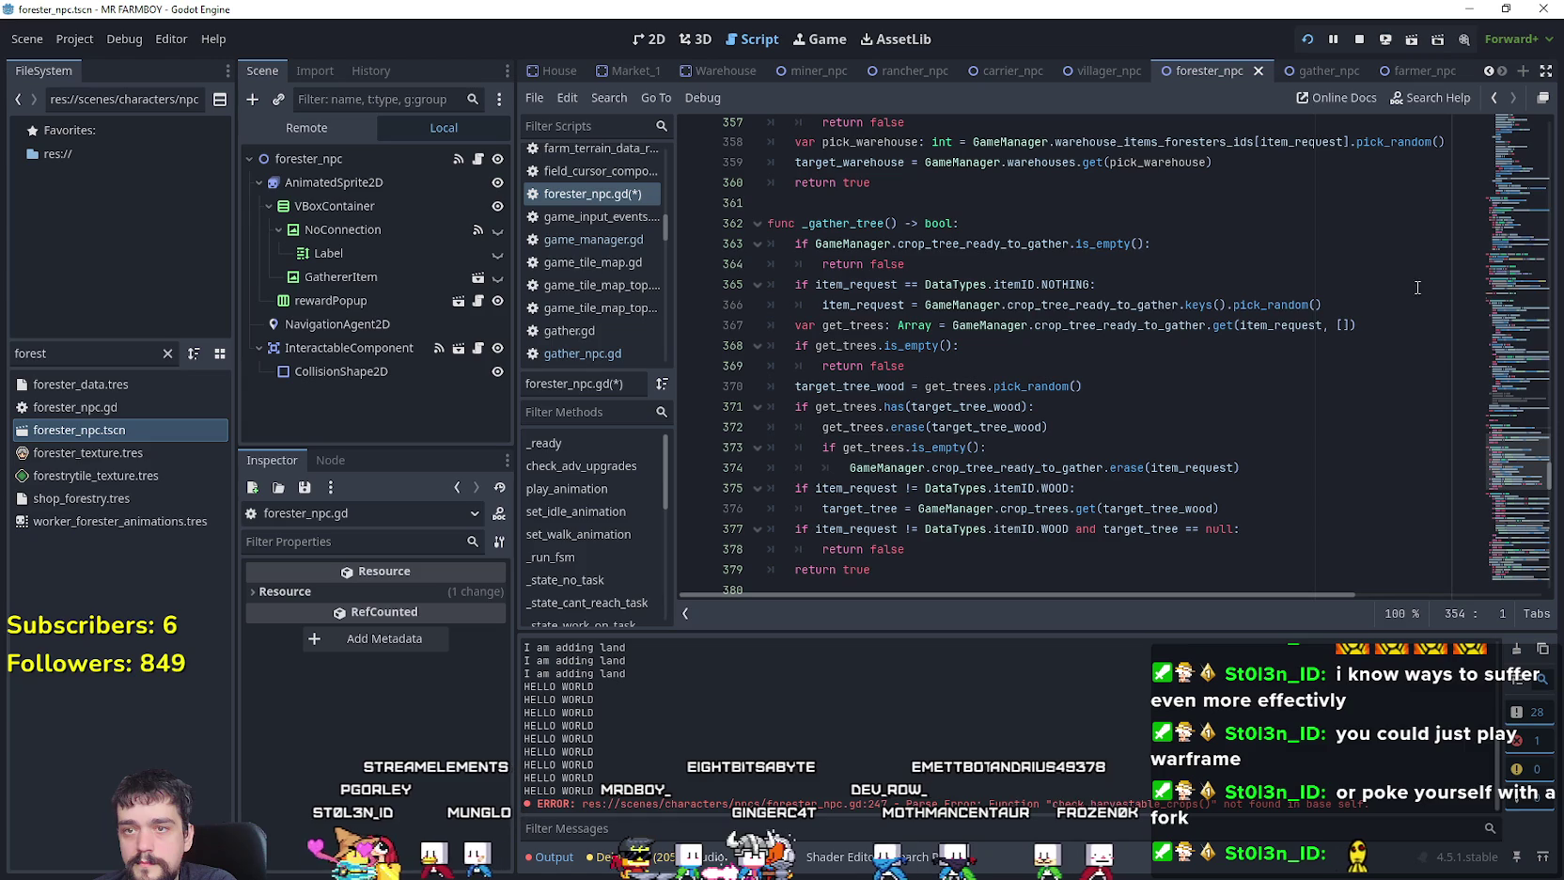
{"action": "left_click_drag", "start_coordinate": [1043, 269], "coordinate": [751, 246]}
{"action": "scroll", "scroll_direction": "up", "scroll_amount": 3}
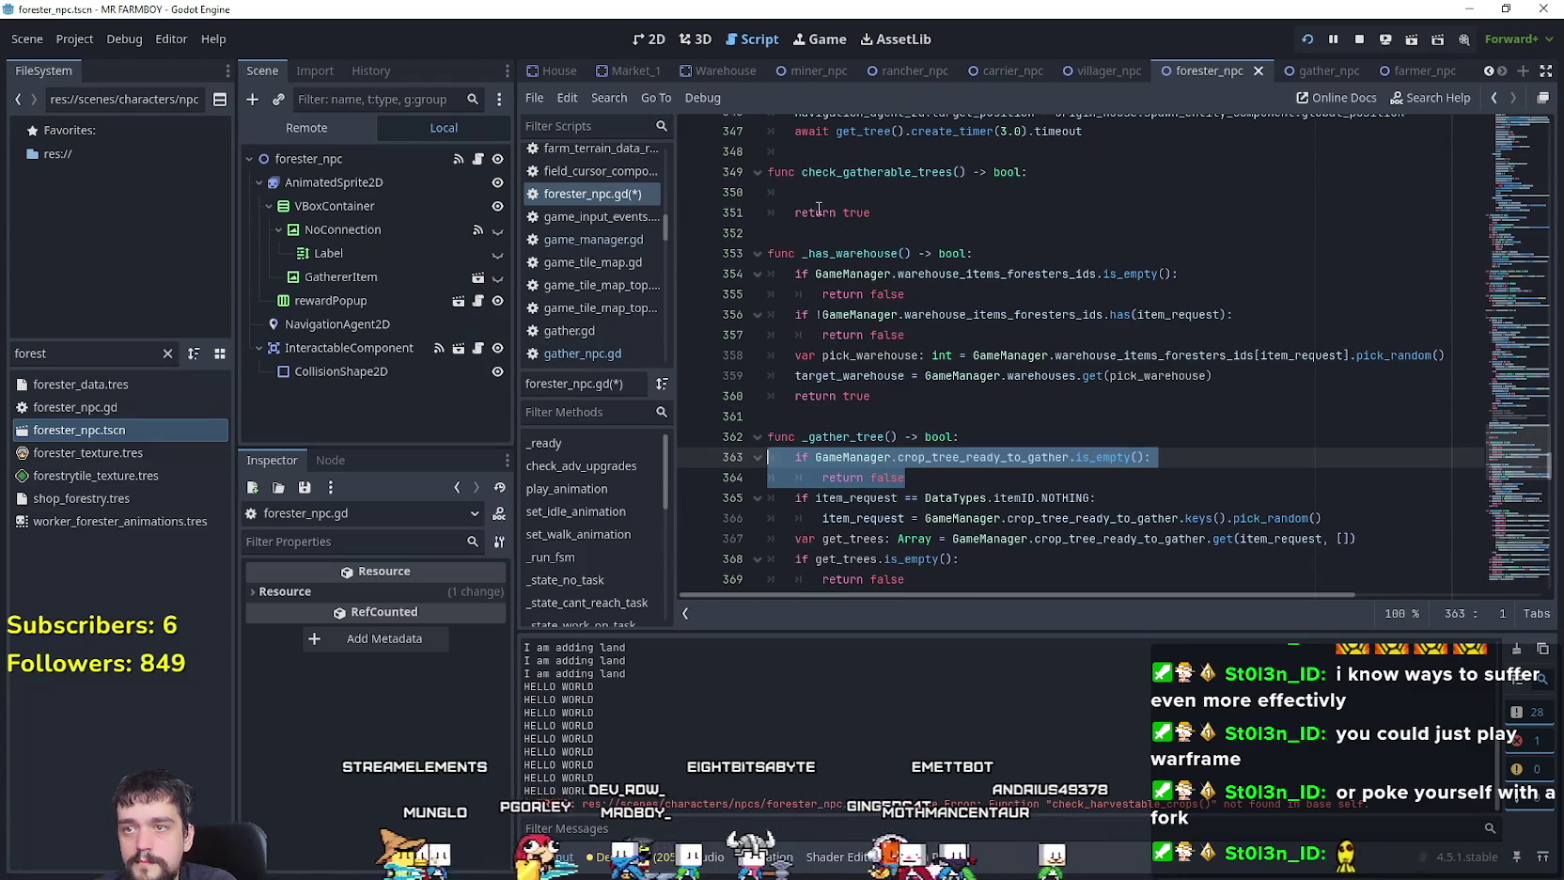
{"action": "left_click", "coordinate": [818, 192]}
{"action": "key", "text": "ctrl+v"}
{"action": "left_click", "coordinate": [851, 254]}
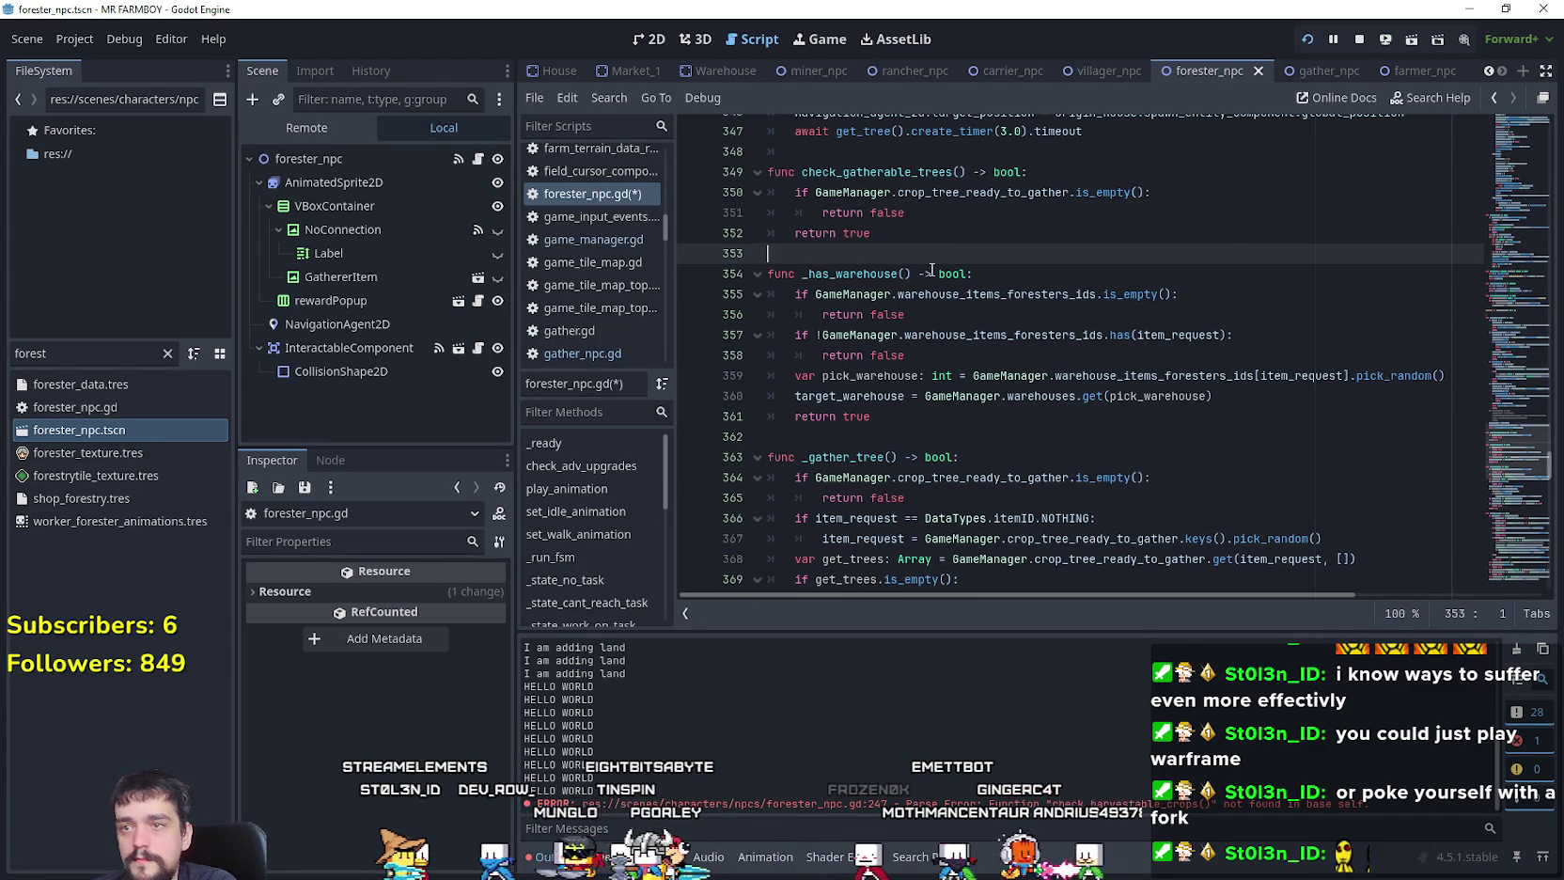
{"action": "left_click", "coordinate": [926, 228]}
{"action": "left_click", "coordinate": [935, 216]}
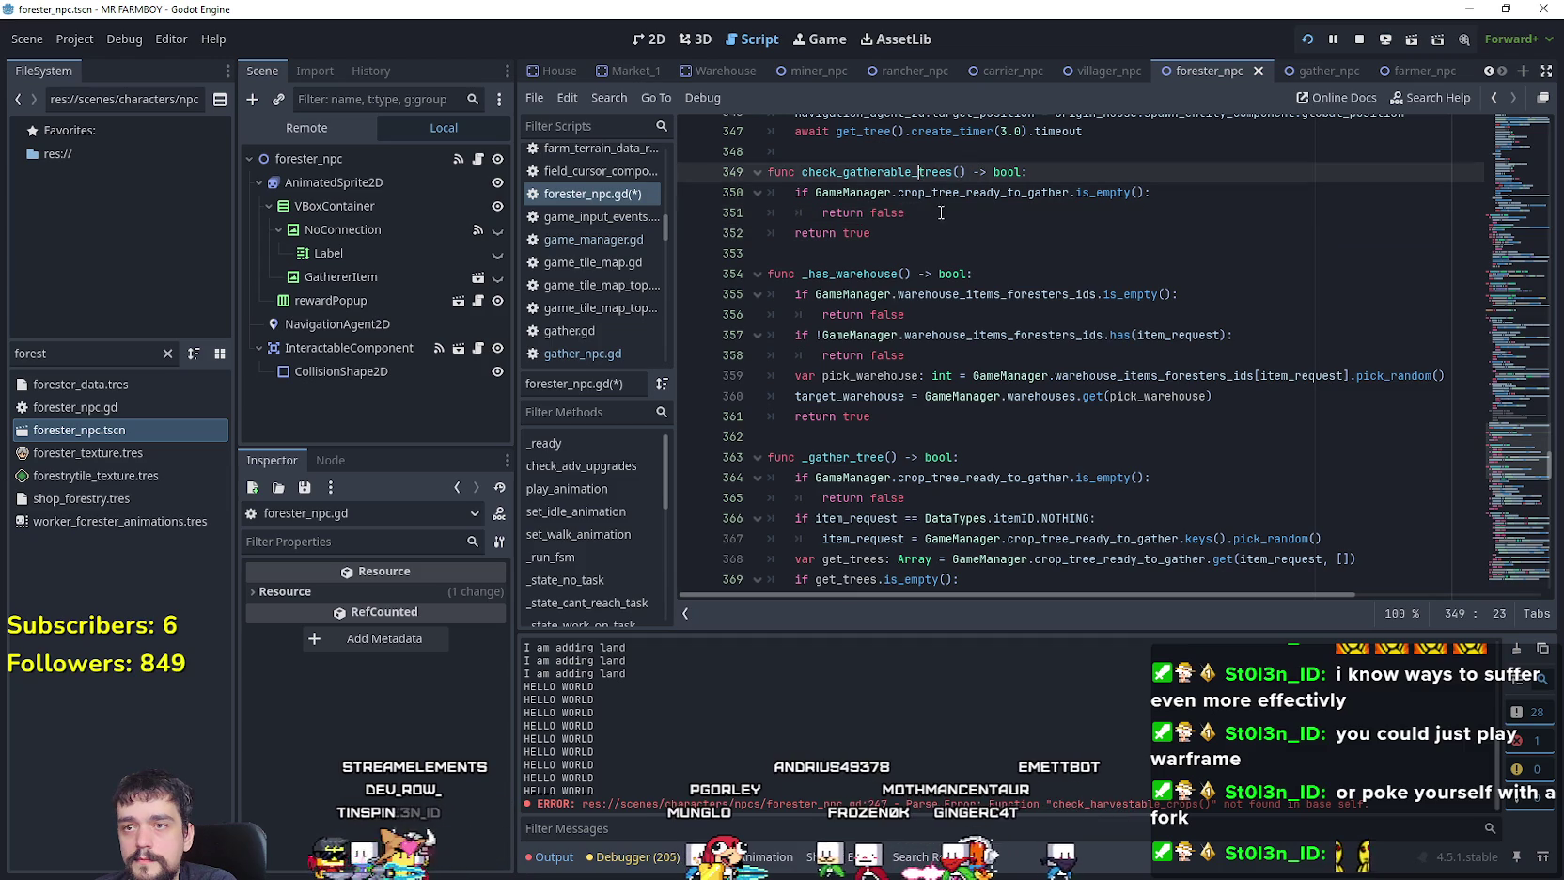
{"action": "key", "text": "ctrl+s"}
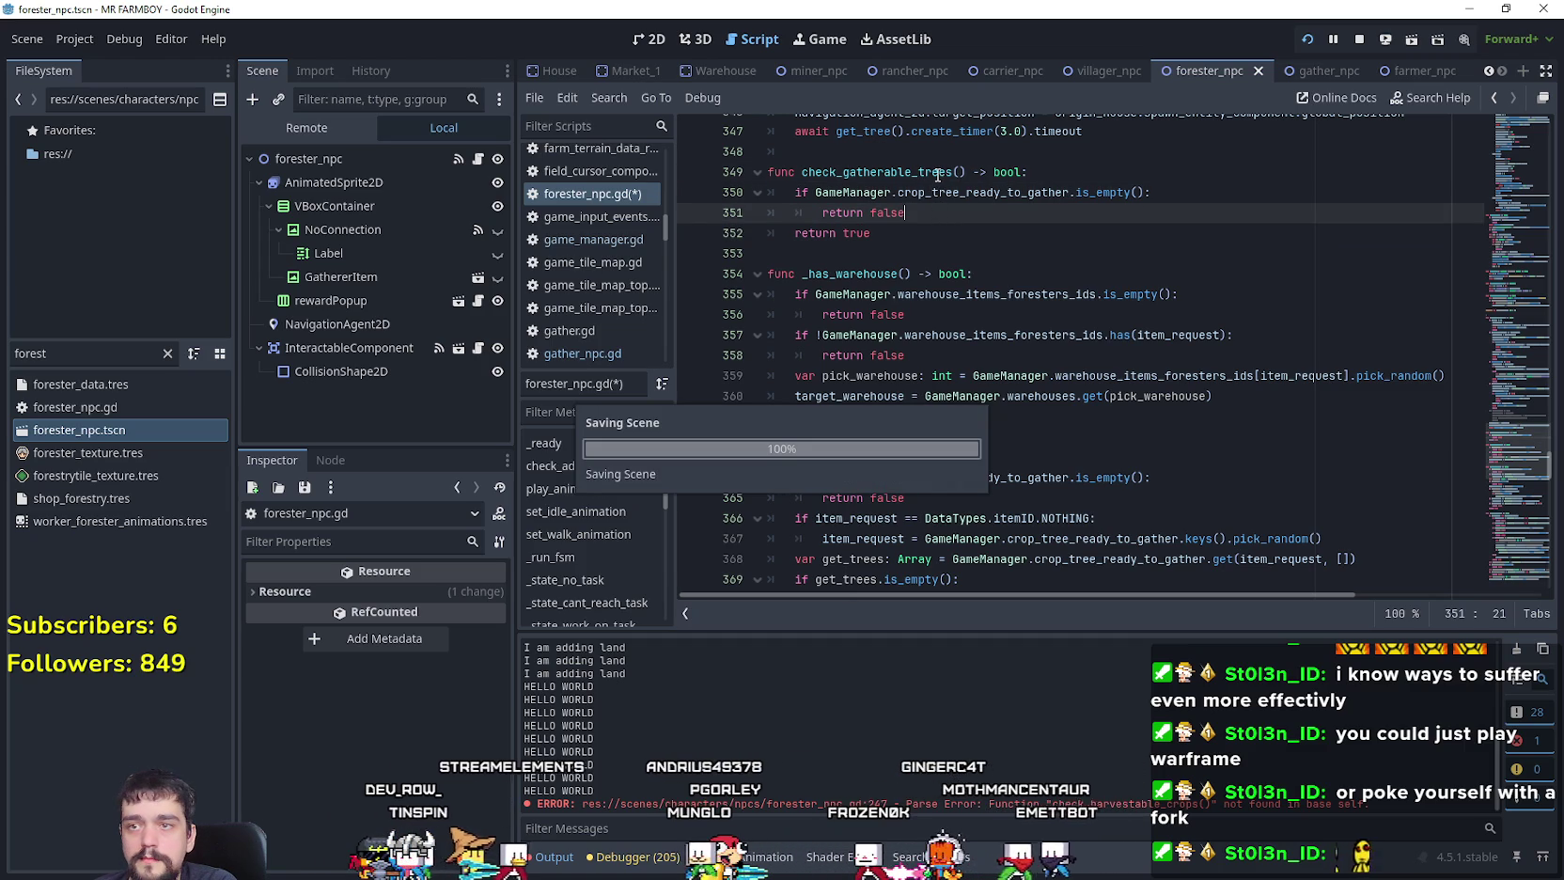
Step: Switch to the running MR FARMBOY window and quit the game
{"action": "left_click_drag", "start_coordinate": [801, 172], "coordinate": [966, 172]}
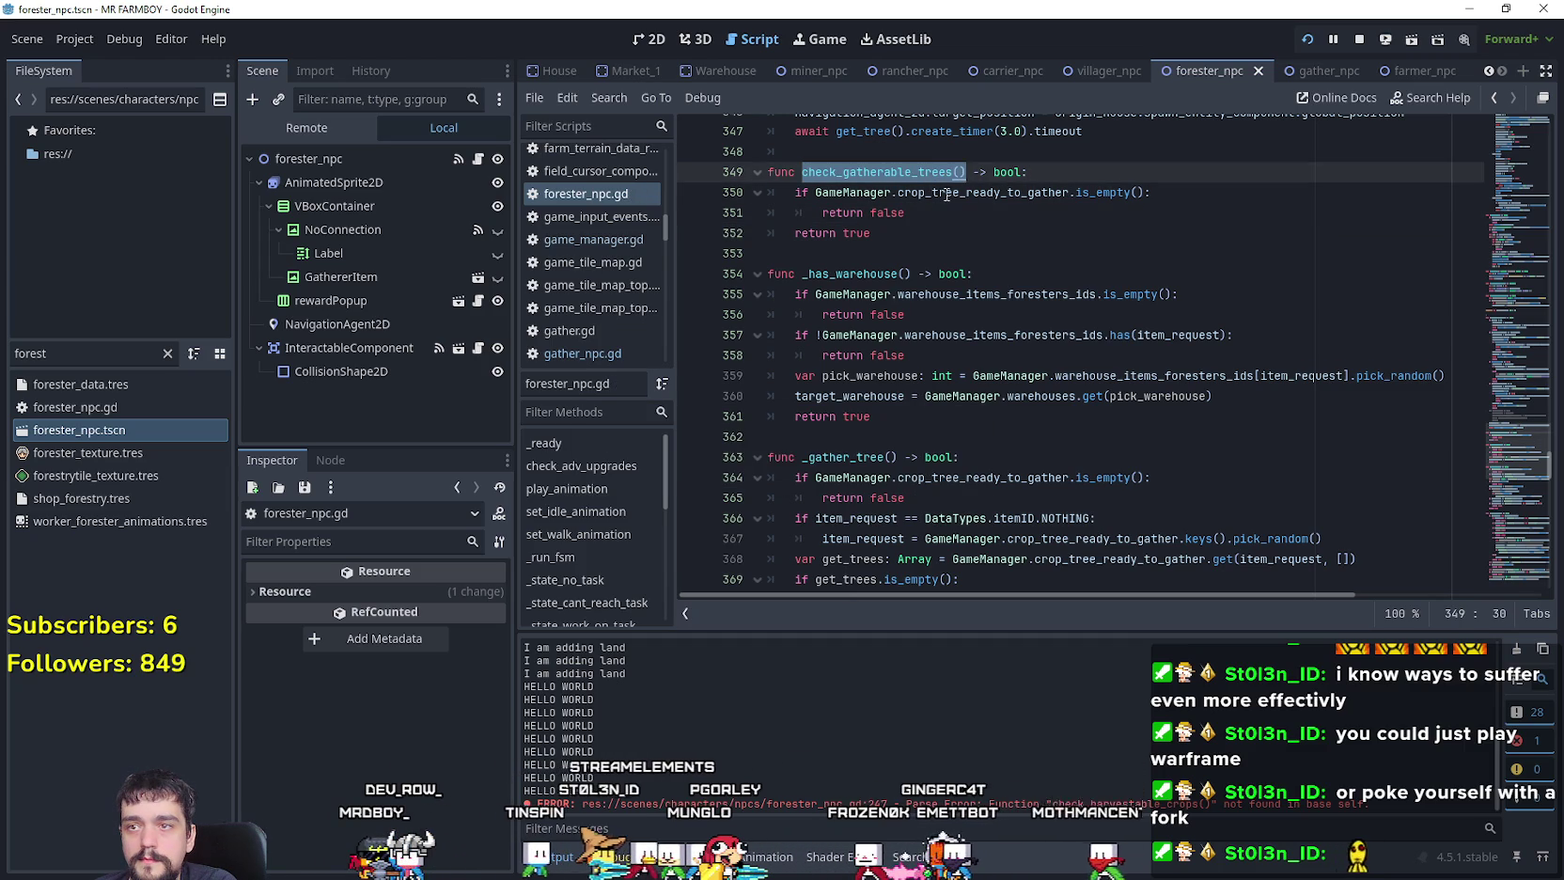
{"action": "left_click", "coordinate": [927, 251]}
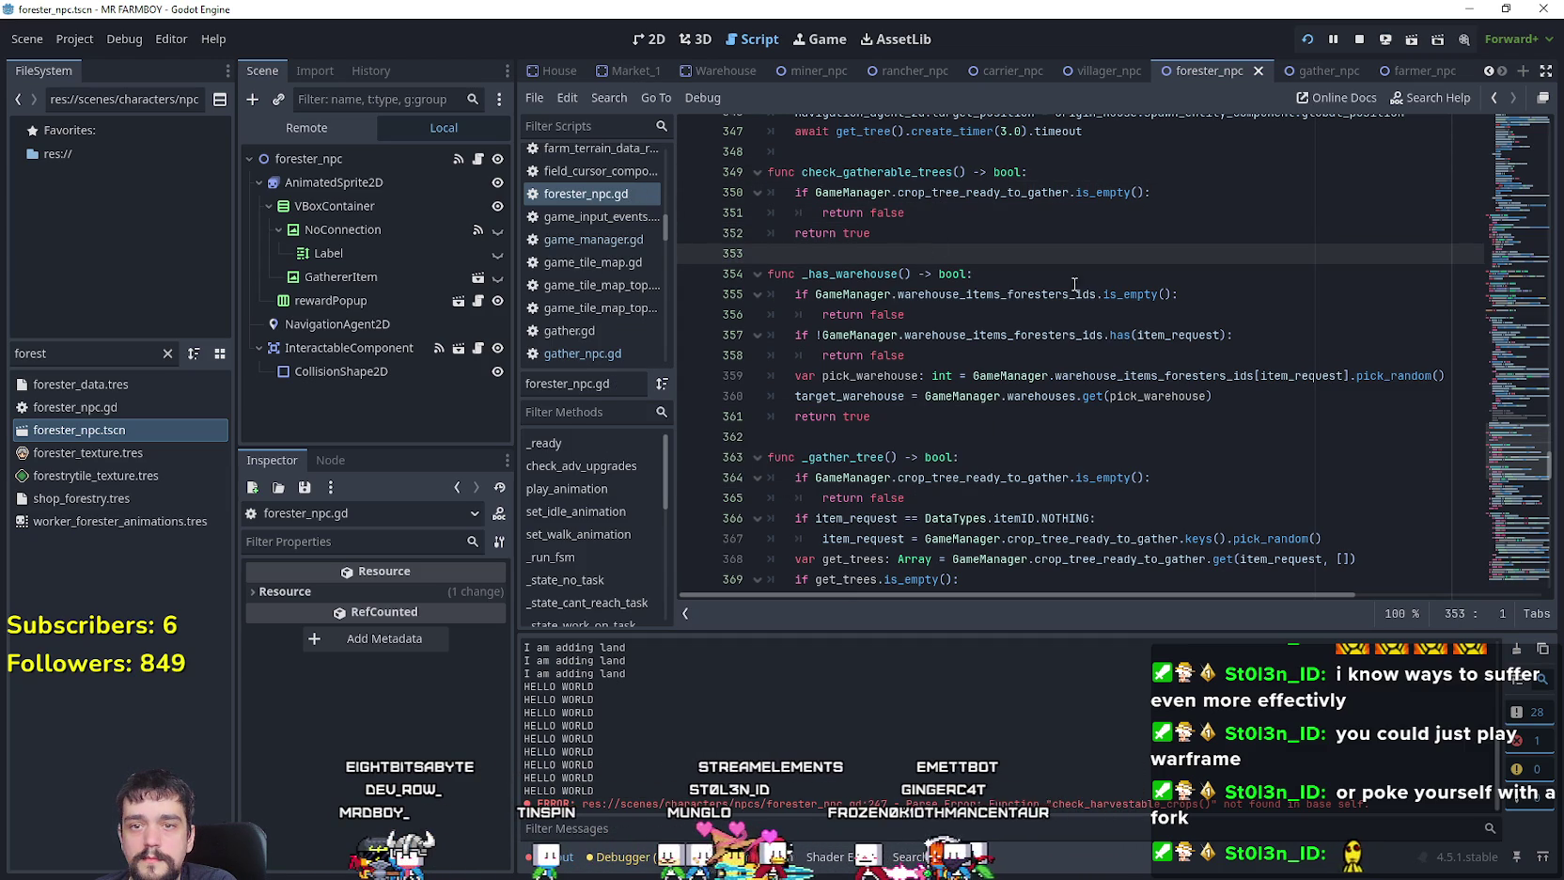
{"action": "key", "text": "Left"}
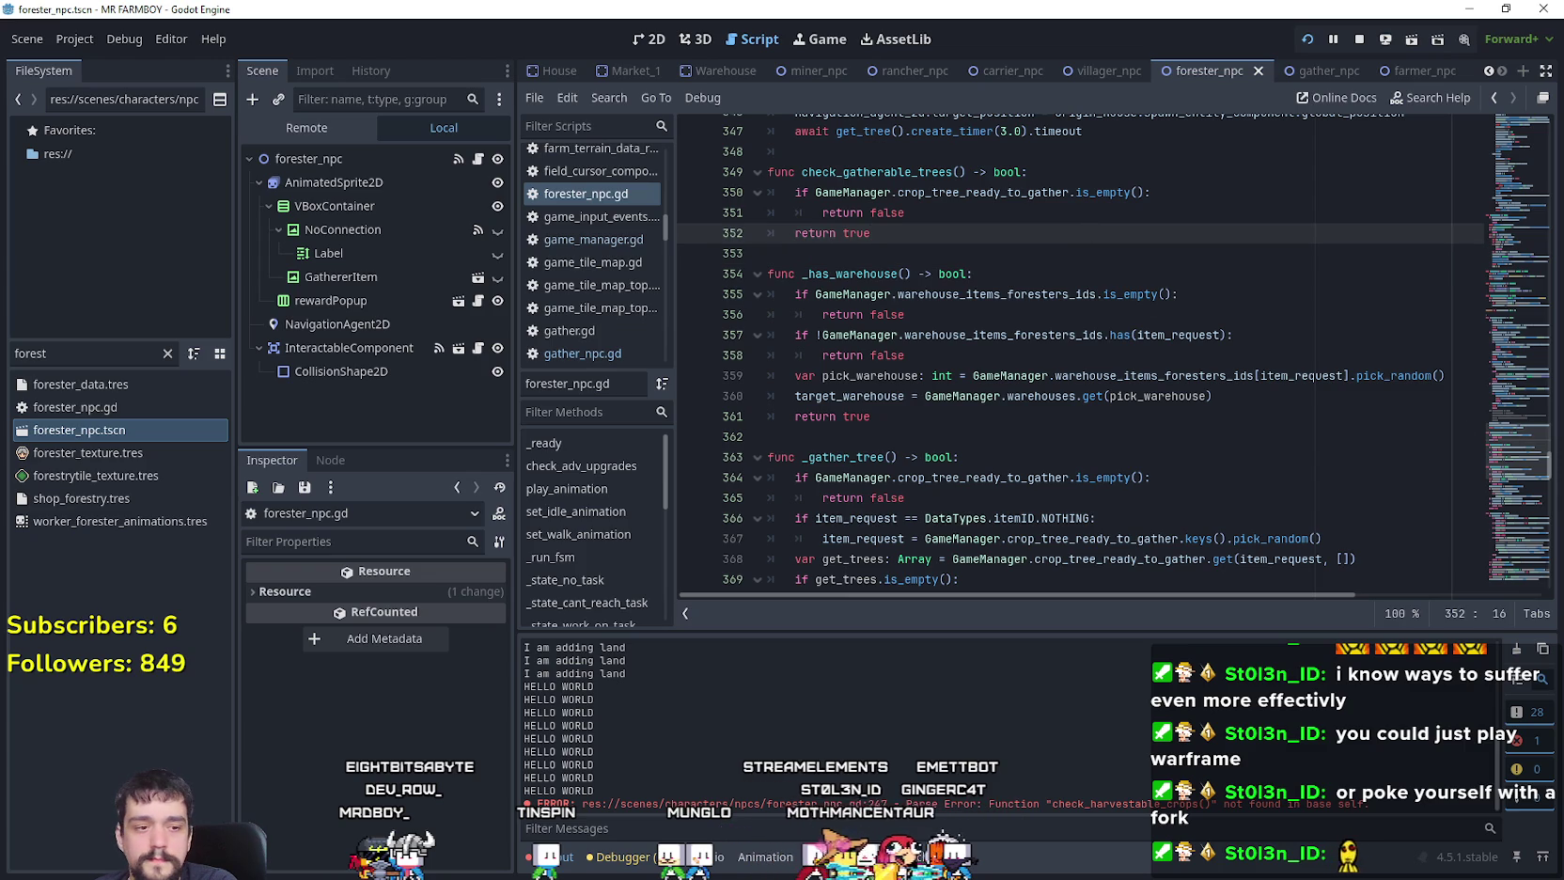
{"action": "key", "text": "alt+Tab"}
{"action": "left_click", "coordinate": [1038, 395]}
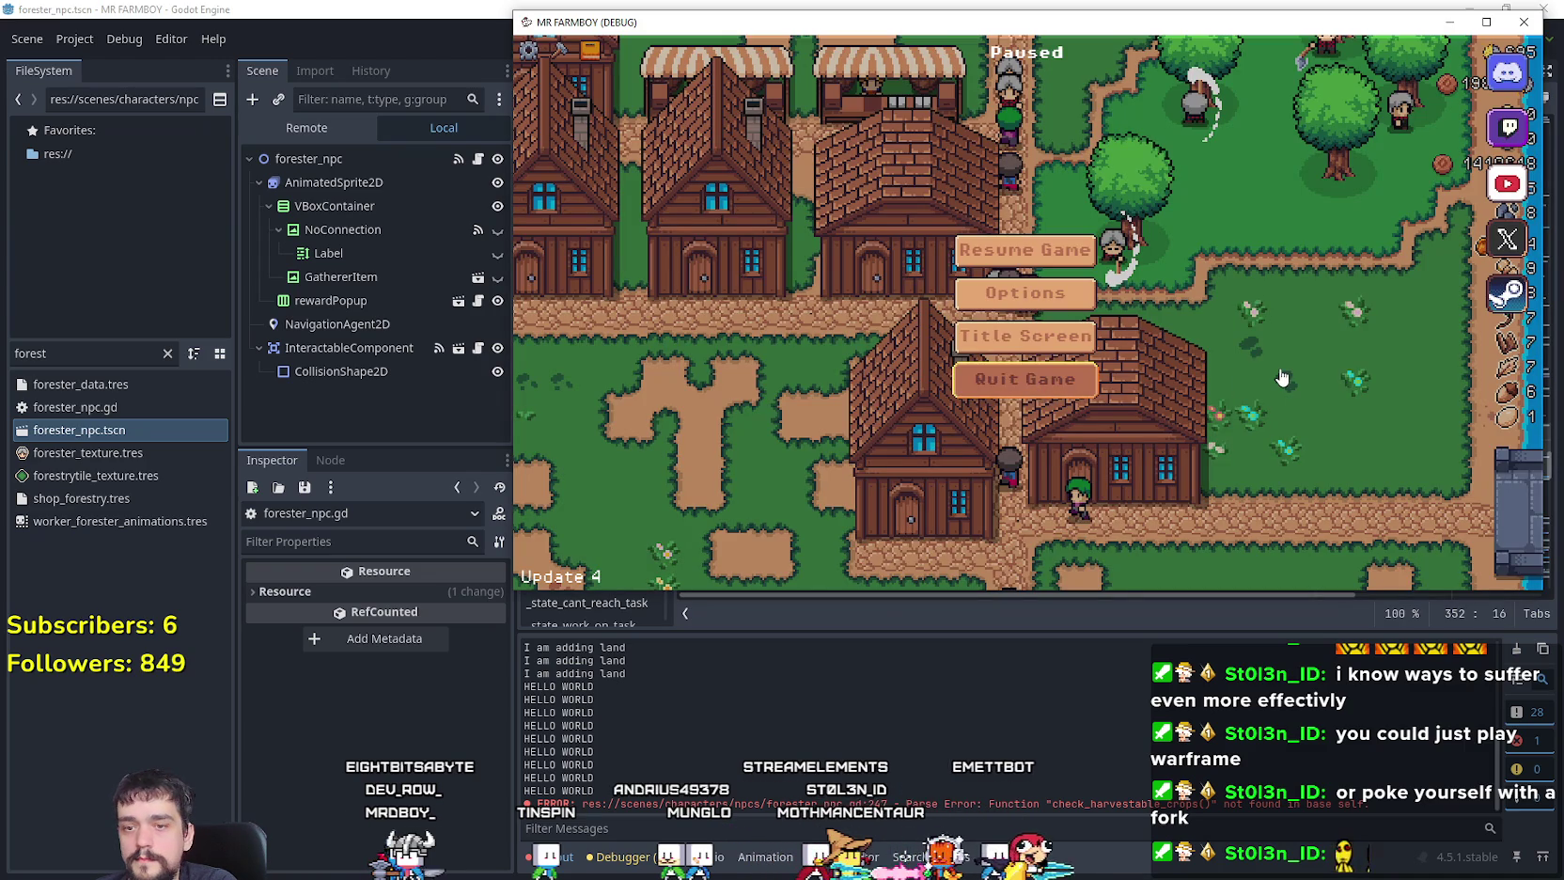
Step: Relaunch the project, load Save 6 via Continue, and maximize the game window
{"action": "left_click", "coordinate": [1305, 40]}
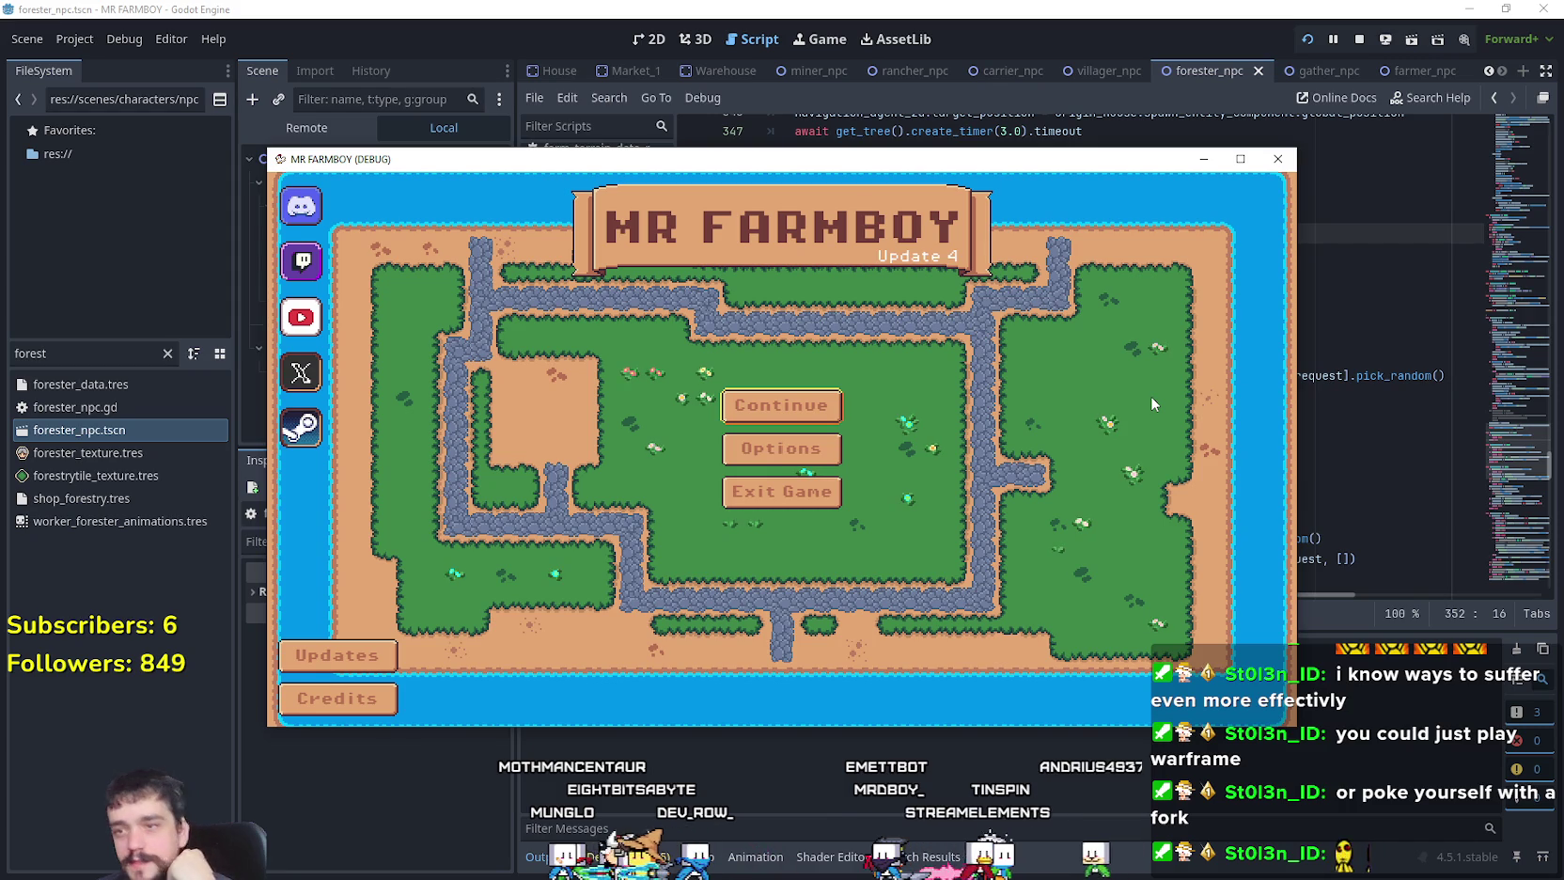
{"action": "left_click", "coordinate": [741, 405]}
{"action": "scroll", "scroll_direction": "down", "scroll_amount": 3}
{"action": "left_click", "coordinate": [730, 512]}
{"action": "left_click", "coordinate": [727, 508]}
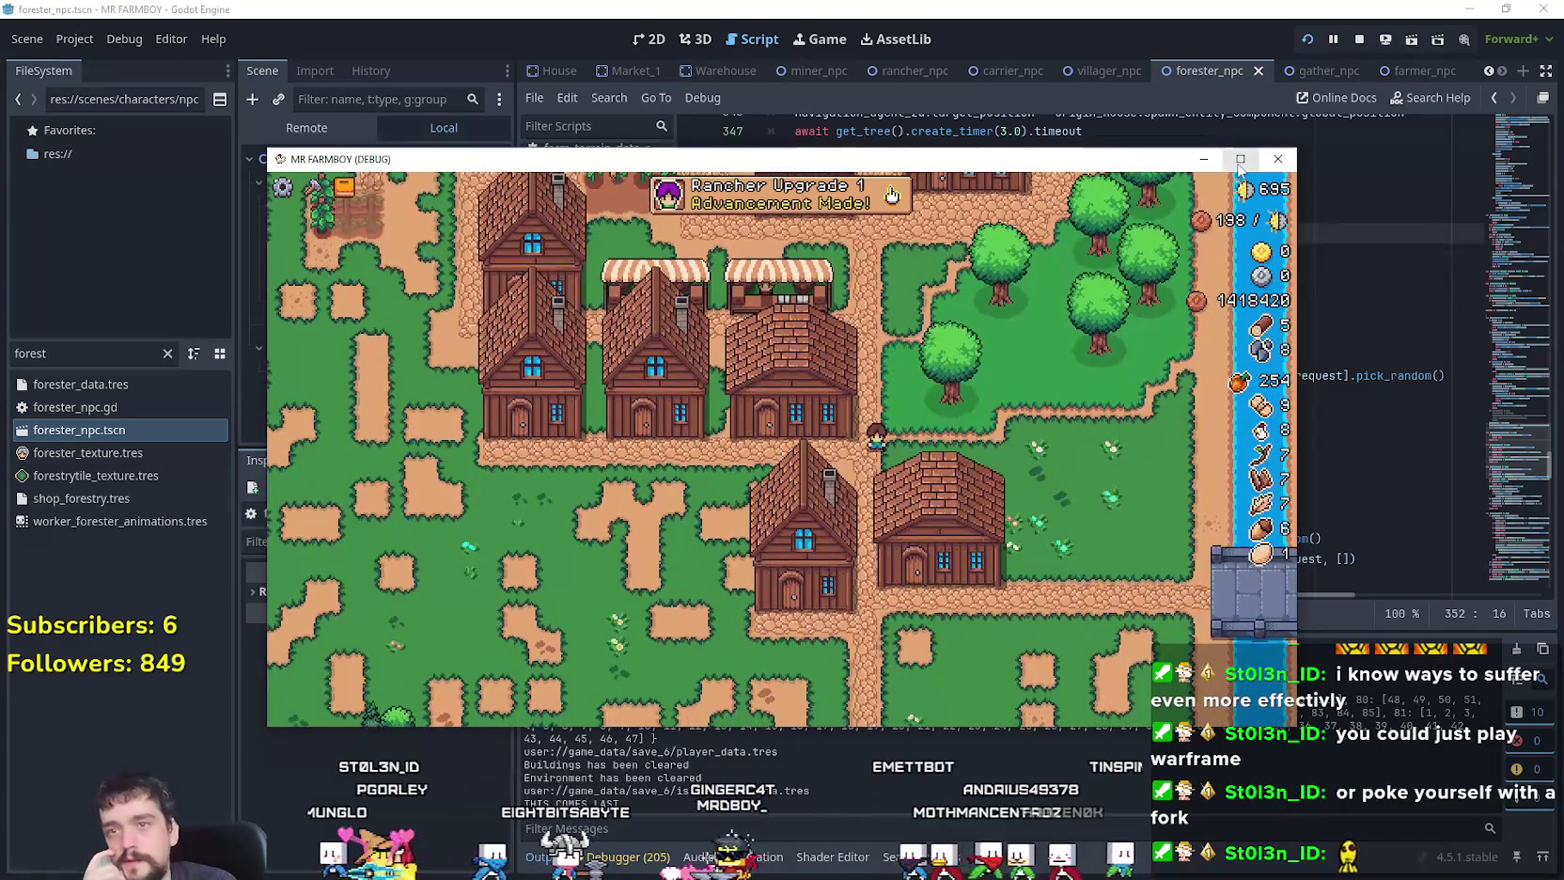
{"action": "left_click", "coordinate": [1240, 160]}
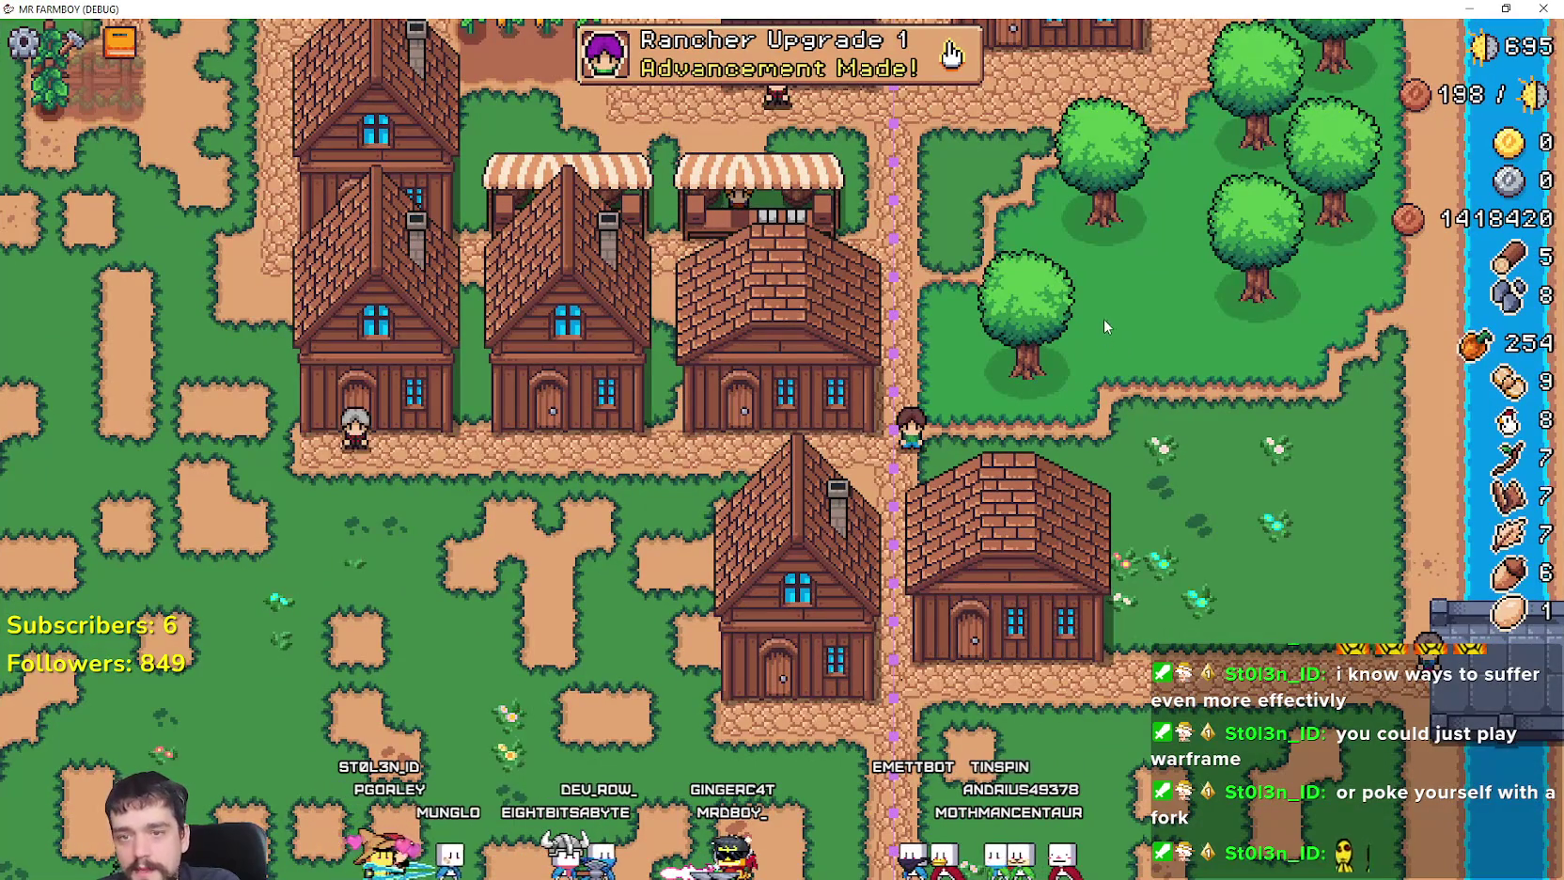
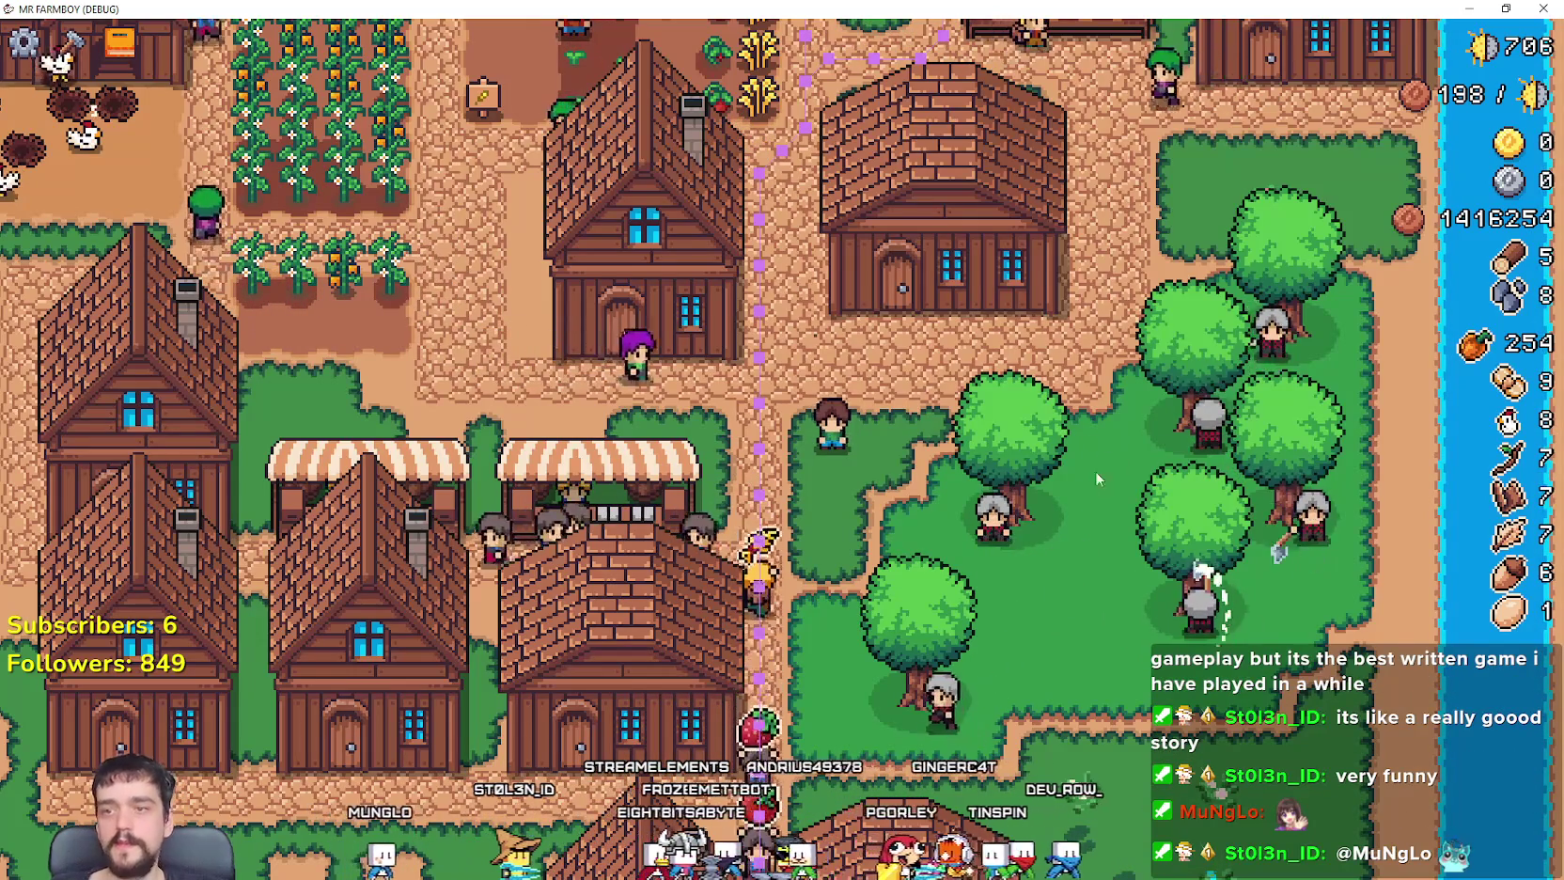
Step: Walk the farmer around the village, toward the market and across the farm fields in the debug game
{"action": "scroll", "scroll_direction": "up", "scroll_amount": 3}
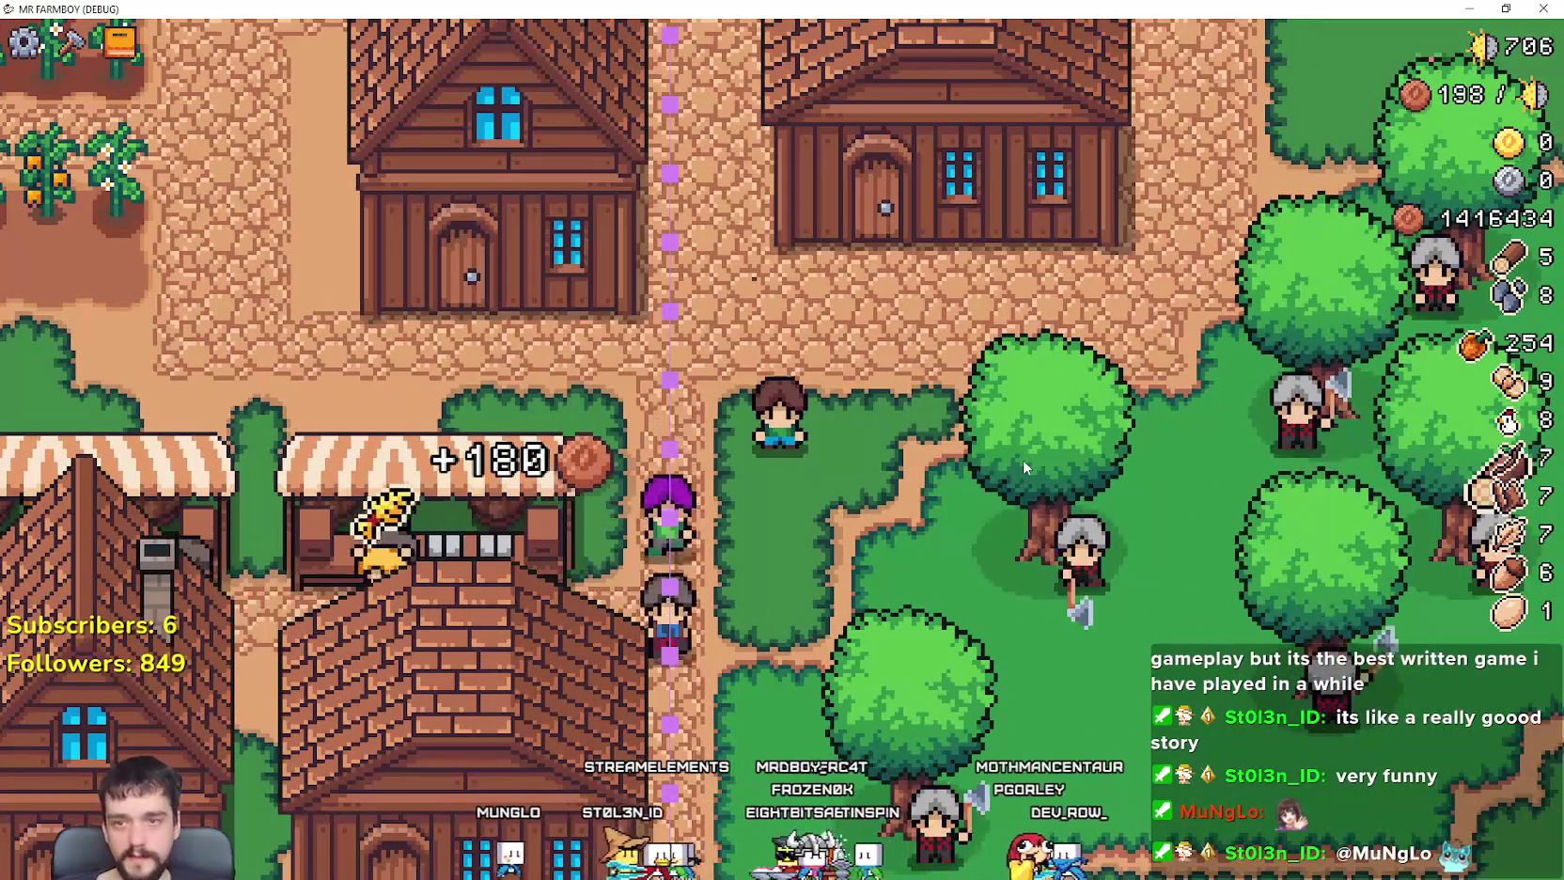
{"action": "key", "text": "d"}
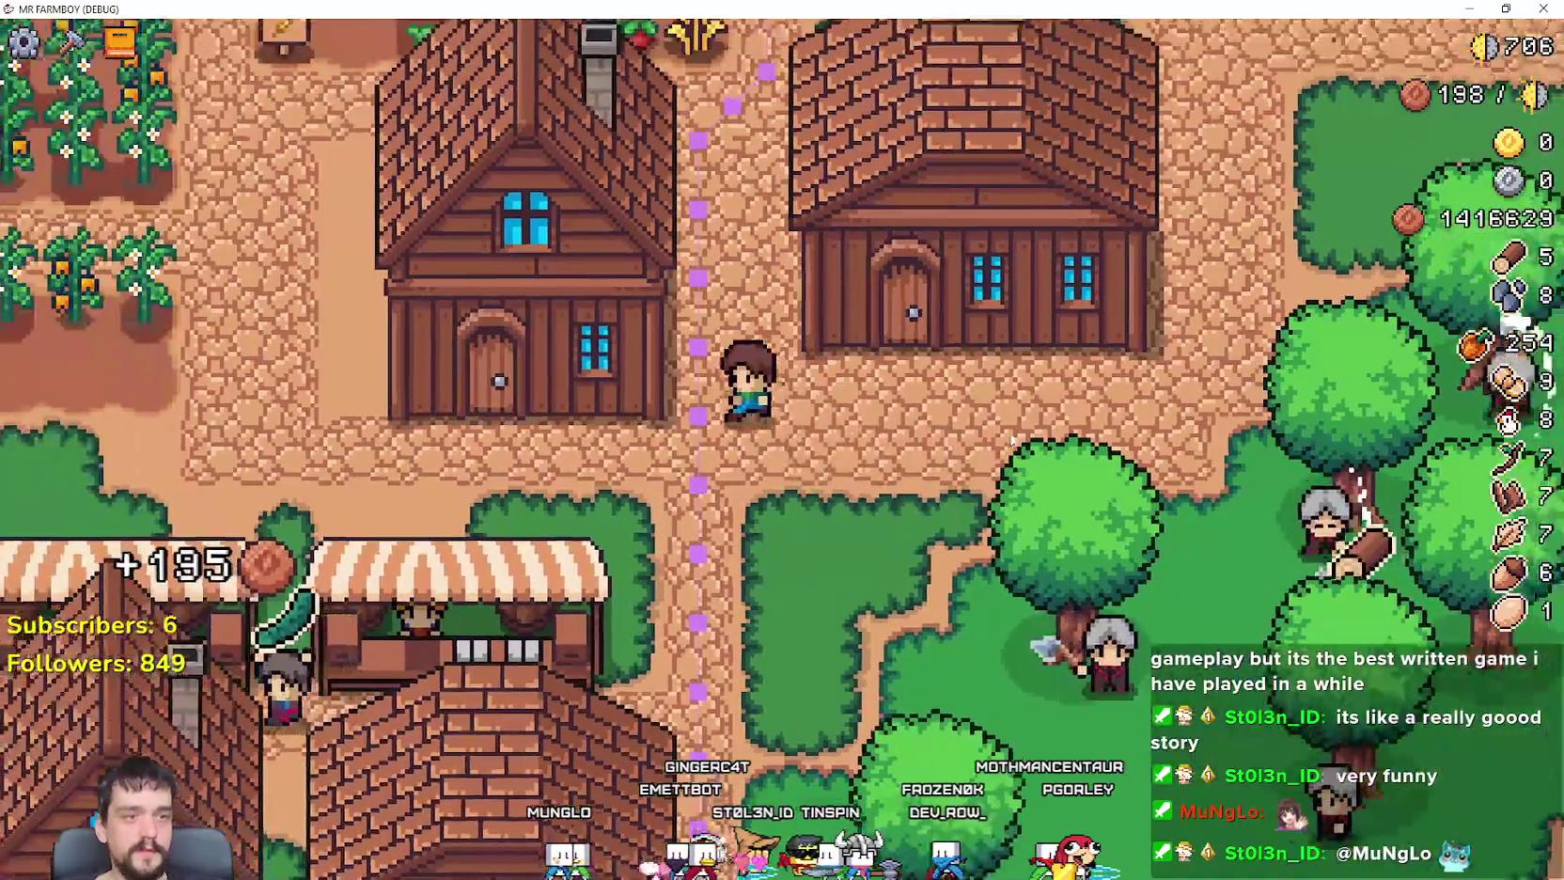
{"action": "key", "text": "w"}
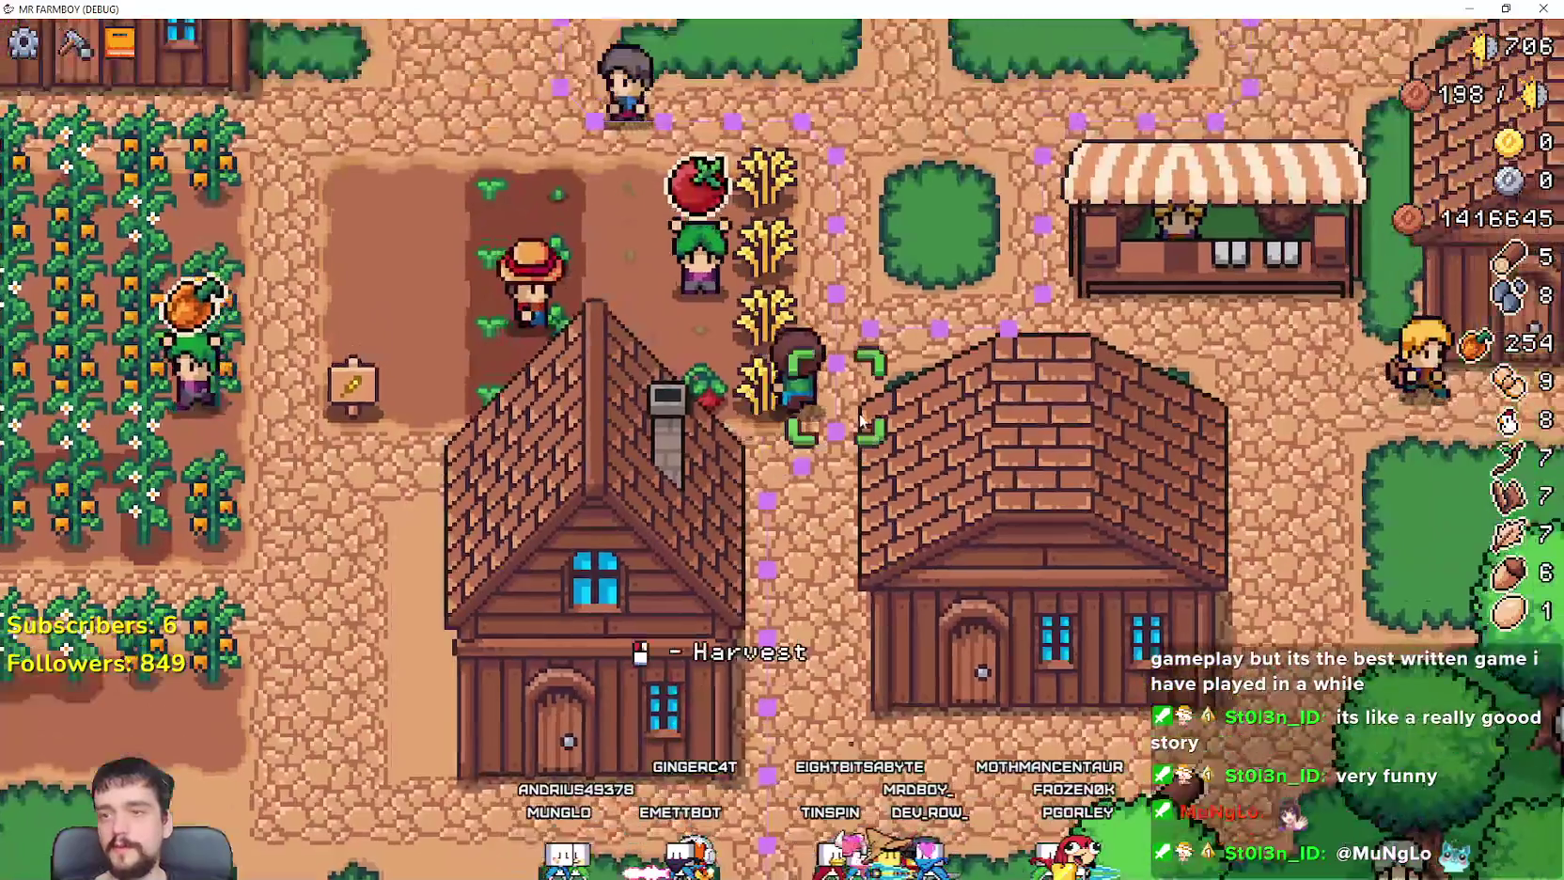
{"action": "scroll", "scroll_direction": "down", "scroll_amount": 3}
{"action": "key", "text": "a"}
{"action": "key", "text": "s"}
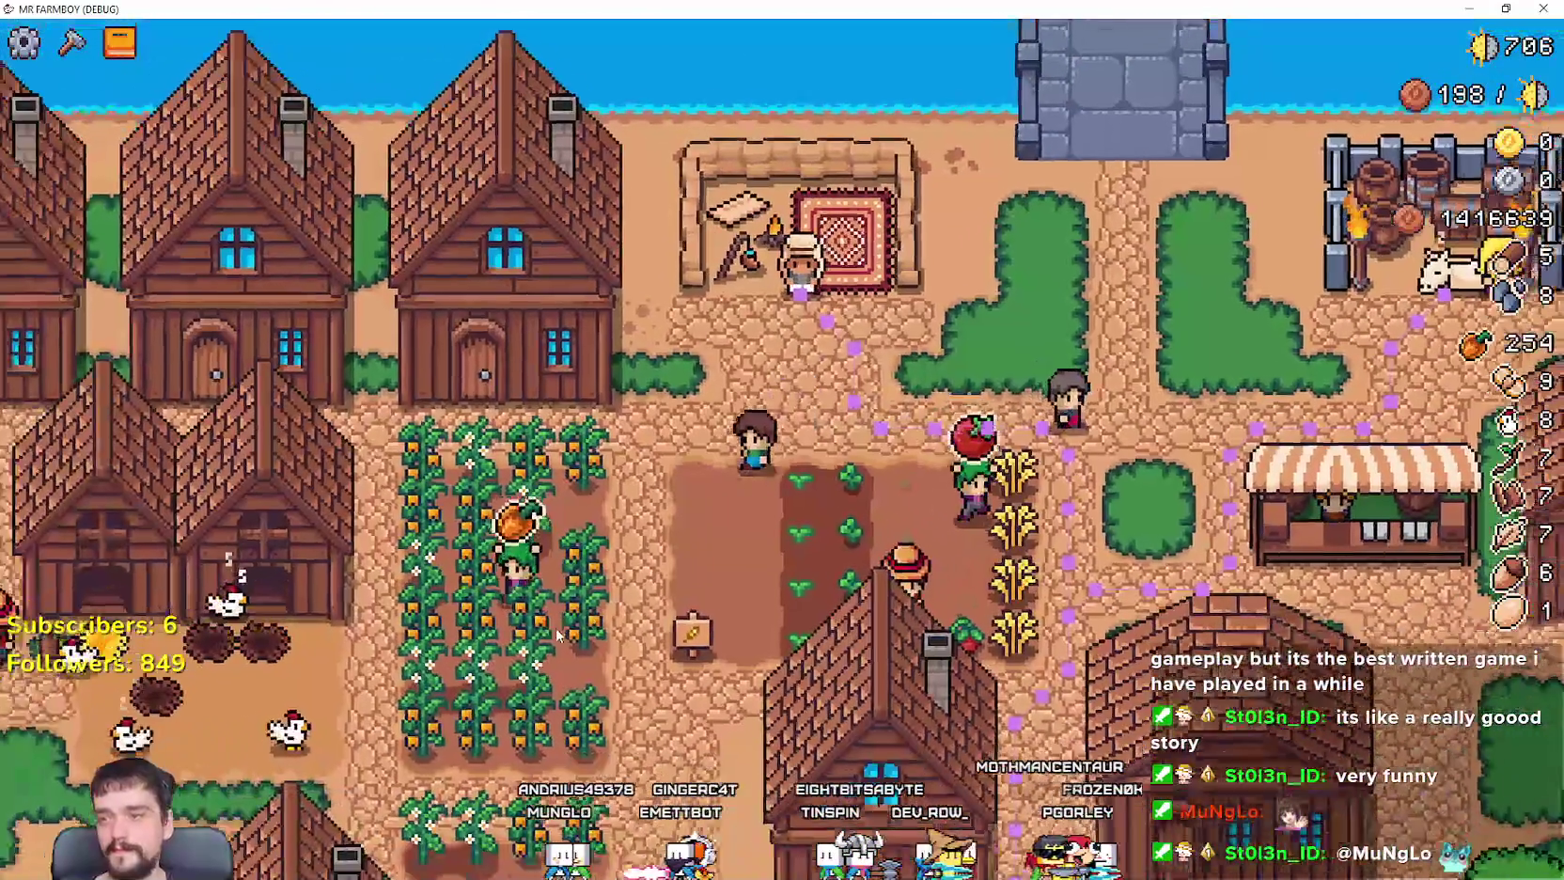
{"action": "key", "text": "d"}
{"action": "key", "text": "s"}
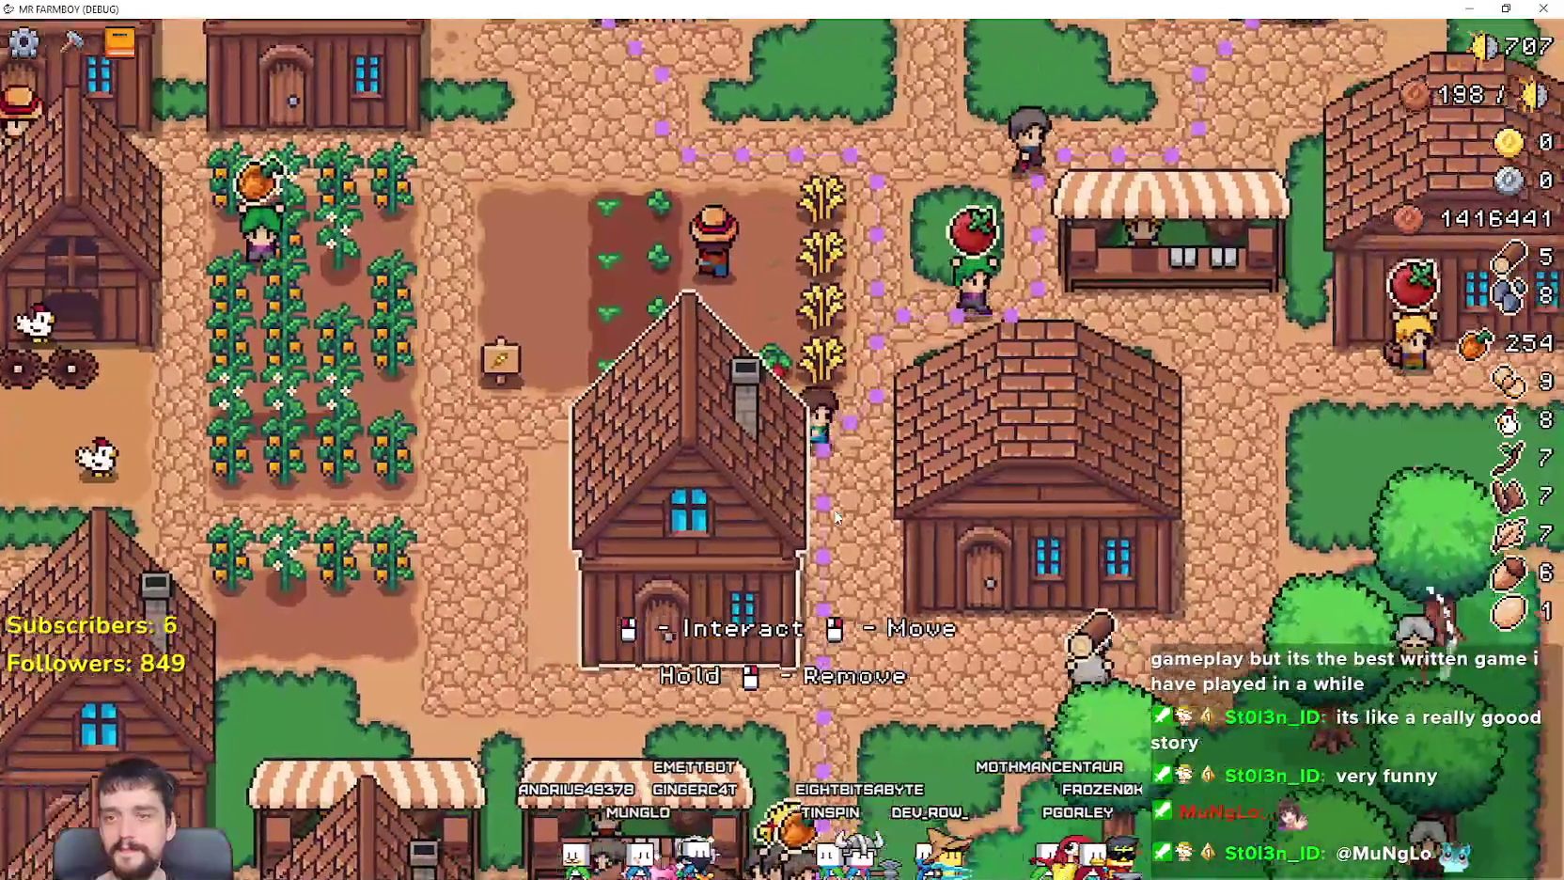
Step: Walk toward the foresters, then restore the game window and drag it right to reveal forester_npc.gd
{"action": "key", "text": "s"}
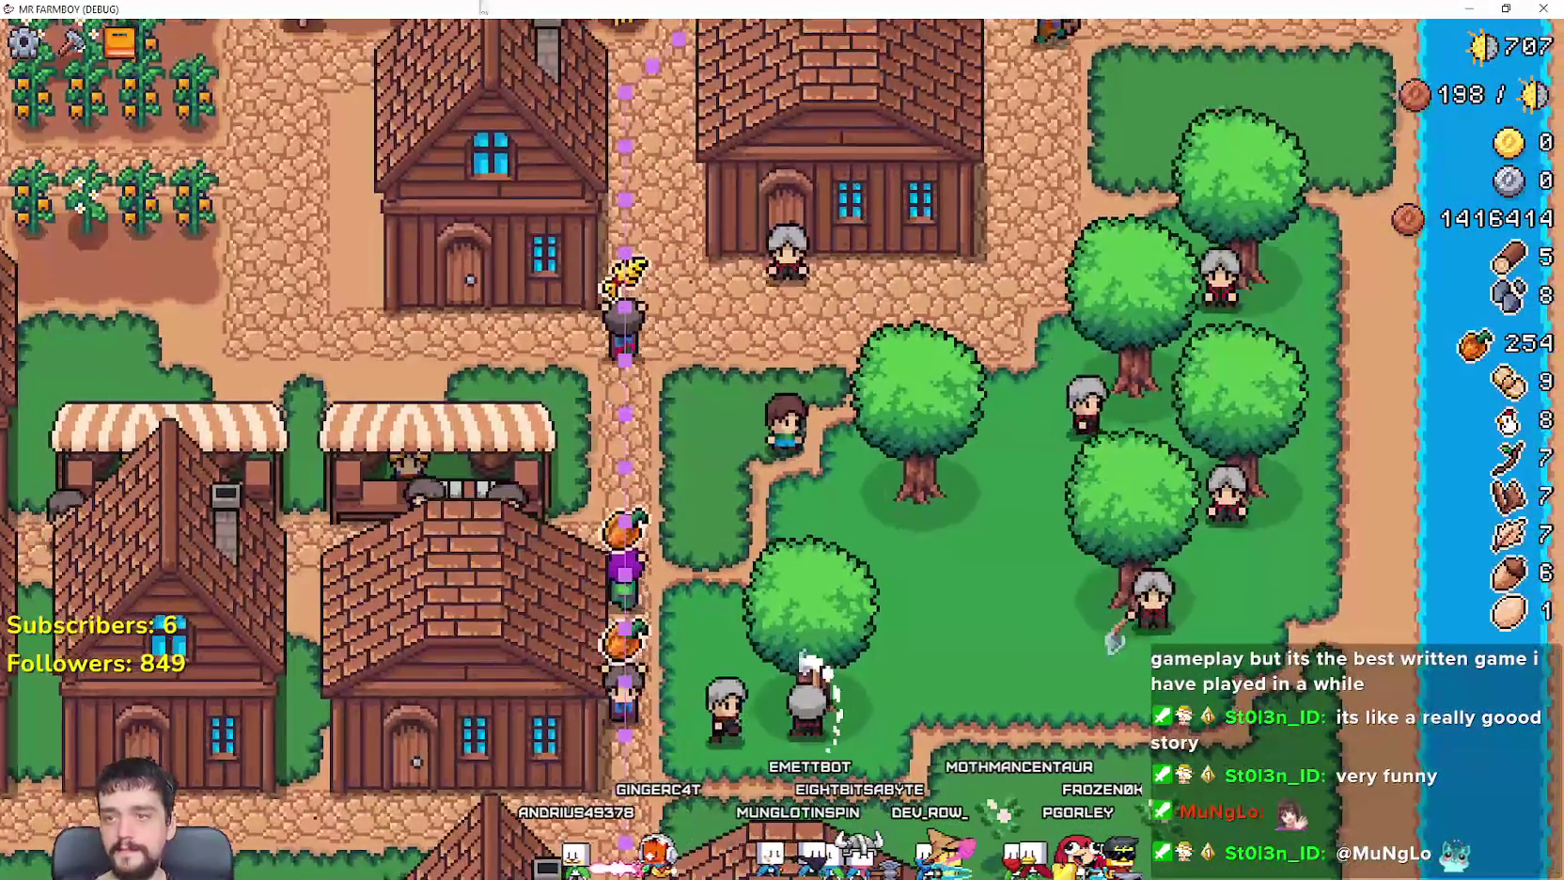
{"action": "key", "text": "super+Down"}
{"action": "left_click_drag", "start_coordinate": [376, 70], "coordinate": [942, 75]}
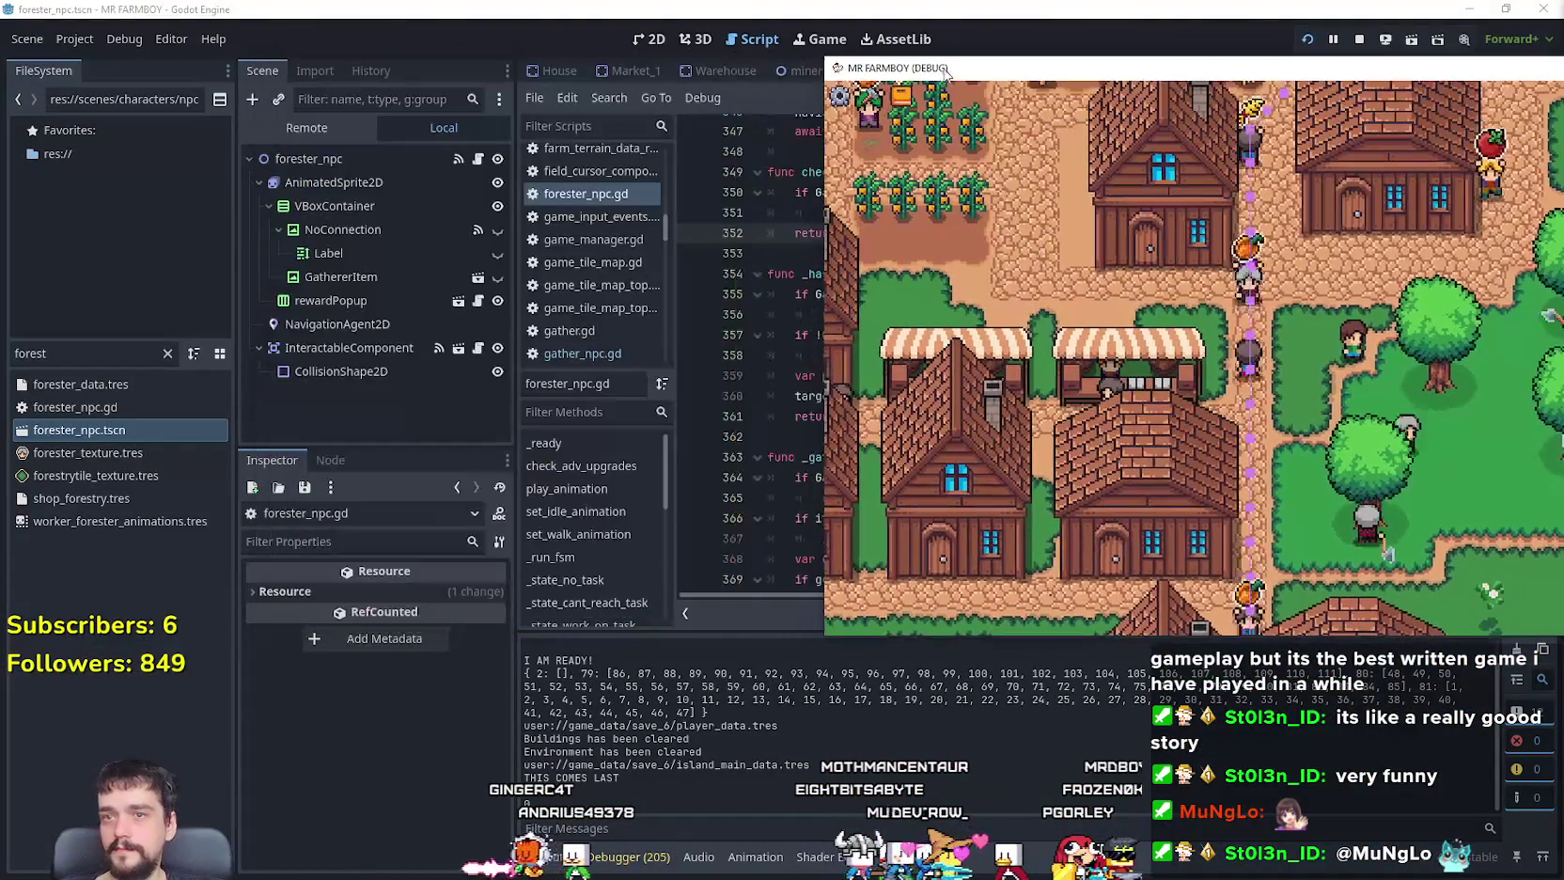
Step: In the Remote scene tree, select GameManager and expand its Crop Tree Ready to dictionary and Array entry
{"action": "left_click", "coordinate": [309, 131]}
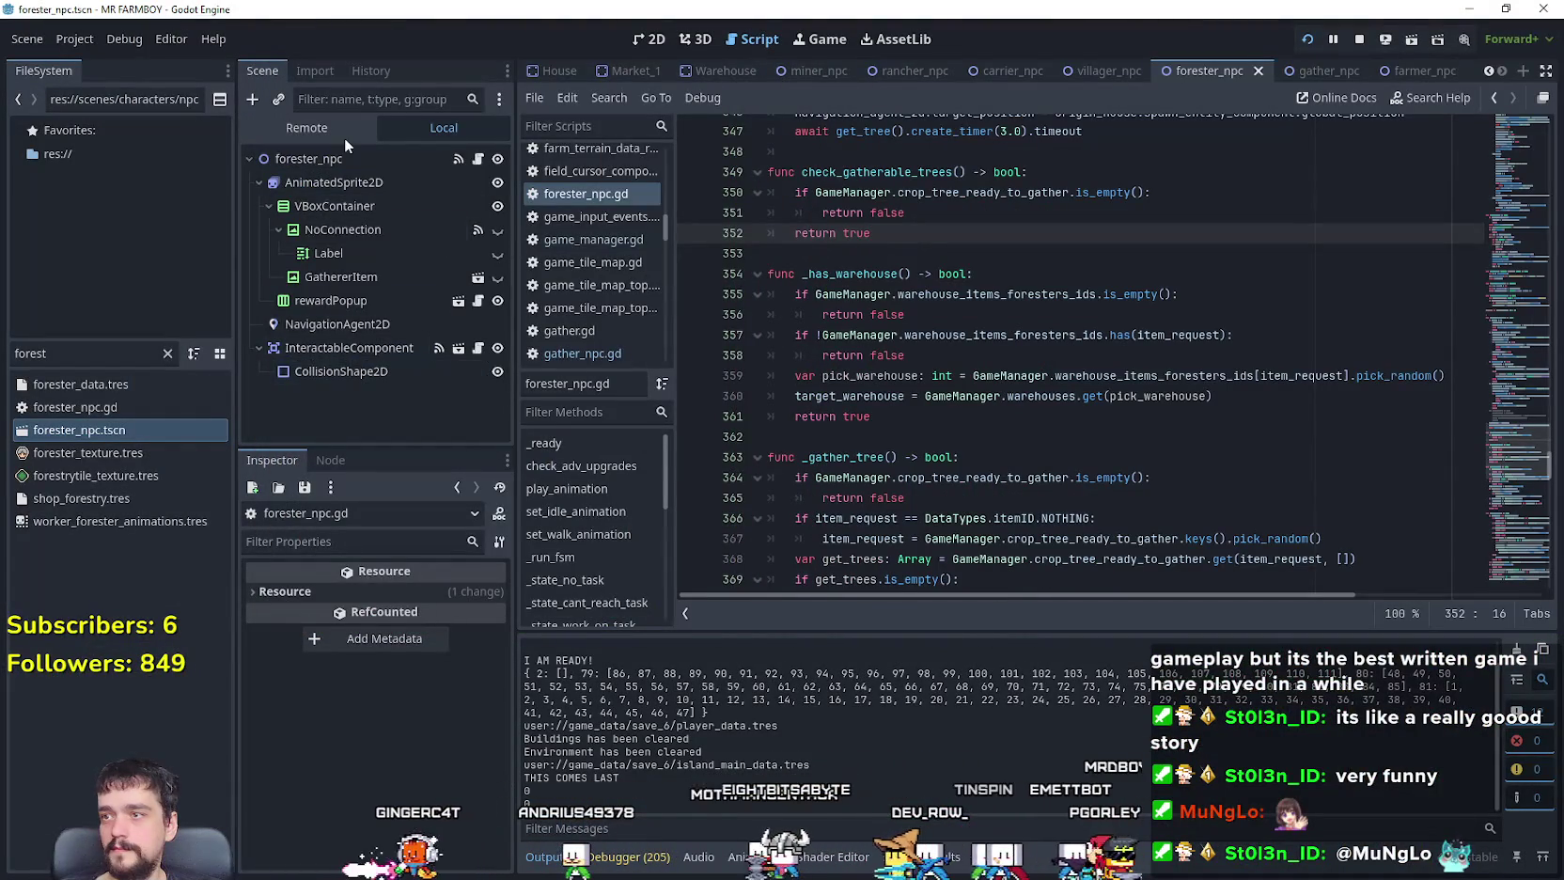
{"action": "left_click", "coordinate": [345, 132]}
{"action": "left_click", "coordinate": [369, 425]}
{"action": "scroll", "scroll_direction": "down", "scroll_amount": 3}
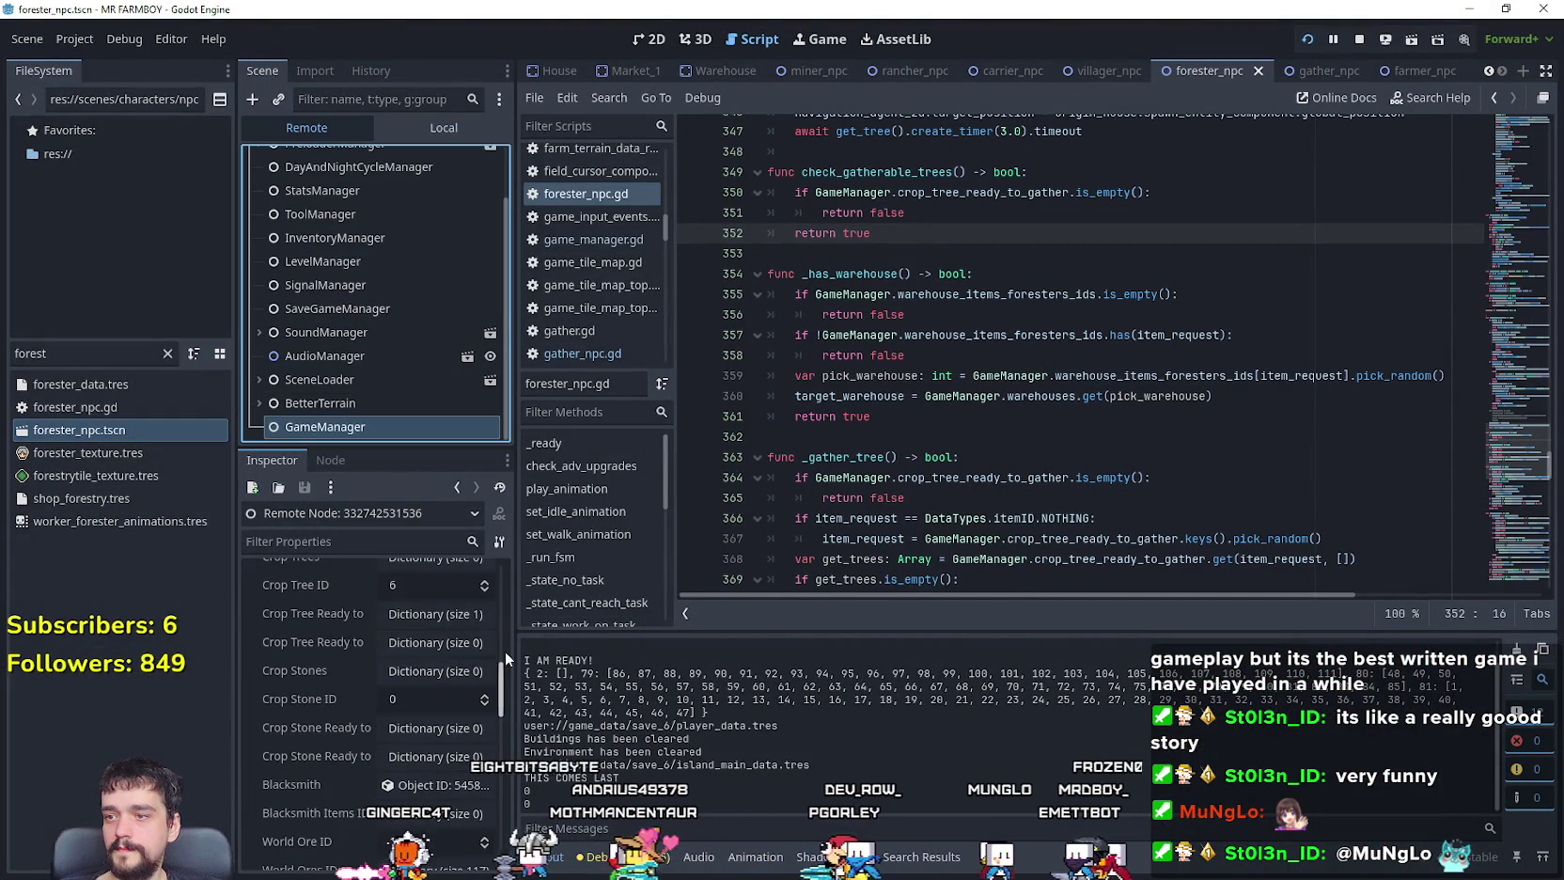
{"action": "left_click", "coordinate": [481, 616]}
{"action": "left_click", "coordinate": [431, 646]}
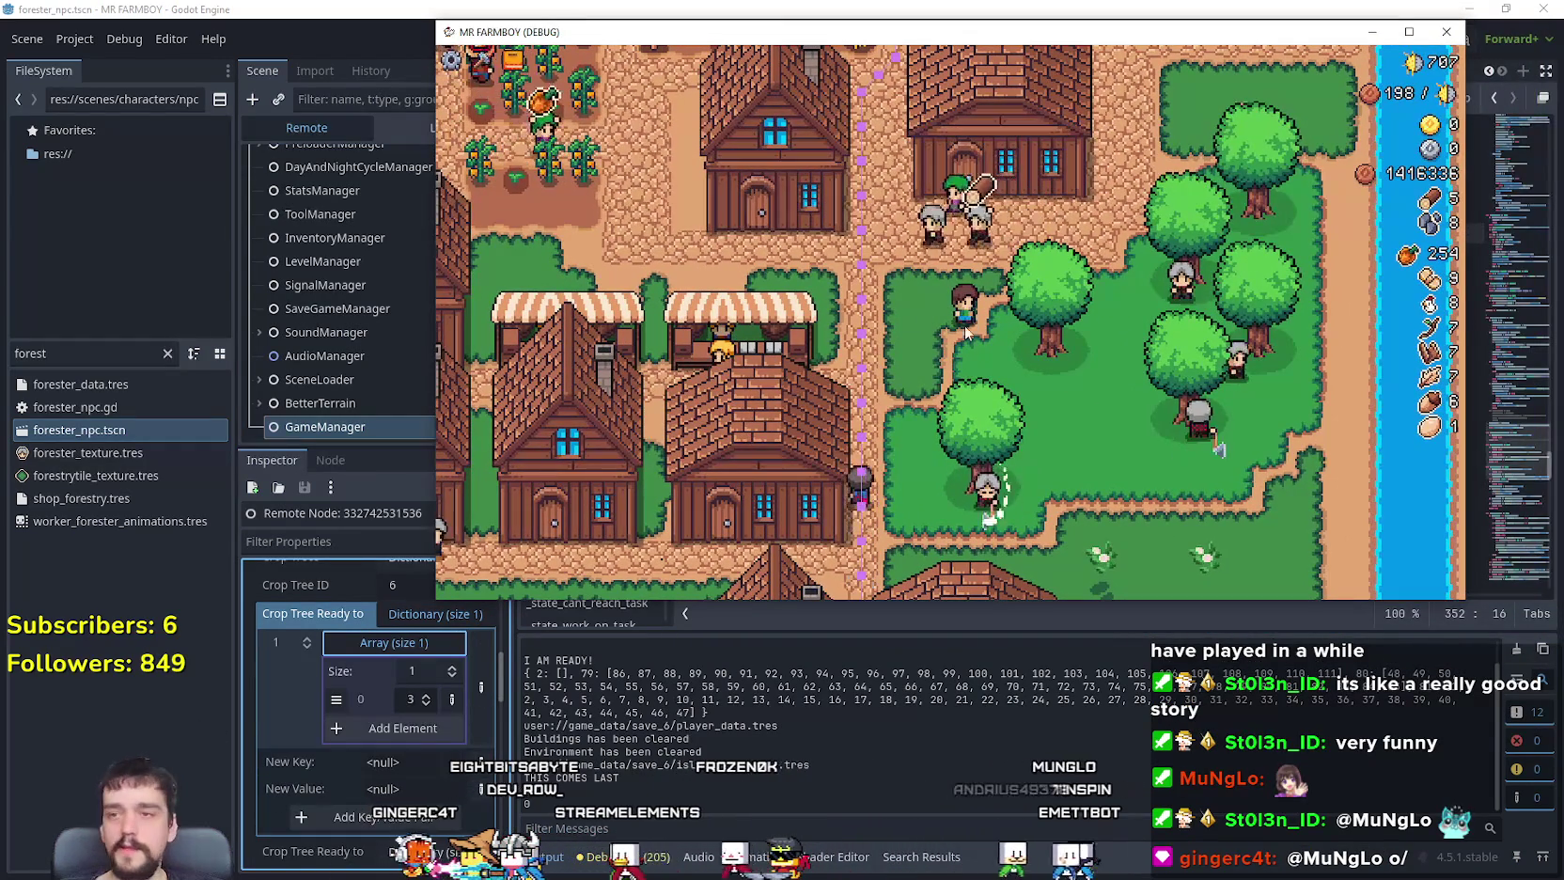
Step: Walk toward the village buildings, opening and closing two building panels along the way
{"action": "key", "text": "w"}
{"action": "key", "text": "s"}
{"action": "key", "text": "a"}
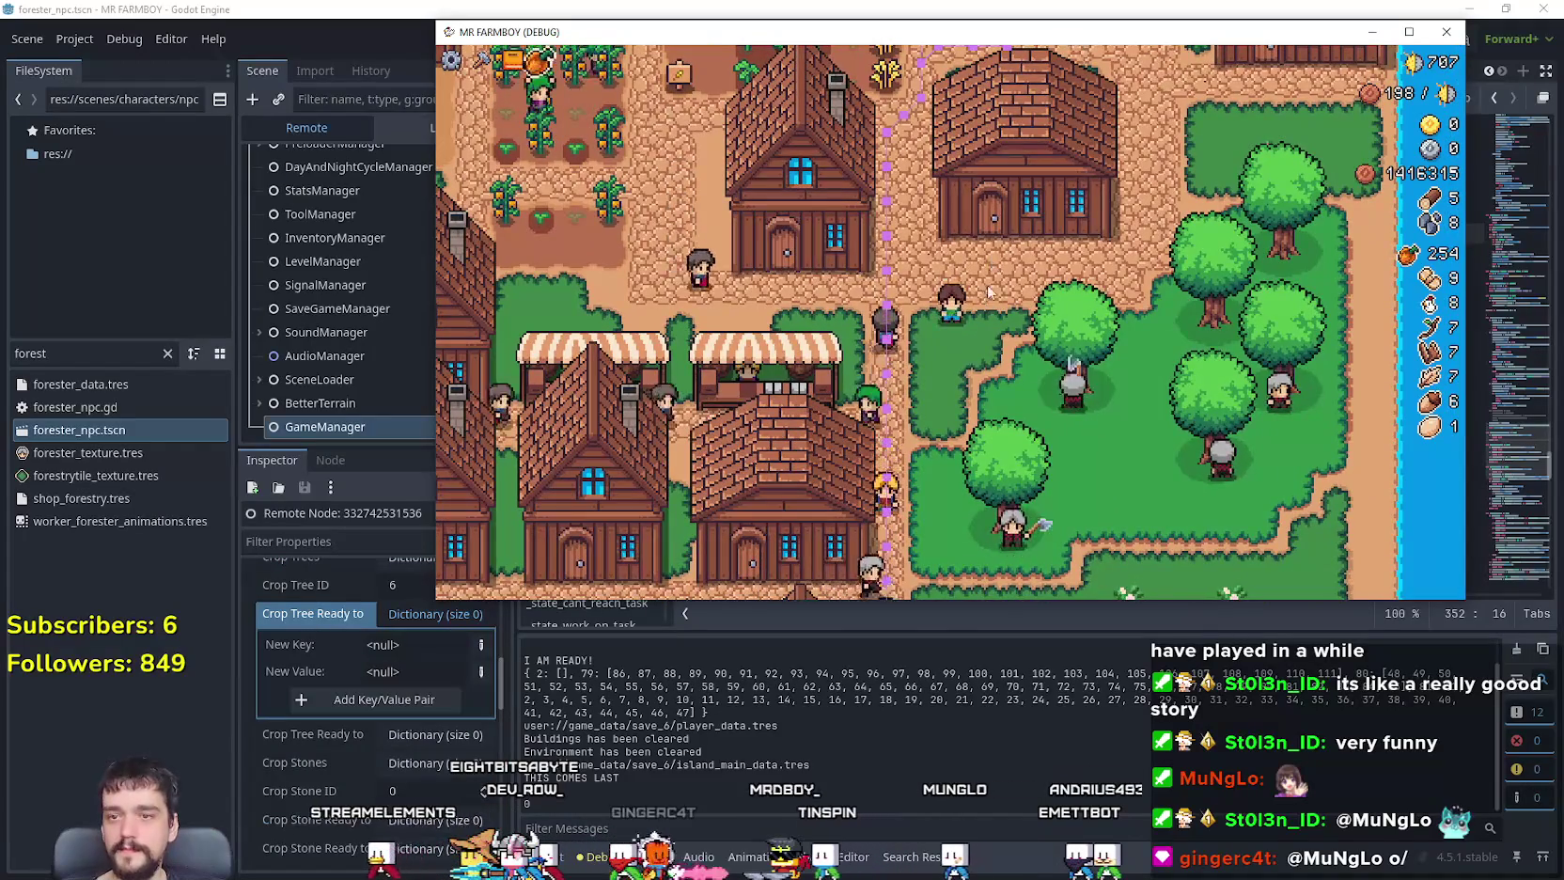
{"action": "key", "text": "s"}
{"action": "key", "text": "a"}
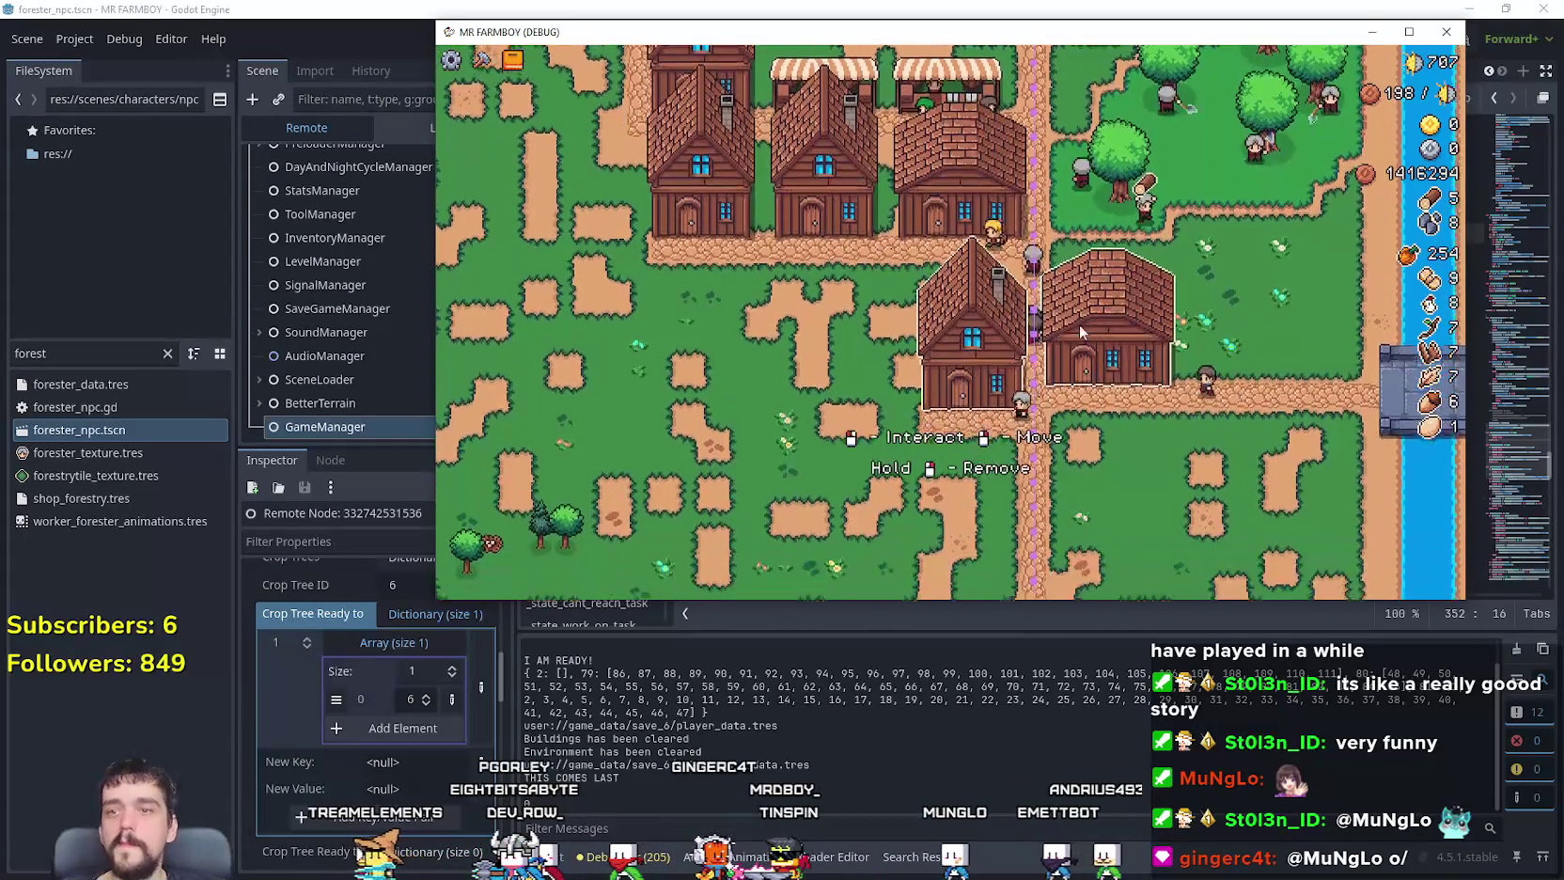
{"action": "left_click", "coordinate": [1091, 329]}
{"action": "key", "text": "Escape"}
{"action": "key", "text": "s"}
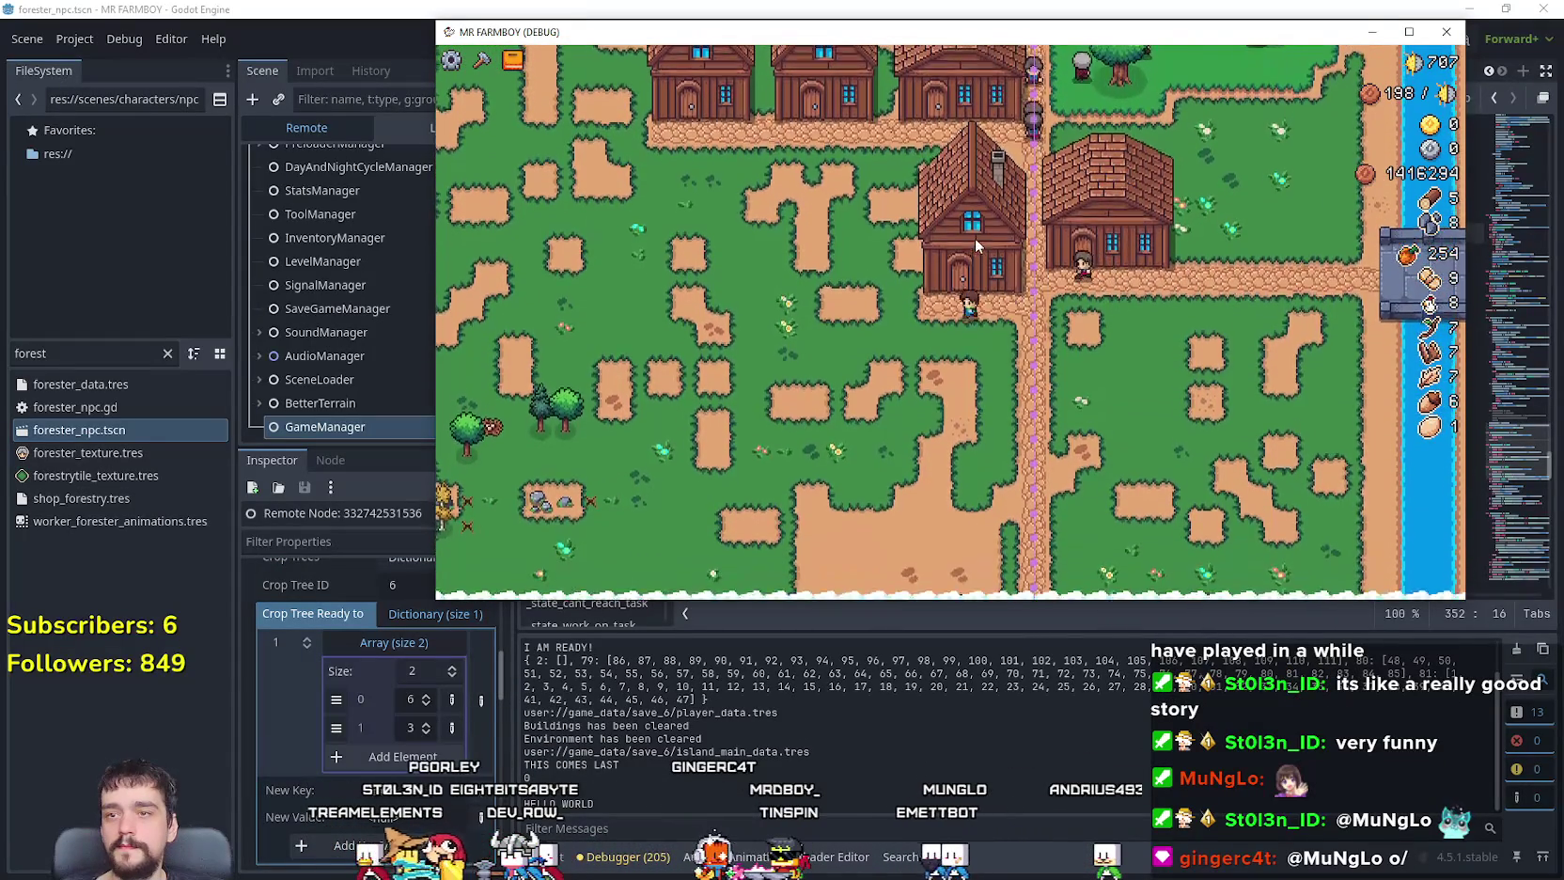
{"action": "left_click", "coordinate": [974, 245]}
{"action": "key", "text": "Escape"}
{"action": "key", "text": "a"}
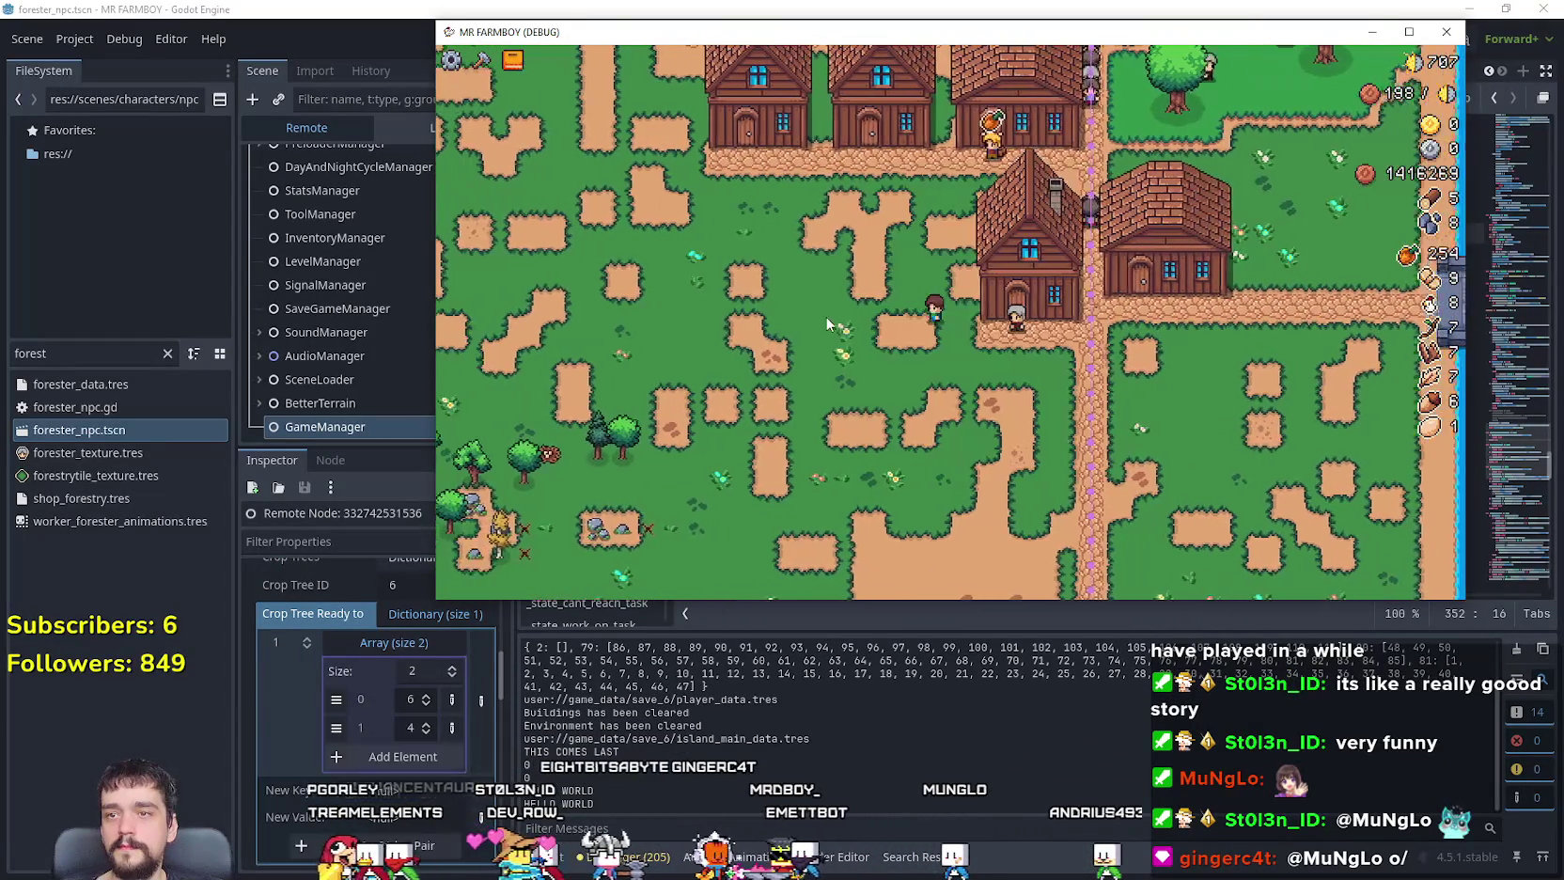
Step: Open and close the Crafting menu, then walk west toward the shoreline
{"action": "key", "text": "c"}
{"action": "scroll", "scroll_direction": "down", "scroll_amount": 3}
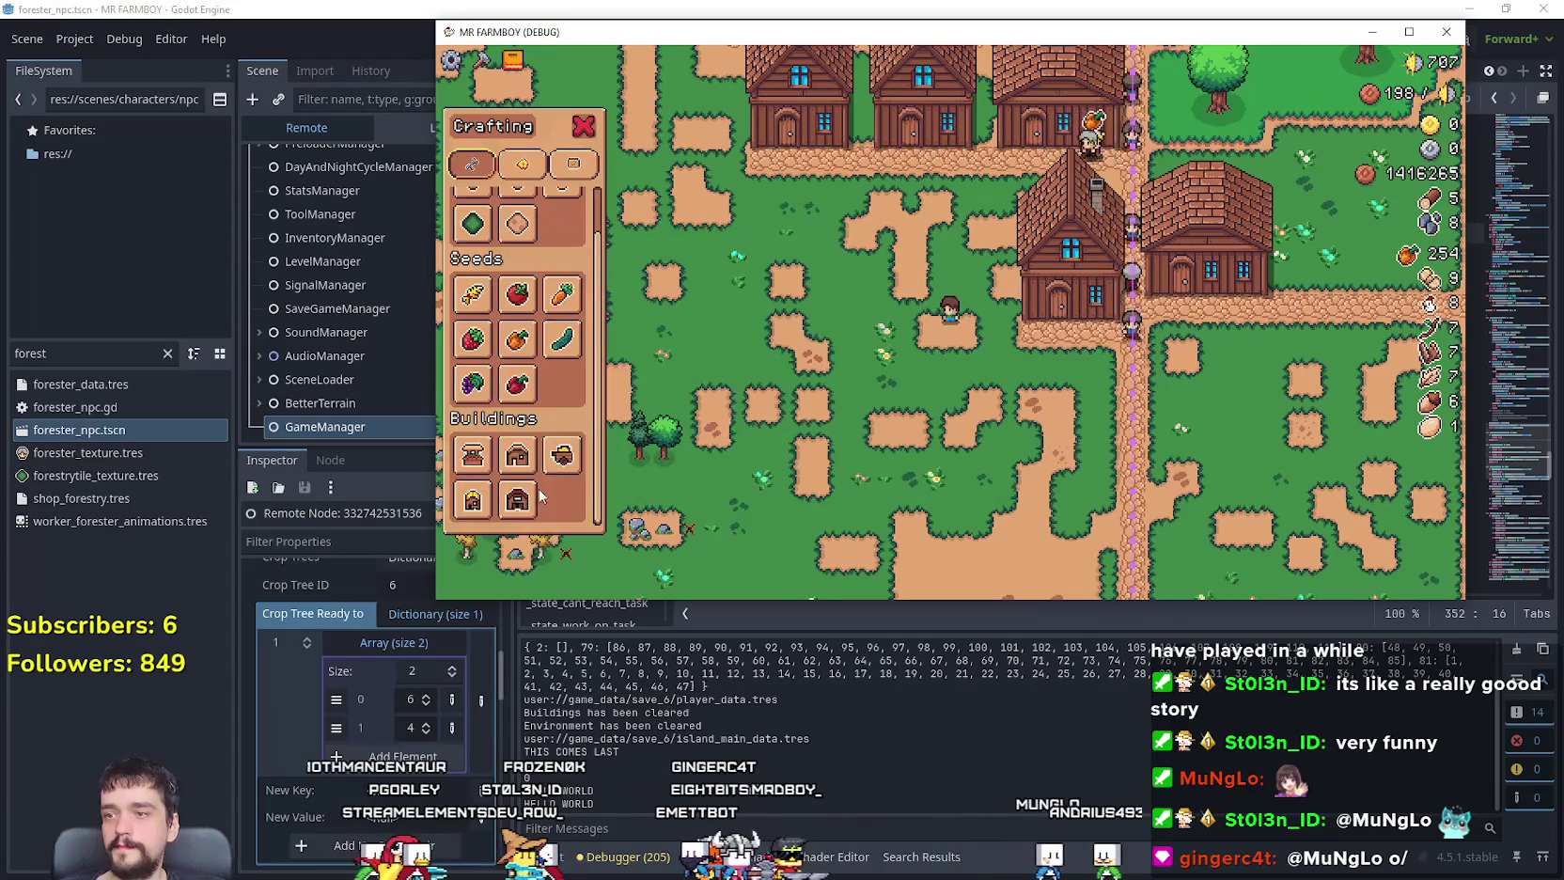
{"action": "key", "text": "c"}
{"action": "key", "text": "a"}
{"action": "key", "text": "s"}
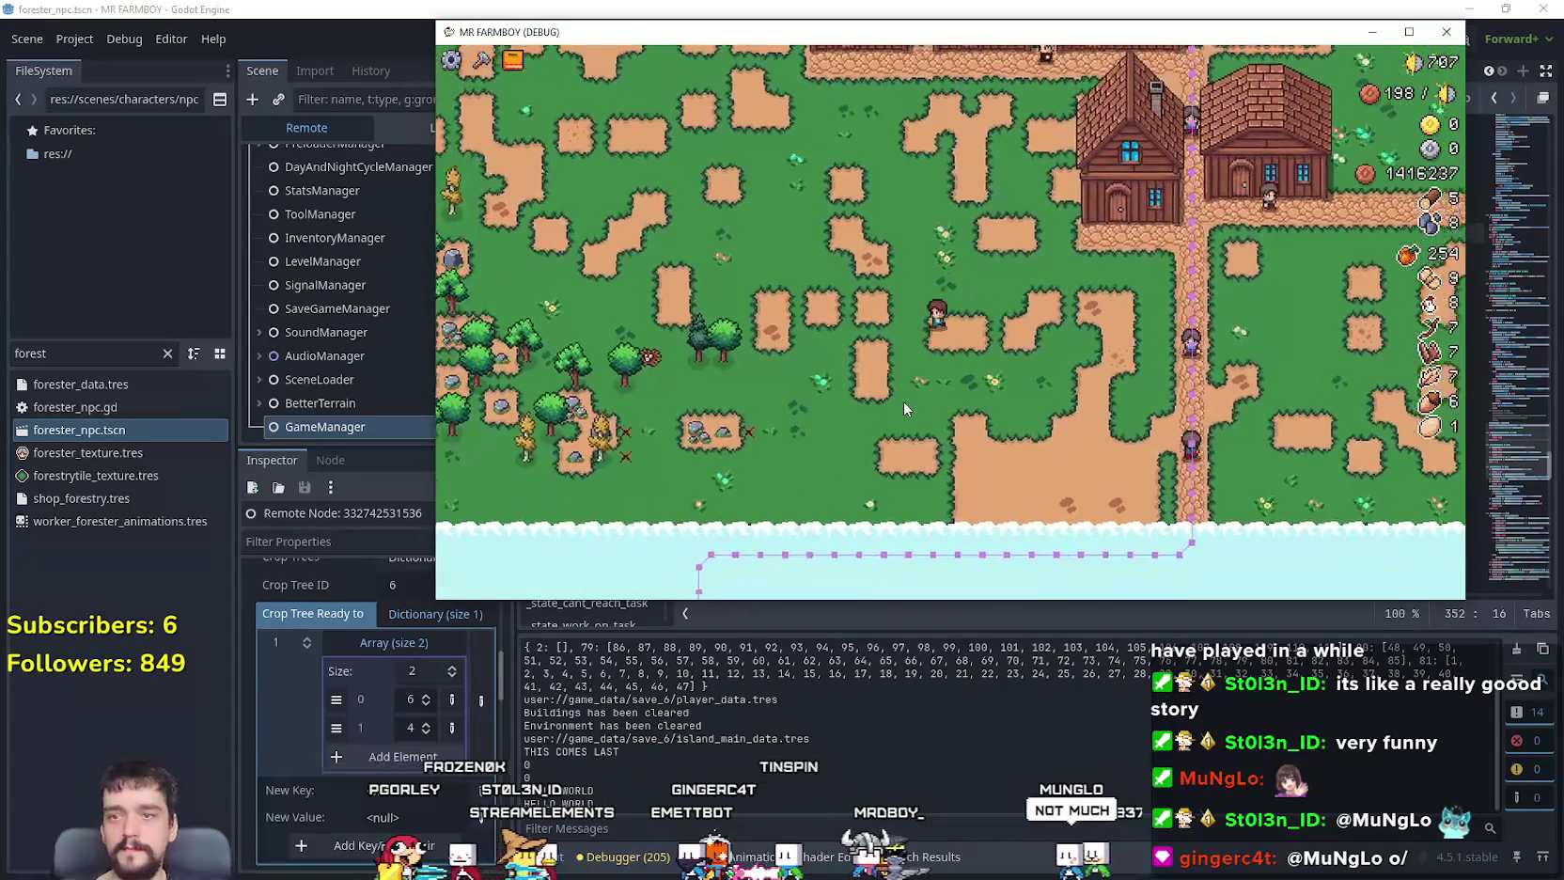
{"action": "key", "text": "a"}
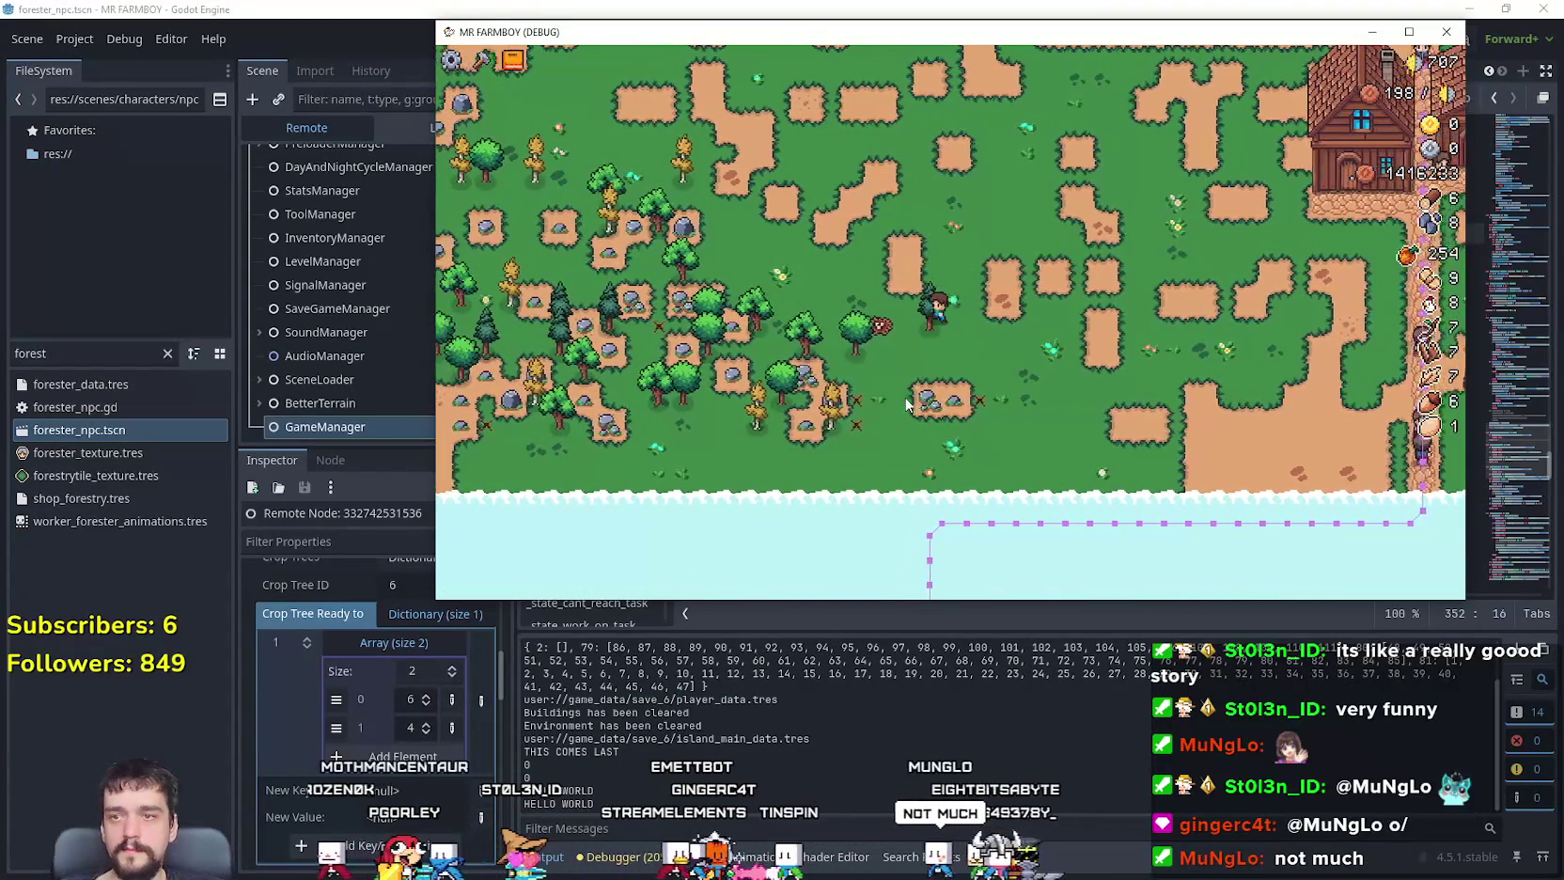
{"action": "key", "text": "s"}
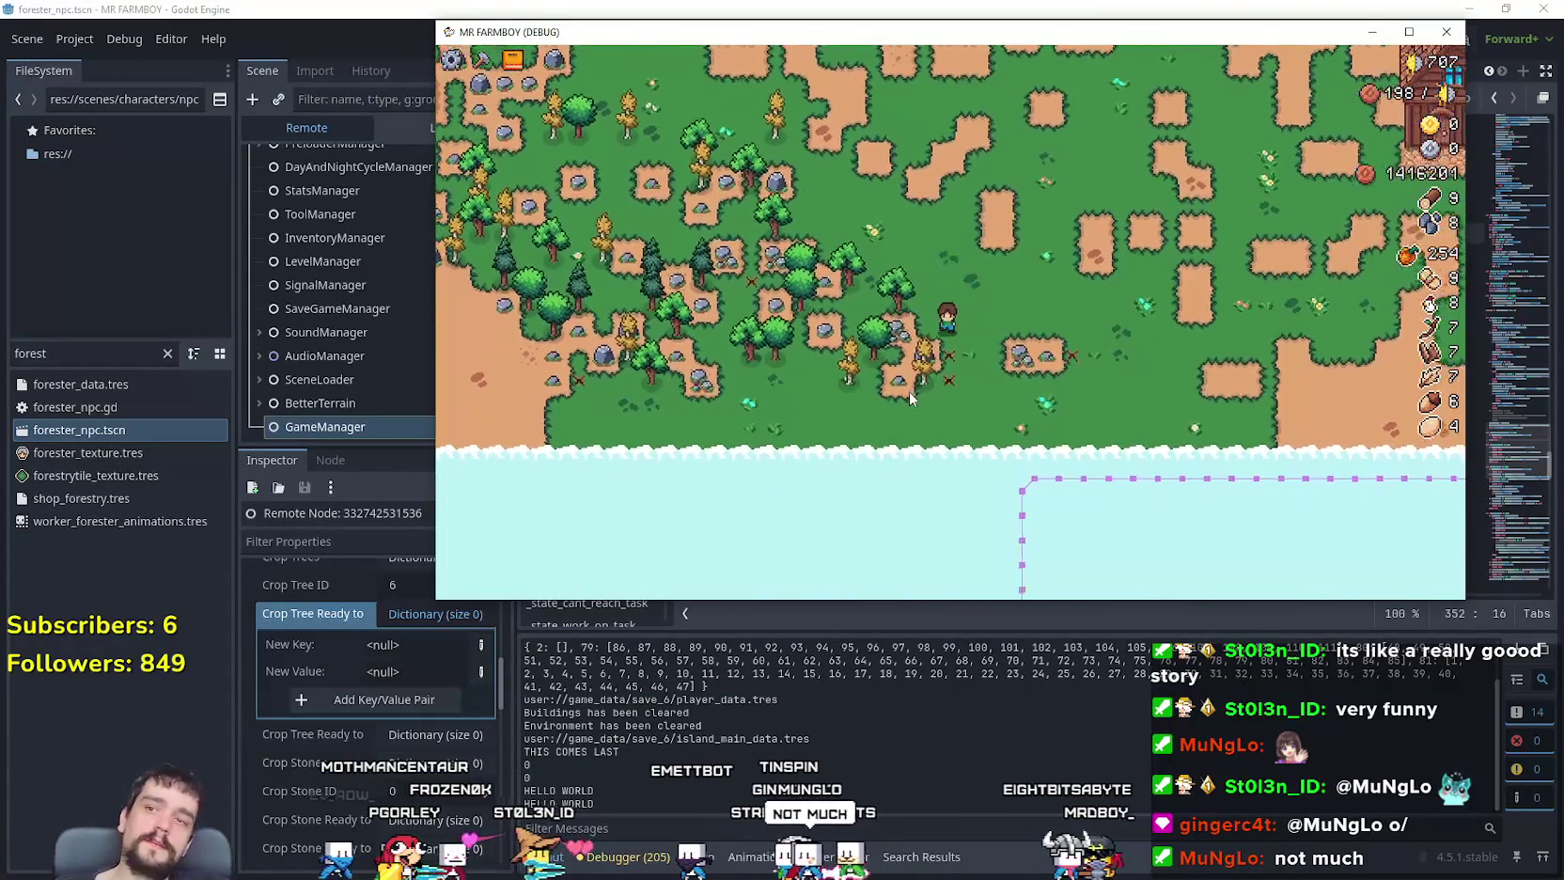
{"action": "scroll", "scroll_direction": "up", "scroll_amount": 3}
Step: Mine rocks on the dirt patch and walk through the forest gathering logs and stone
{"action": "key", "text": "d"}
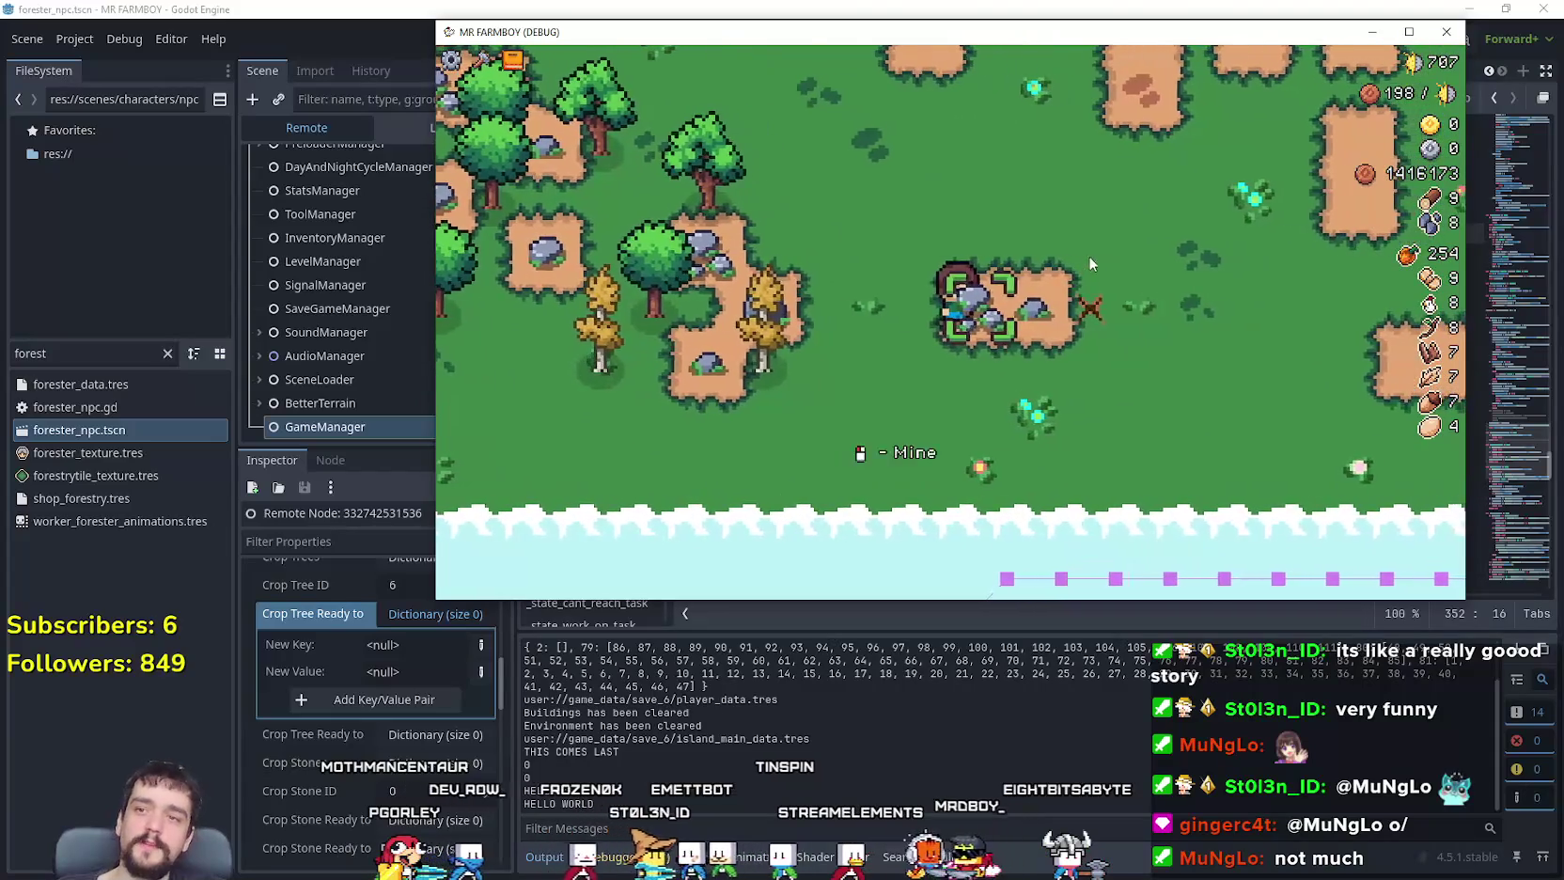
{"action": "key", "text": "a"}
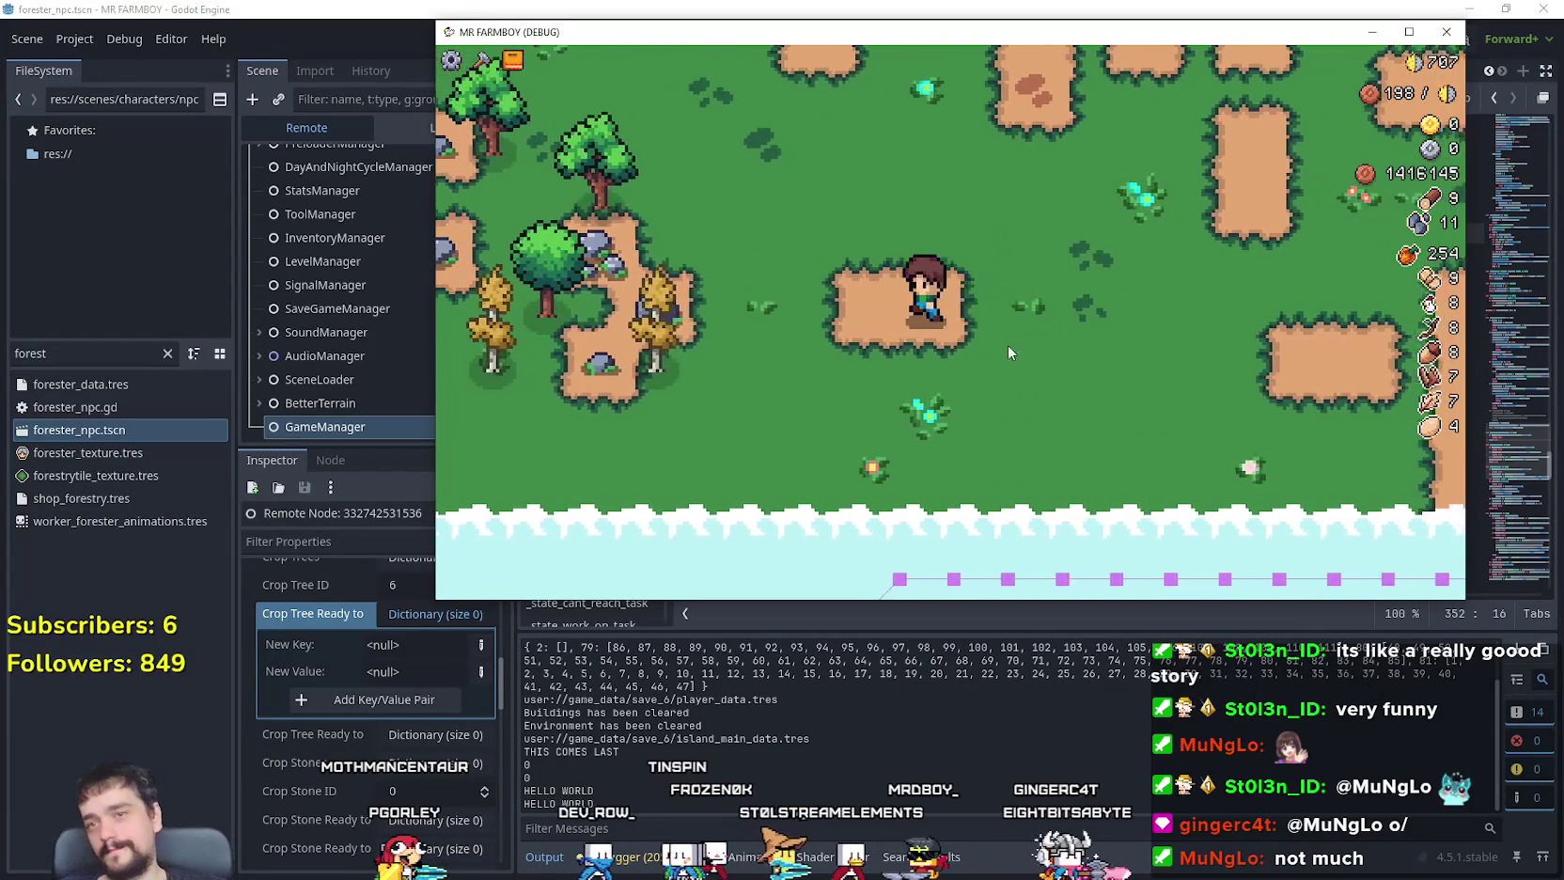
{"action": "scroll", "scroll_direction": "down", "scroll_amount": 3}
{"action": "key", "text": "w"}
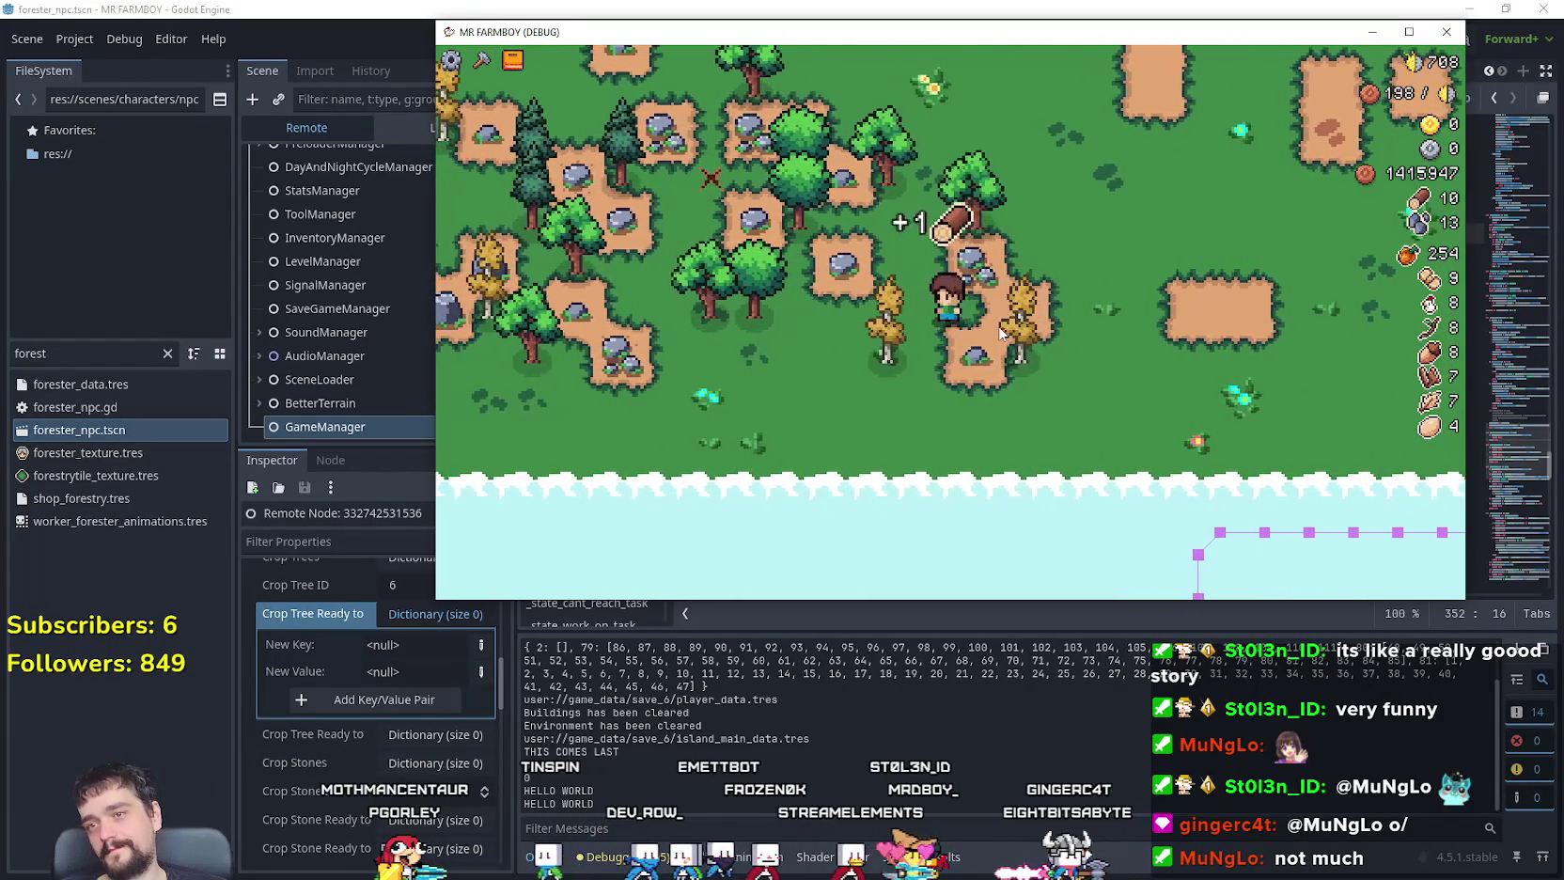
{"action": "key", "text": "s"}
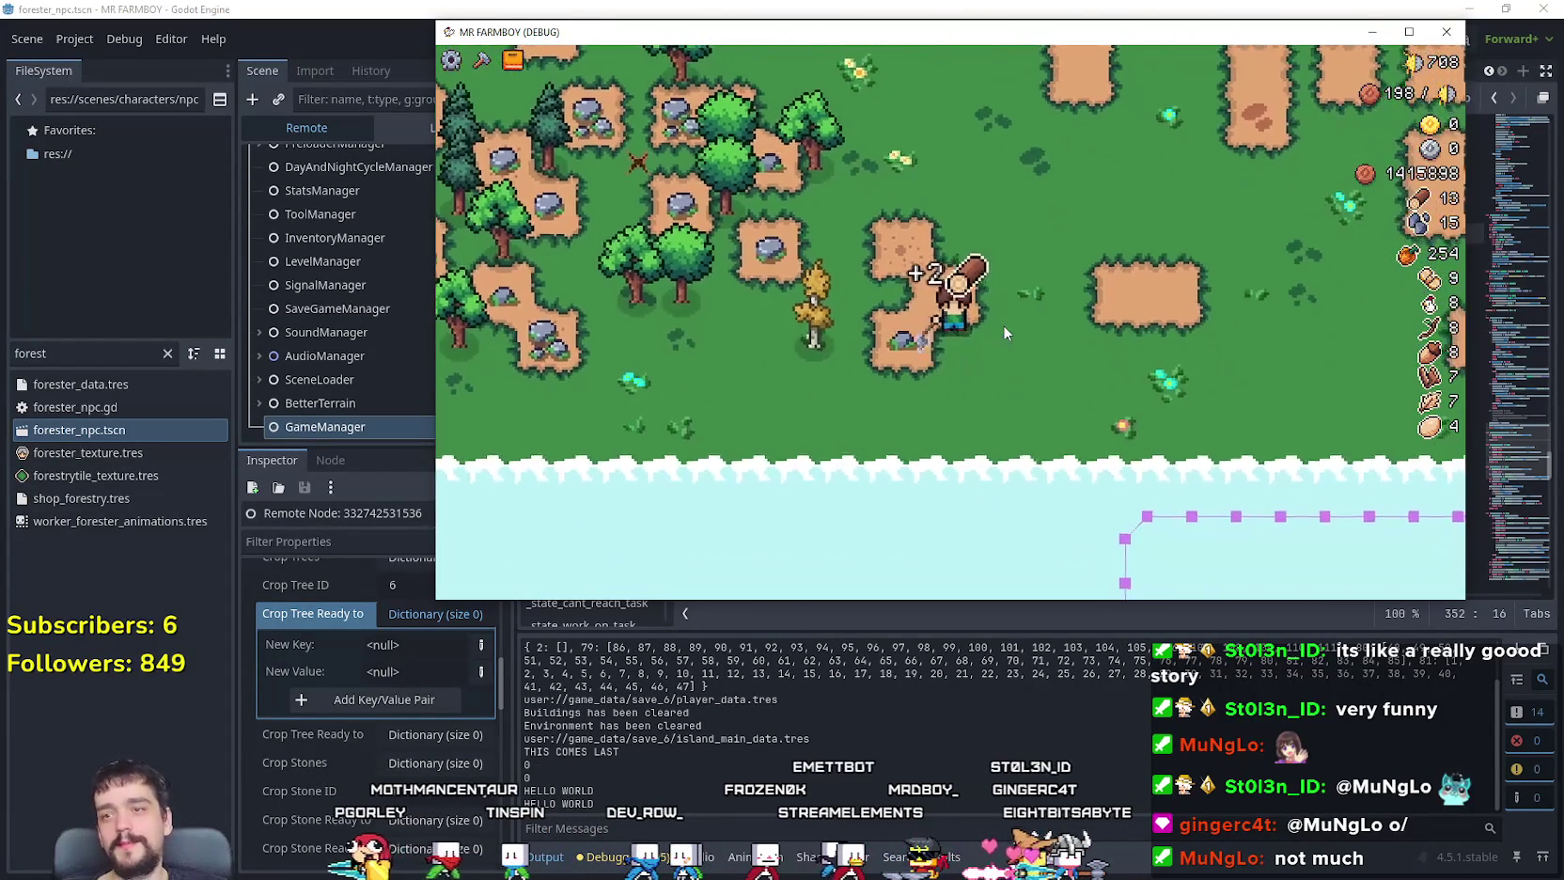
{"action": "key", "text": "w"}
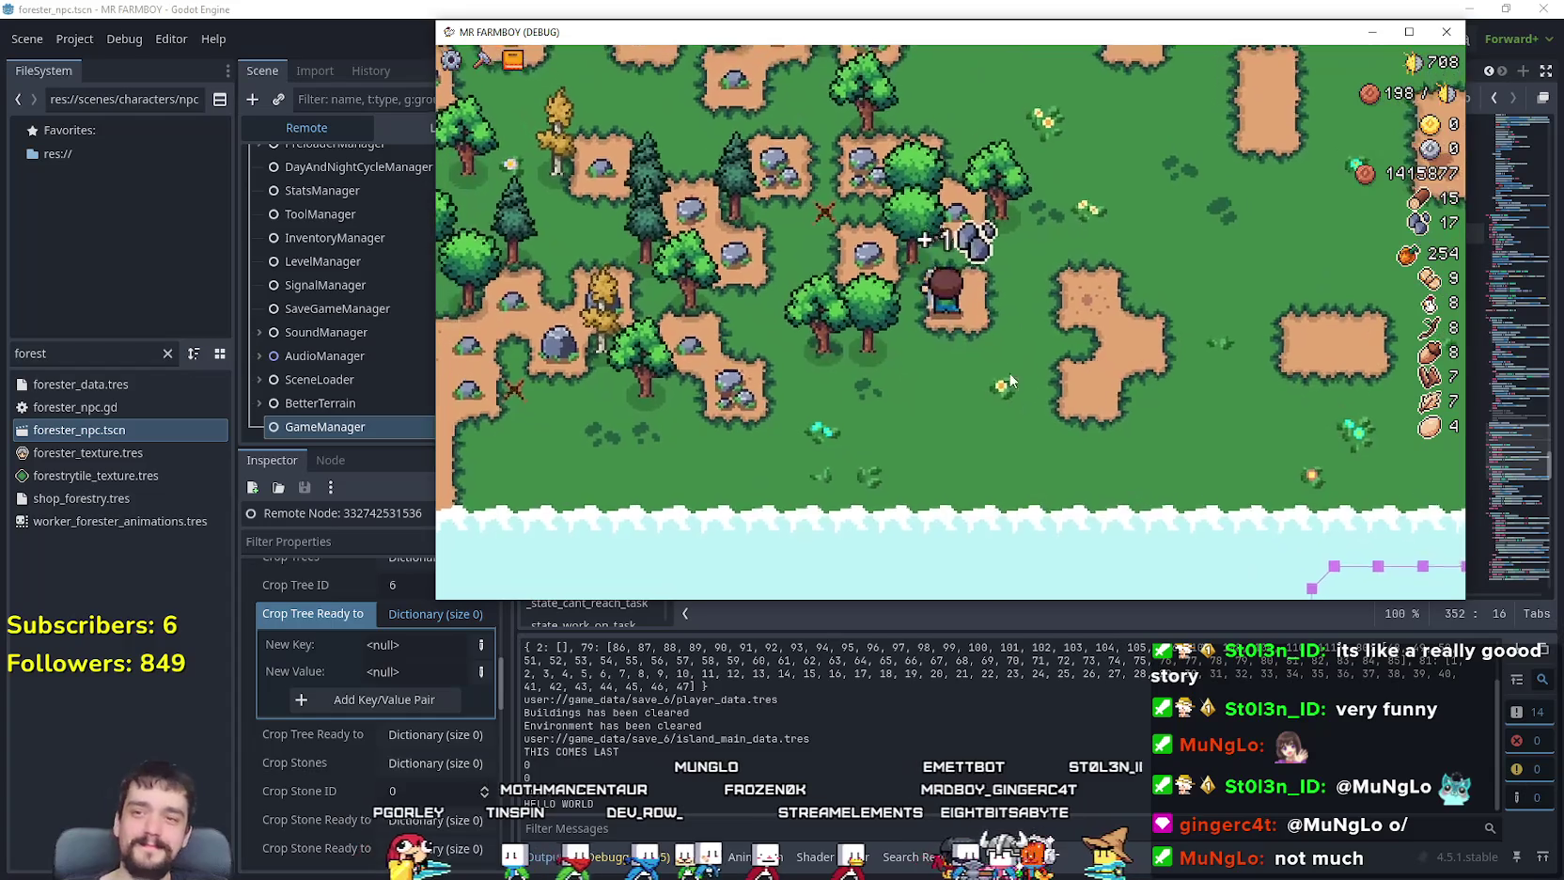
{"action": "key", "text": "s"}
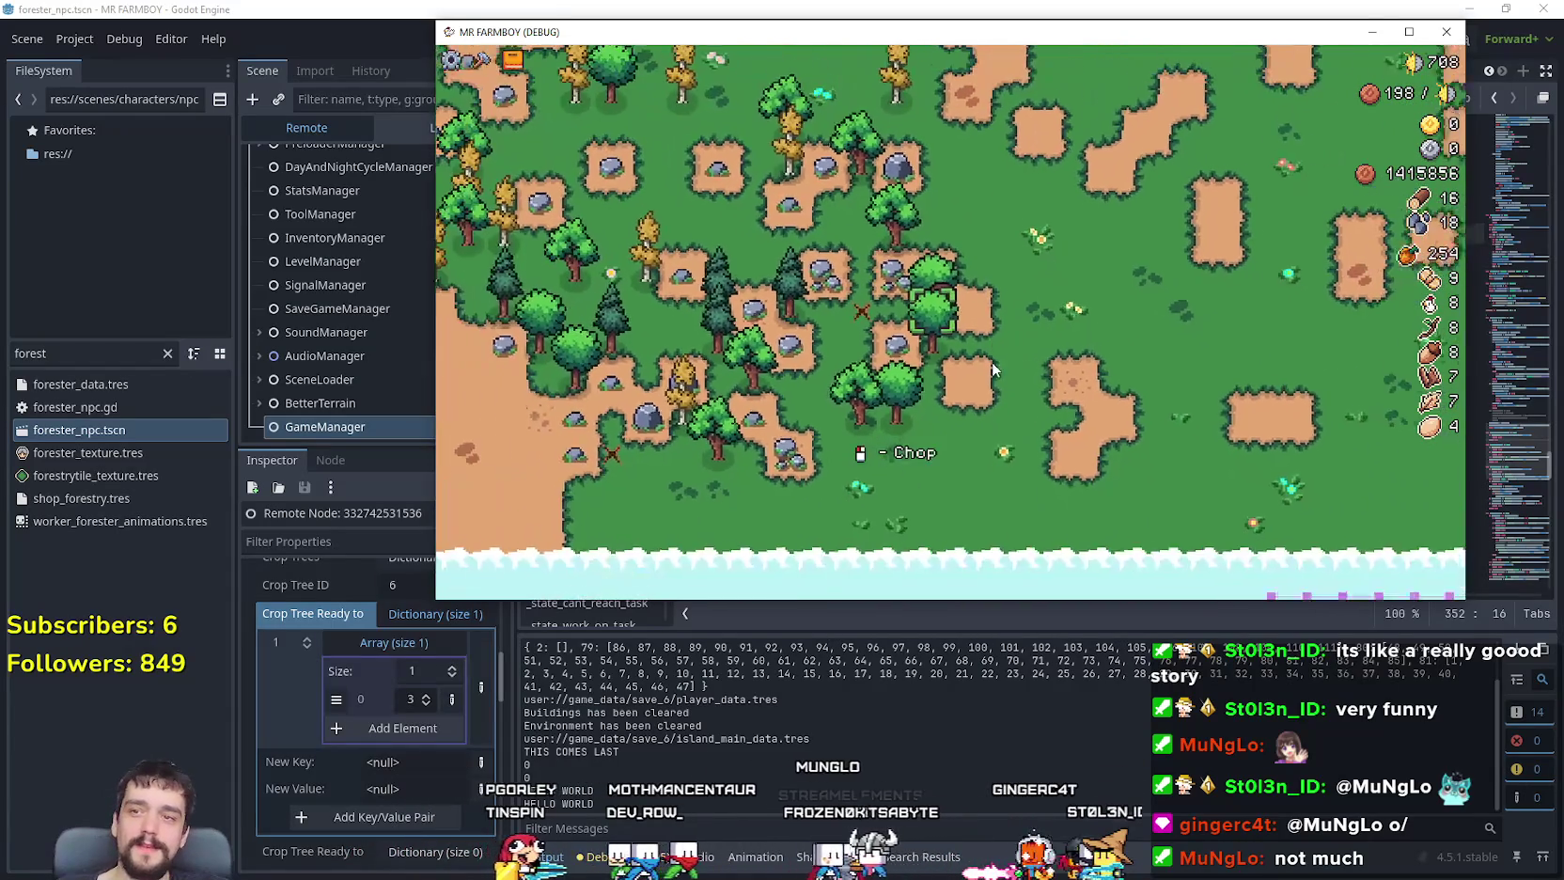
{"action": "key", "text": "w"}
{"action": "key", "text": "a"}
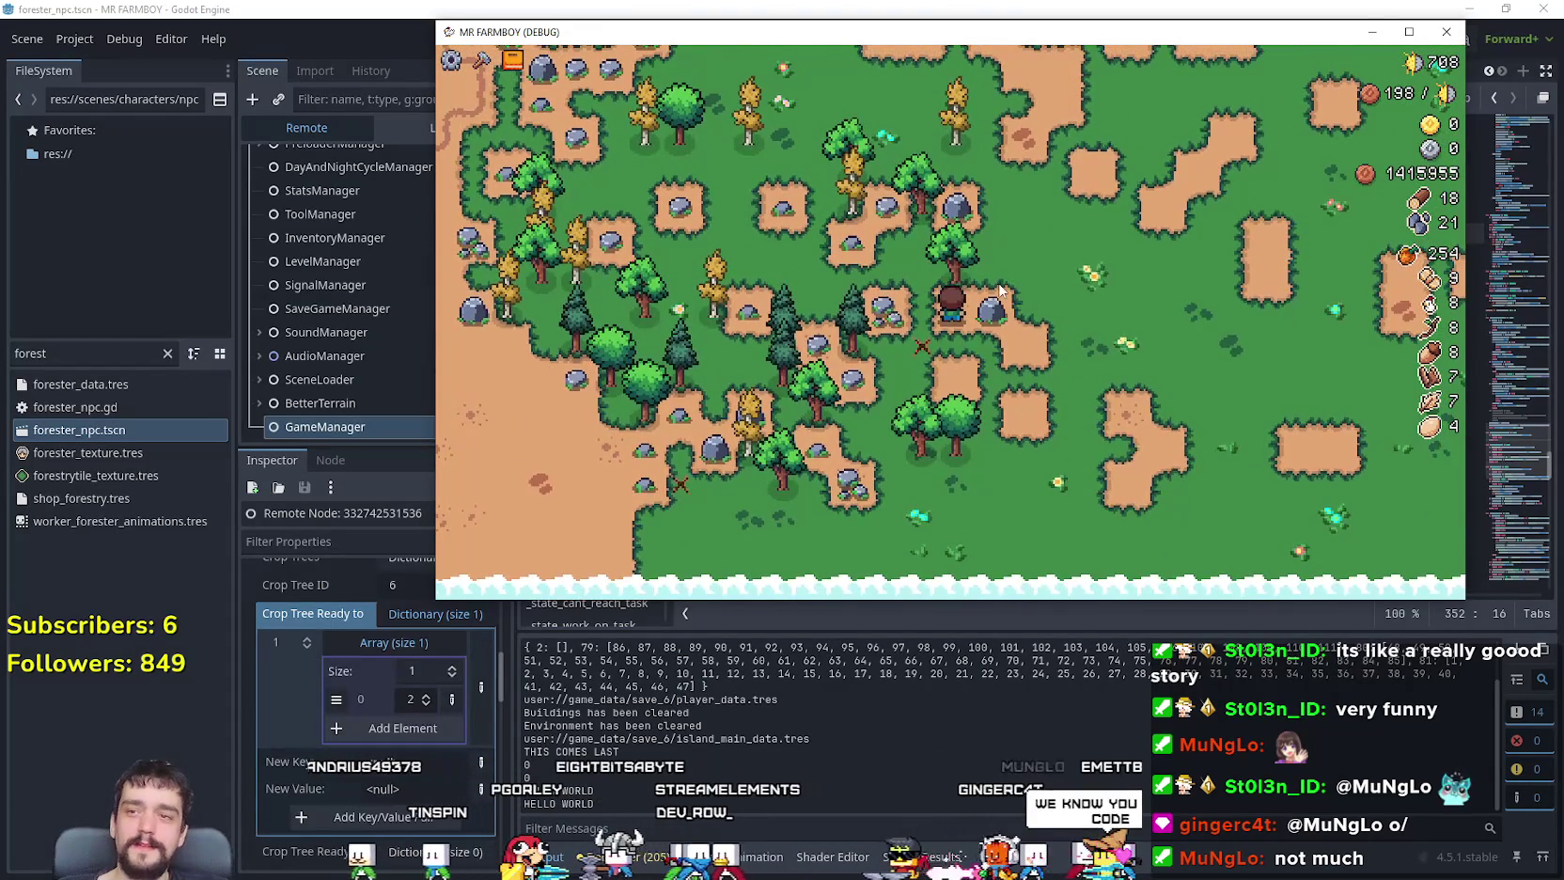
Step: Walk the farmer through the forest gathering resources, then head east
{"action": "key", "text": "w"}
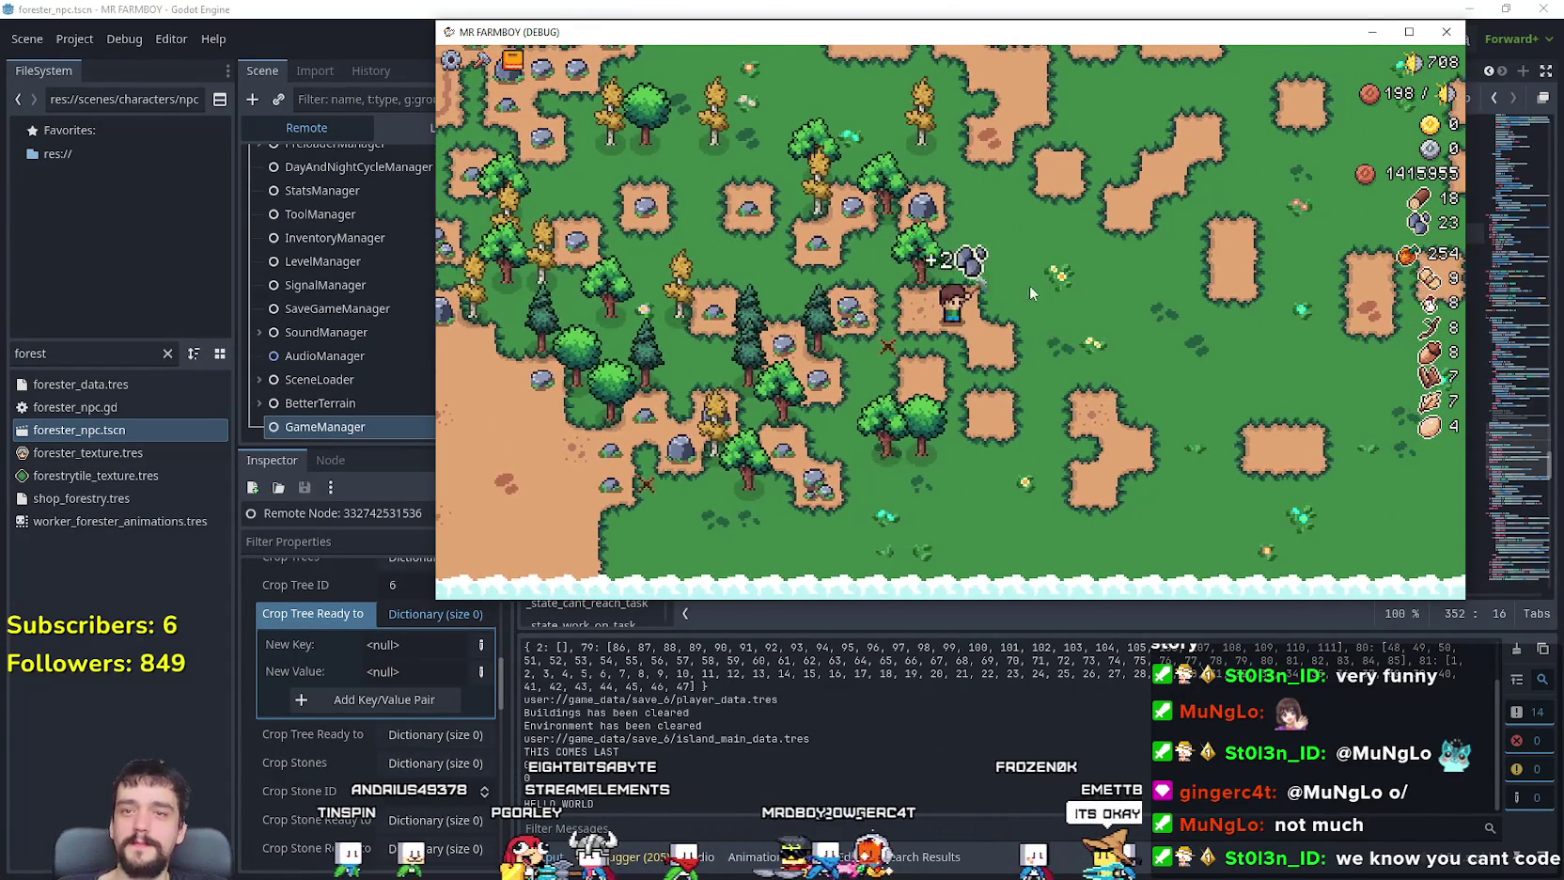
{"action": "key", "text": "w"}
{"action": "key", "text": "a"}
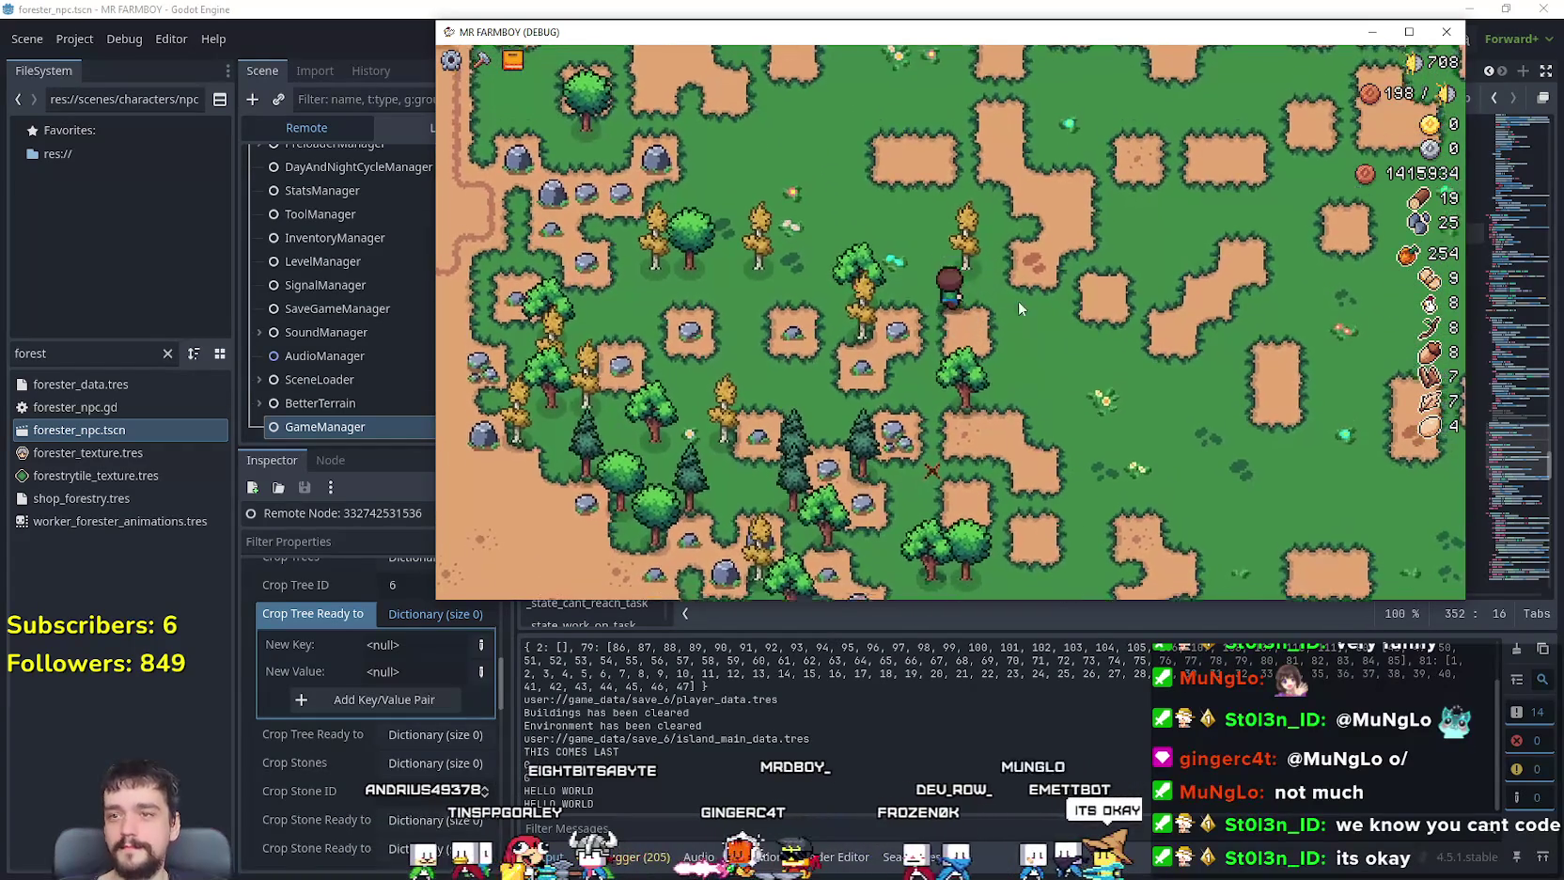
{"action": "key", "text": "a"}
{"action": "key", "text": "s"}
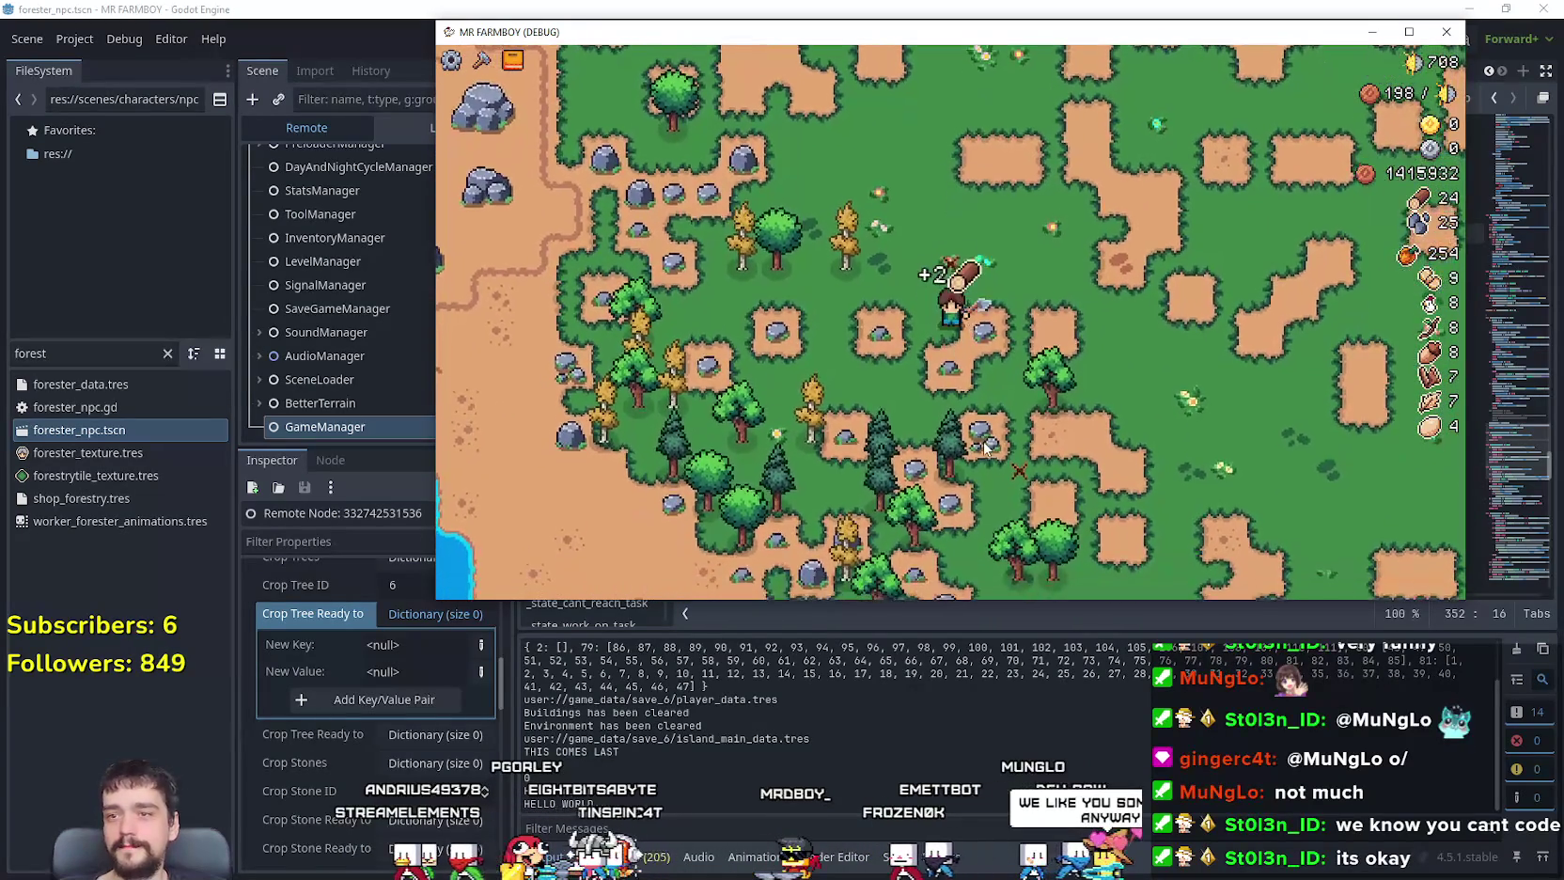
{"action": "key", "text": "s"}
{"action": "key", "text": "d"}
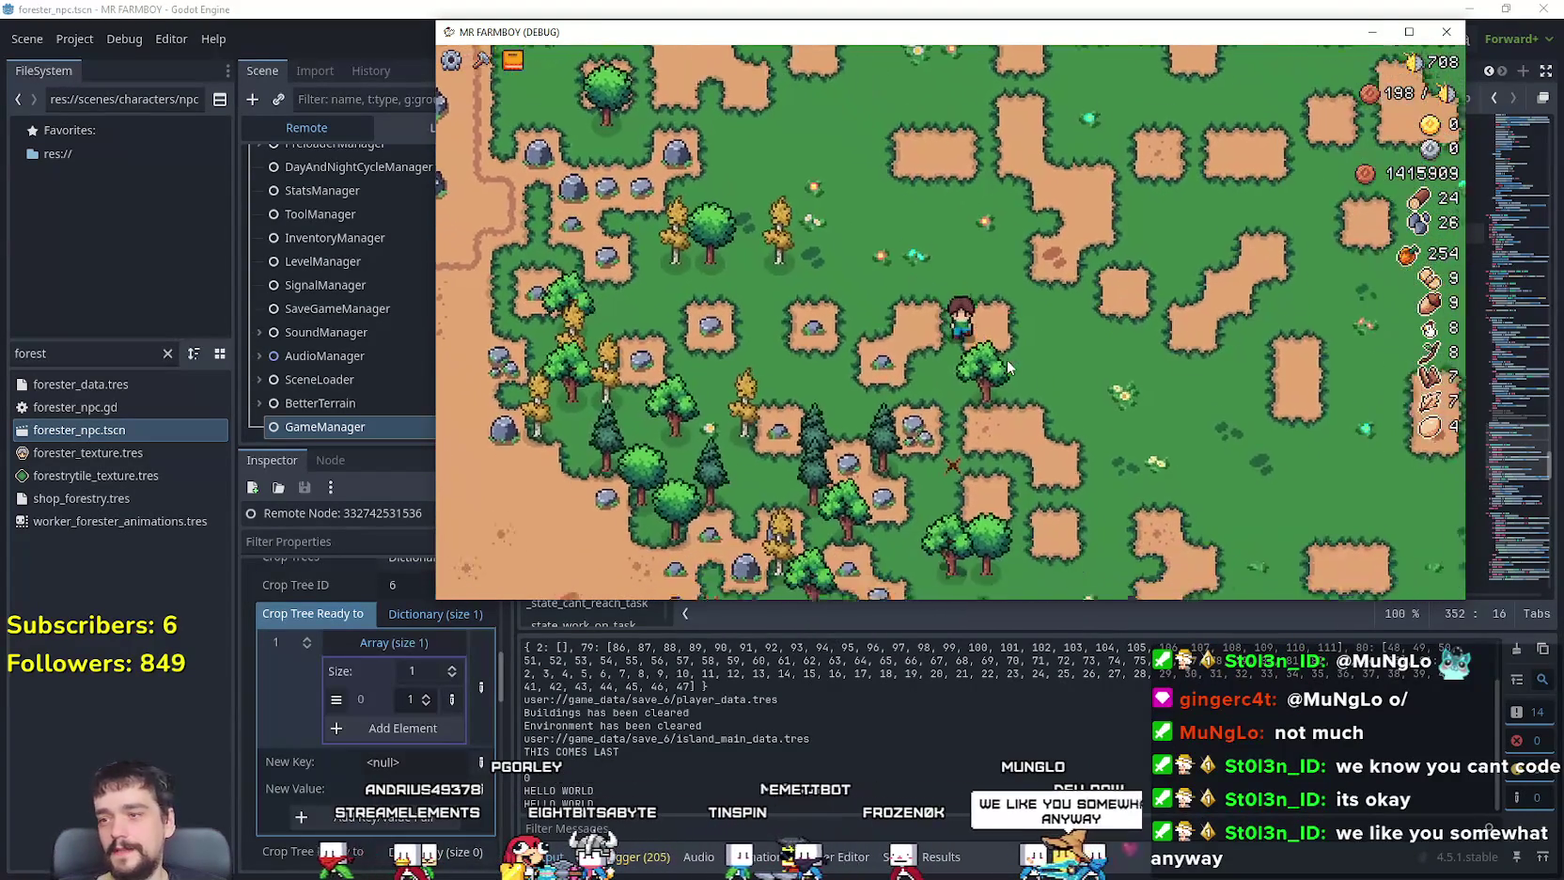
{"action": "key", "text": "d"}
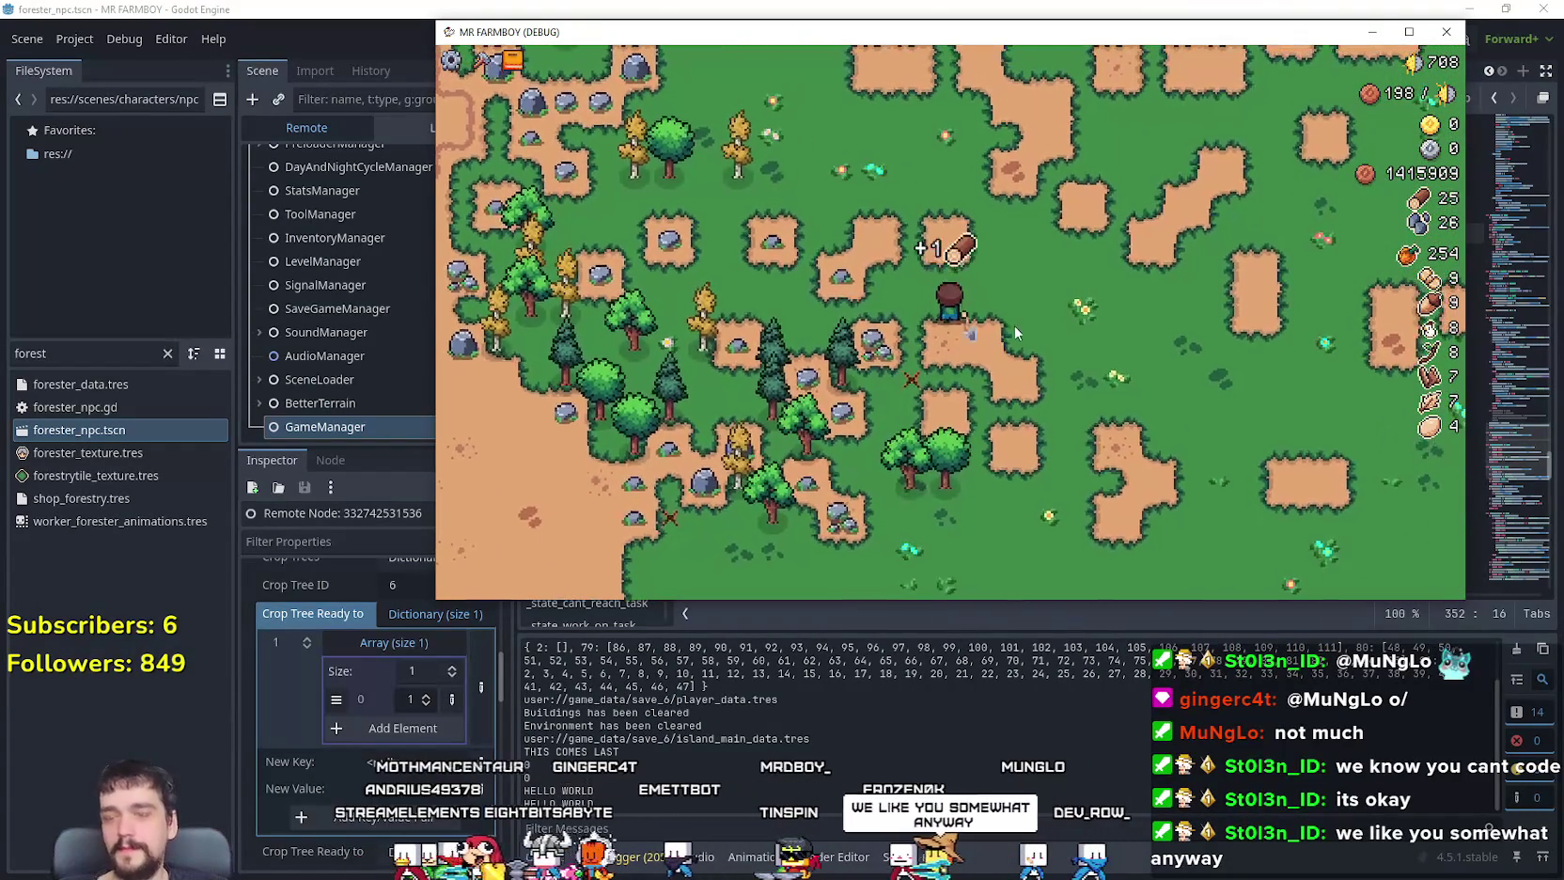
Step: From the Crafting panel, pick the Warehouse and place it on the map
{"action": "key", "text": "c"}
{"action": "key", "text": "d"}
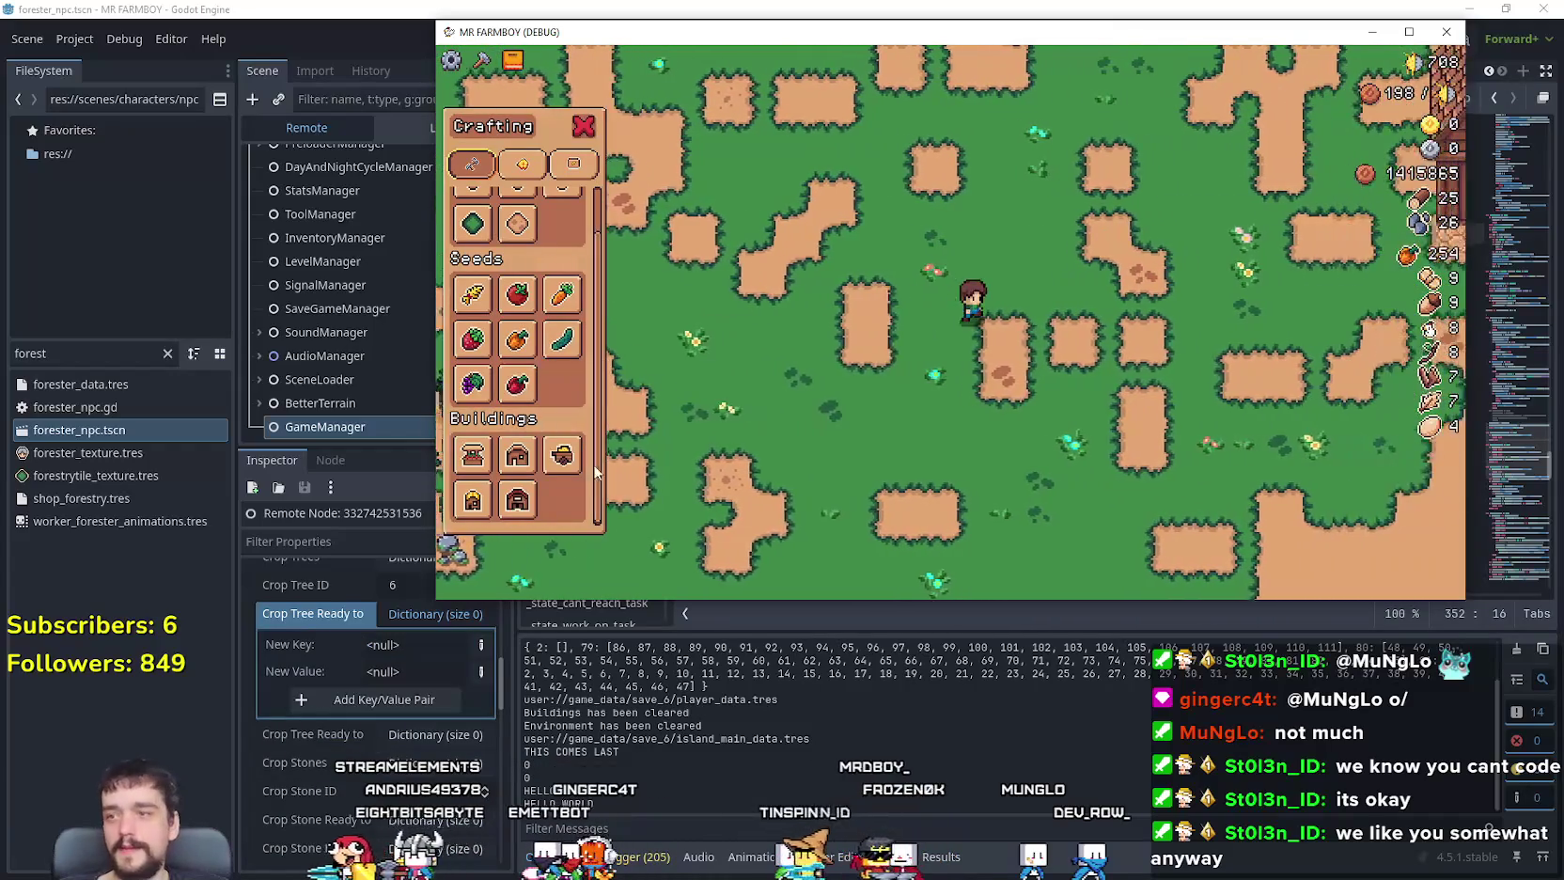
{"action": "key", "text": "d"}
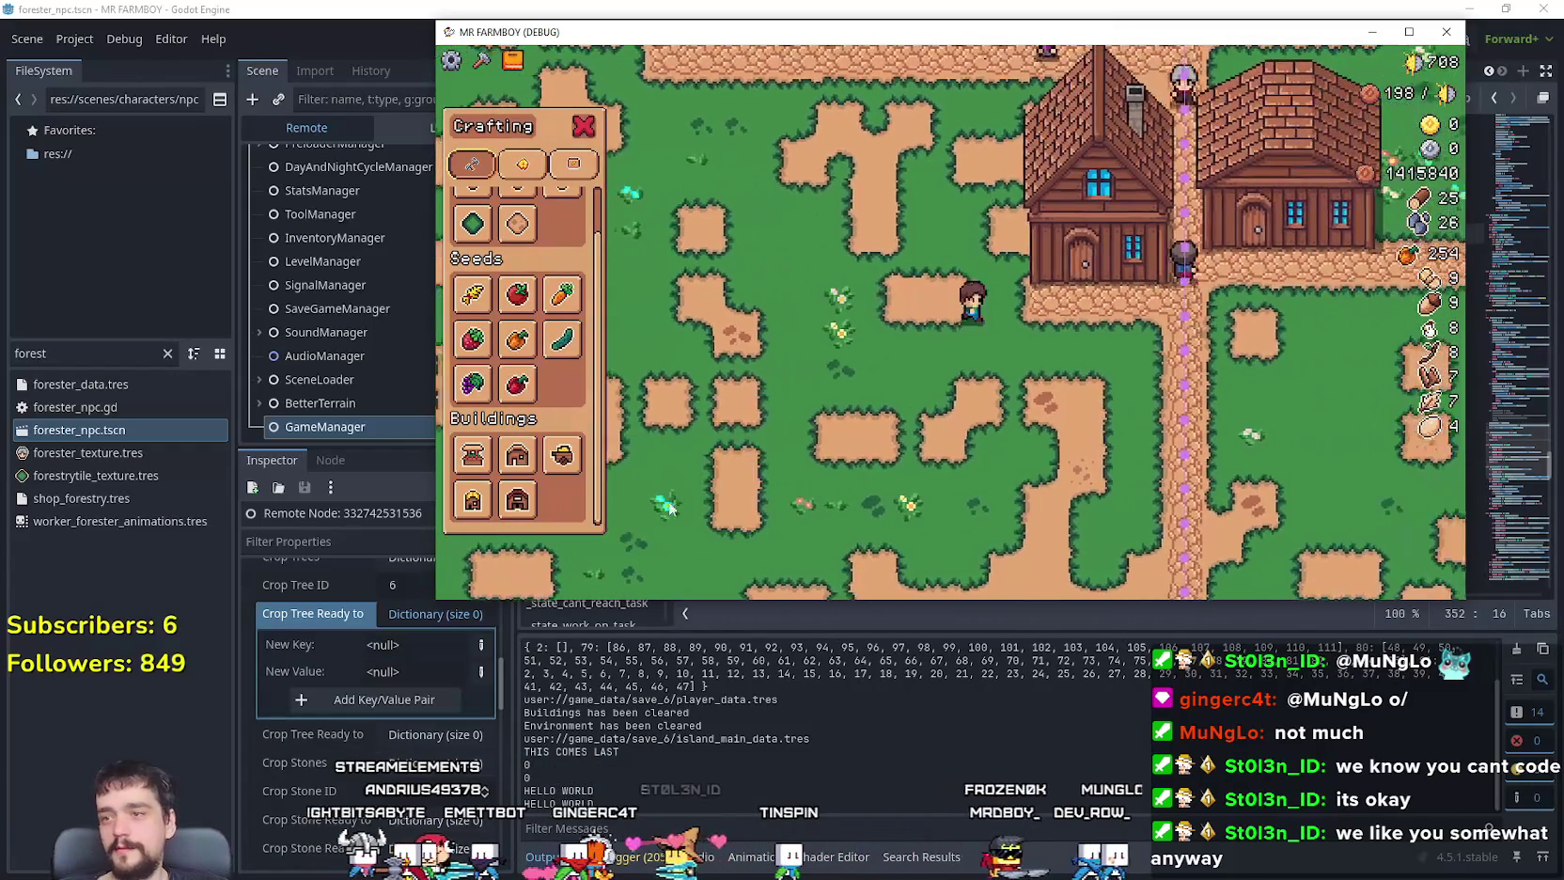
{"action": "mouse_move", "coordinate": [582, 469]}
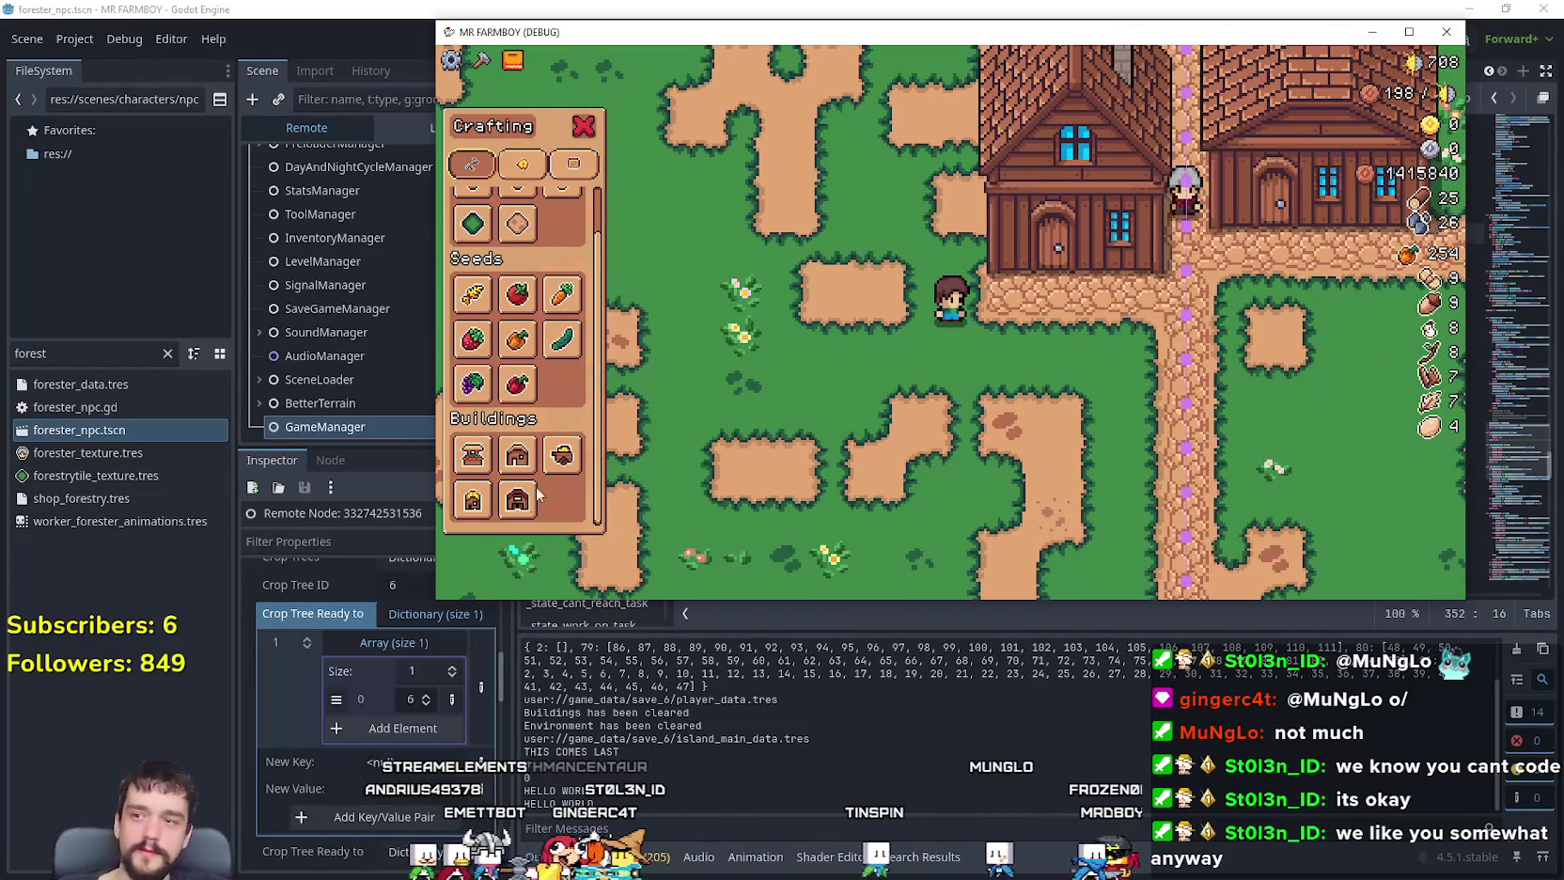
{"action": "left_click", "coordinate": [562, 456]}
{"action": "key", "text": "a"}
{"action": "left_click", "coordinate": [1000, 468]}
Step: Select a Land tile to place, then right-click to cancel it
{"action": "scroll", "scroll_direction": "up", "scroll_amount": 3}
{"action": "left_click", "coordinate": [473, 231]}
{"action": "key", "text": "d"}
{"action": "key", "text": "a"}
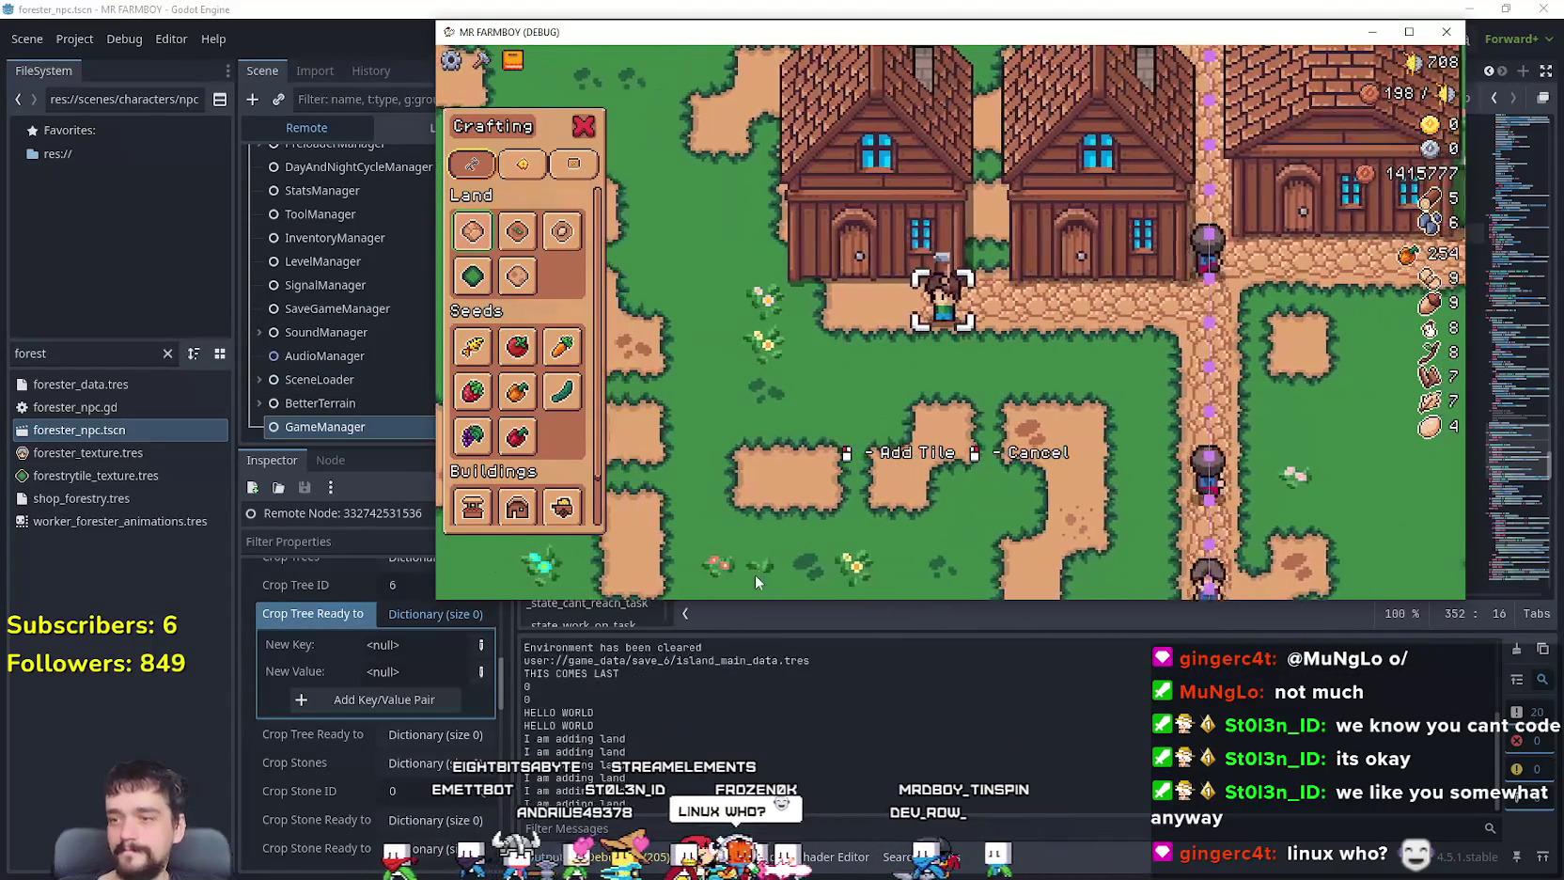
{"action": "right_click", "coordinate": [773, 518]}
Step: Check the house's workers panel, then close it and the Crafting panel
{"action": "left_click", "coordinate": [904, 276]}
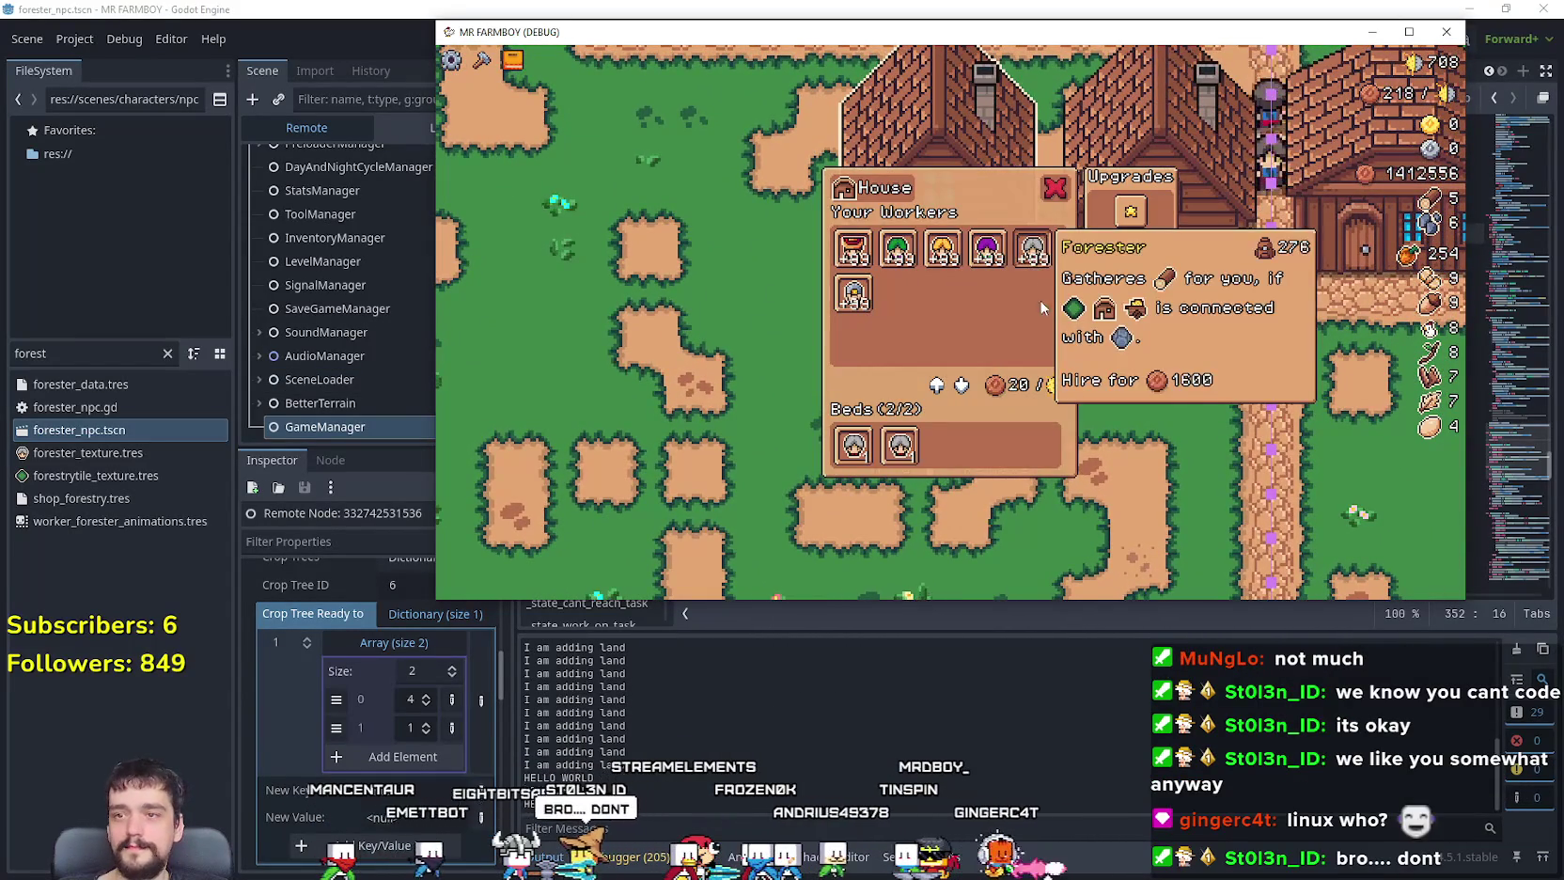
{"action": "right_click", "coordinate": [1039, 364]}
{"action": "key", "text": "d"}
{"action": "right_click", "coordinate": [1039, 353]}
{"action": "key", "text": "w"}
{"action": "key", "text": "d"}
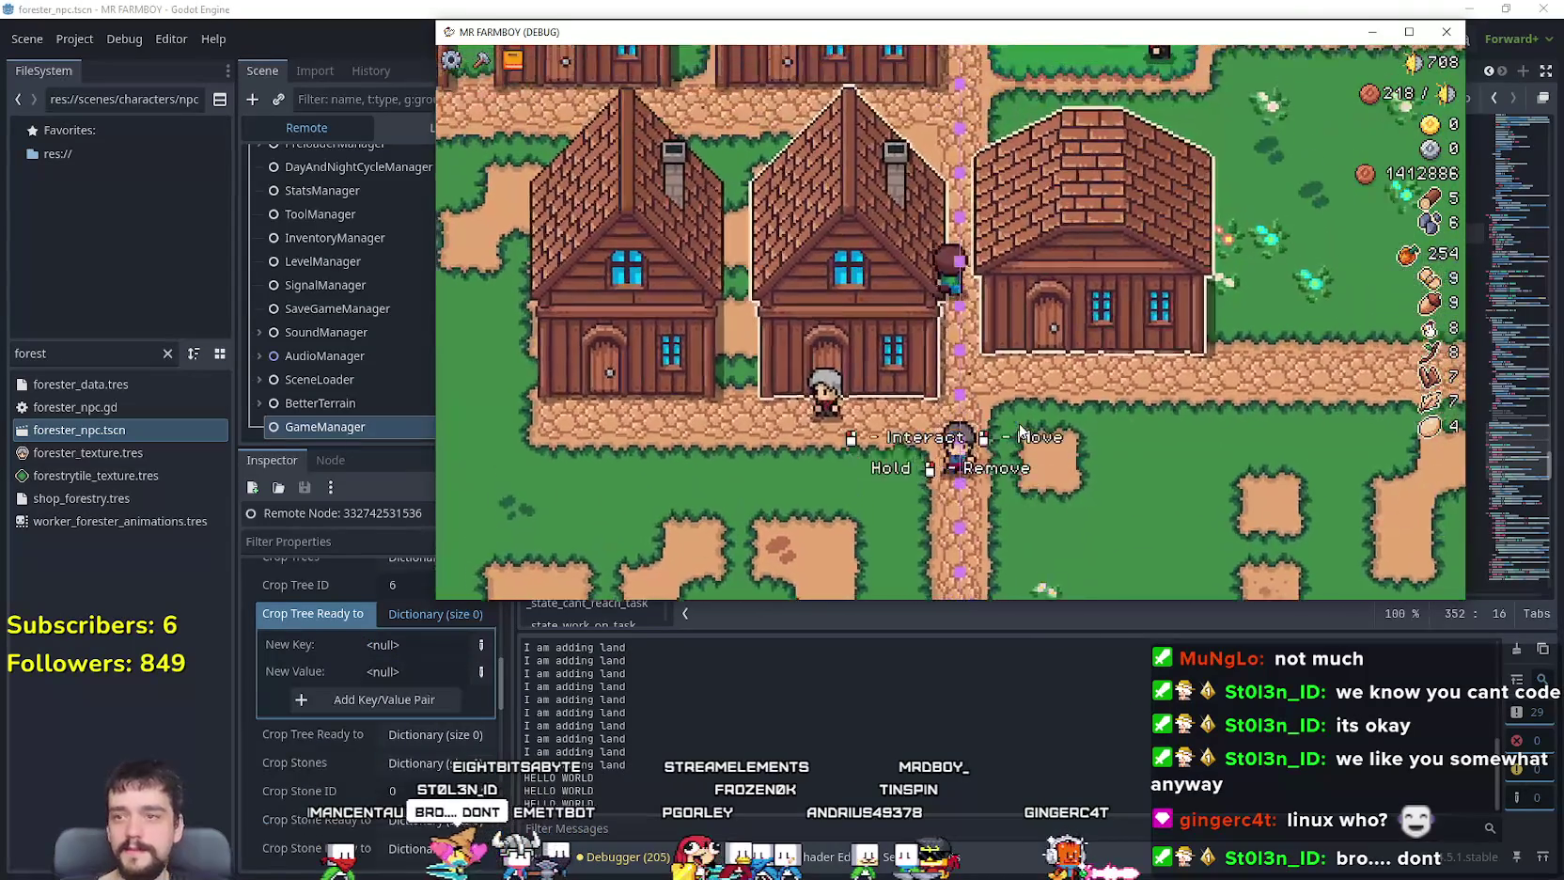
{"action": "key", "text": "d"}
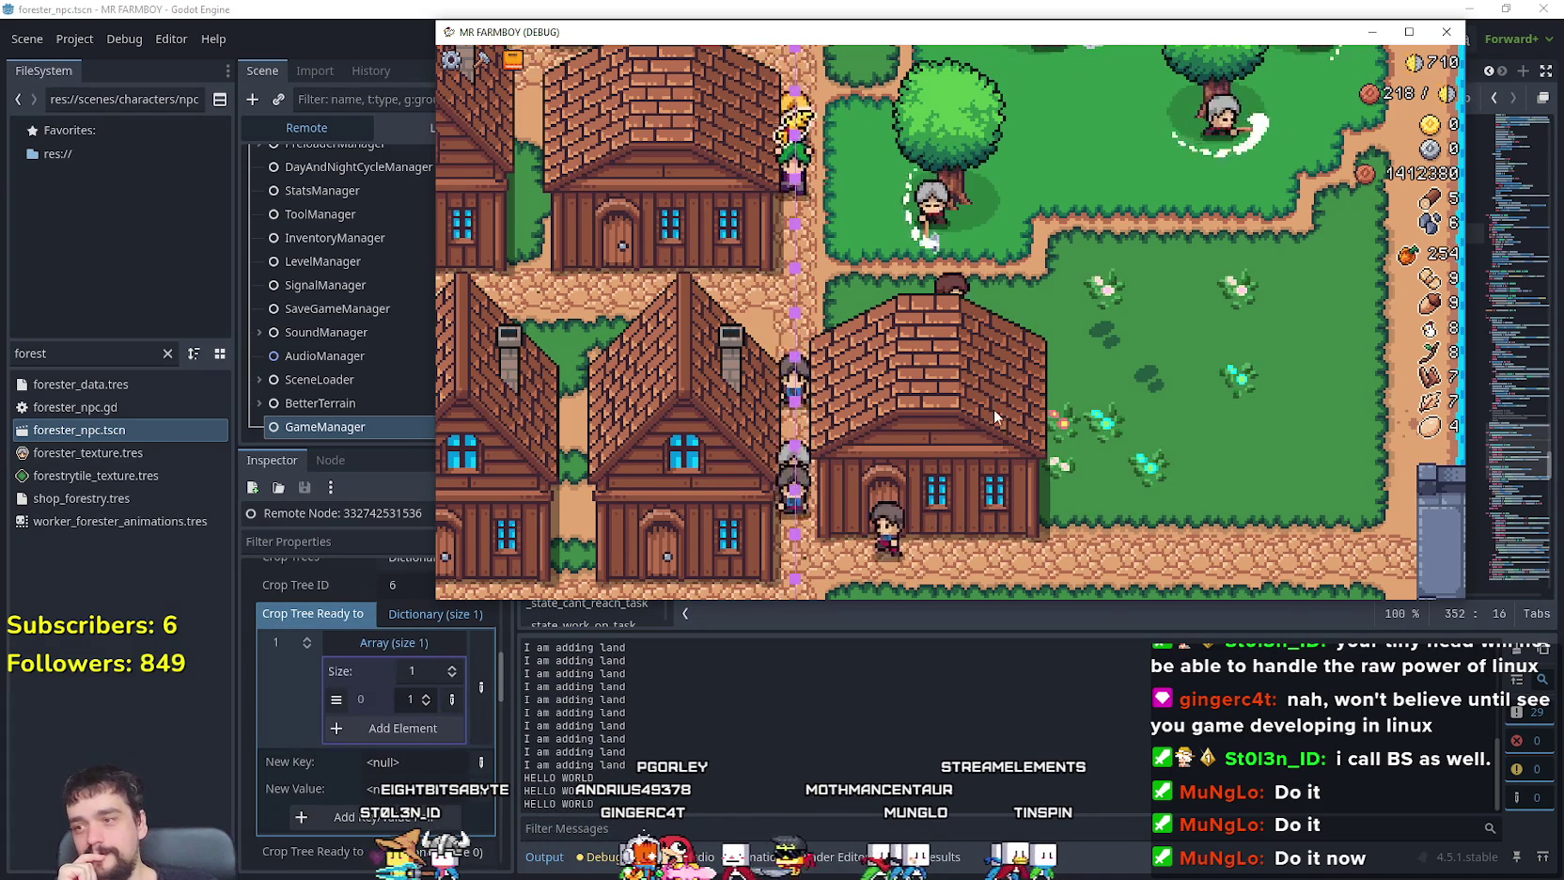
Step: Zoom the game view in and out around the village and maximize the game window
{"action": "scroll", "scroll_direction": "down", "scroll_amount": 3}
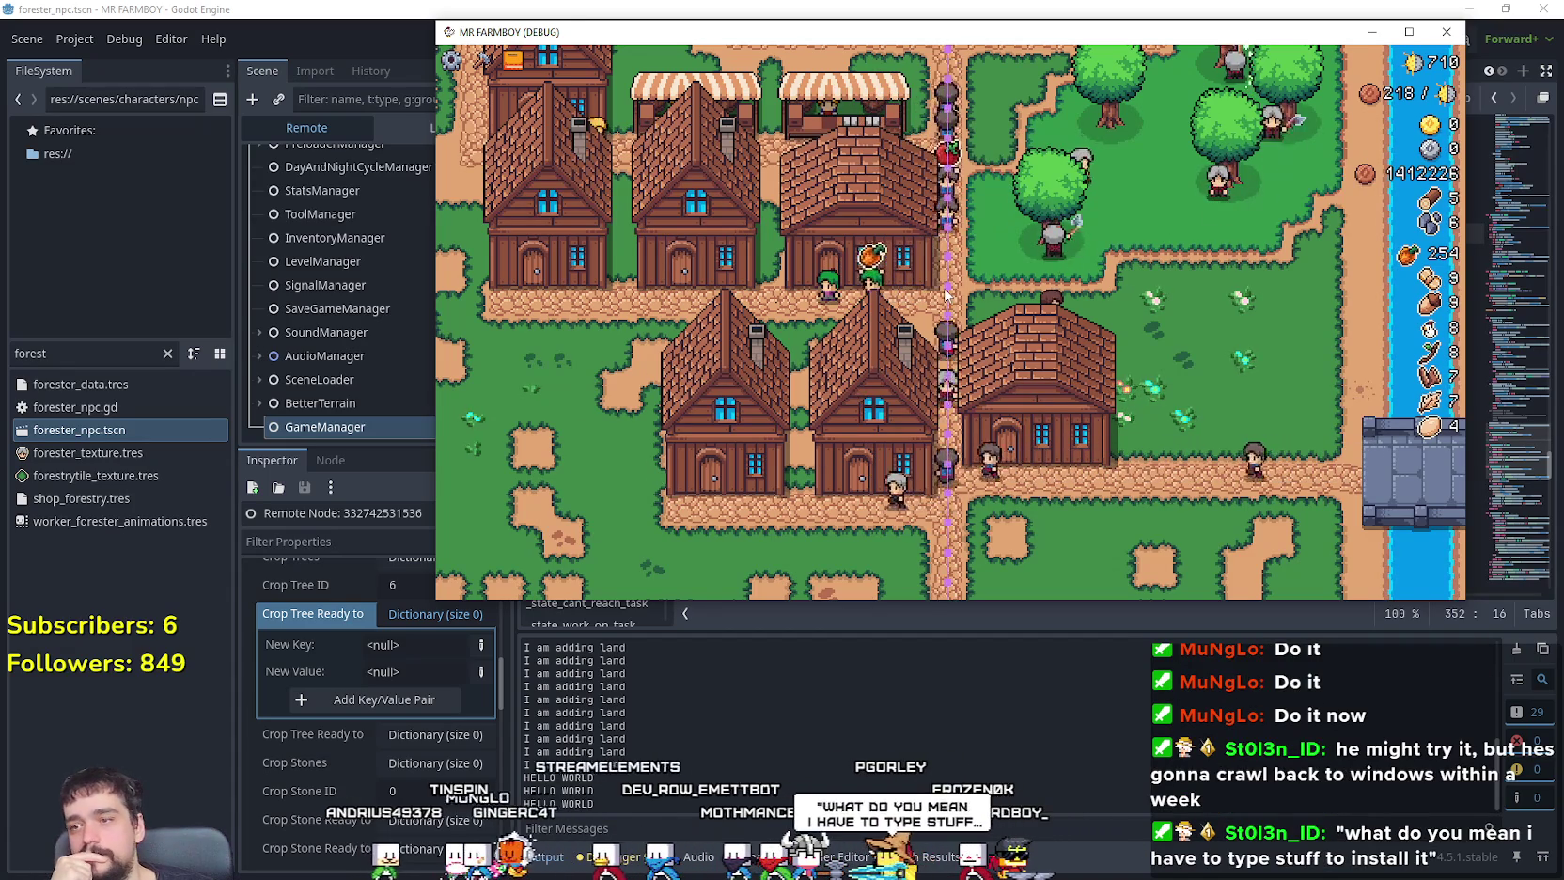
{"action": "scroll", "scroll_direction": "down", "scroll_amount": 3}
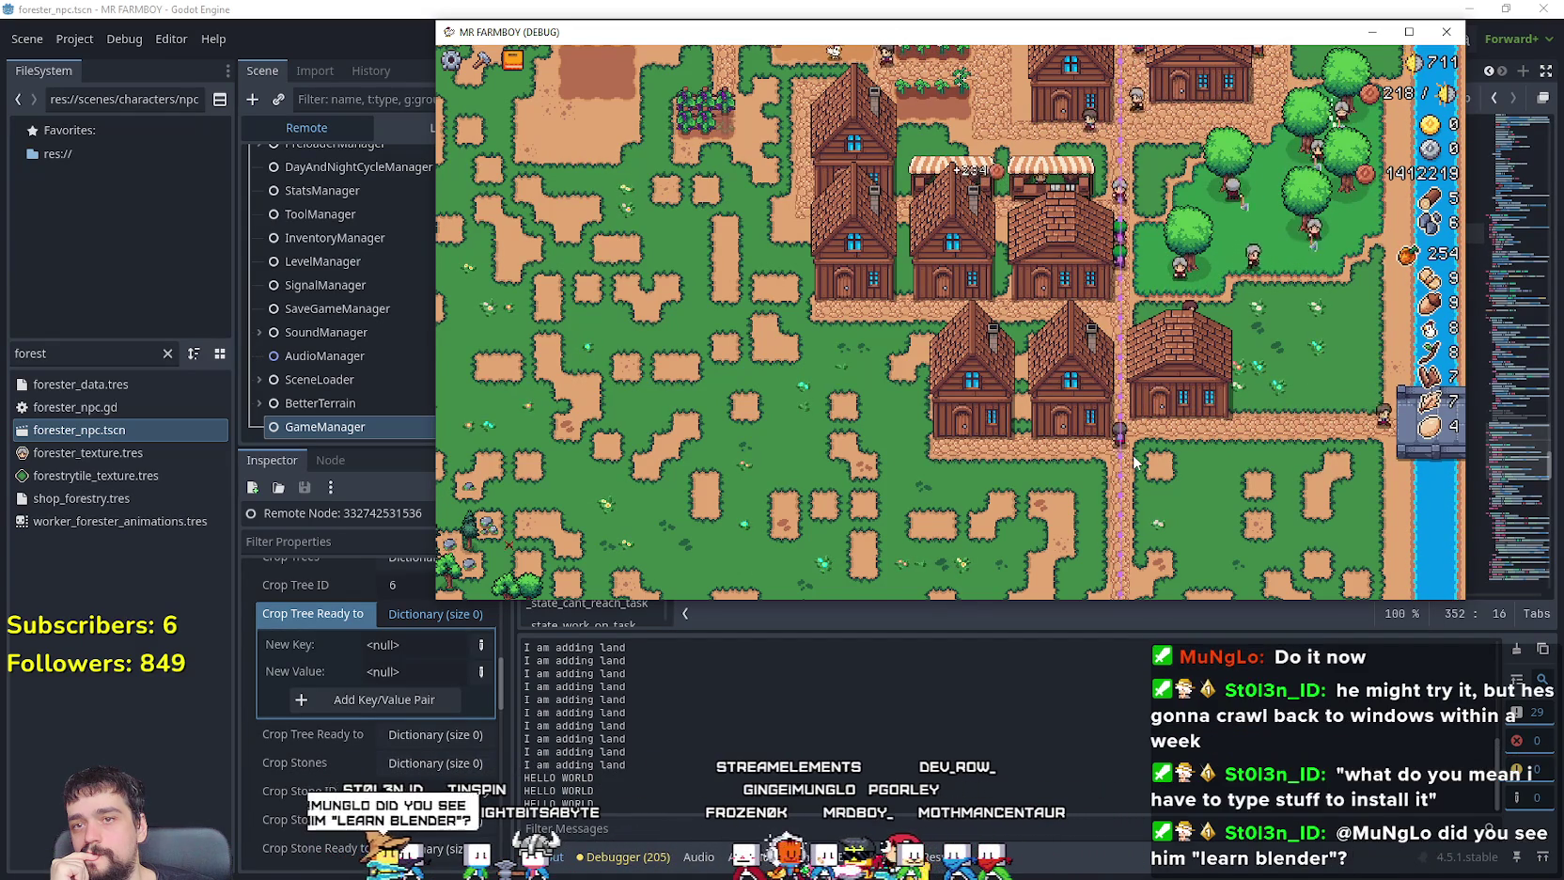
{"action": "scroll", "scroll_direction": "up", "scroll_amount": 3}
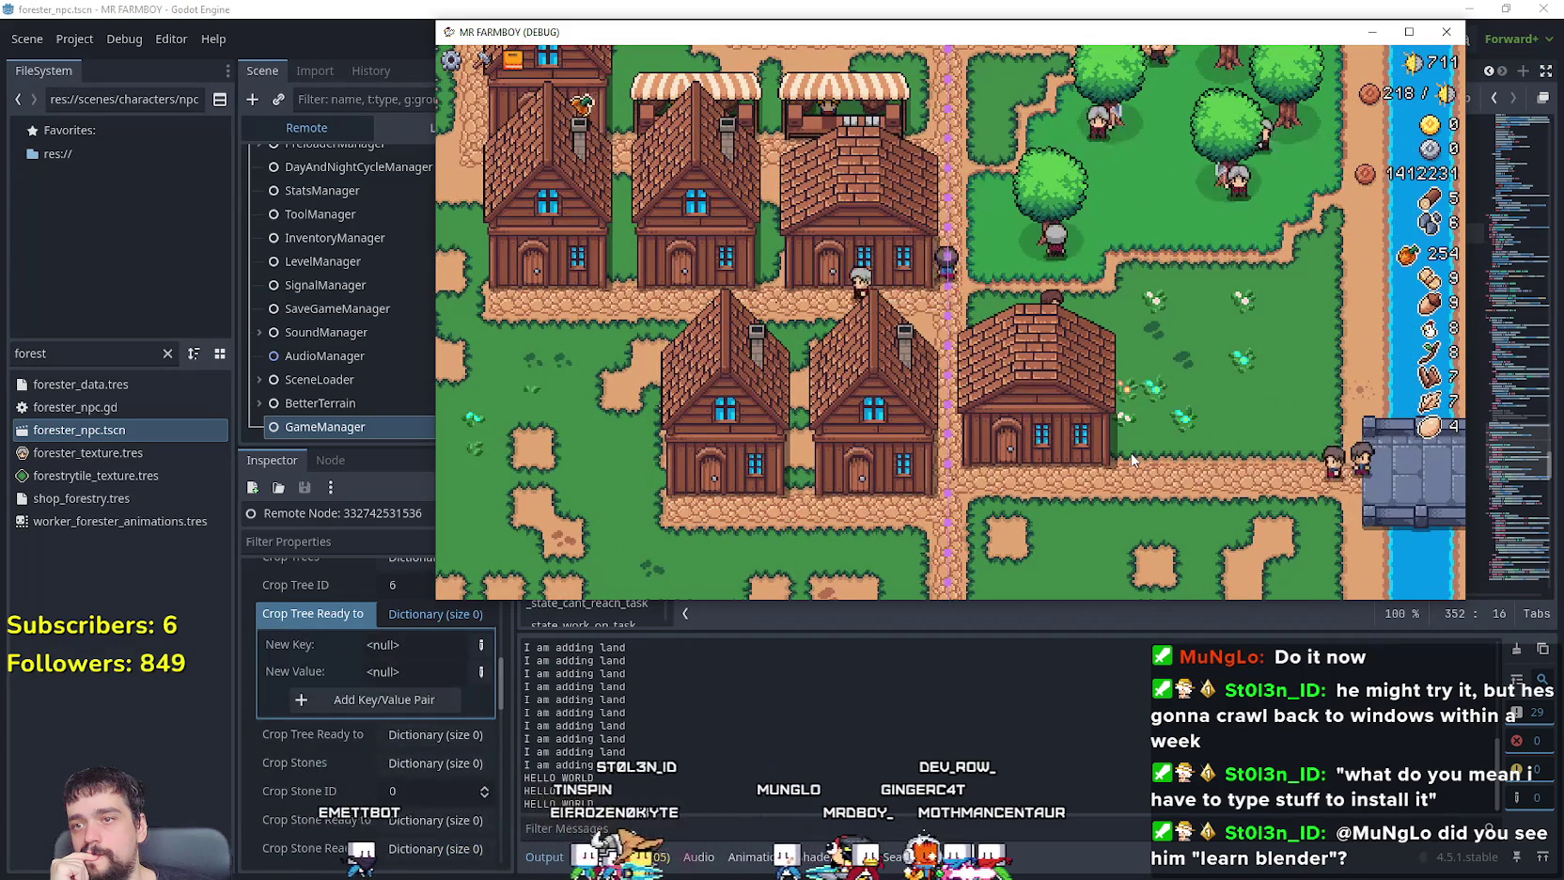
{"action": "scroll", "scroll_direction": "down", "scroll_amount": 3}
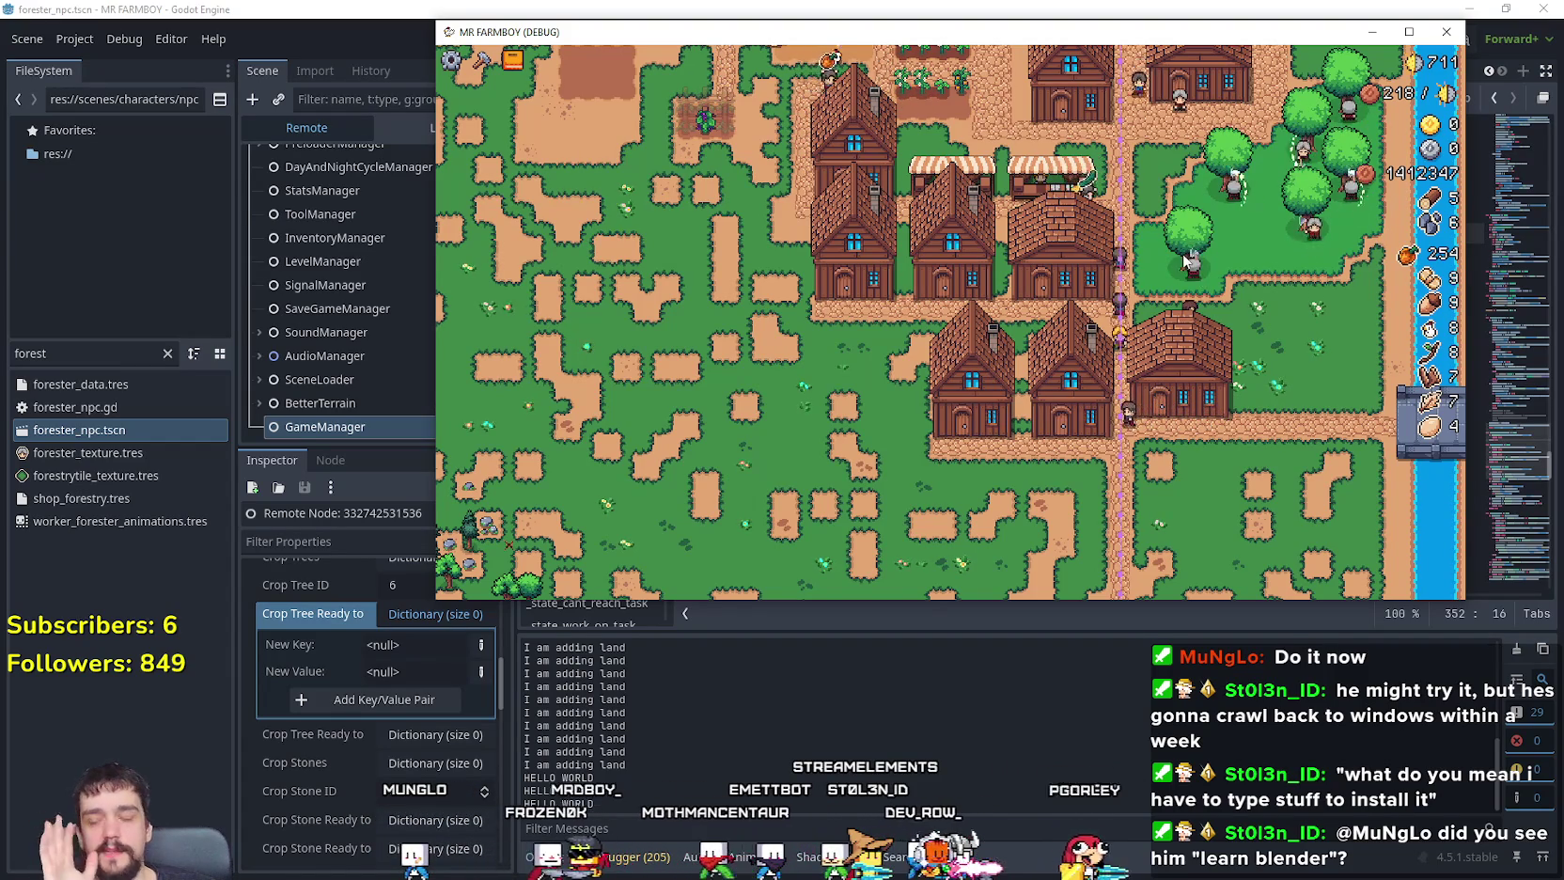
{"action": "scroll", "scroll_direction": "up", "scroll_amount": 3}
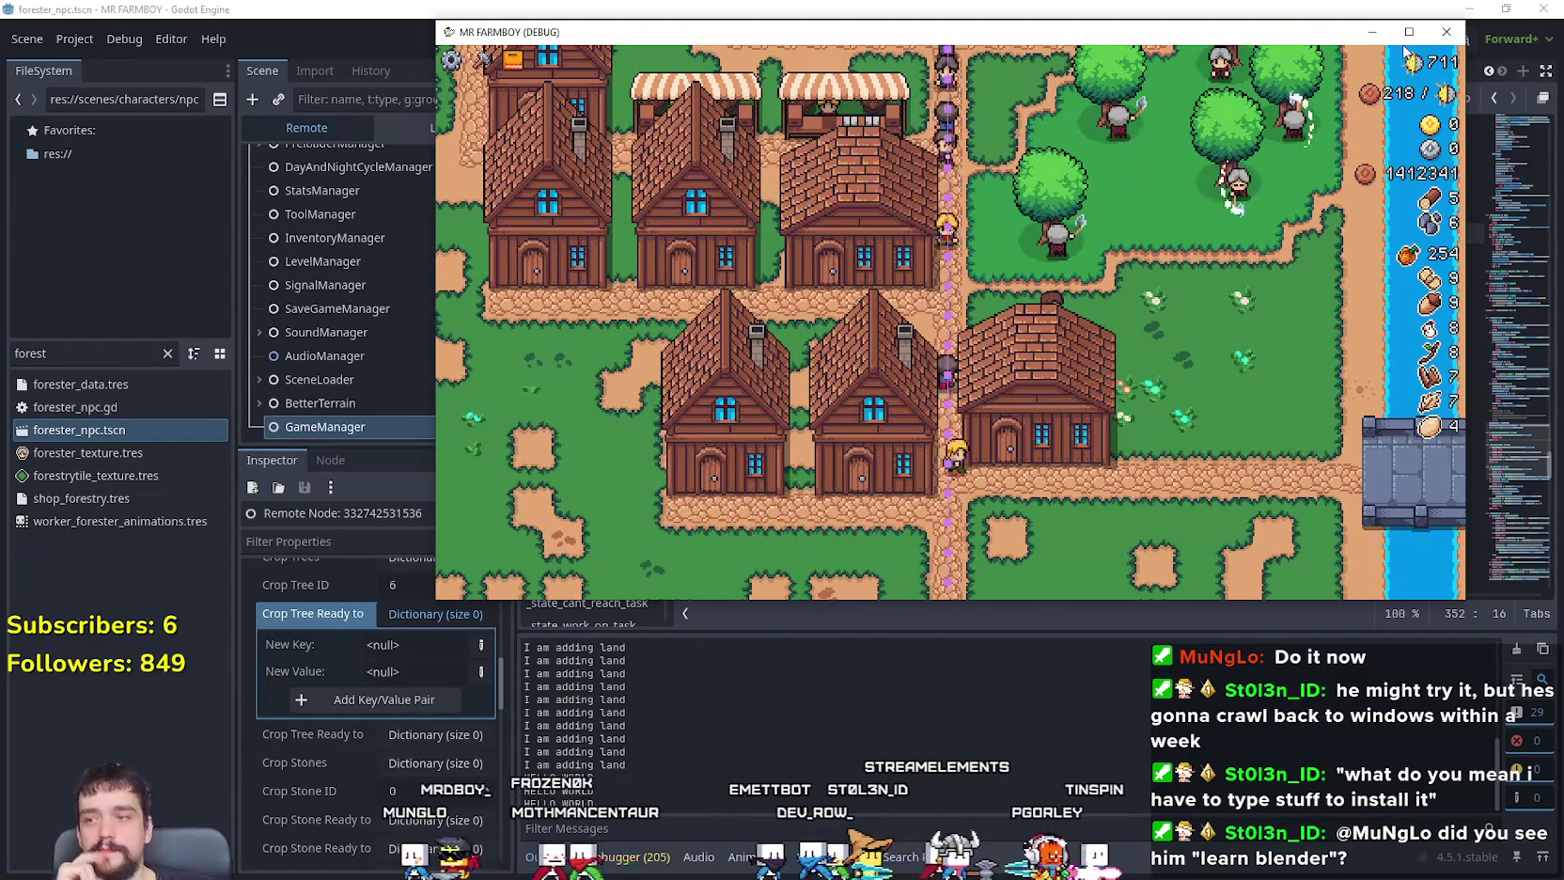
{"action": "left_click", "coordinate": [1409, 32]}
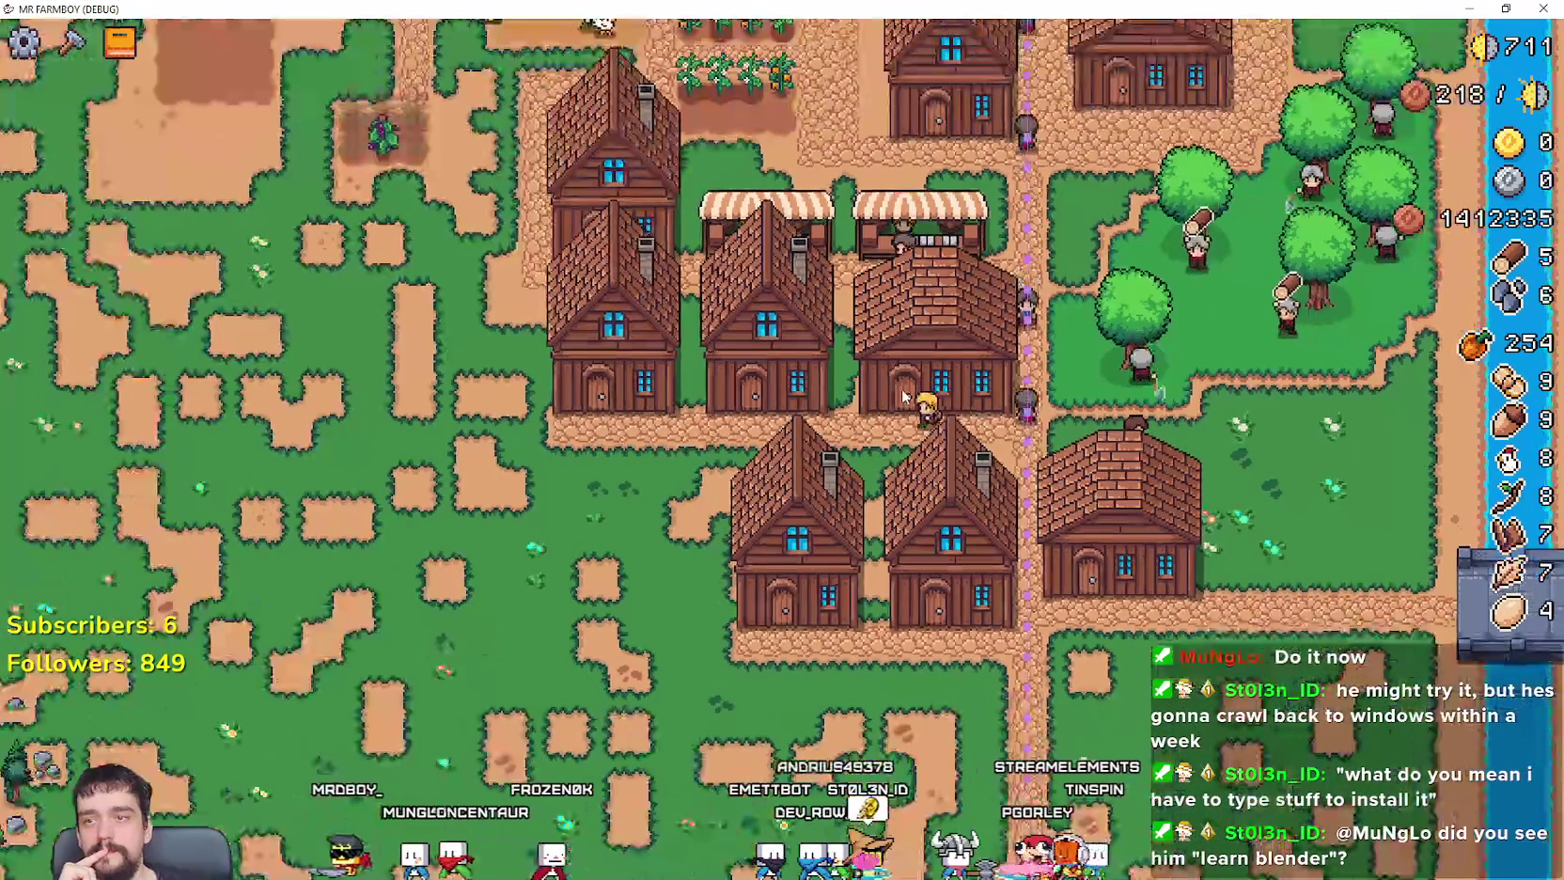
{"action": "scroll", "scroll_direction": "down", "scroll_amount": 3}
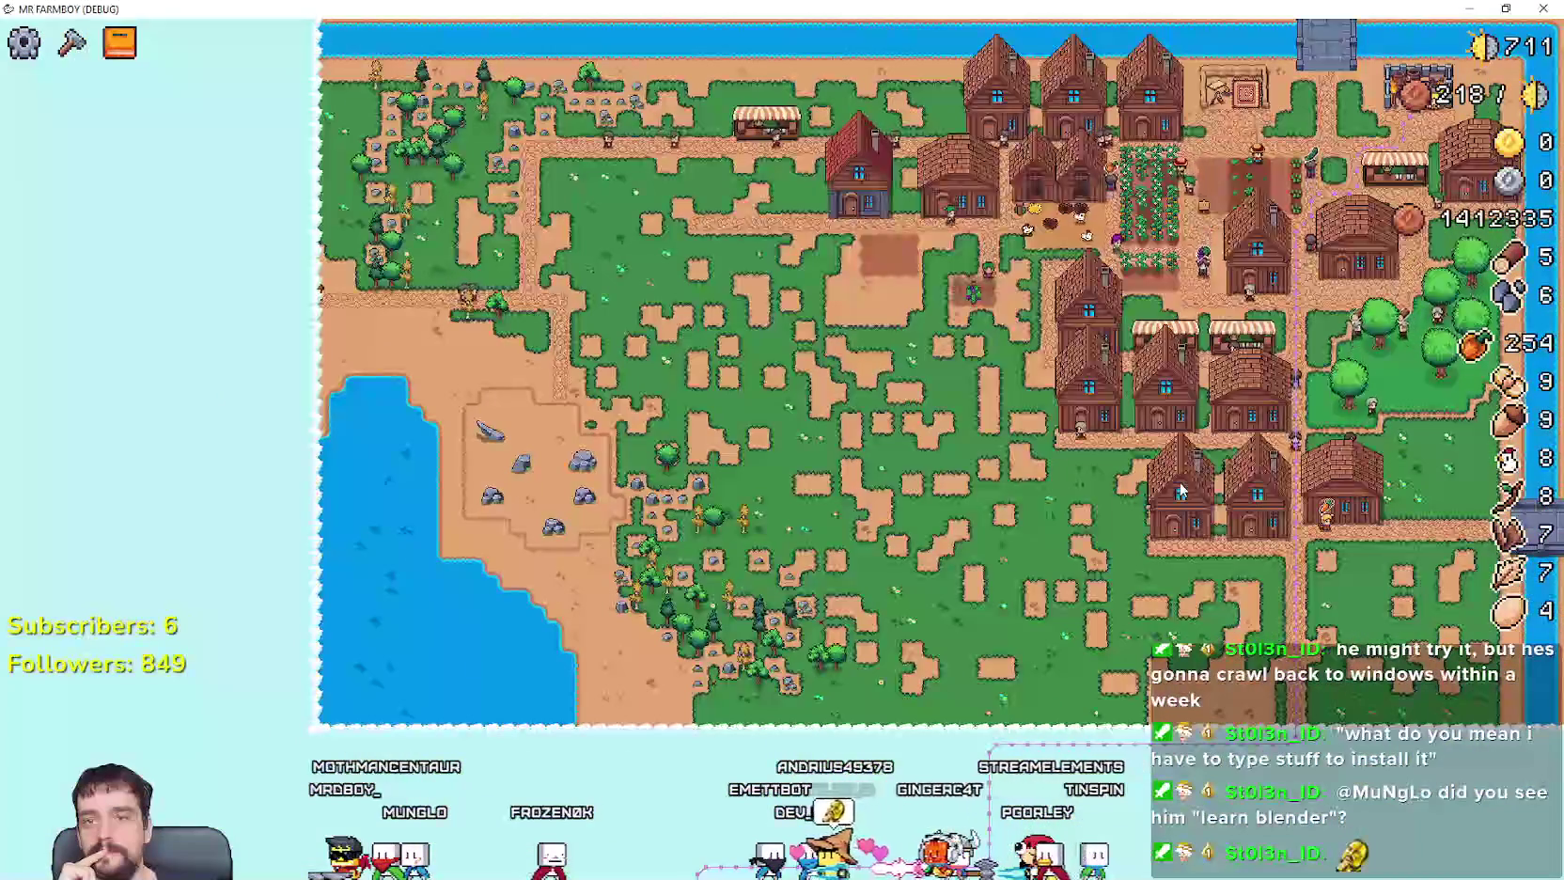
{"action": "scroll", "scroll_direction": "up", "scroll_amount": 3}
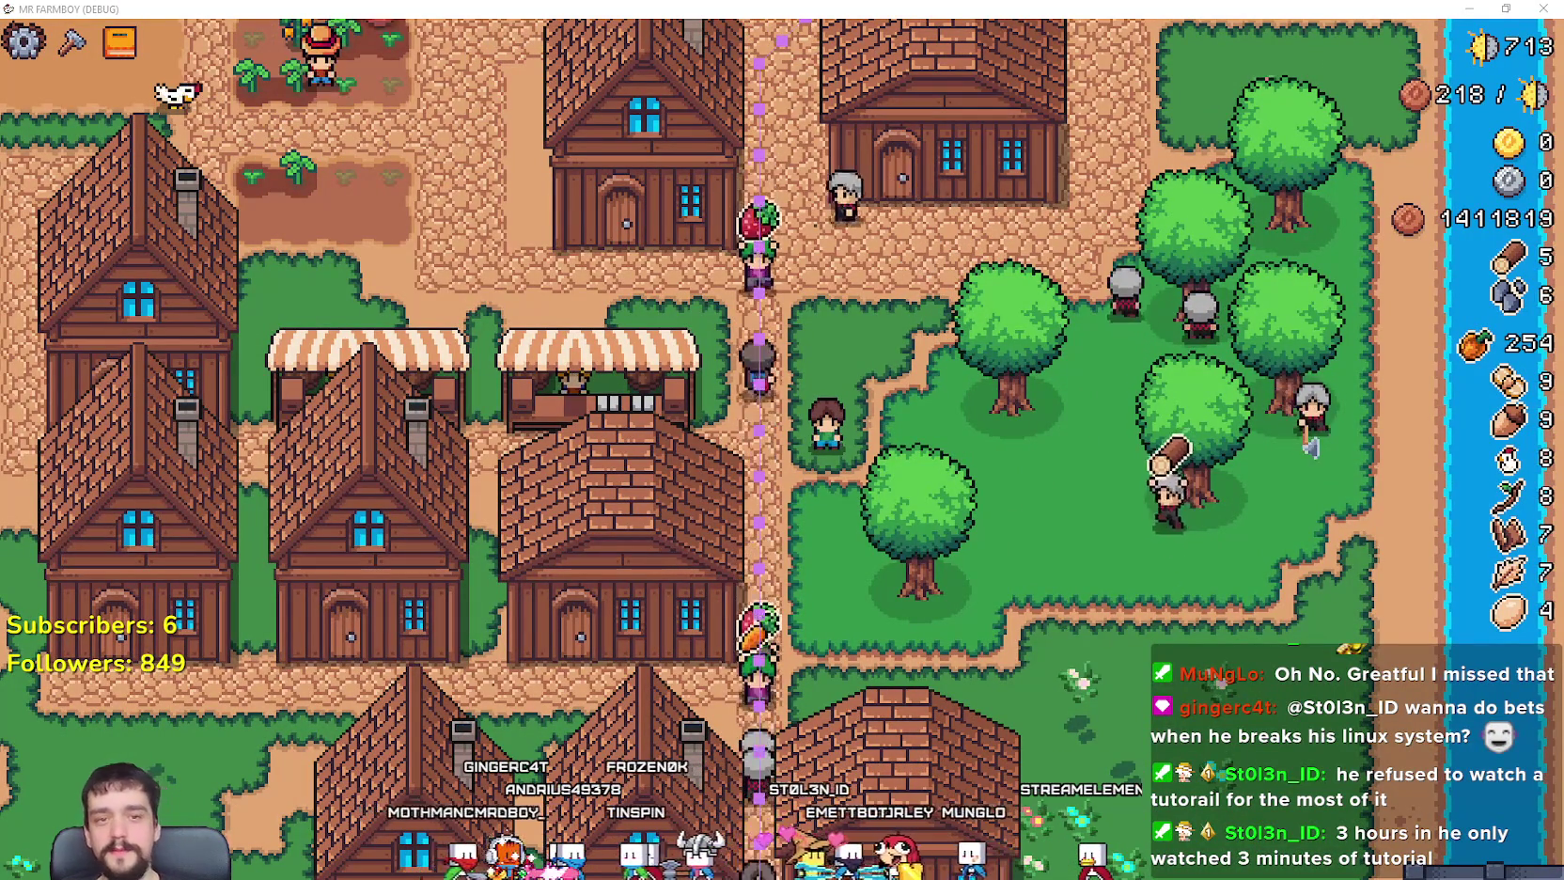
Step: Run help in Command Prompt, scroll through its command list, then return to the game
{"action": "key", "text": "super+1"}
{"action": "type", "text": "help"}
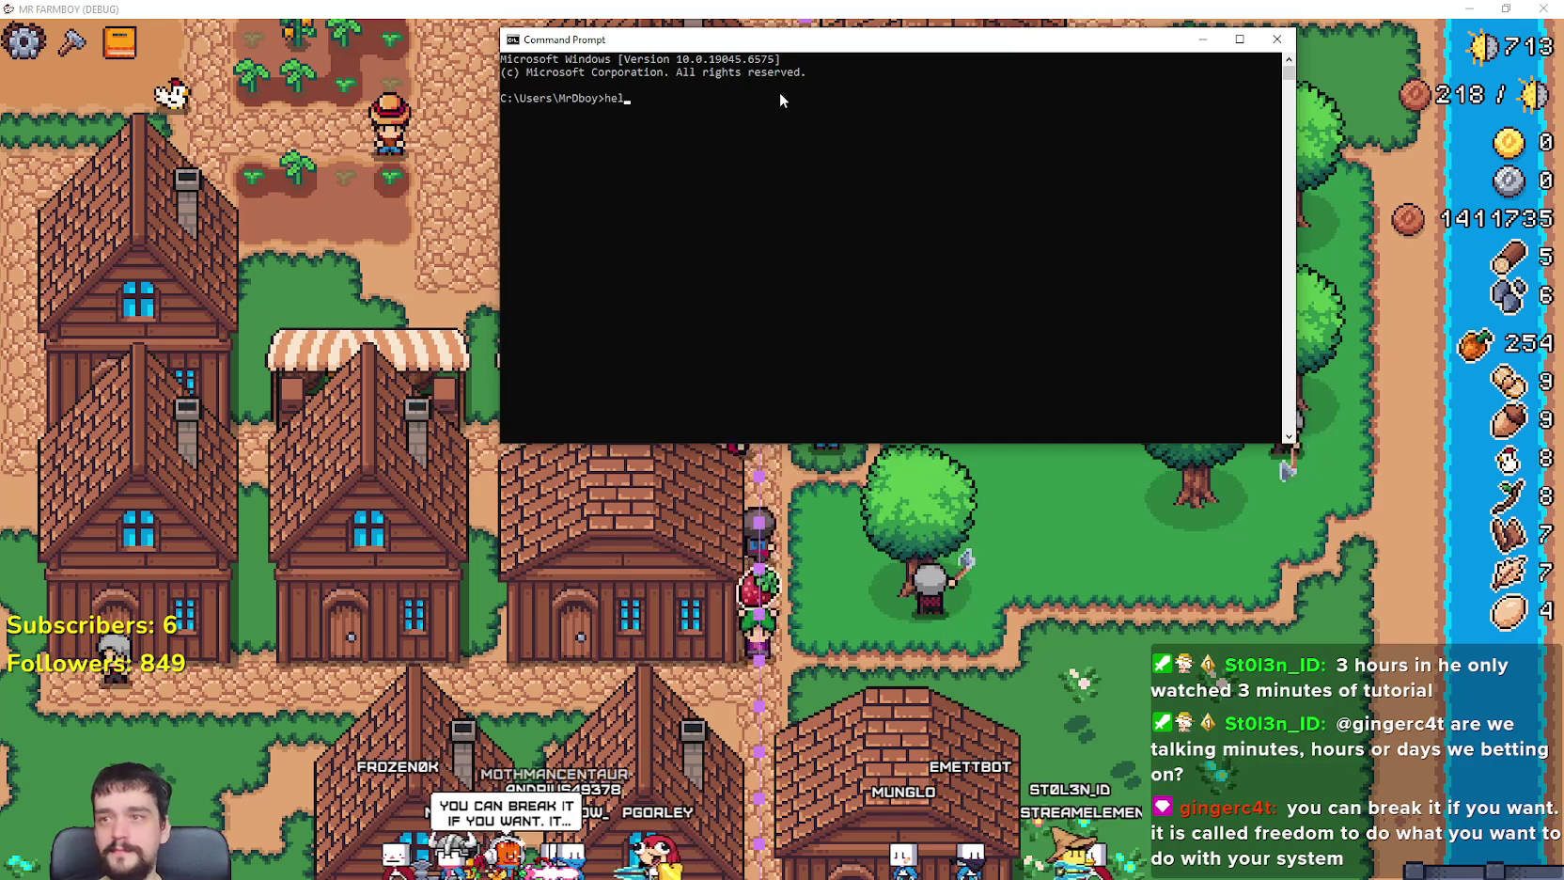
{"action": "key", "text": "Return"}
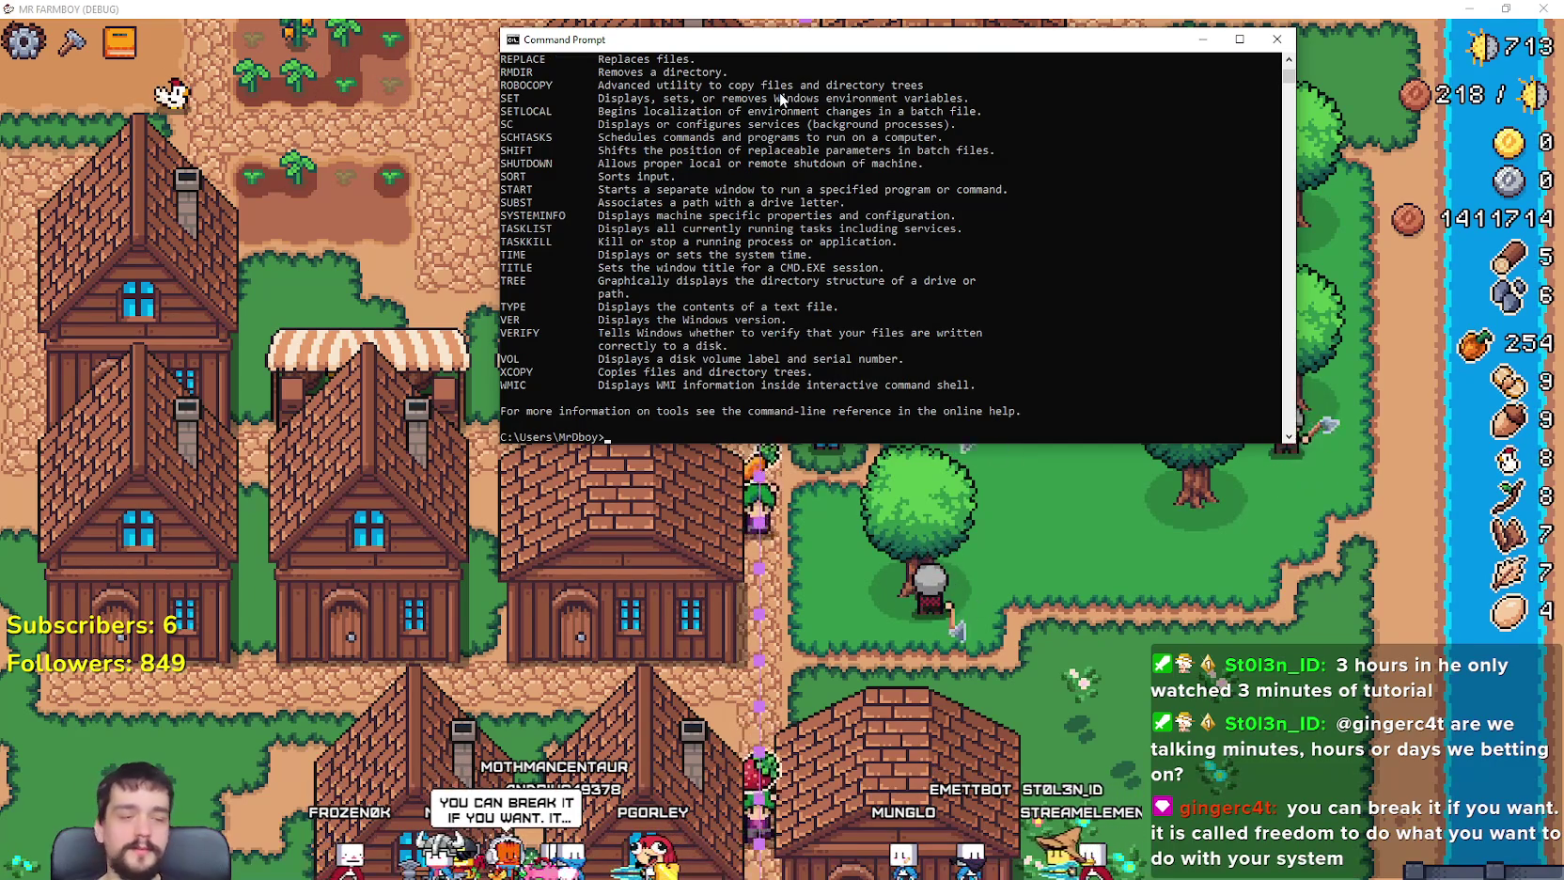
{"action": "scroll", "scroll_direction": "up", "scroll_amount": 3}
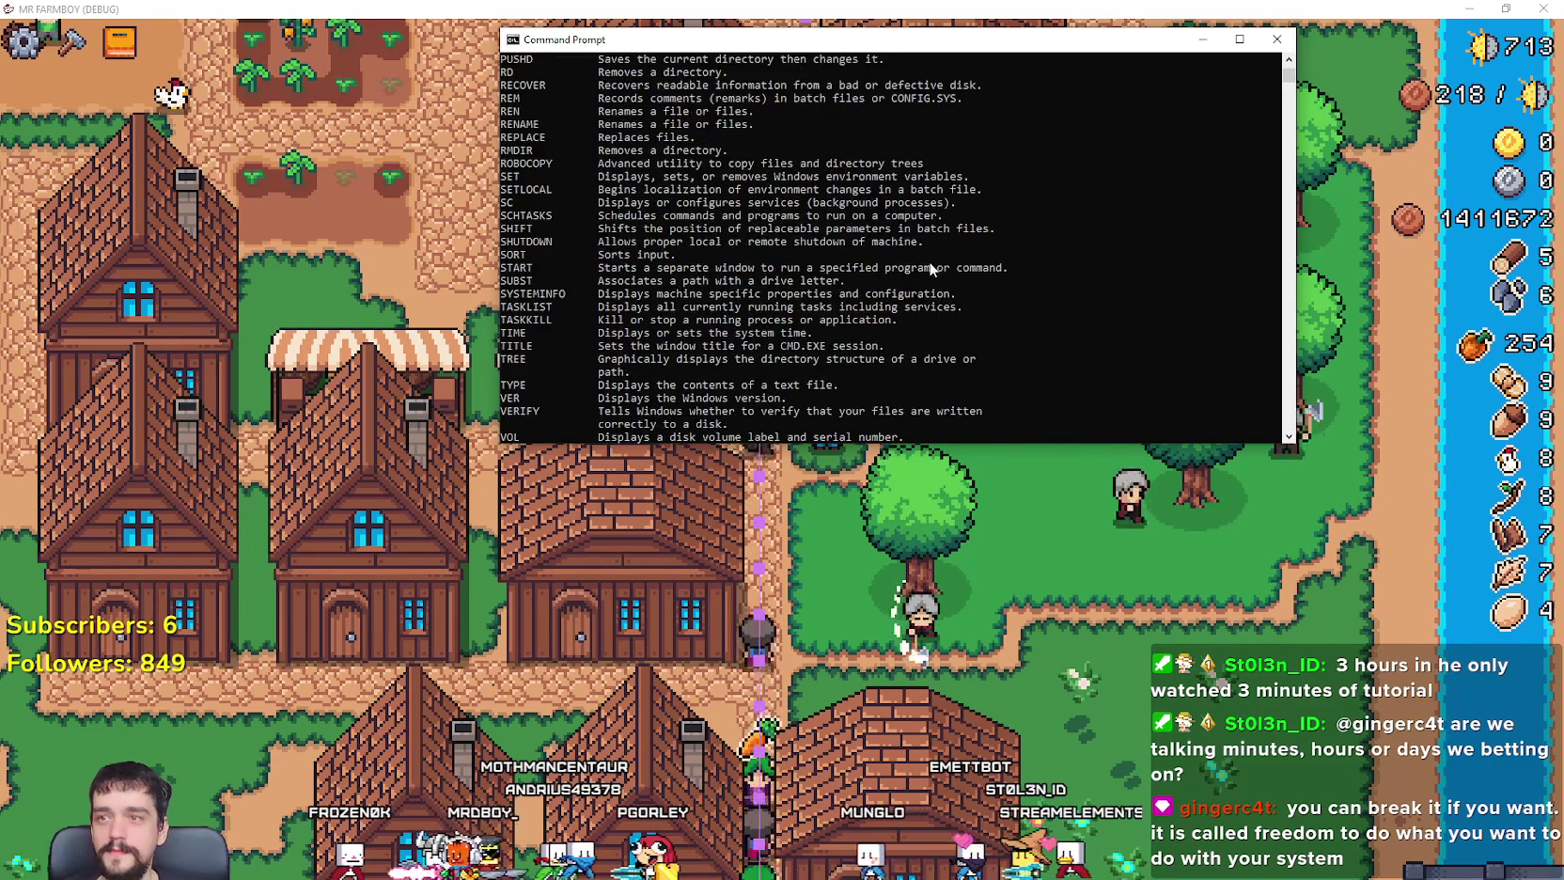
{"action": "scroll", "scroll_direction": "up", "scroll_amount": 3}
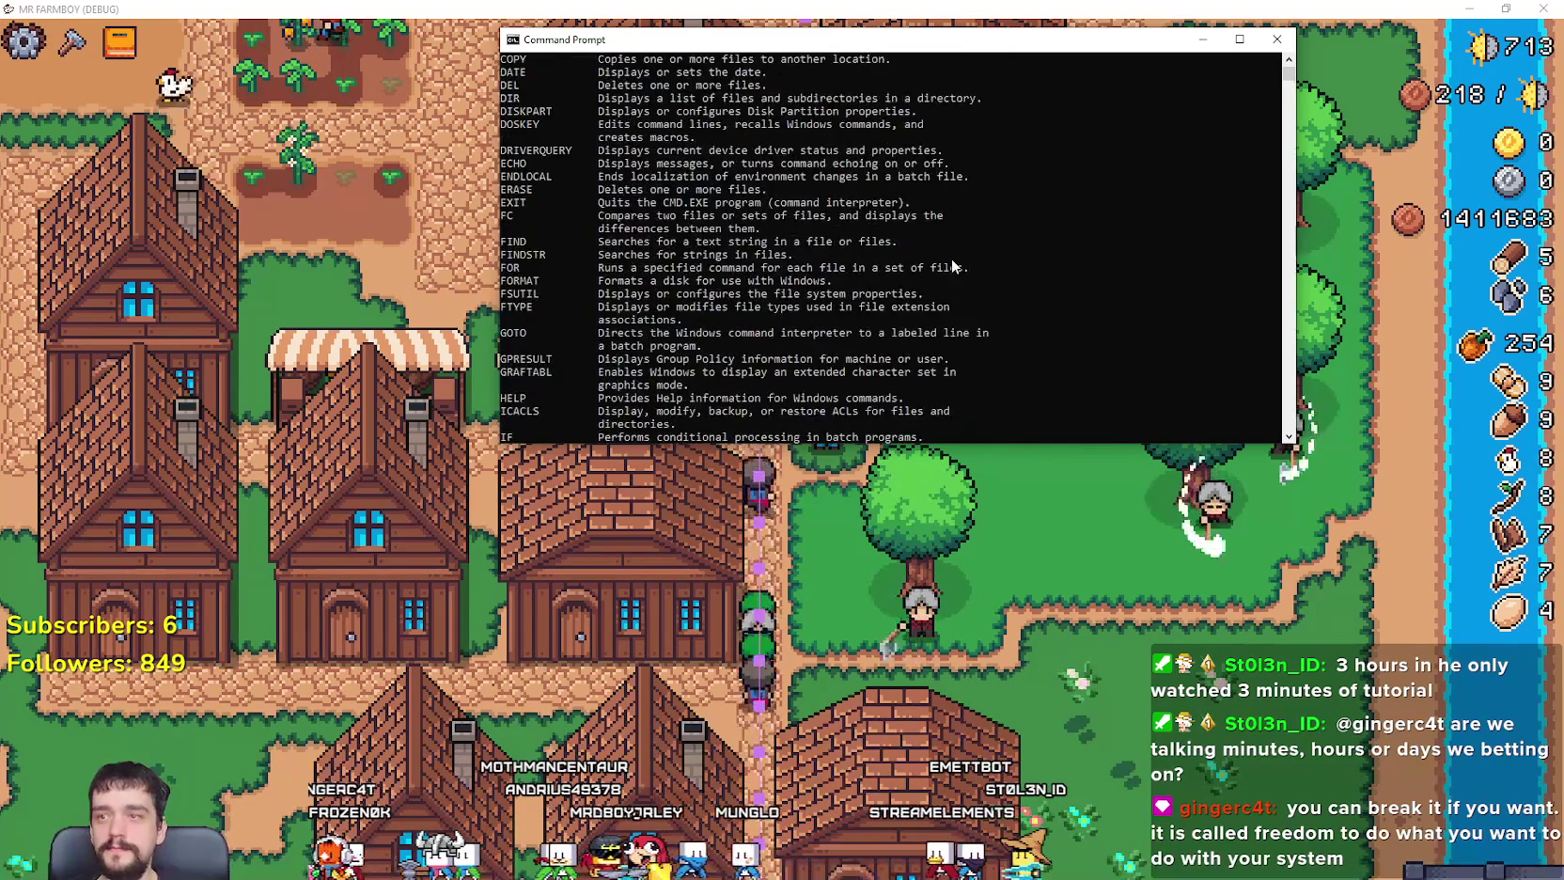
{"action": "scroll", "scroll_direction": "up", "scroll_amount": 3}
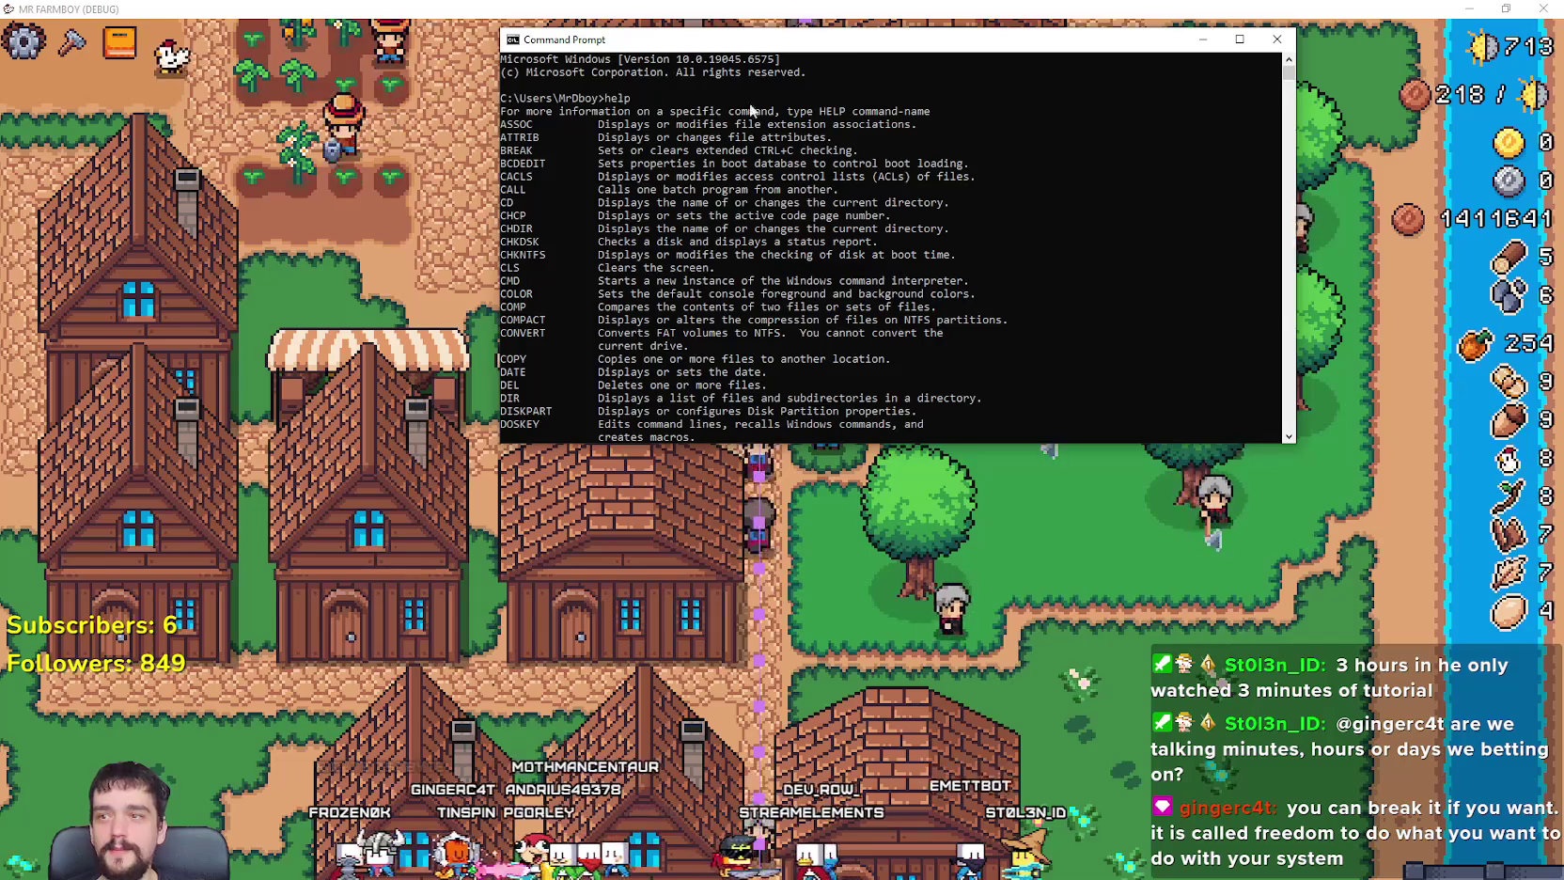
{"action": "scroll", "scroll_direction": "down", "scroll_amount": 3}
{"action": "scroll", "scroll_direction": "down", "scroll_amount": 3}
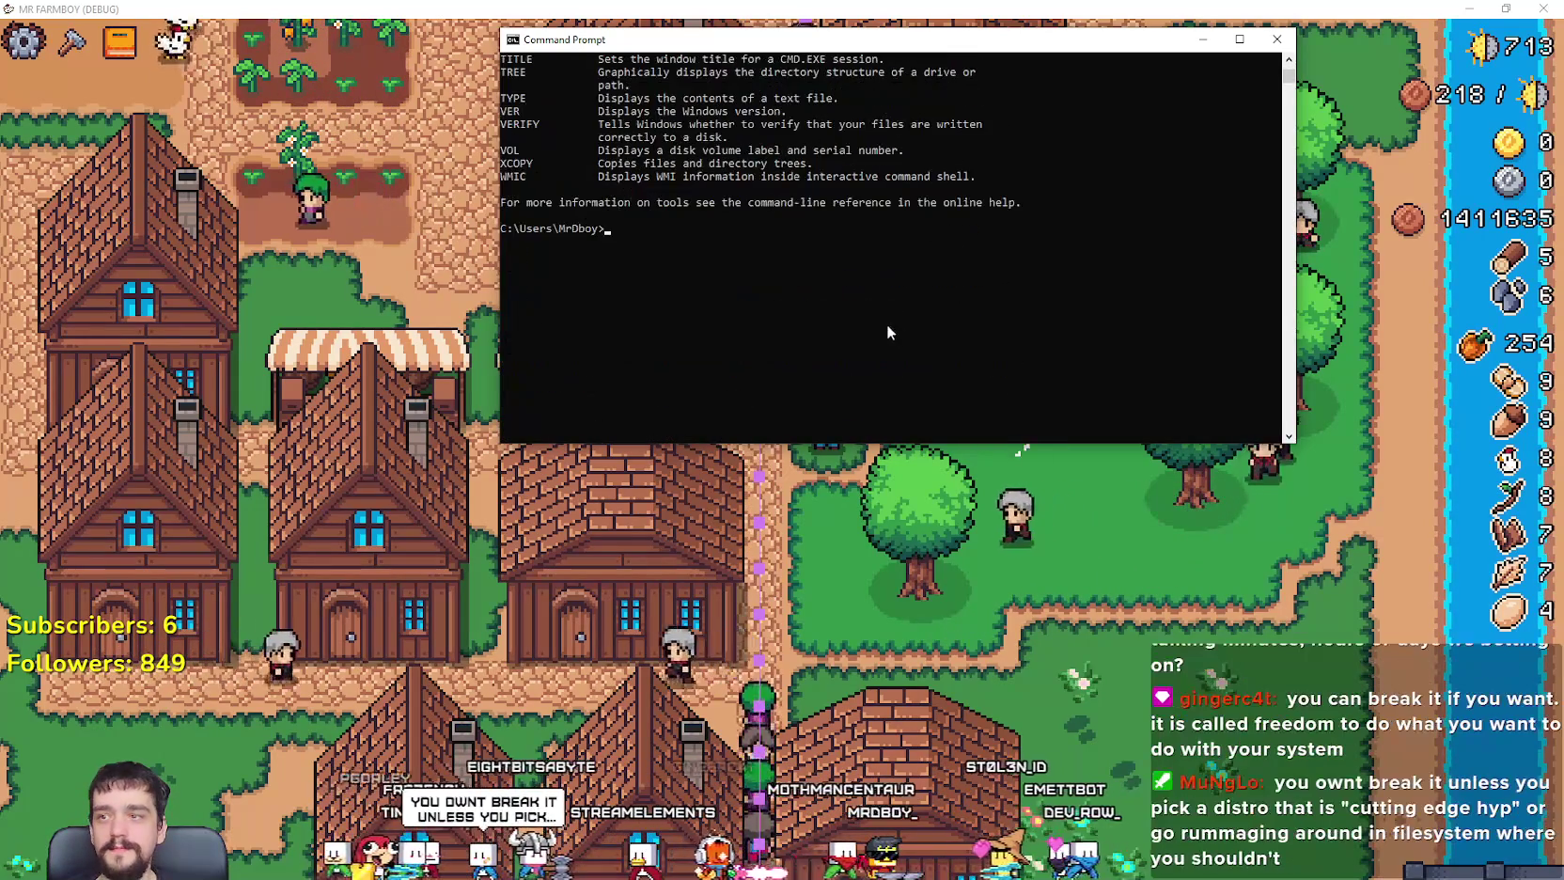
{"action": "left_click", "coordinate": [926, 489]}
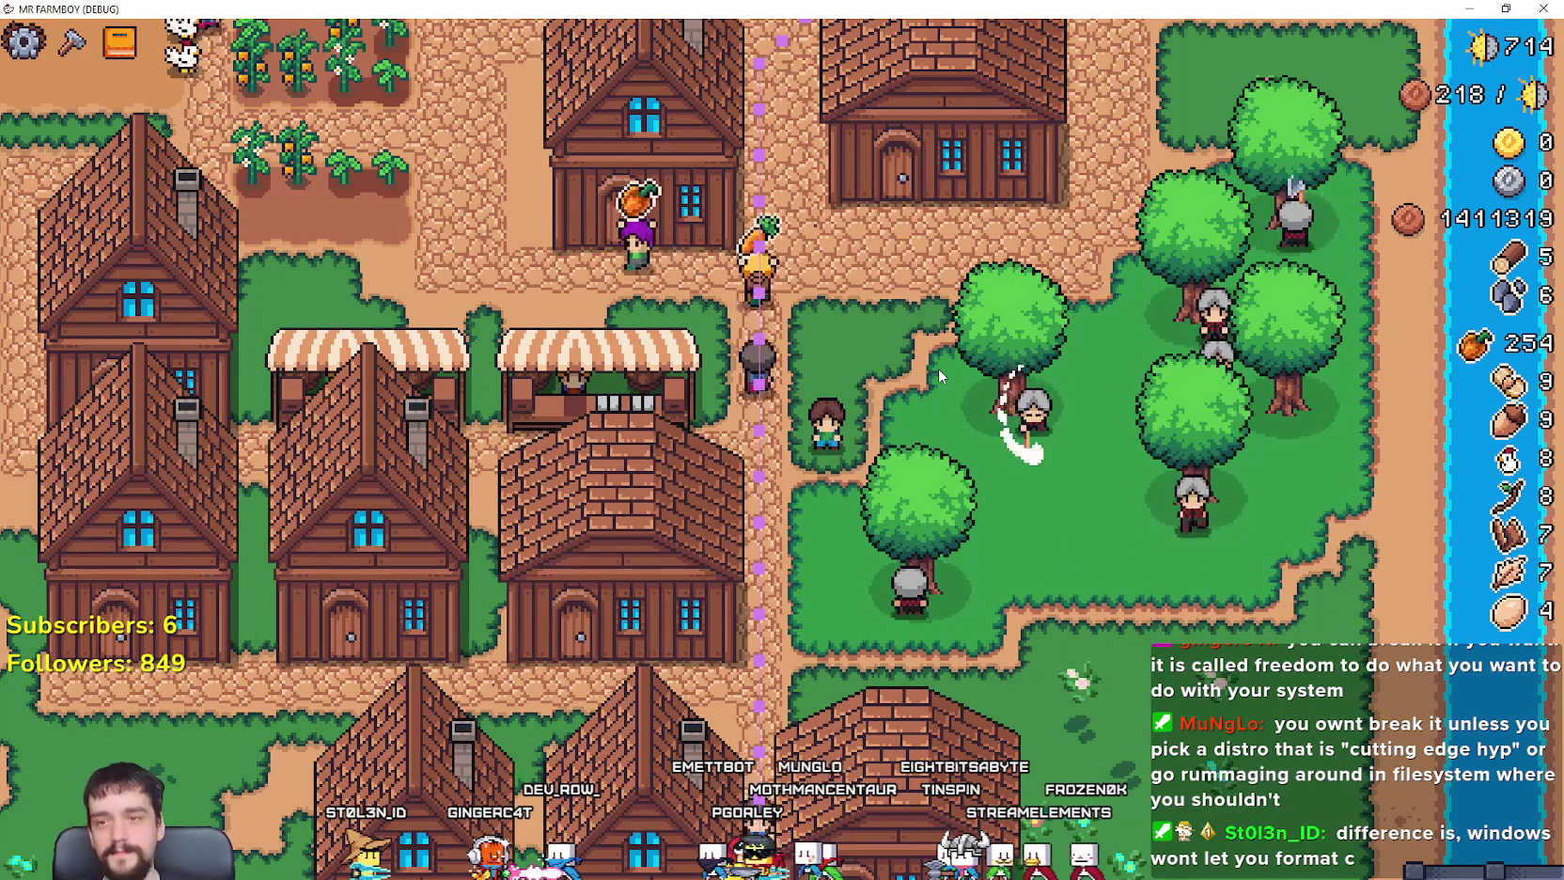
Step: View and close the Warehouse inventory, then press F11 to leave full screen
{"action": "scroll", "scroll_direction": "down", "scroll_amount": 3}
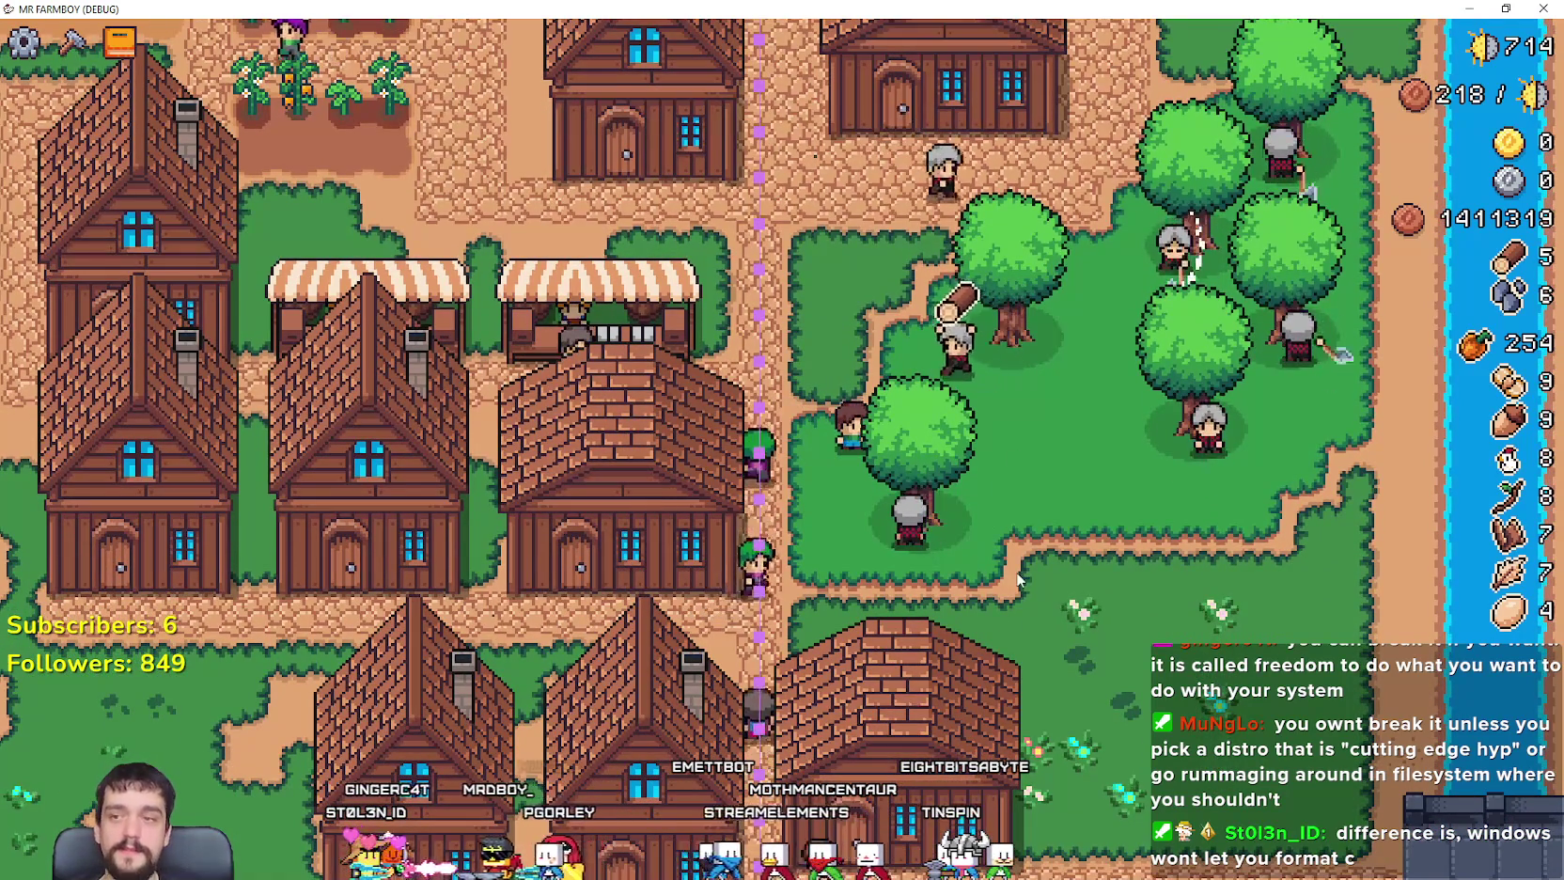
{"action": "scroll", "scroll_direction": "up", "scroll_amount": 3}
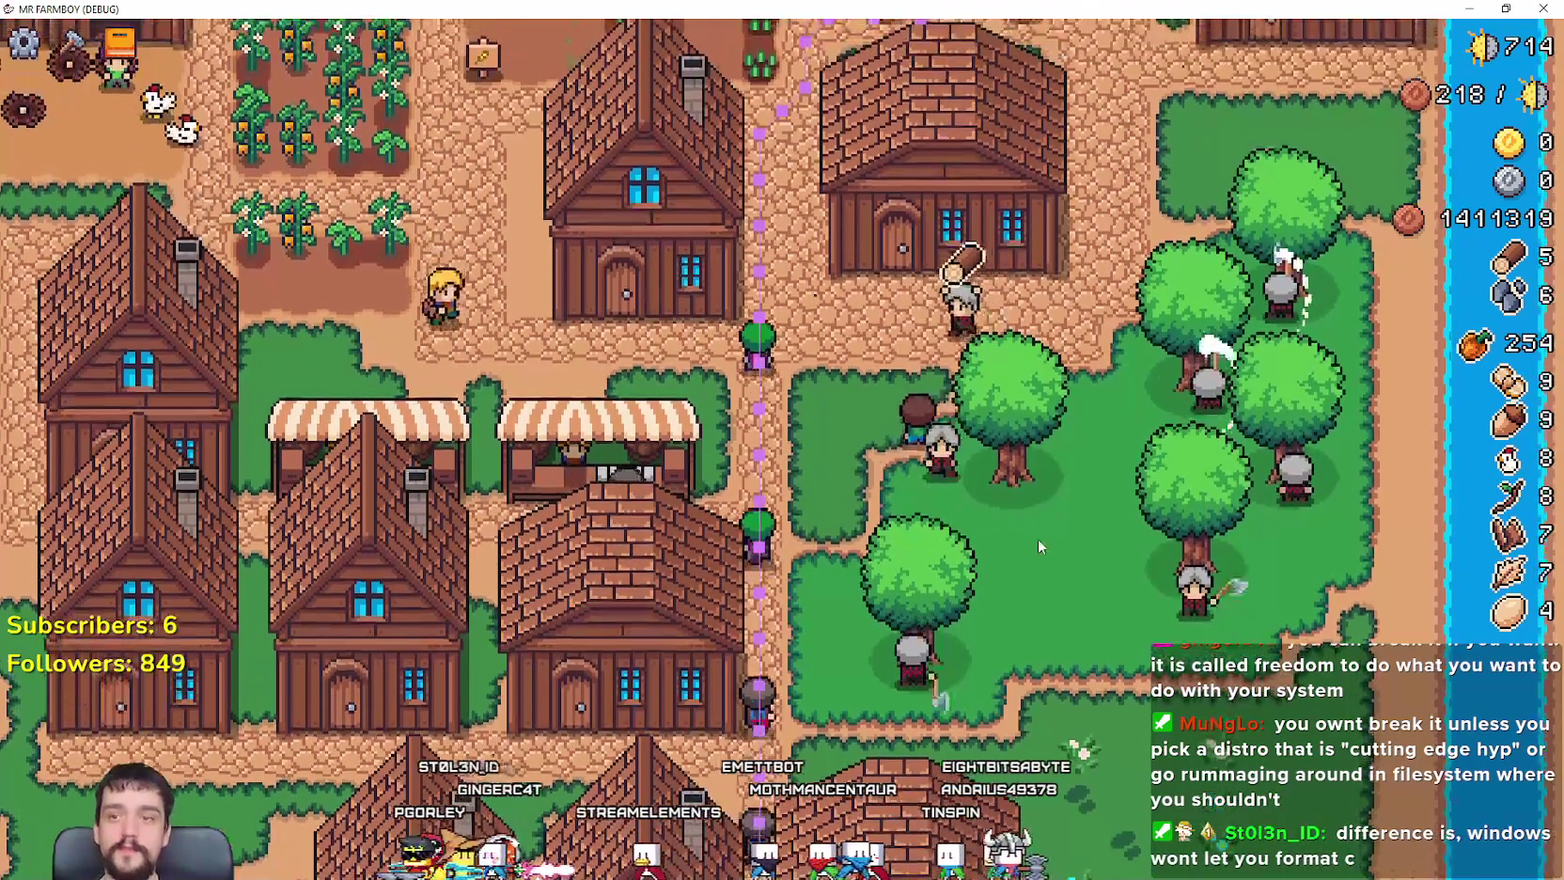
{"action": "scroll", "scroll_direction": "down", "scroll_amount": 3}
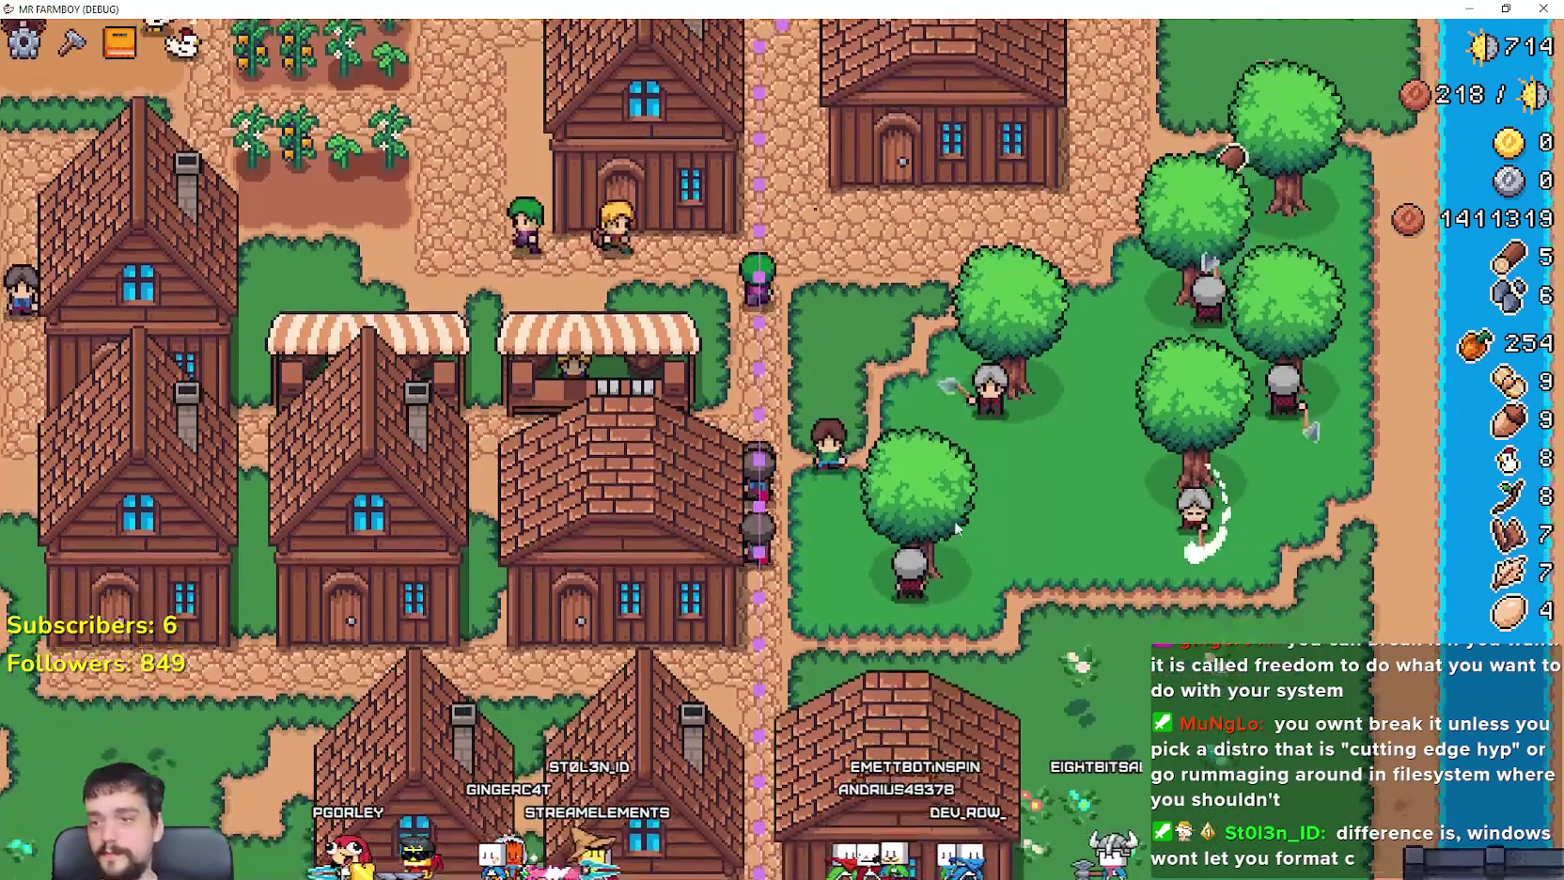
{"action": "scroll", "scroll_direction": "down", "scroll_amount": 3}
{"action": "left_click", "coordinate": [919, 390]}
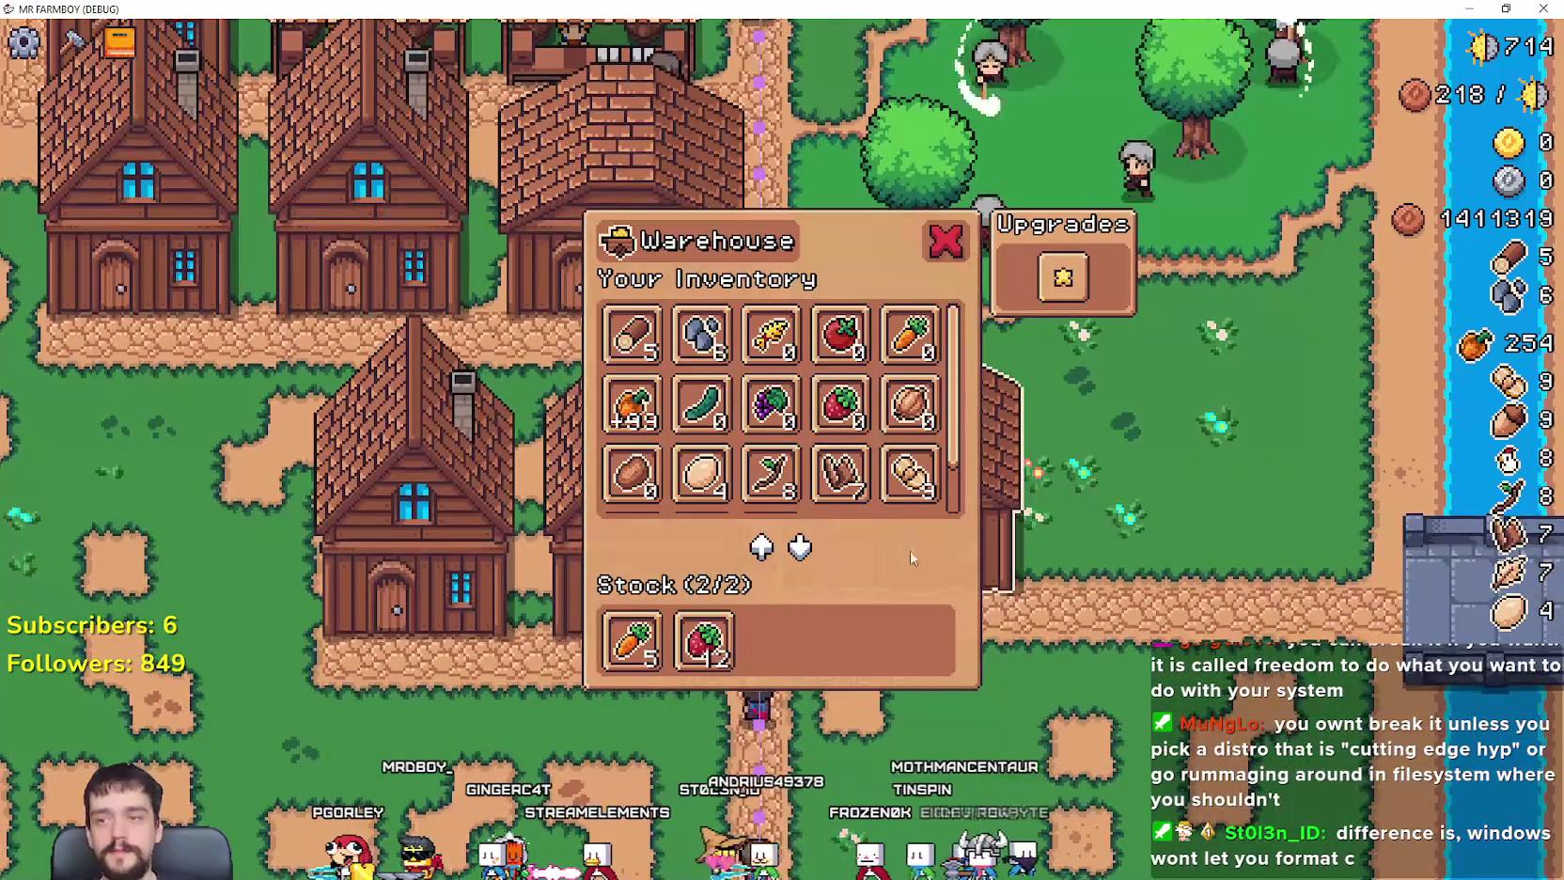
{"action": "key", "text": "Escape"}
{"action": "scroll", "scroll_direction": "down", "scroll_amount": 3}
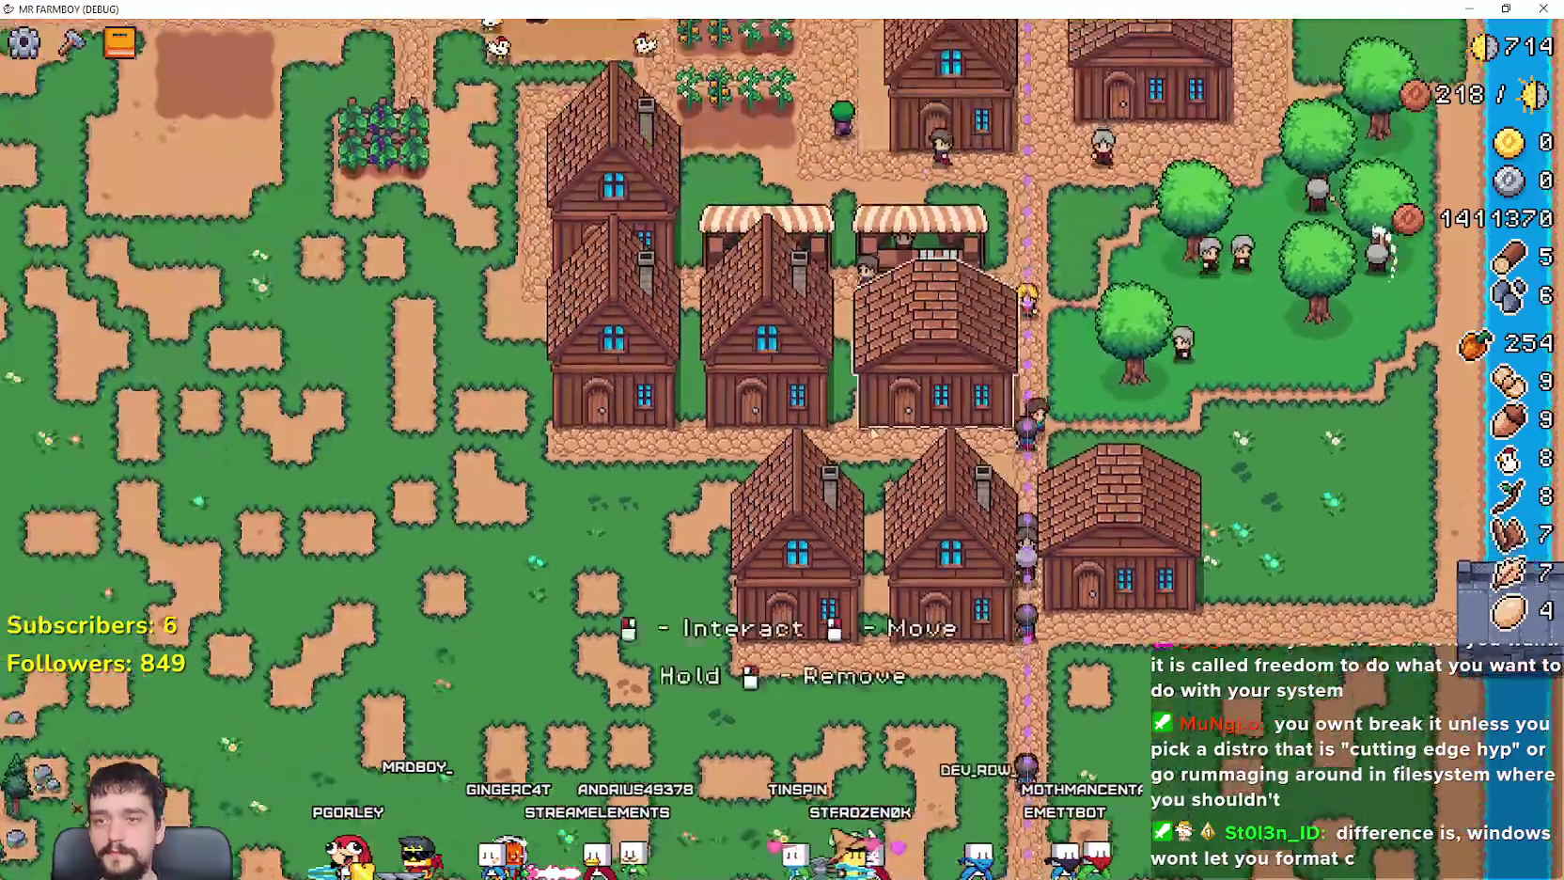
{"action": "key", "text": "F11"}
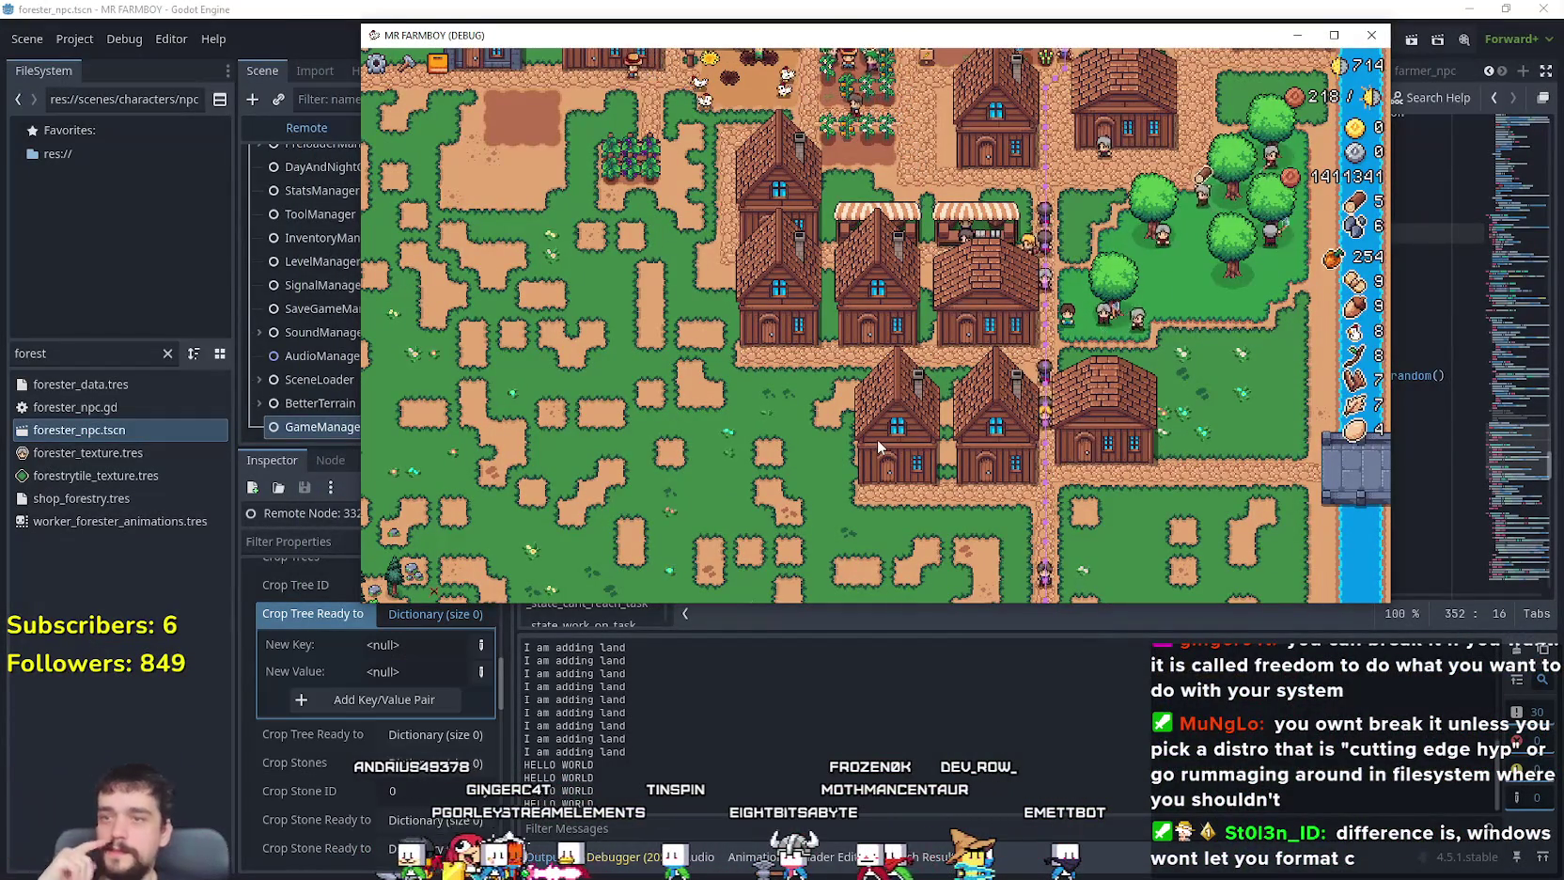
Step: Raise forester_npc.gd over the game, select lines 349–351 of check_gatherable_trees, and scroll via the minimap
{"action": "left_click_drag", "start_coordinate": [984, 35], "coordinate": [1128, 134]}
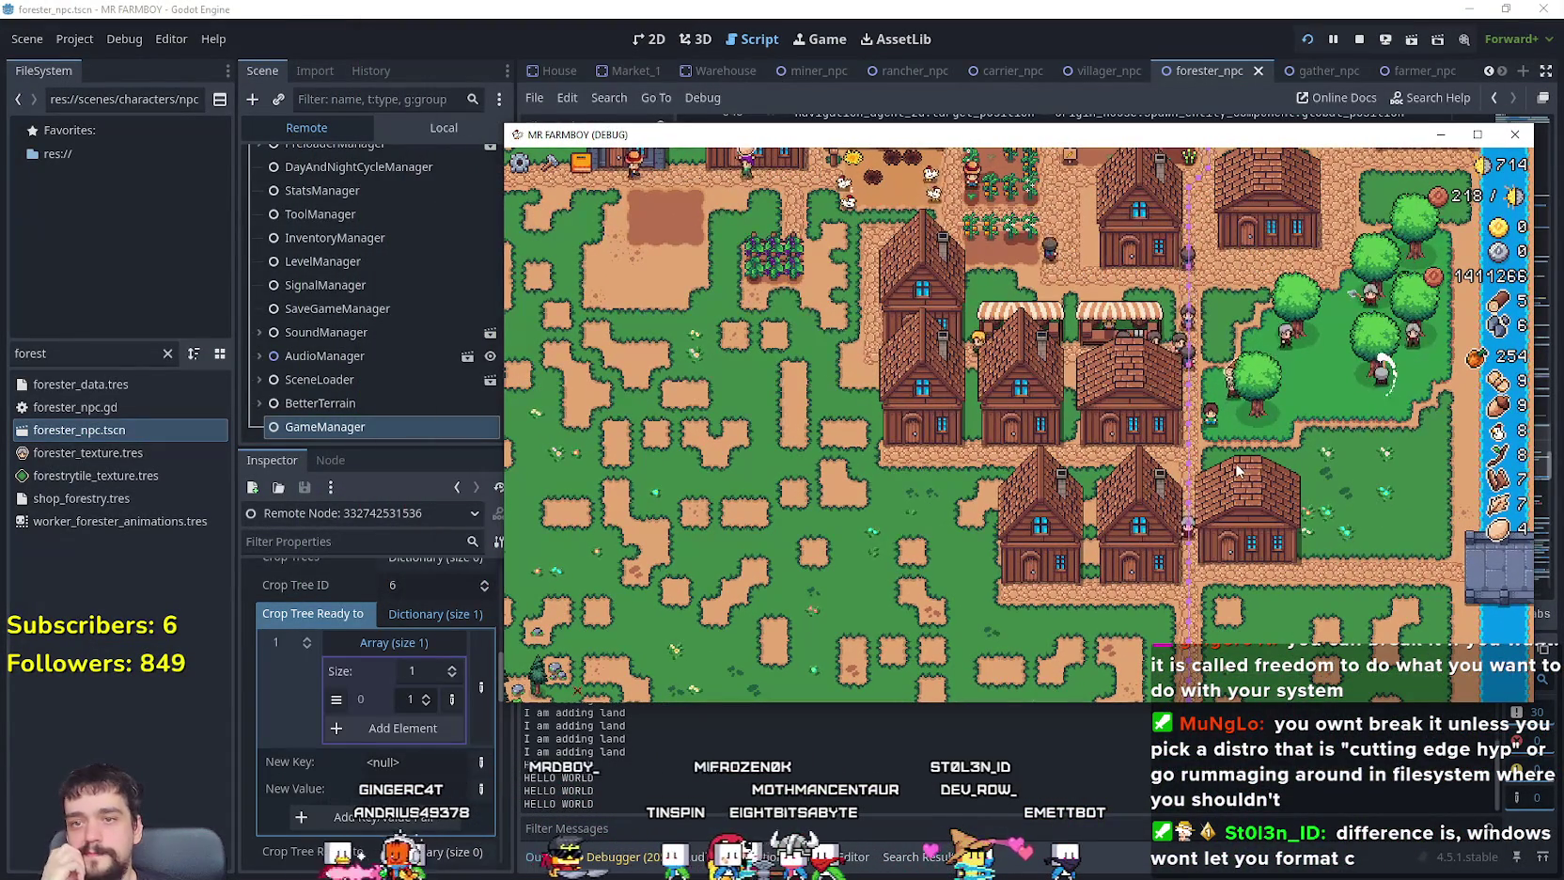
{"action": "left_click", "coordinate": [1064, 7]}
{"action": "left_click", "coordinate": [1164, 430]}
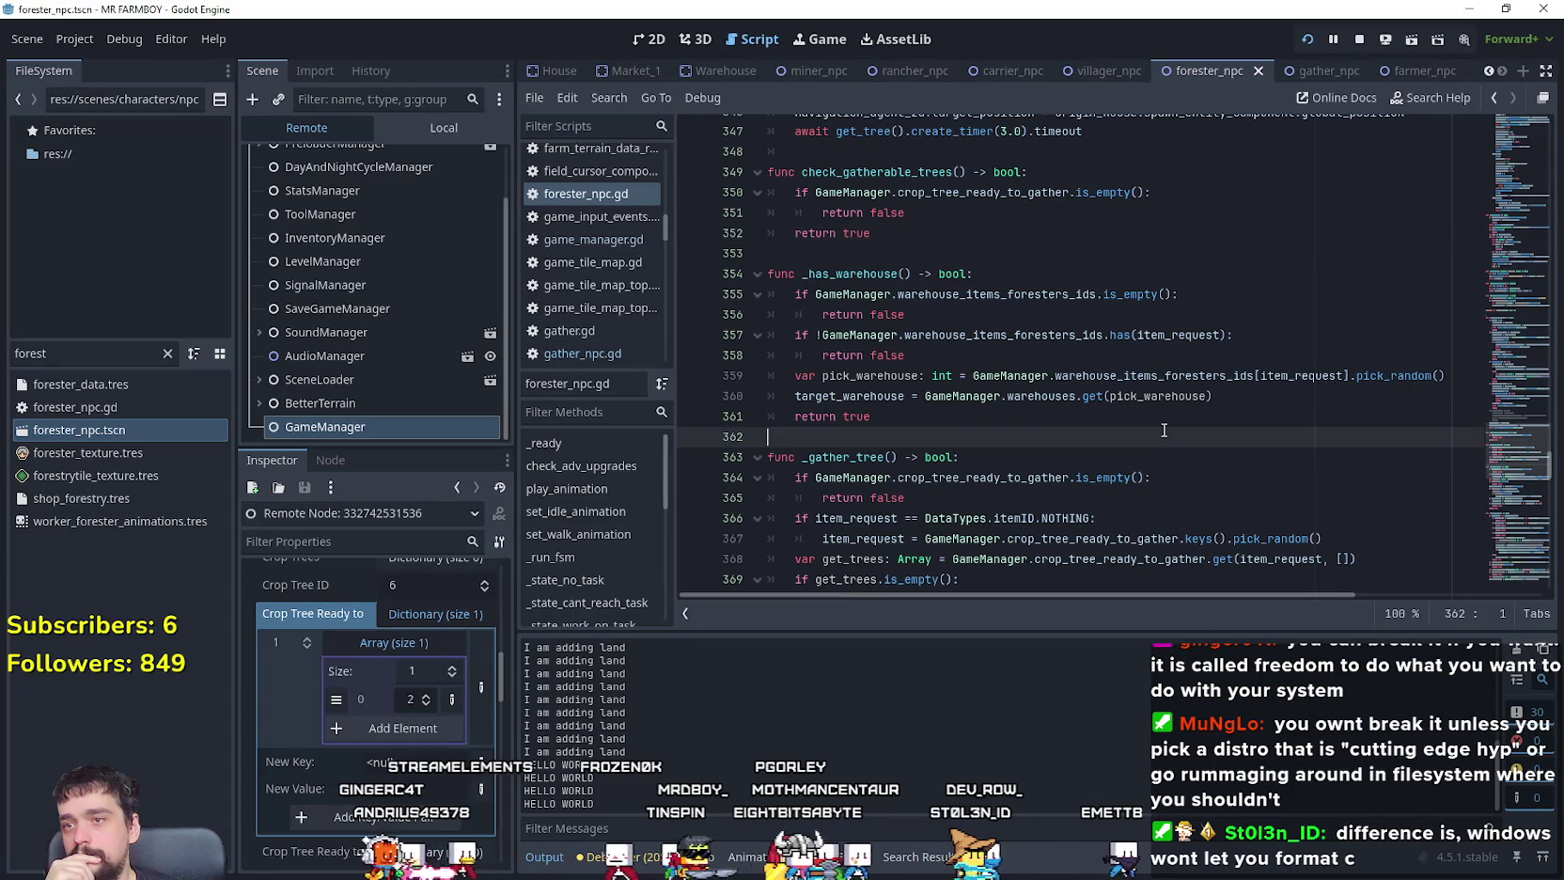
{"action": "scroll", "scroll_direction": "up", "scroll_amount": 3}
{"action": "left_click_drag", "start_coordinate": [905, 274], "coordinate": [712, 230]}
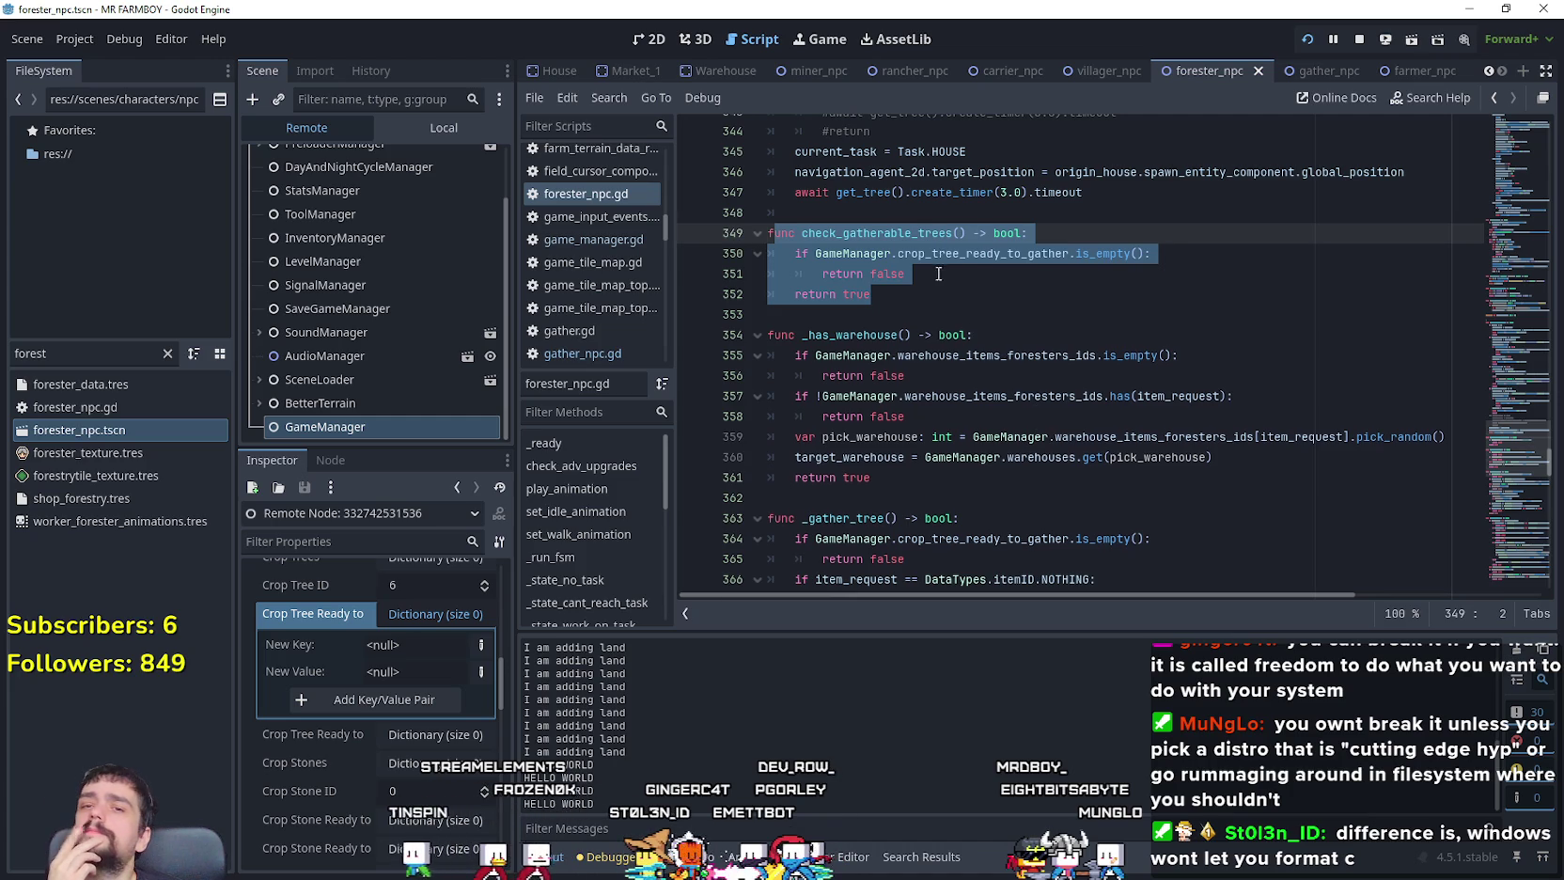
{"action": "left_click_drag", "start_coordinate": [1522, 437], "coordinate": [1513, 272]}
{"action": "scroll", "scroll_direction": "down", "scroll_amount": 3}
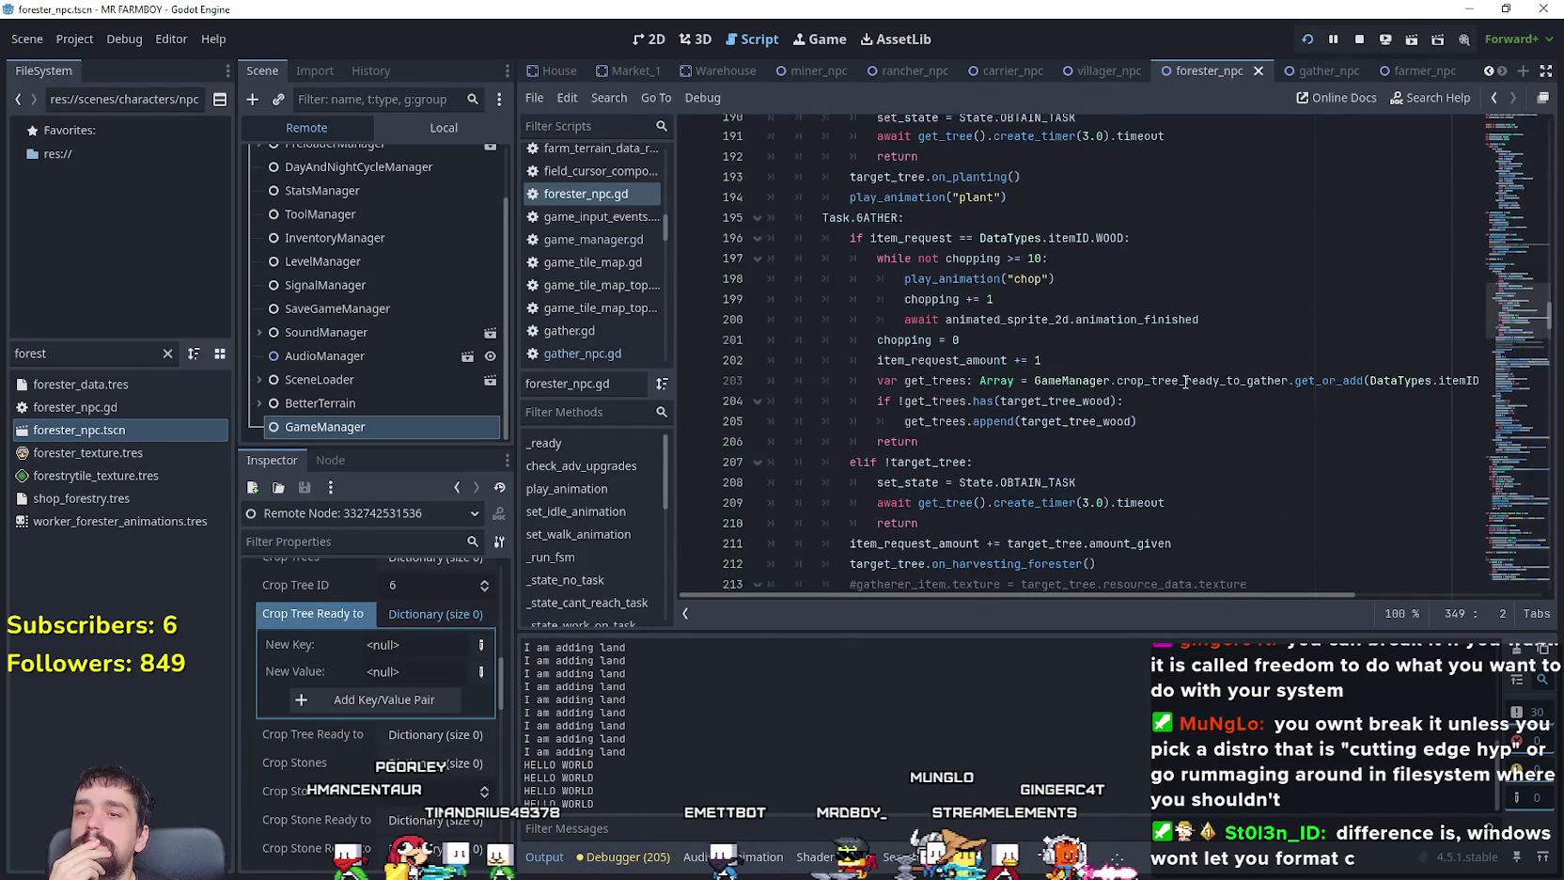
{"action": "left_click", "coordinate": [1189, 386]}
{"action": "left_click_drag", "start_coordinate": [769, 386], "coordinate": [796, 346]}
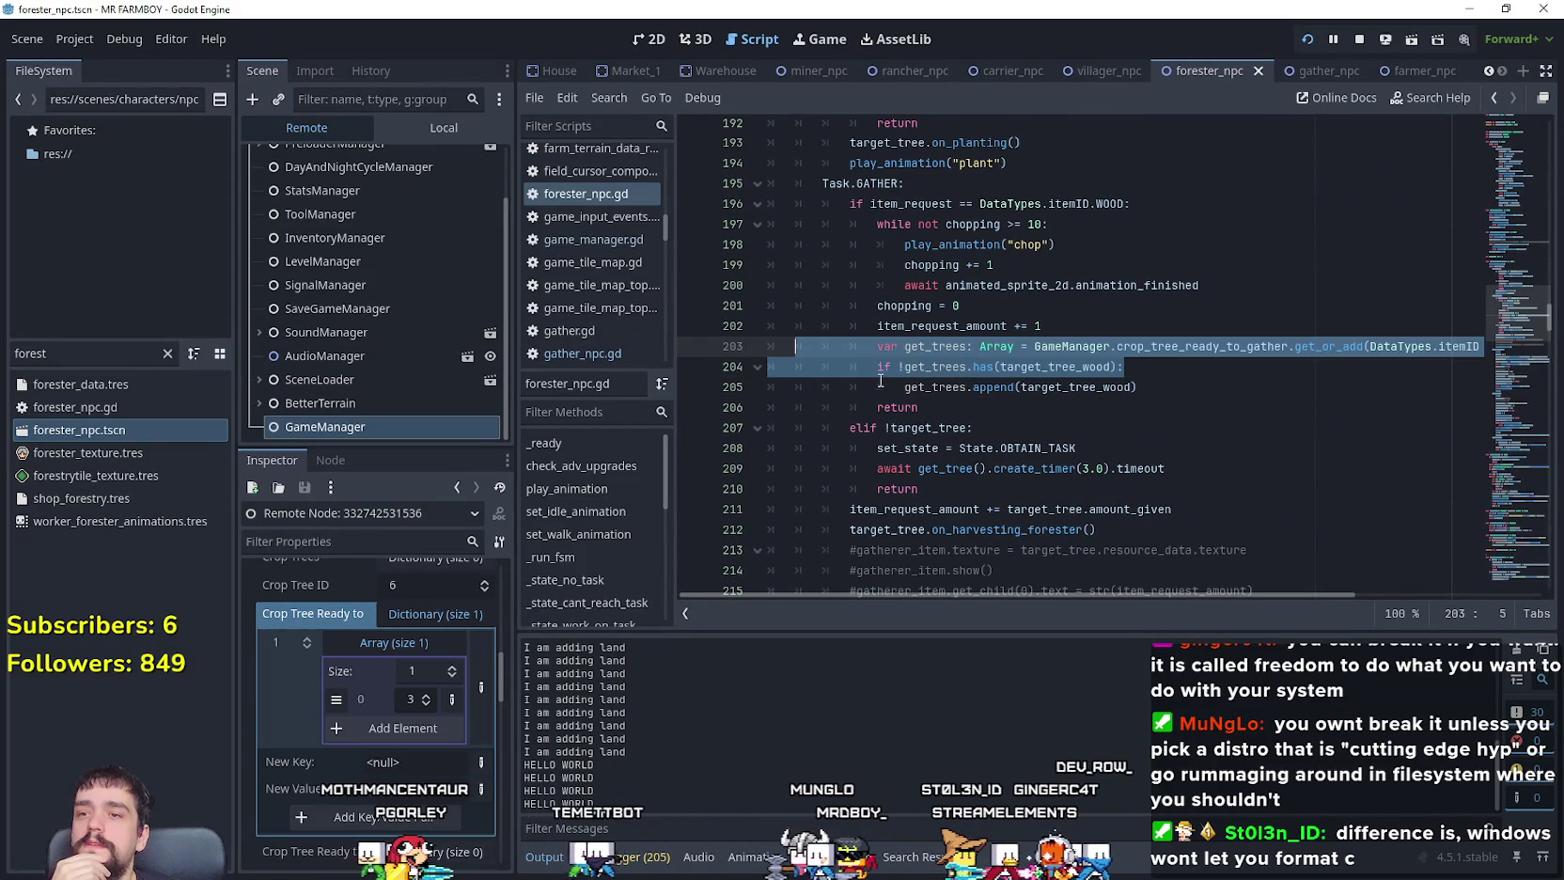
{"action": "left_click_drag", "start_coordinate": [1197, 391], "coordinate": [747, 342]}
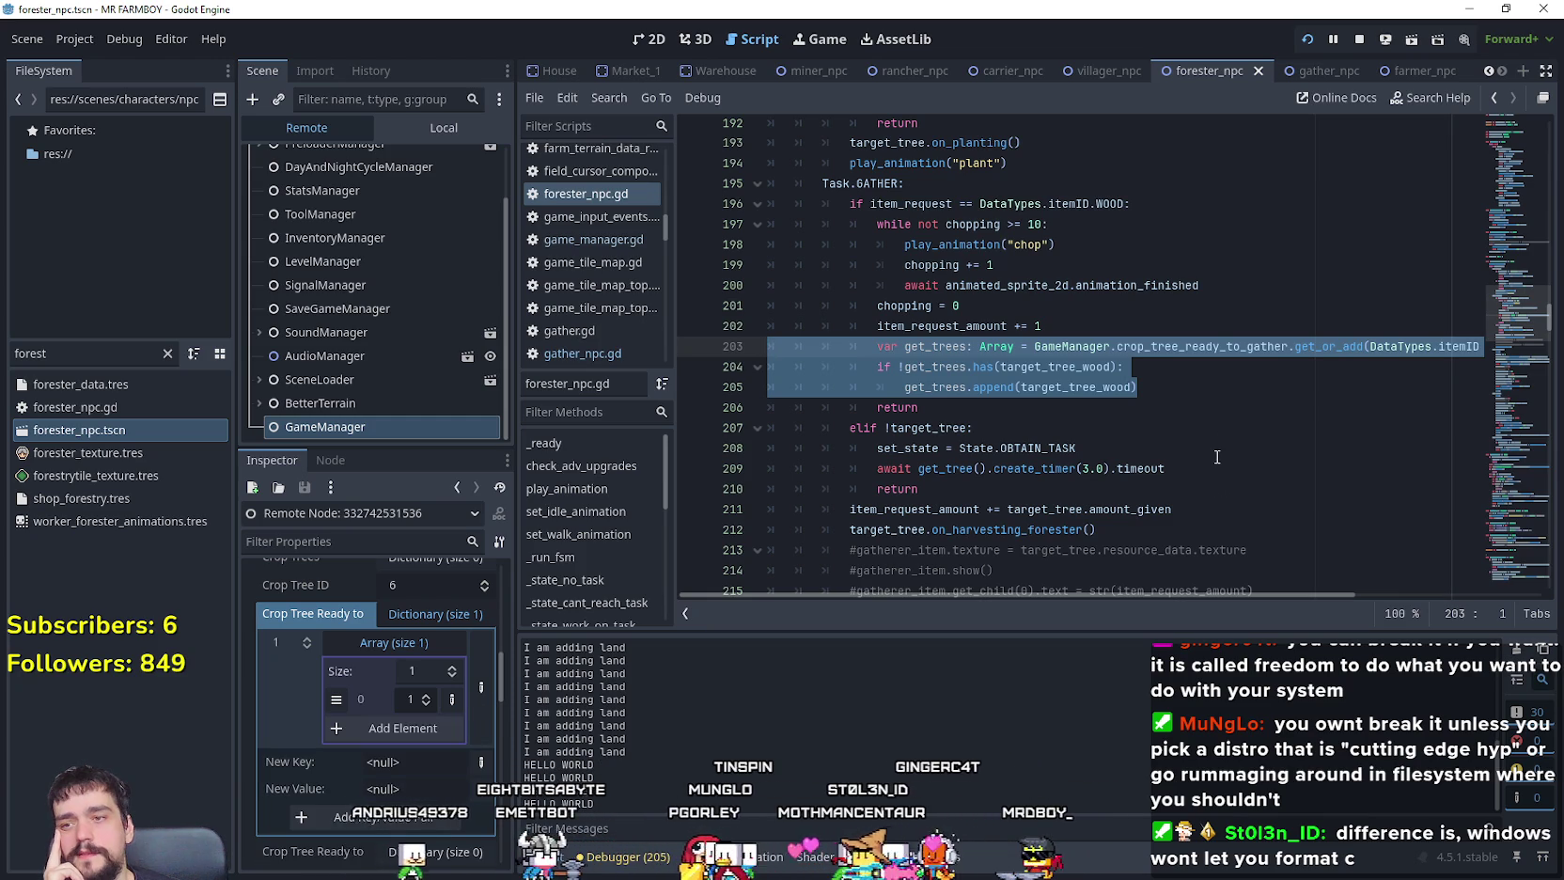
{"action": "left_click_drag", "start_coordinate": [1090, 594], "coordinate": [992, 571]}
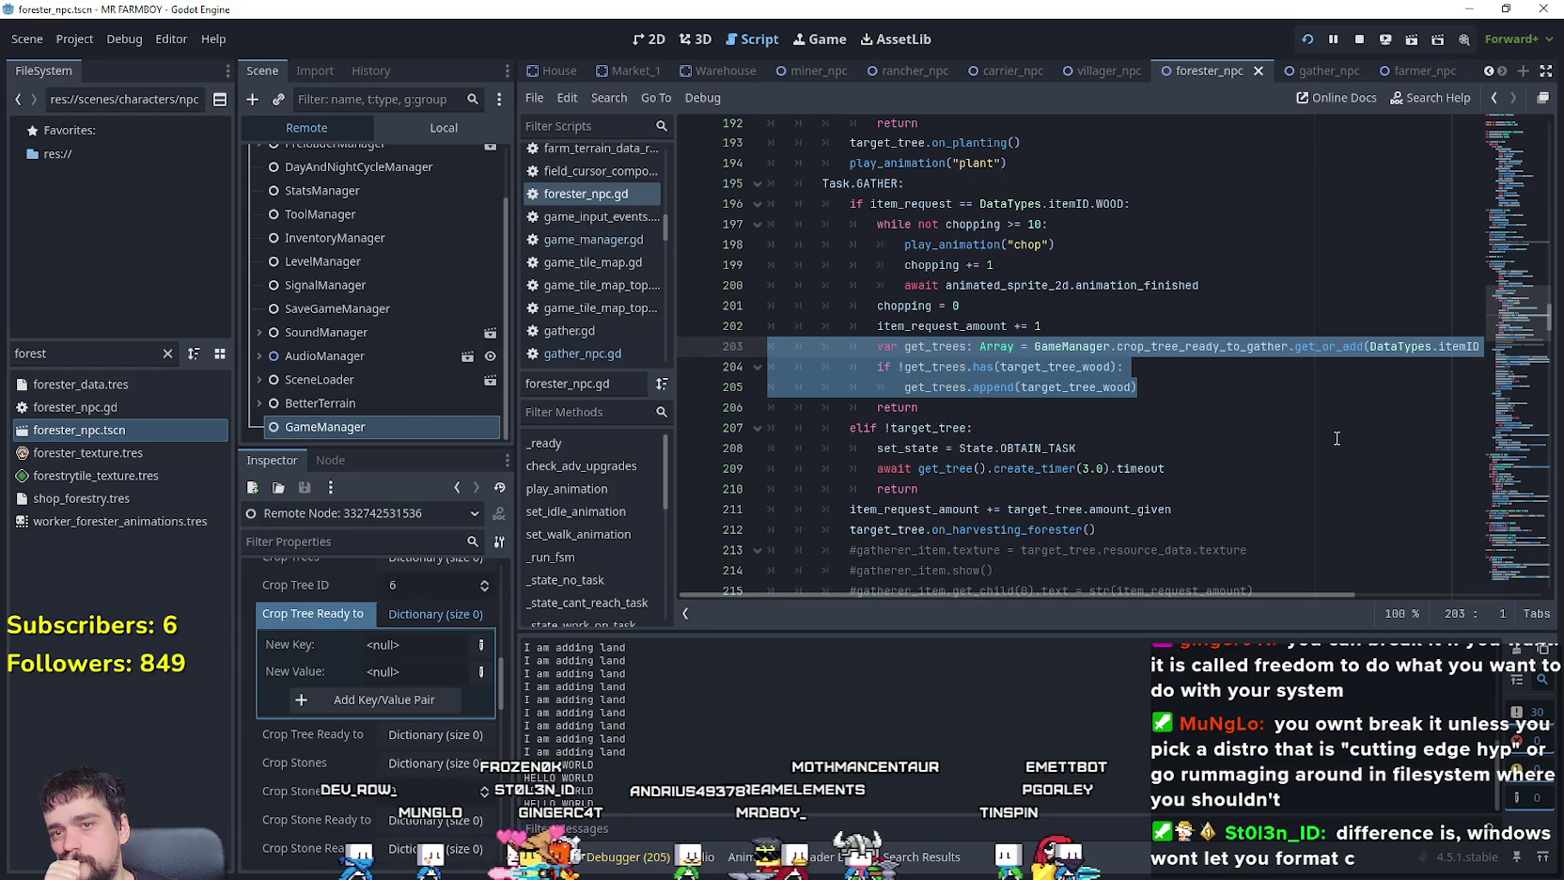
{"action": "left_click_drag", "start_coordinate": [1137, 387], "coordinate": [757, 342]}
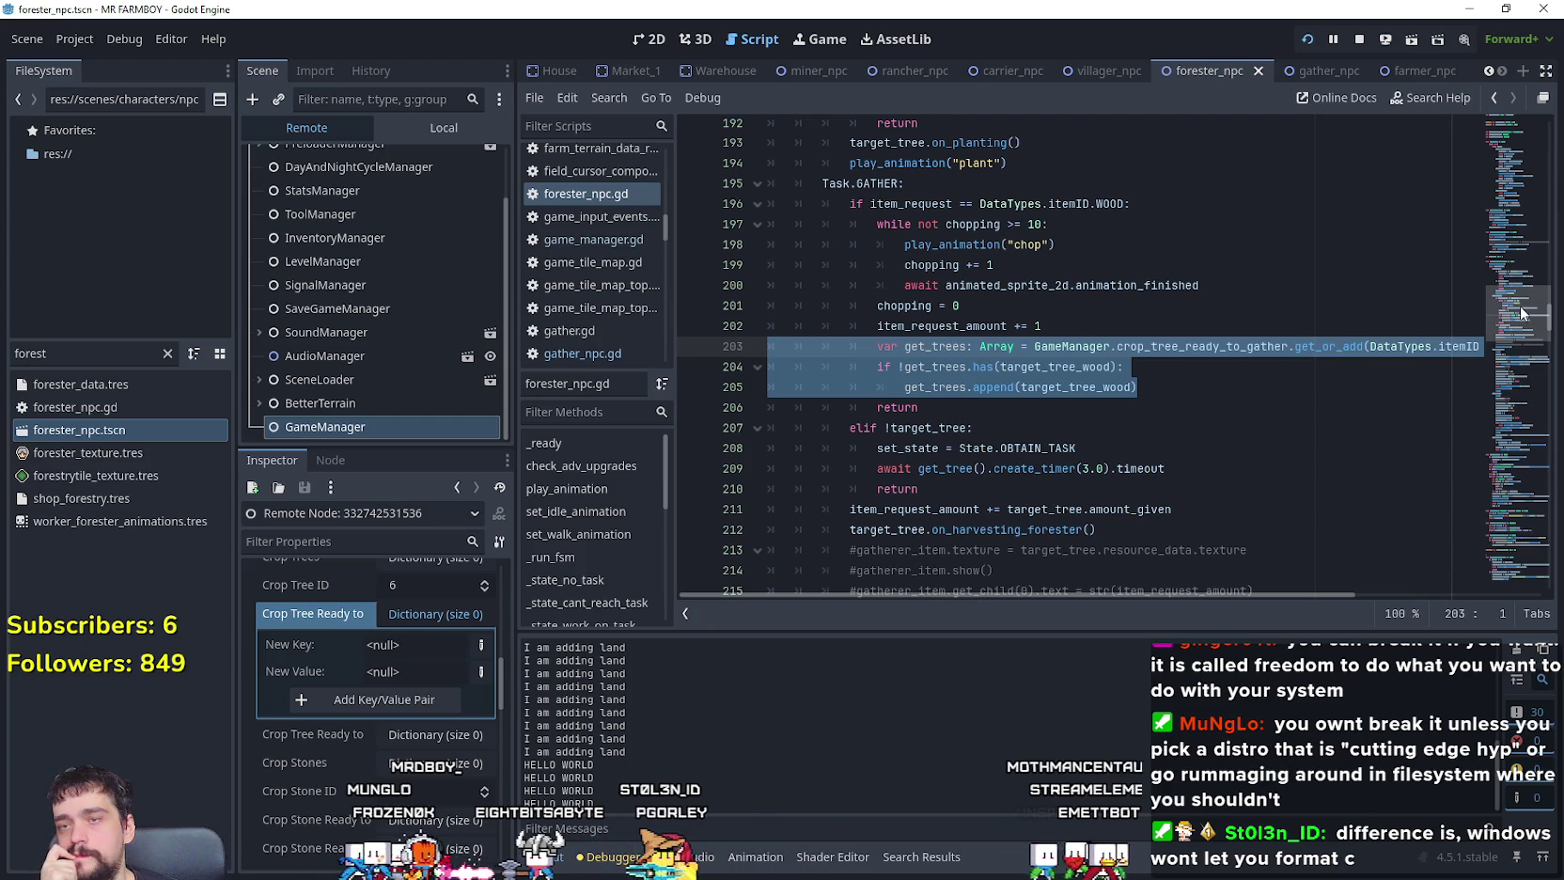
{"action": "left_click_drag", "start_coordinate": [1522, 313], "coordinate": [1478, 276]}
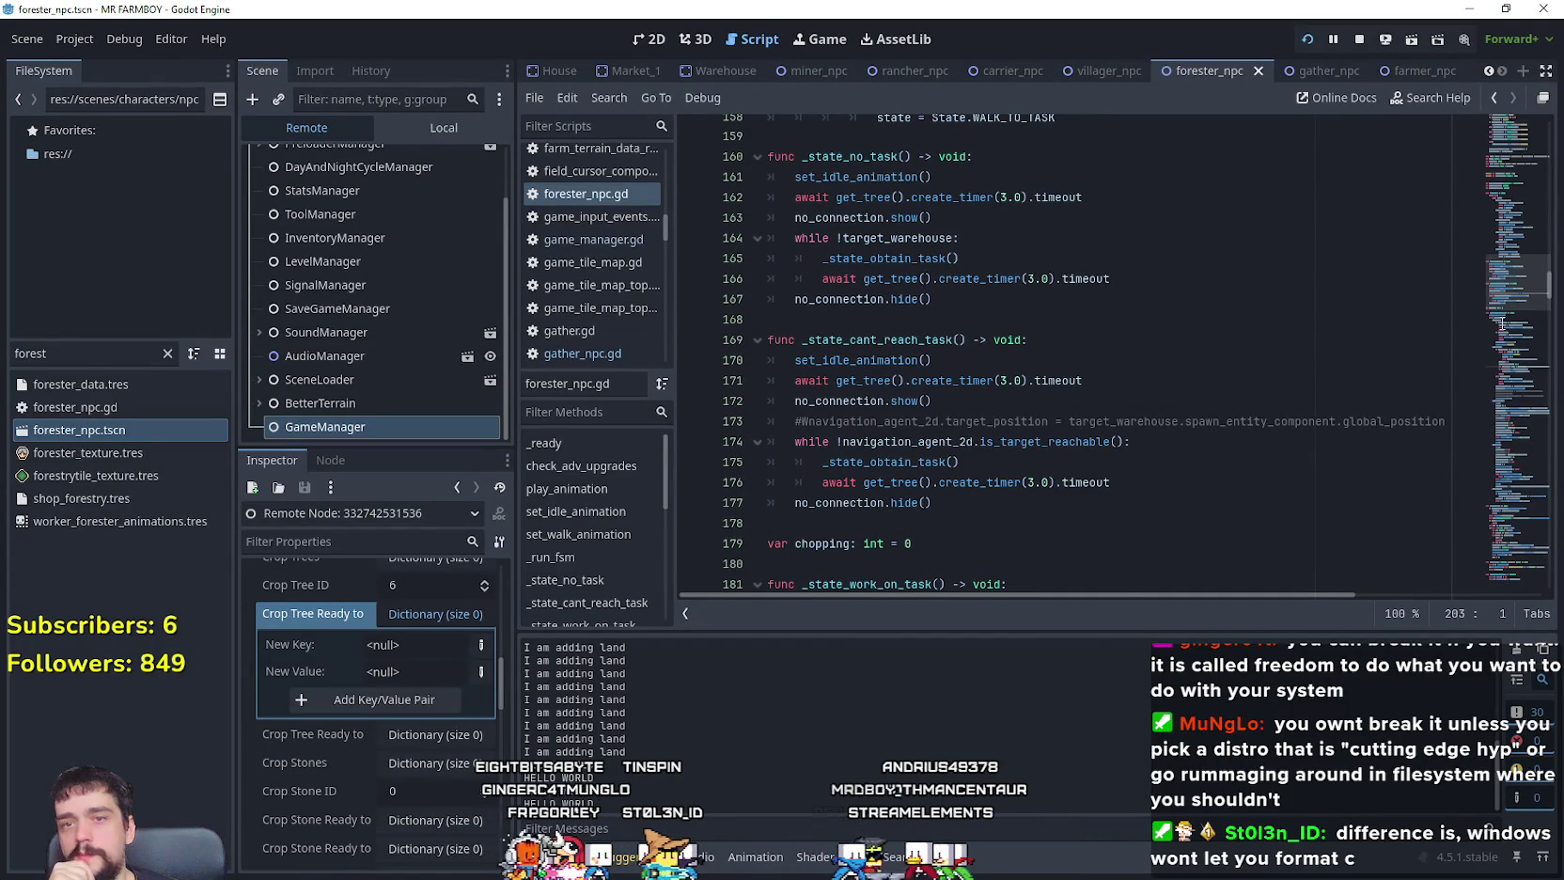
{"action": "left_click_drag", "start_coordinate": [1515, 287], "coordinate": [1489, 365]}
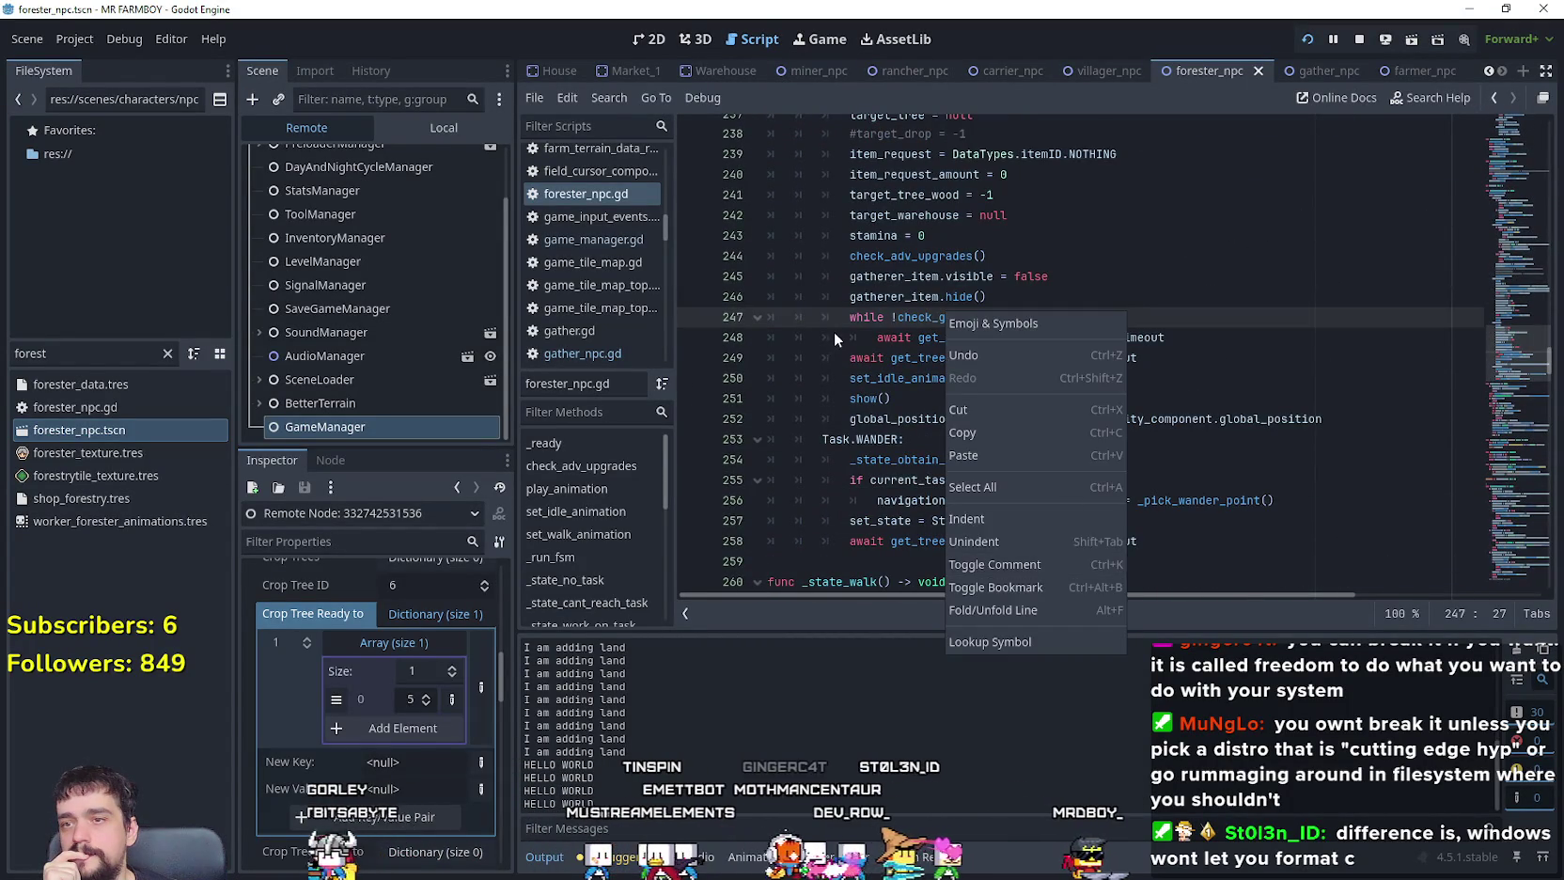
Step: Change line 248's create_timer(3.0) to create_timer(1.5) in the check_gatherable_trees wait
{"action": "left_click", "coordinate": [987, 319]}
{"action": "right_click", "coordinate": [986, 321]}
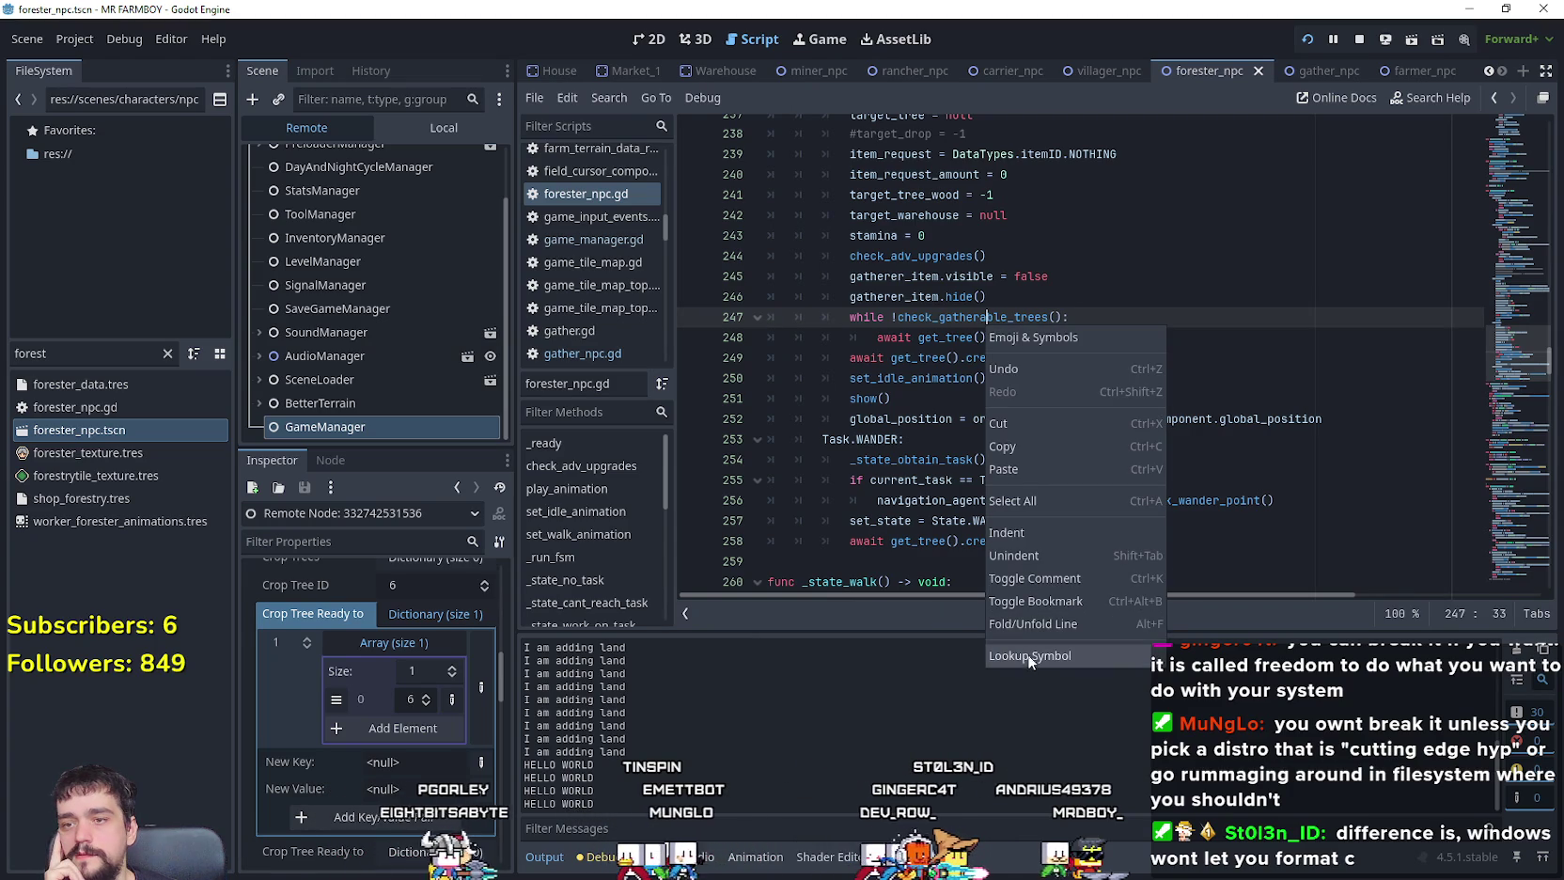
{"action": "left_click", "coordinate": [957, 319]}
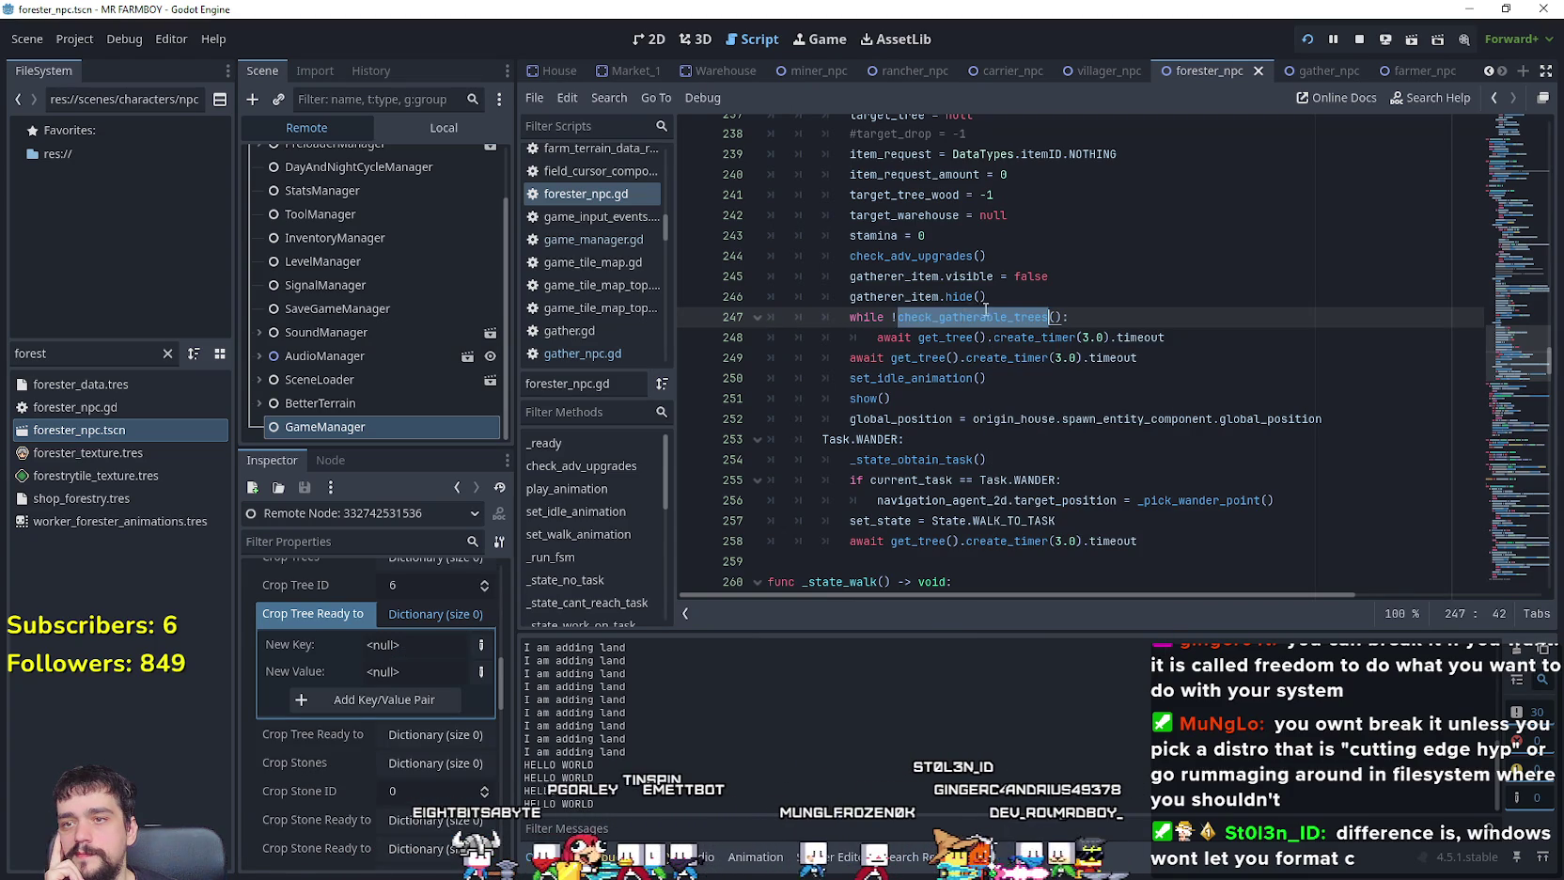
{"action": "left_click_drag", "start_coordinate": [1191, 342], "coordinate": [787, 323]}
{"action": "left_click", "coordinate": [1251, 367]}
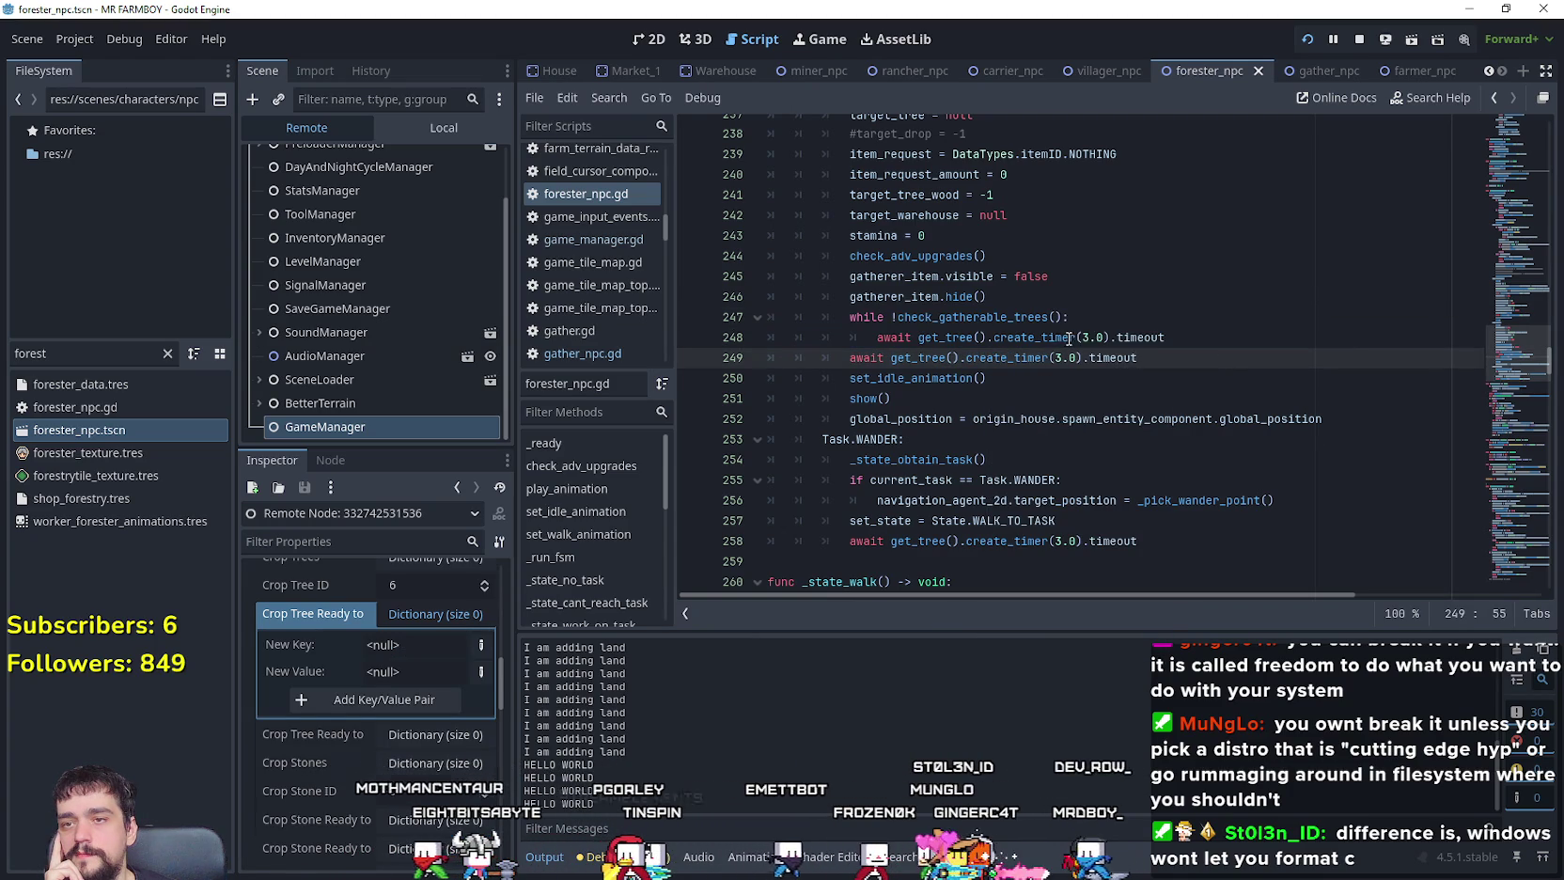
{"action": "left_click", "coordinate": [1090, 338]}
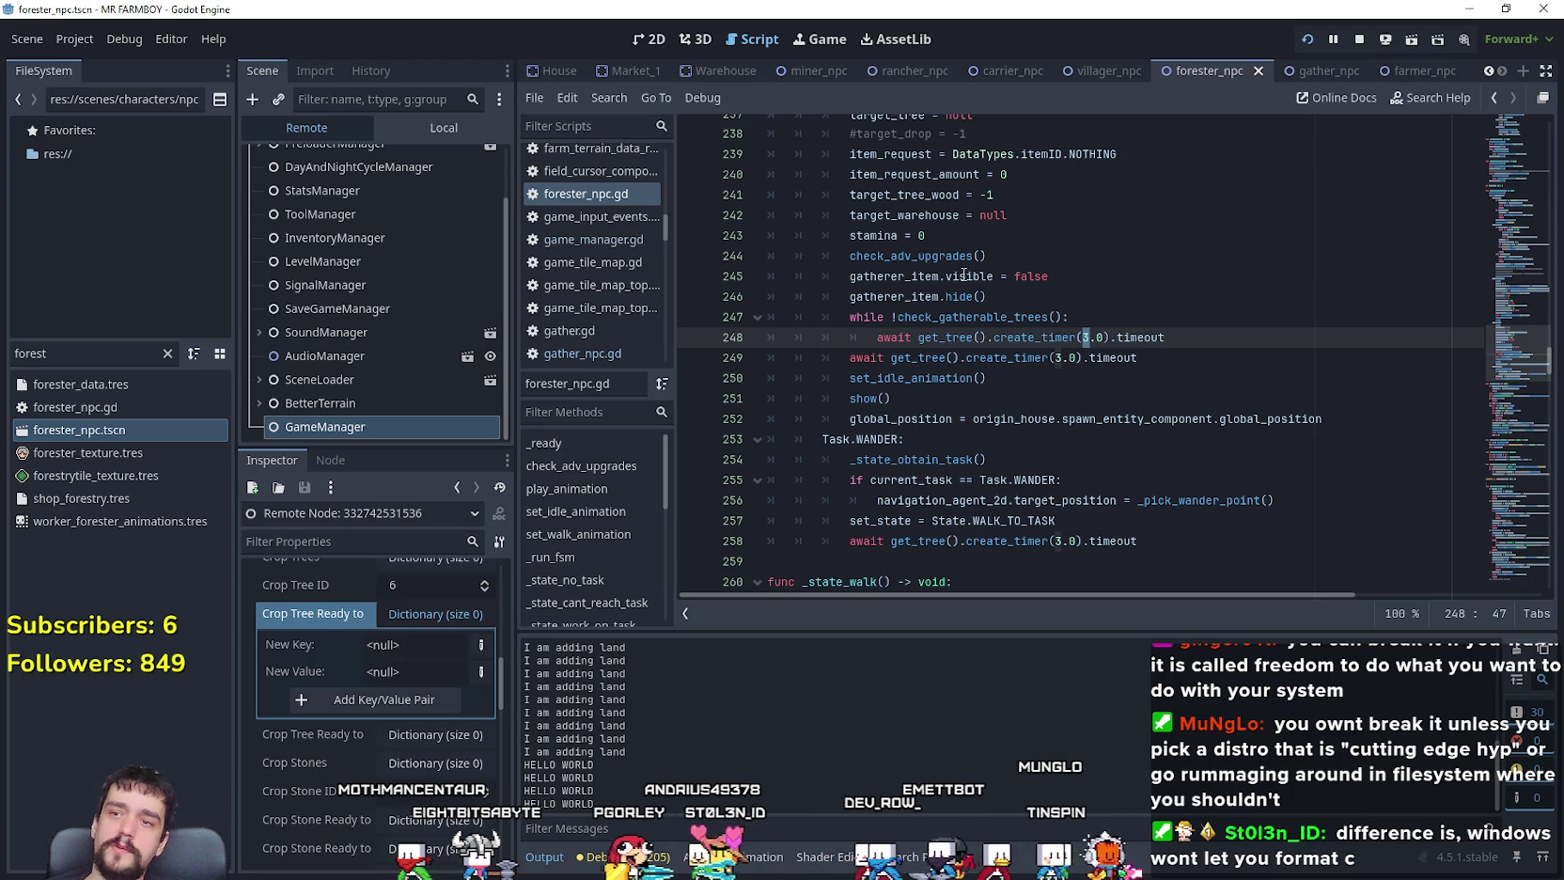
{"action": "mouse_move", "coordinate": [1004, 352]}
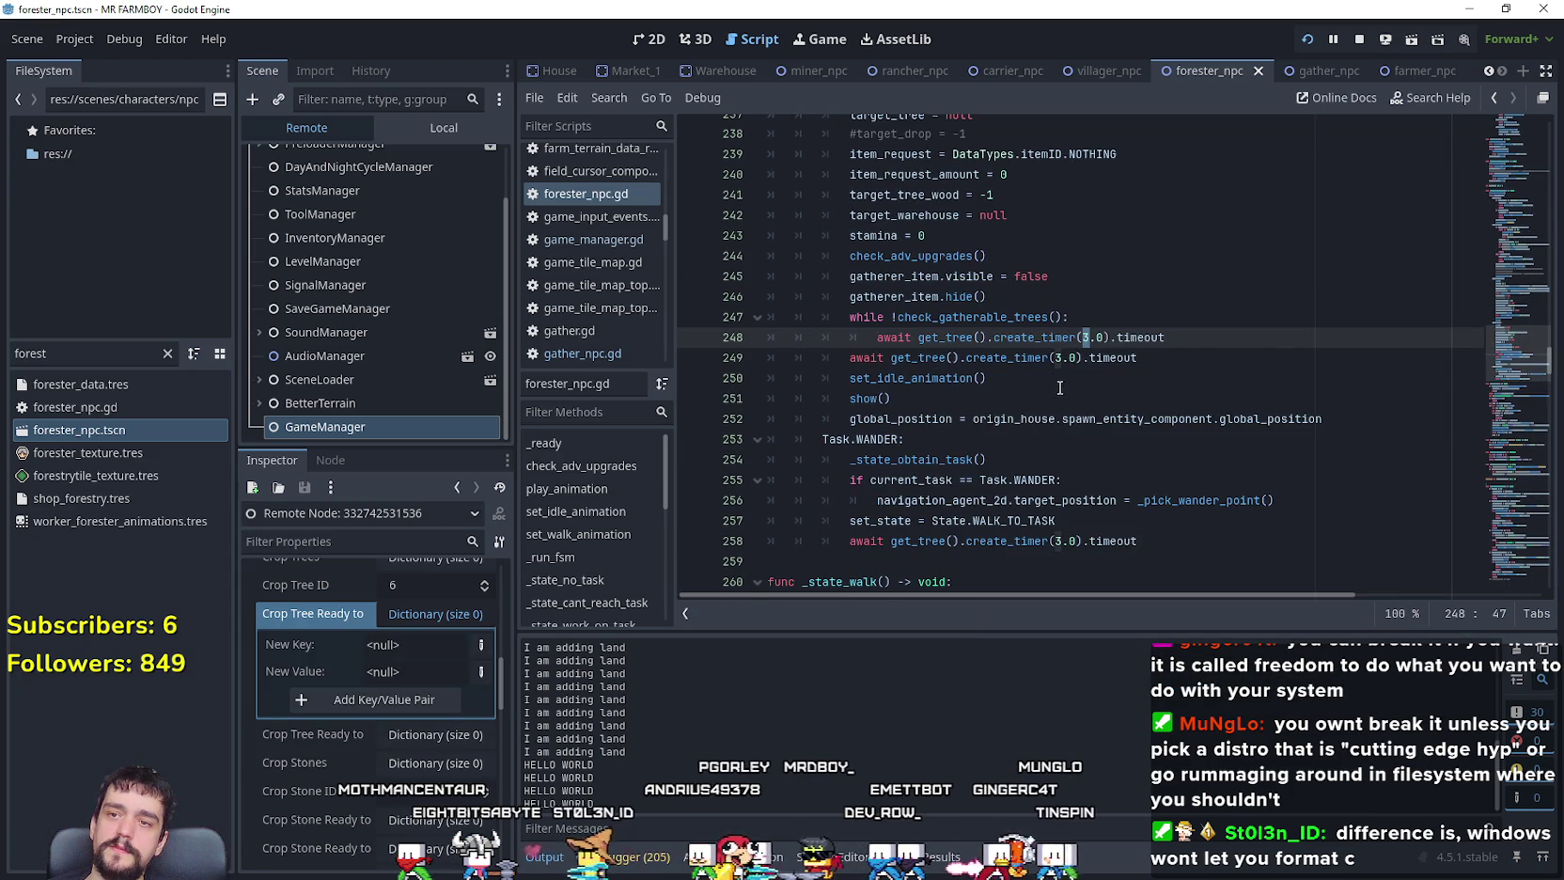
{"action": "key", "text": "Delete"}
{"action": "type", "text": "1"}
{"action": "left_click", "coordinate": [1098, 339]}
{"action": "key", "text": "BackSpace"}
{"action": "type", "text": "5"}
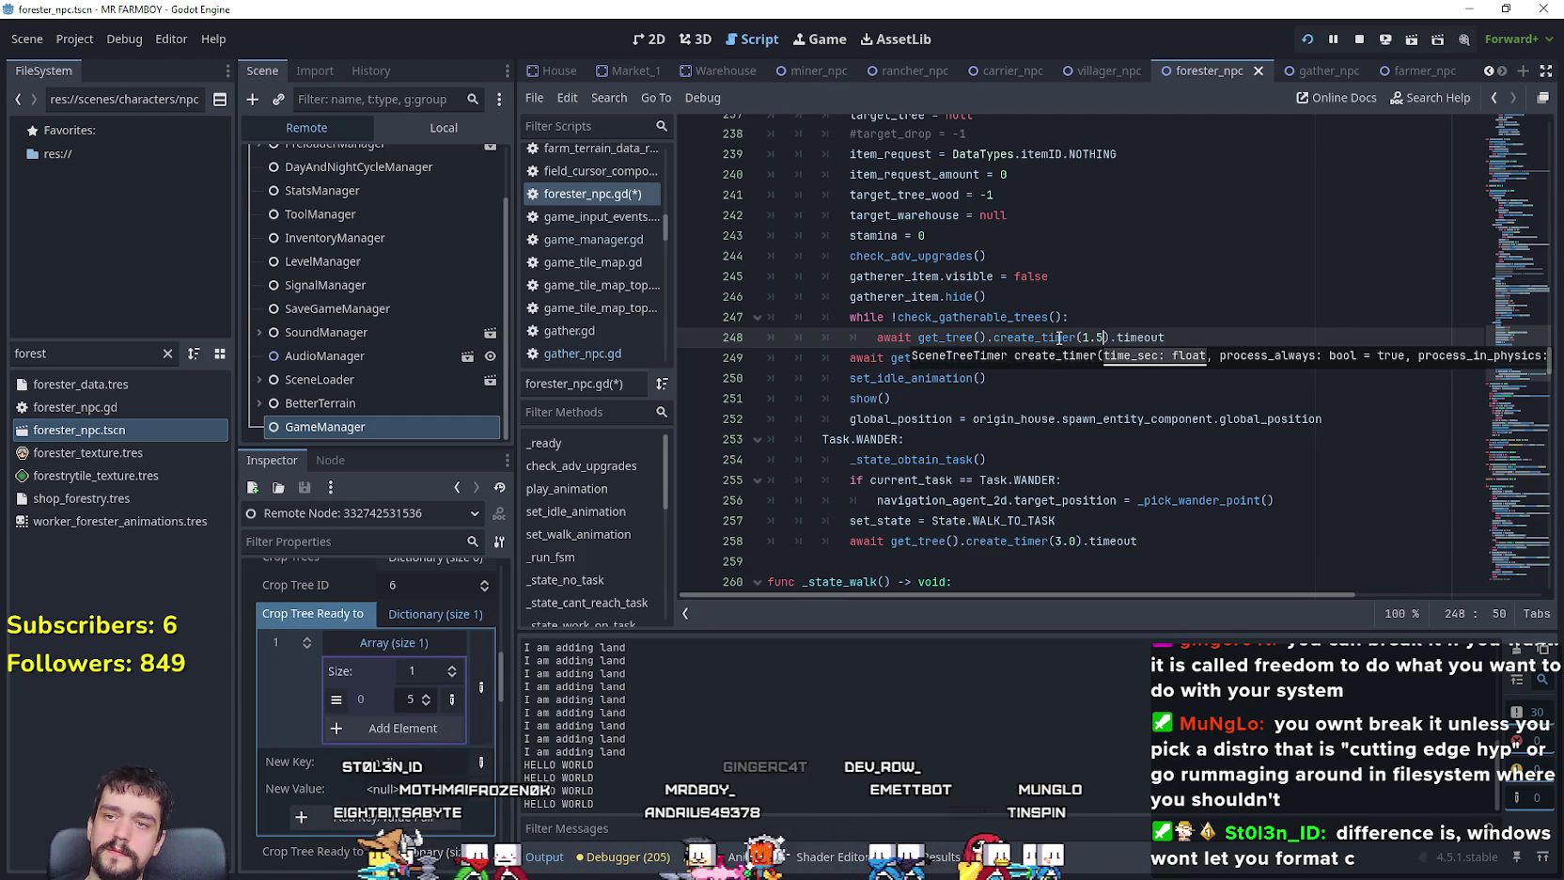
Step: Edit line 249's timer value as well and save forester_npc.gd
{"action": "left_click", "coordinate": [1056, 358]}
{"action": "type", "text": "3.0).timeout"}
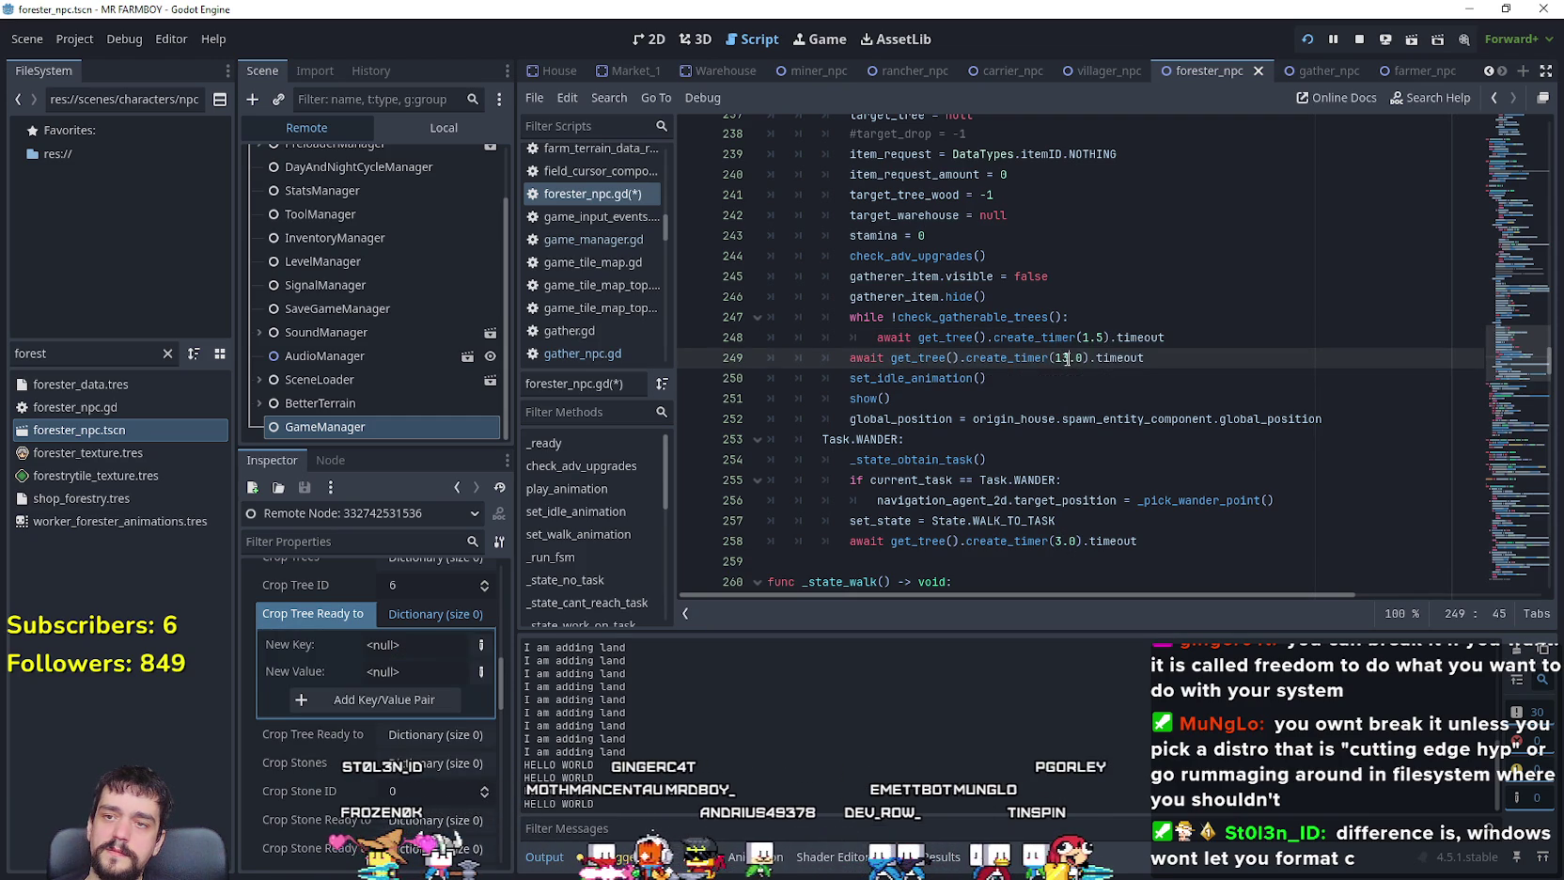
{"action": "type", "text": "5"}
{"action": "left_click_drag", "start_coordinate": [1092, 388], "coordinate": [1173, 370]}
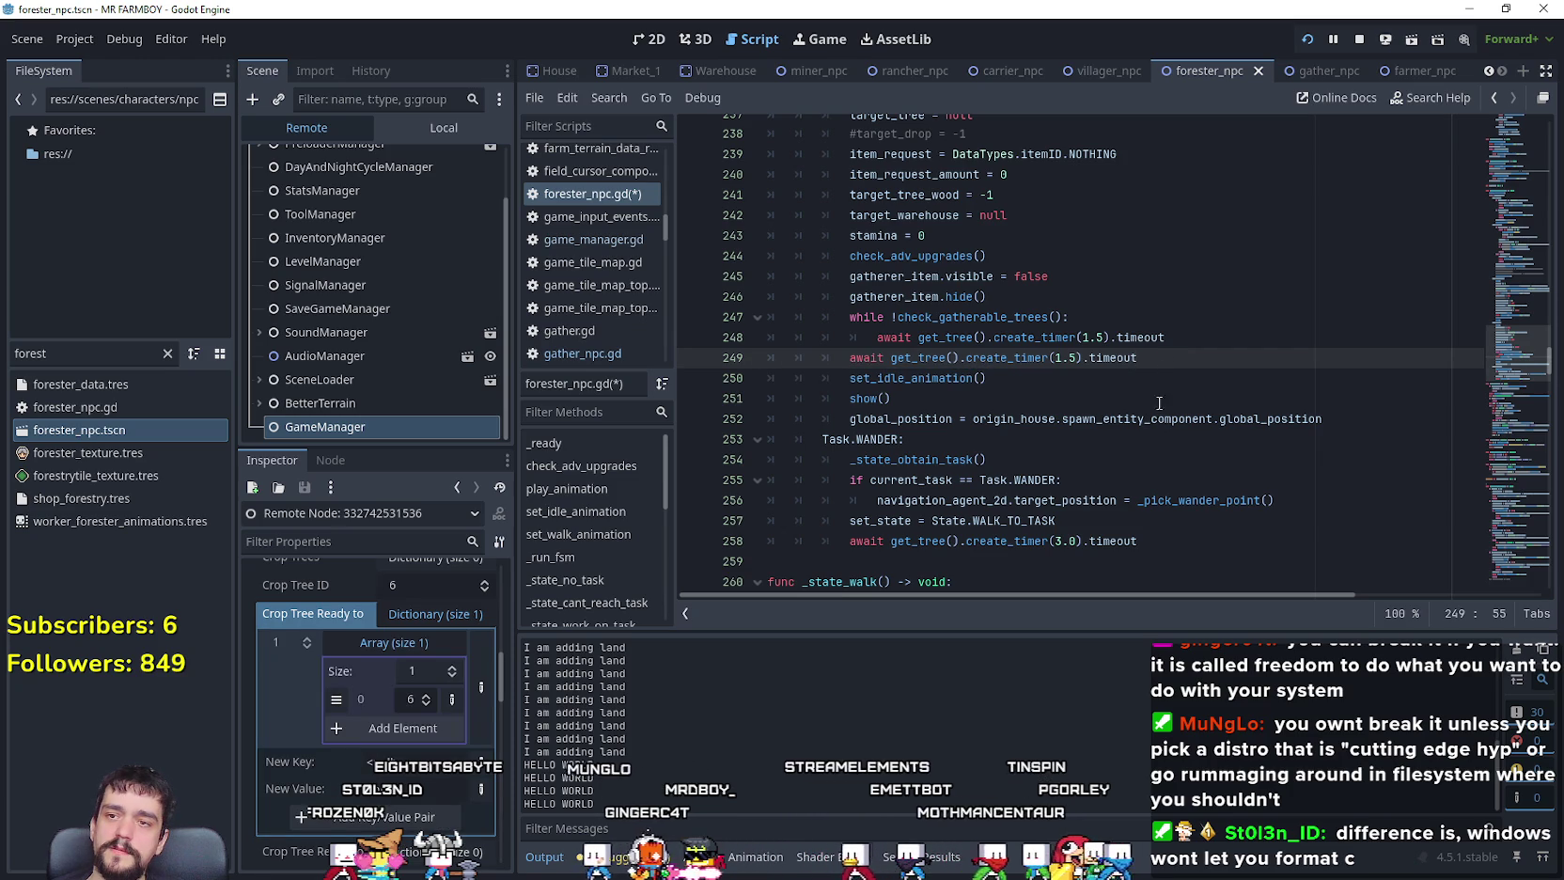
{"action": "left_click", "coordinate": [1152, 377]}
{"action": "key", "text": "ctrl+s"}
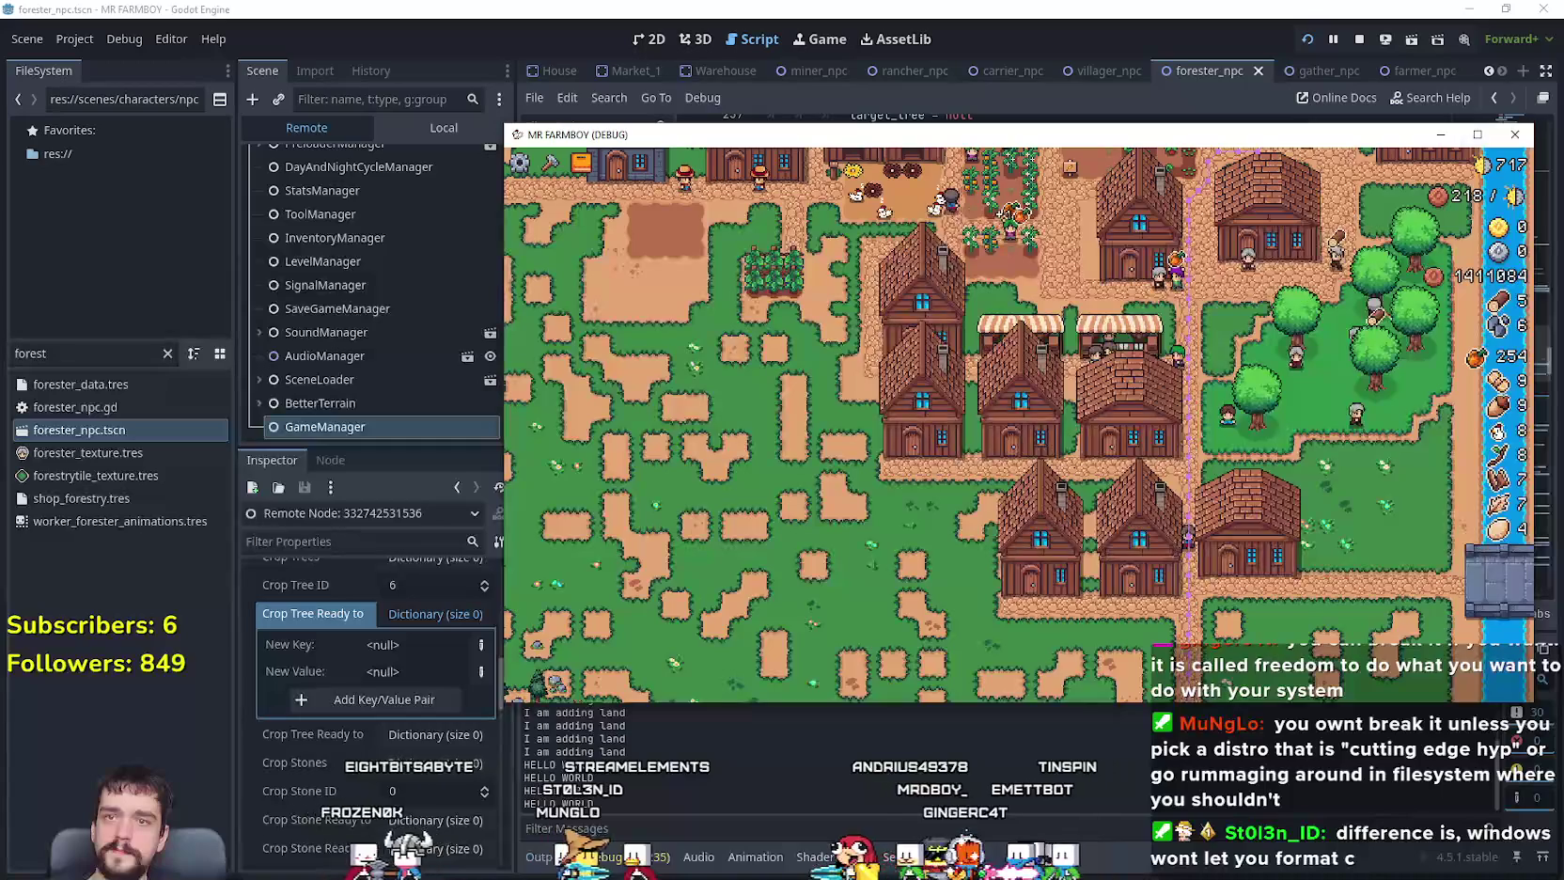
Step: Stop and rerun the project, load Save 6, and drag the game window out of full screen
{"action": "left_click", "coordinate": [1514, 134]}
{"action": "left_click", "coordinate": [1305, 41]}
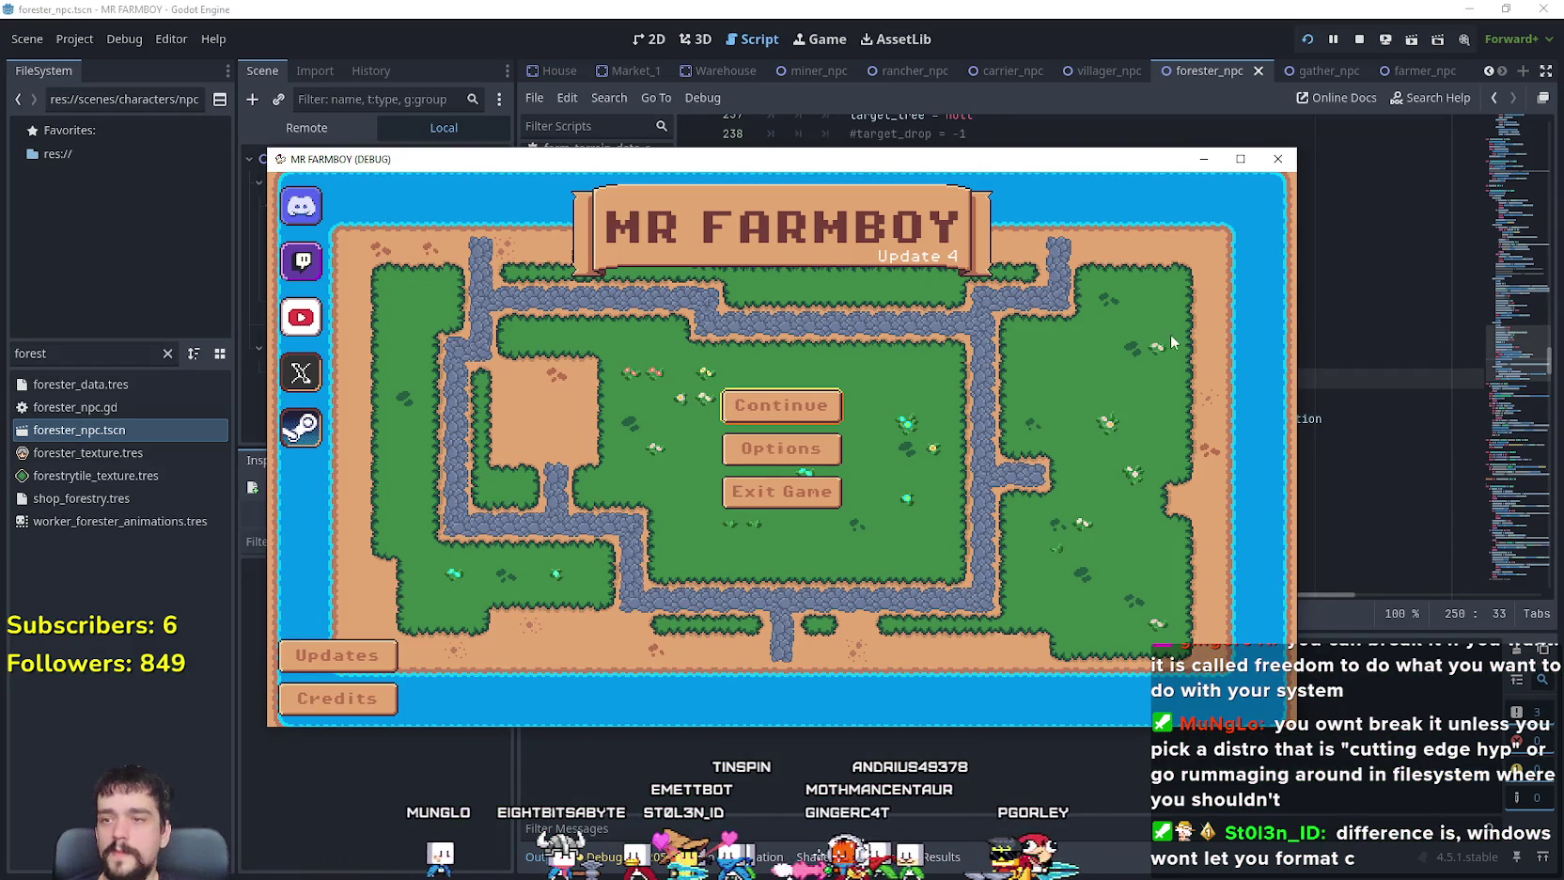
{"action": "left_click", "coordinate": [761, 405]}
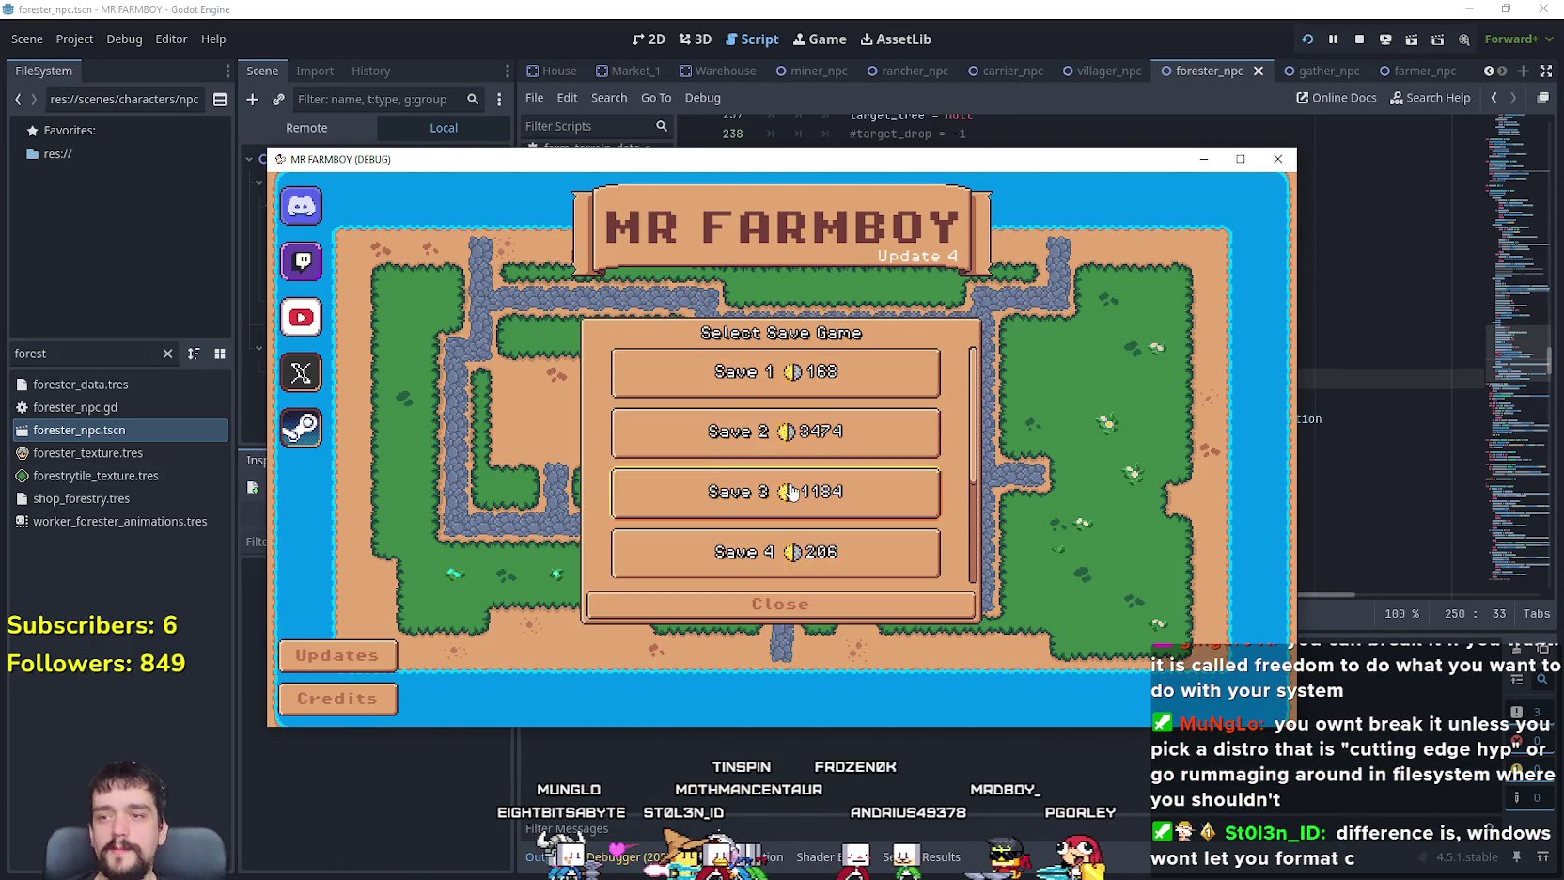
{"action": "left_click", "coordinate": [778, 479]}
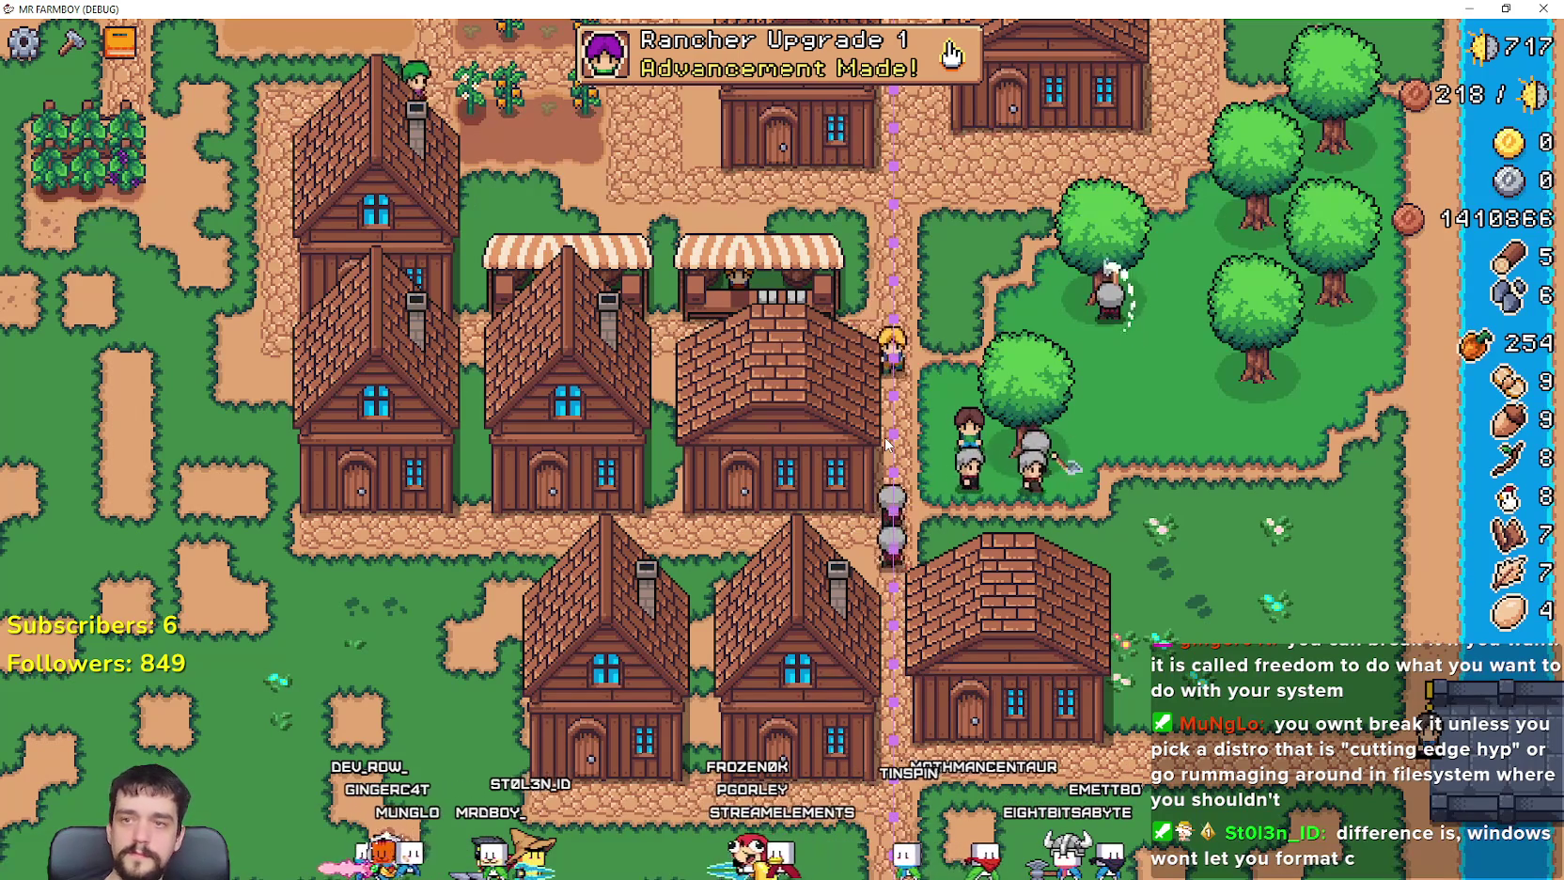
{"action": "left_click_drag", "start_coordinate": [1074, 11], "coordinate": [1098, 72]}
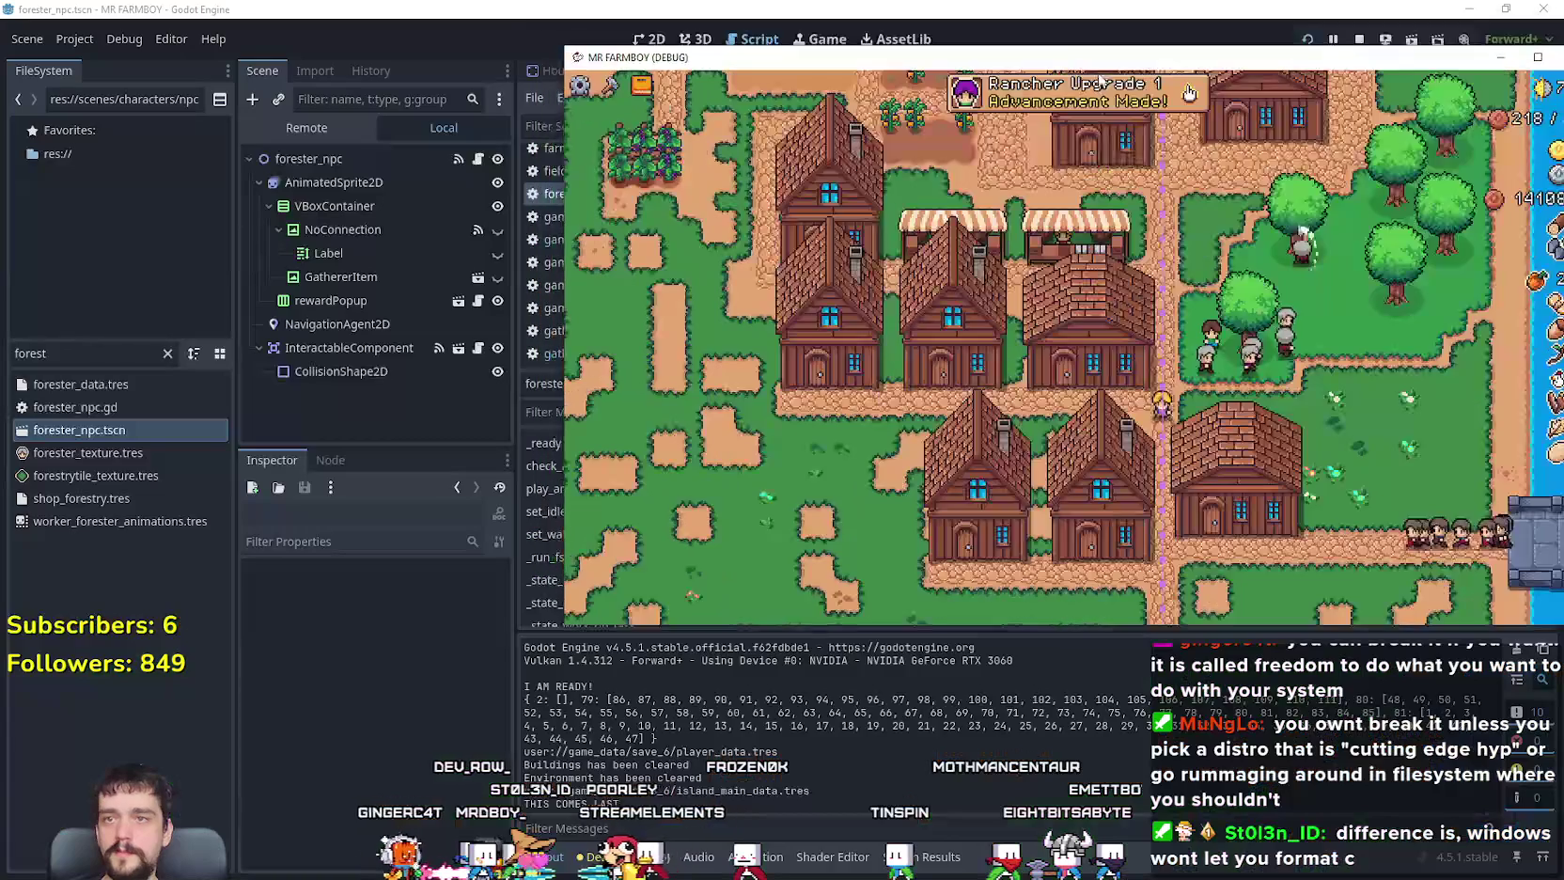
Step: In the editor, inspect GameManager's live properties and expand the crop-trees-ready-to-gather dictionary
{"action": "left_click", "coordinate": [310, 128]}
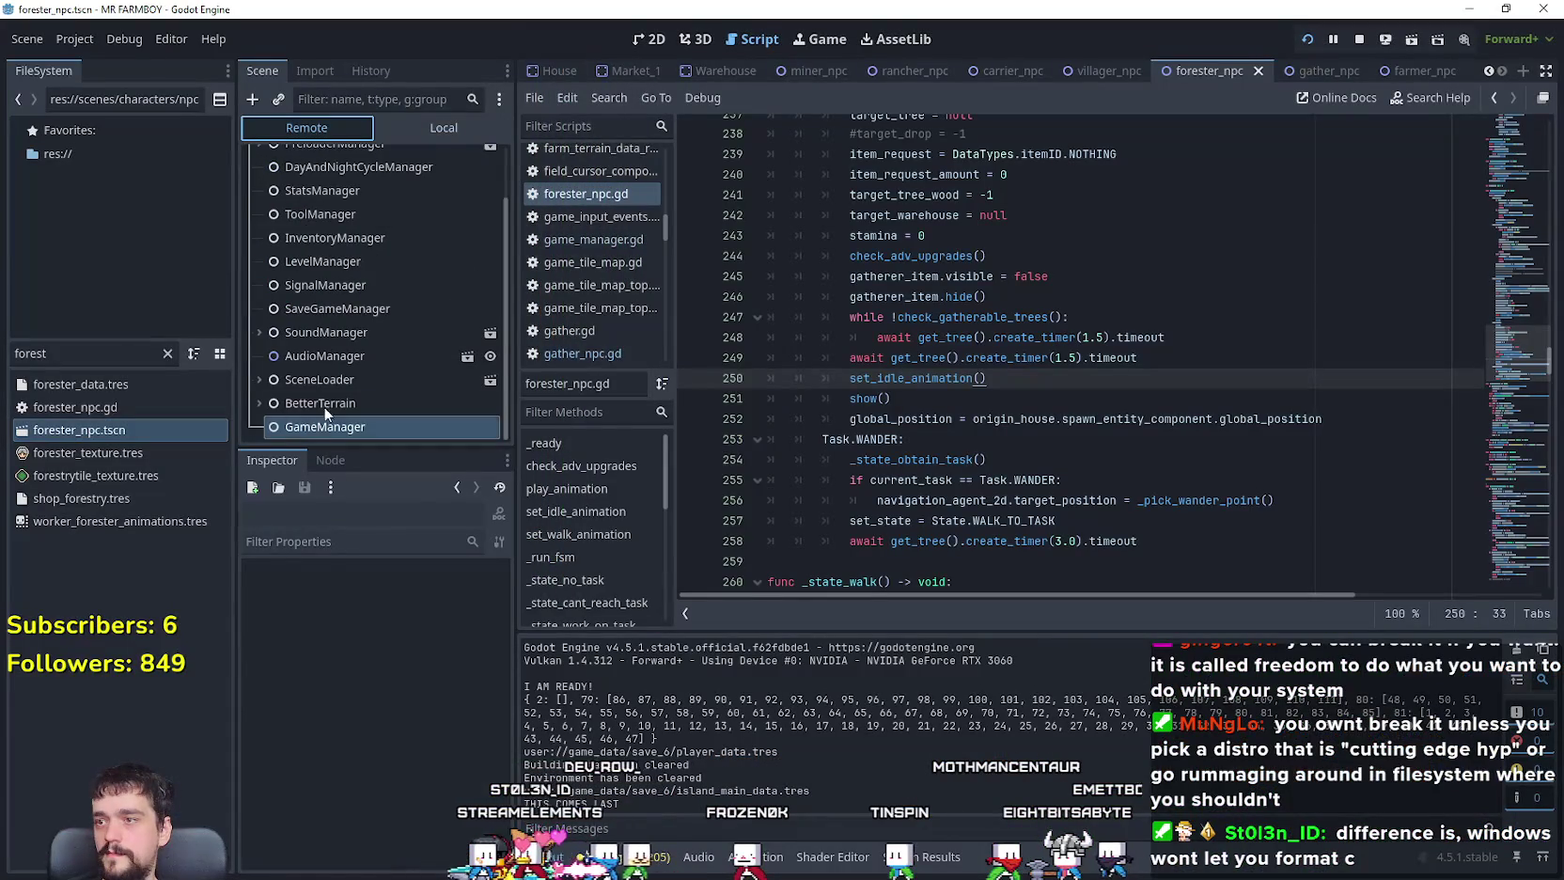
{"action": "left_click", "coordinate": [320, 423]}
{"action": "scroll", "scroll_direction": "down", "scroll_amount": 3}
{"action": "scroll", "scroll_direction": "down", "scroll_amount": 3}
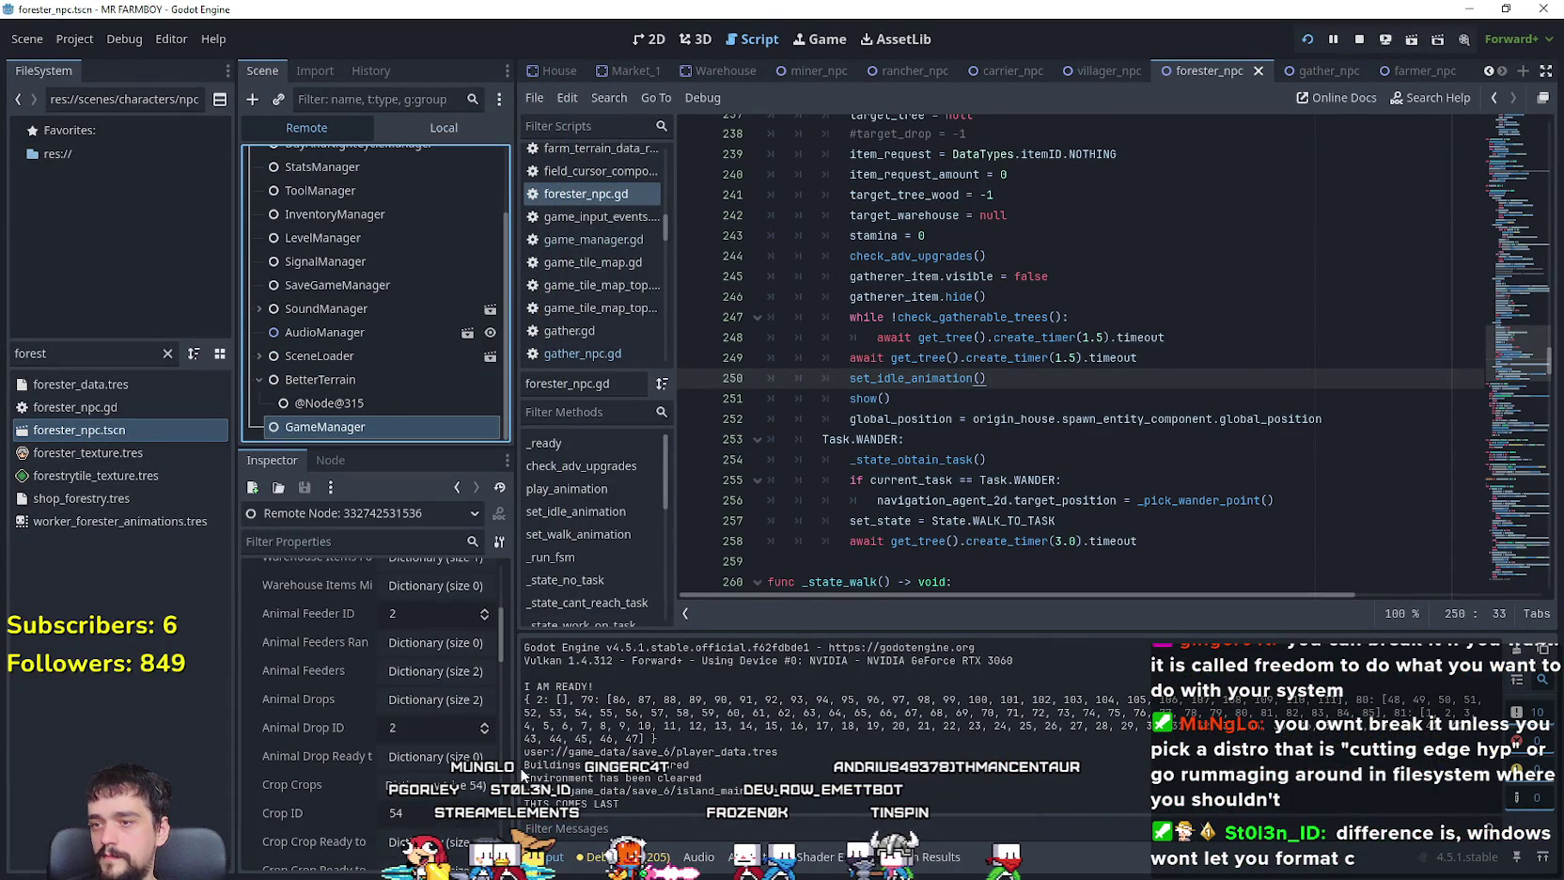
{"action": "left_click_drag", "start_coordinate": [516, 770], "coordinate": [563, 771]}
{"action": "scroll", "scroll_direction": "down", "scroll_amount": 3}
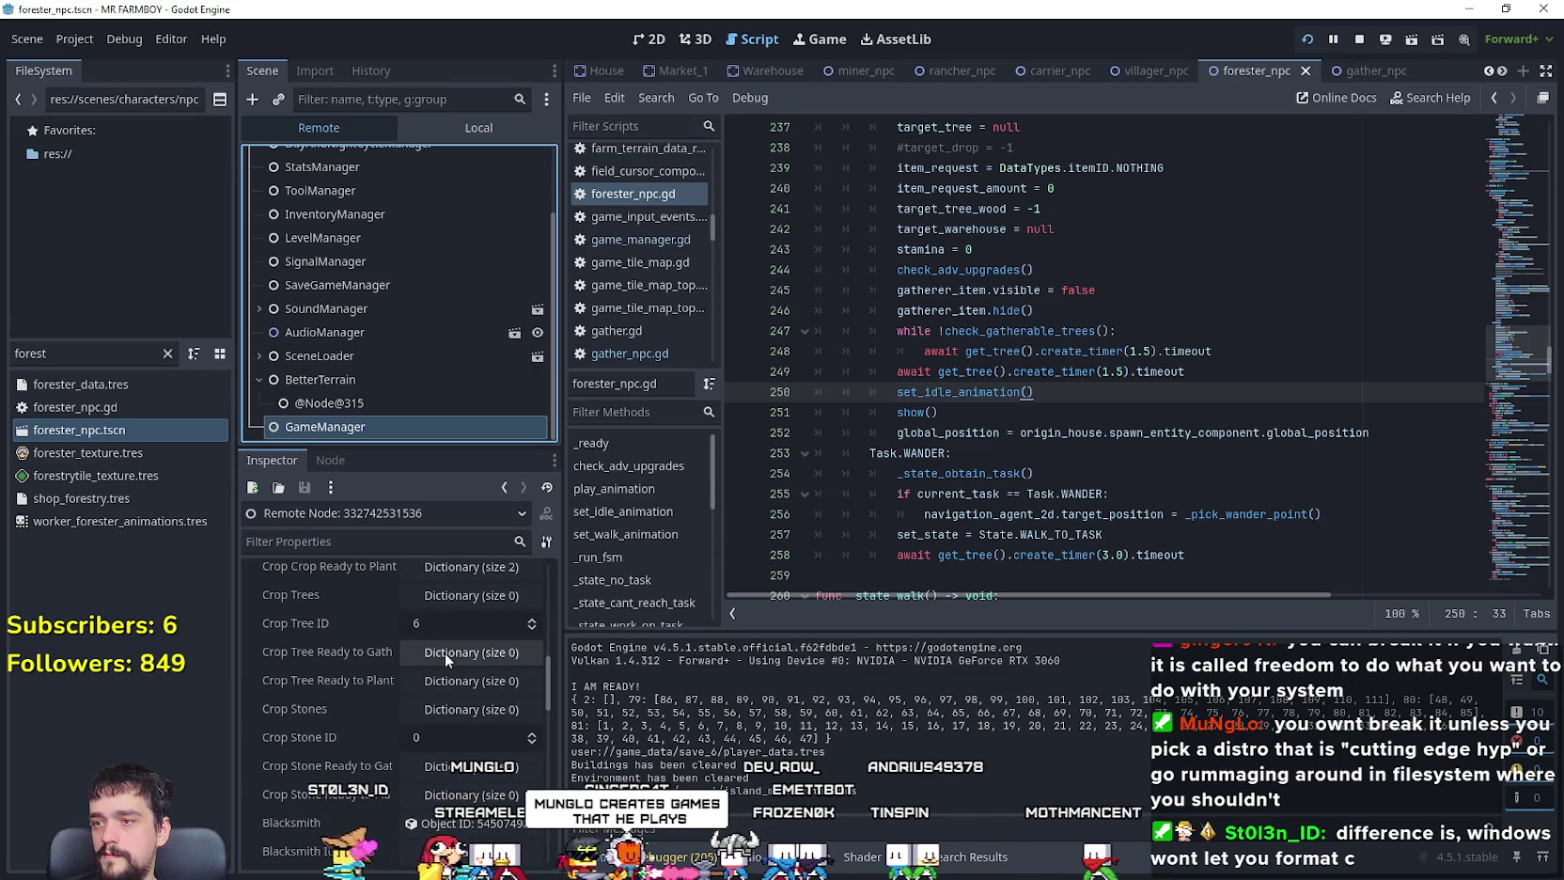
{"action": "left_click", "coordinate": [445, 652]}
Step: Return to the running game, pan the camera north over the village, and maximize its window
{"action": "key", "text": "alt+Tab"}
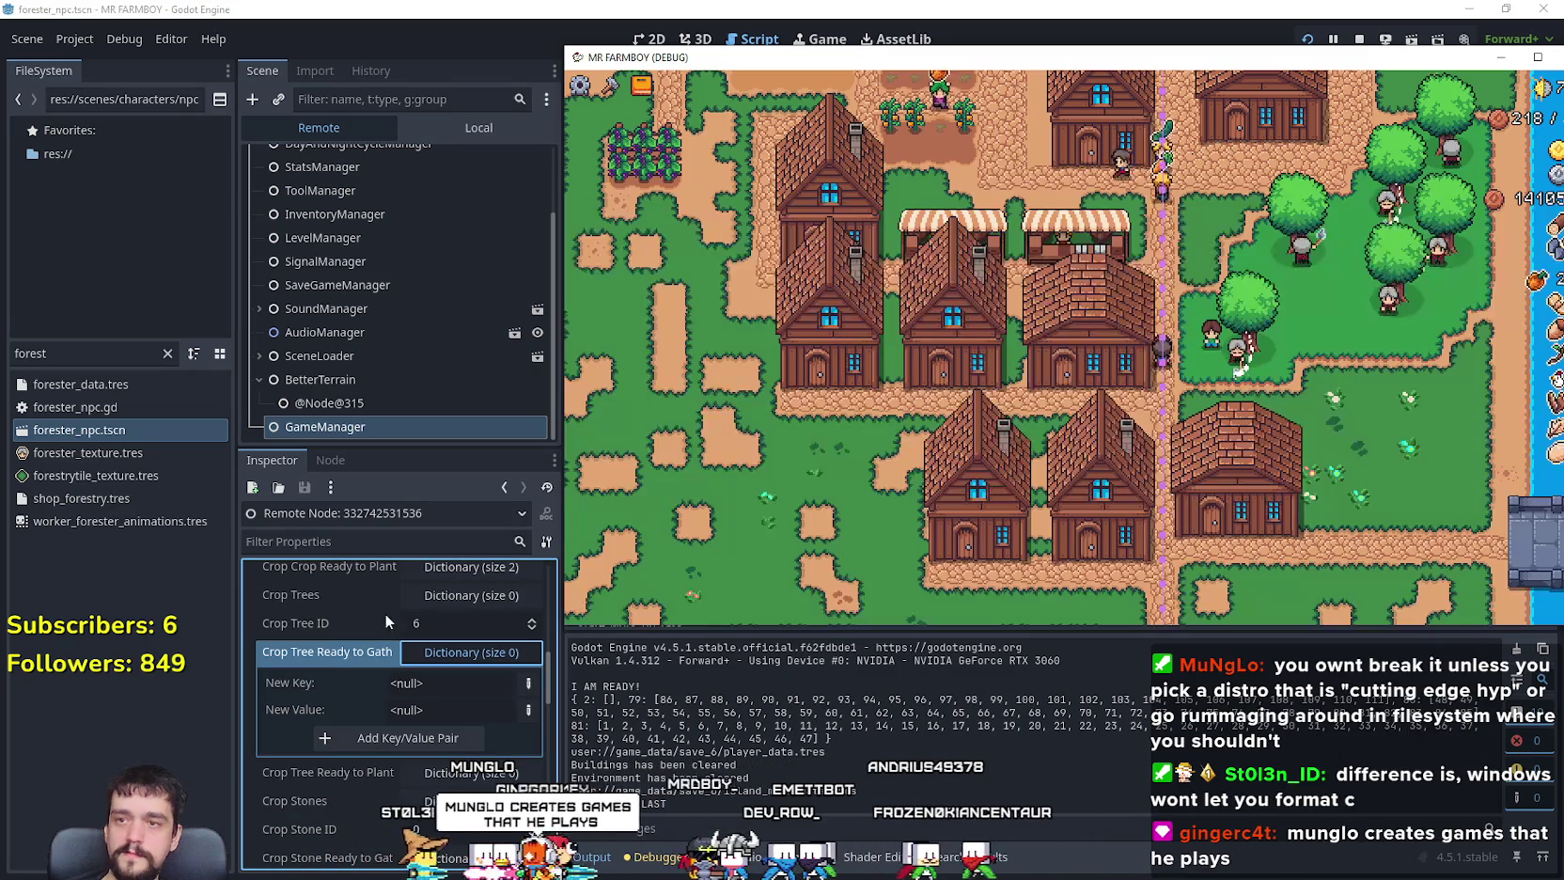
{"action": "key", "text": "w"}
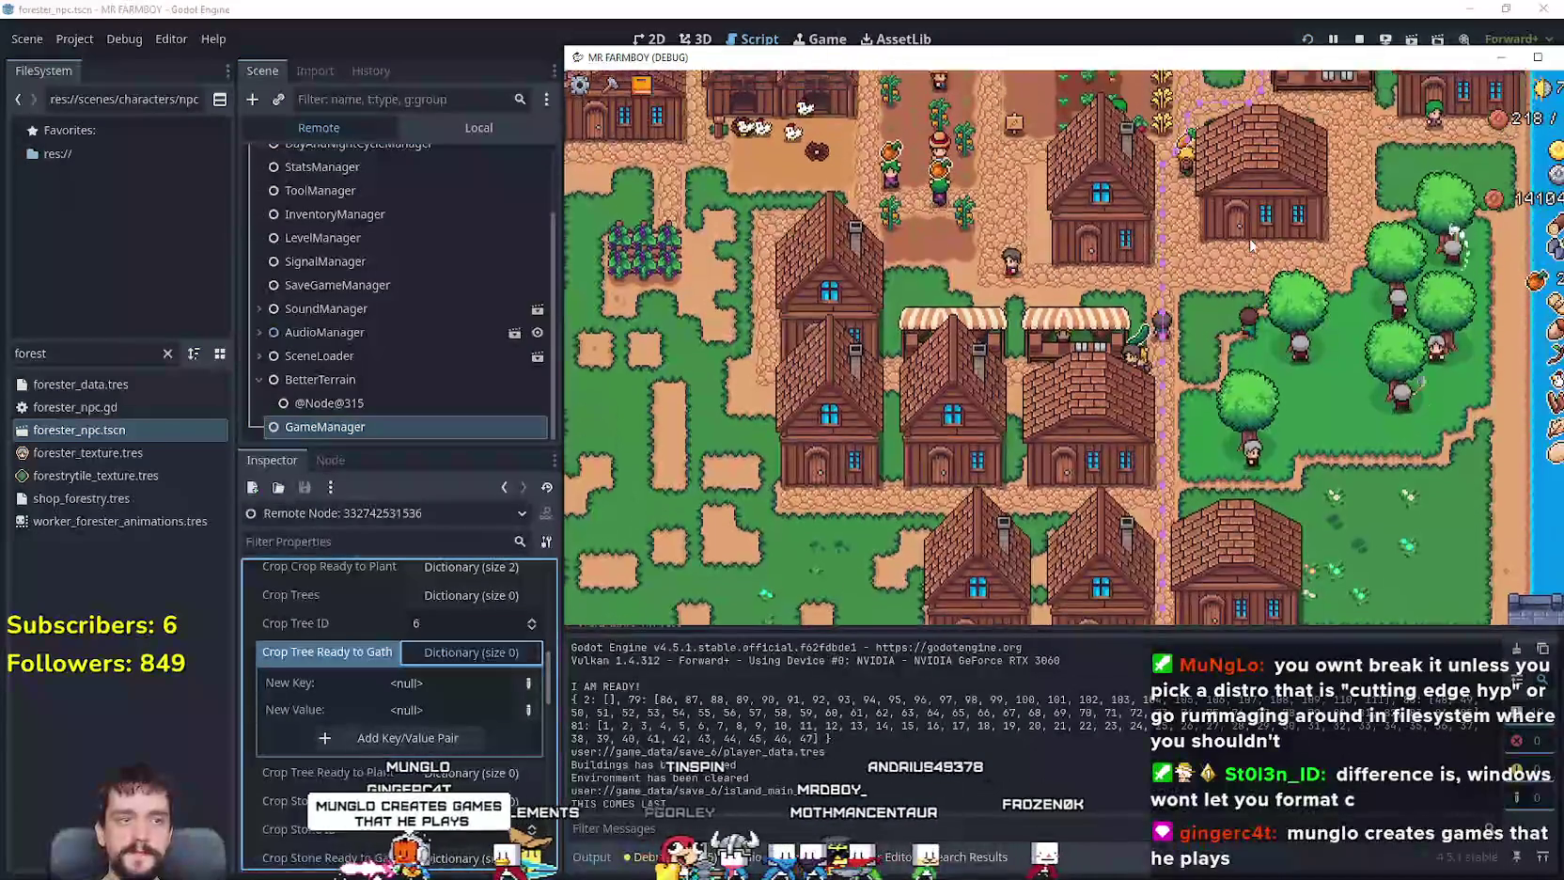
{"action": "left_click_drag", "start_coordinate": [1150, 63], "coordinate": [1047, 7]}
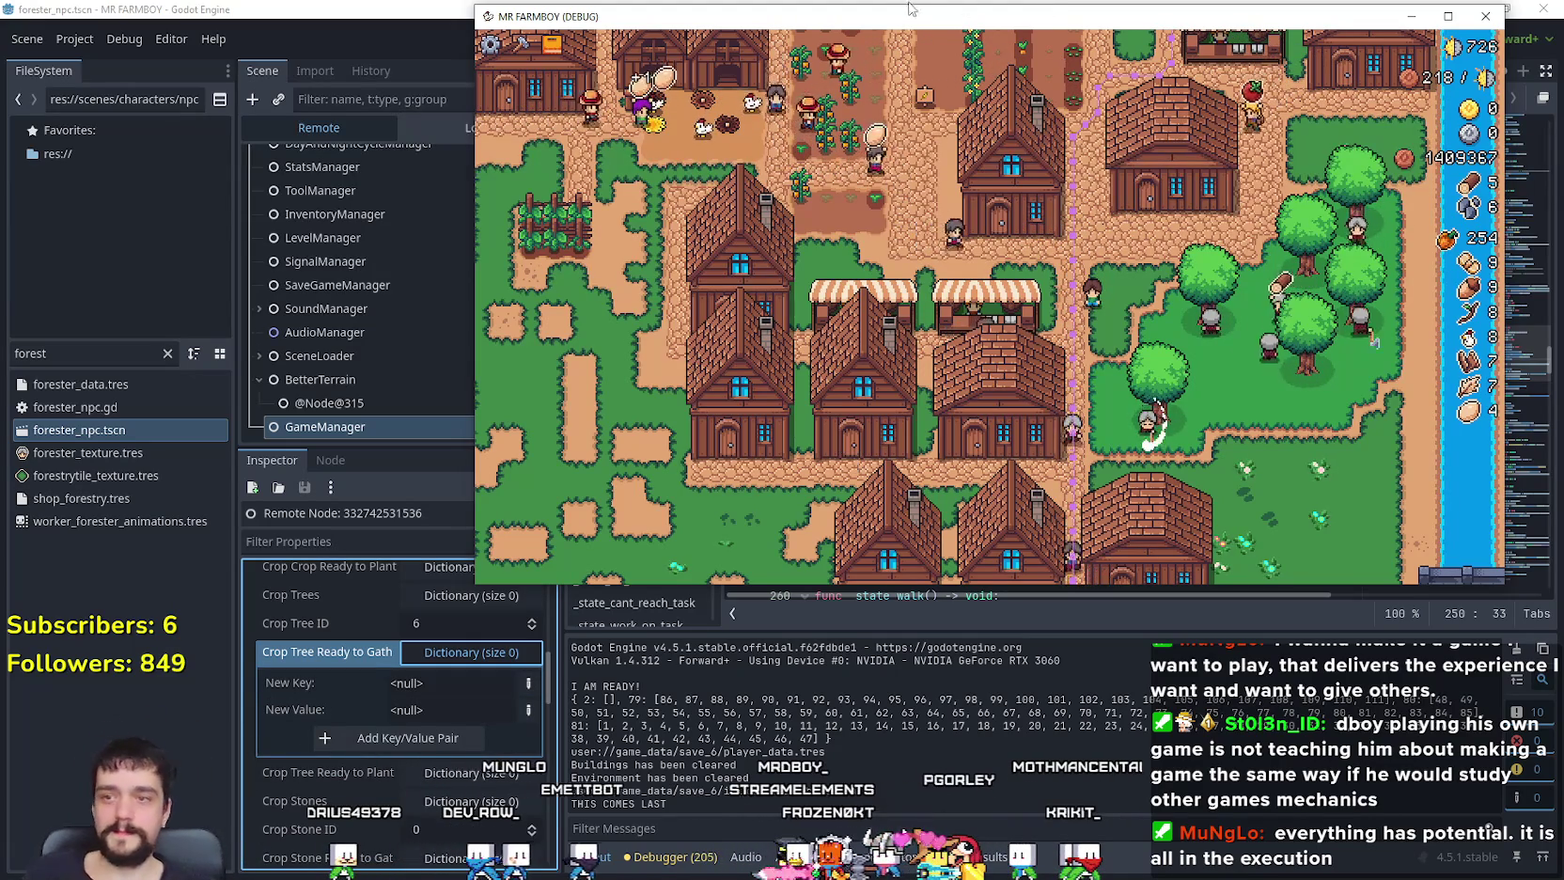
{"action": "left_click", "coordinate": [1447, 16]}
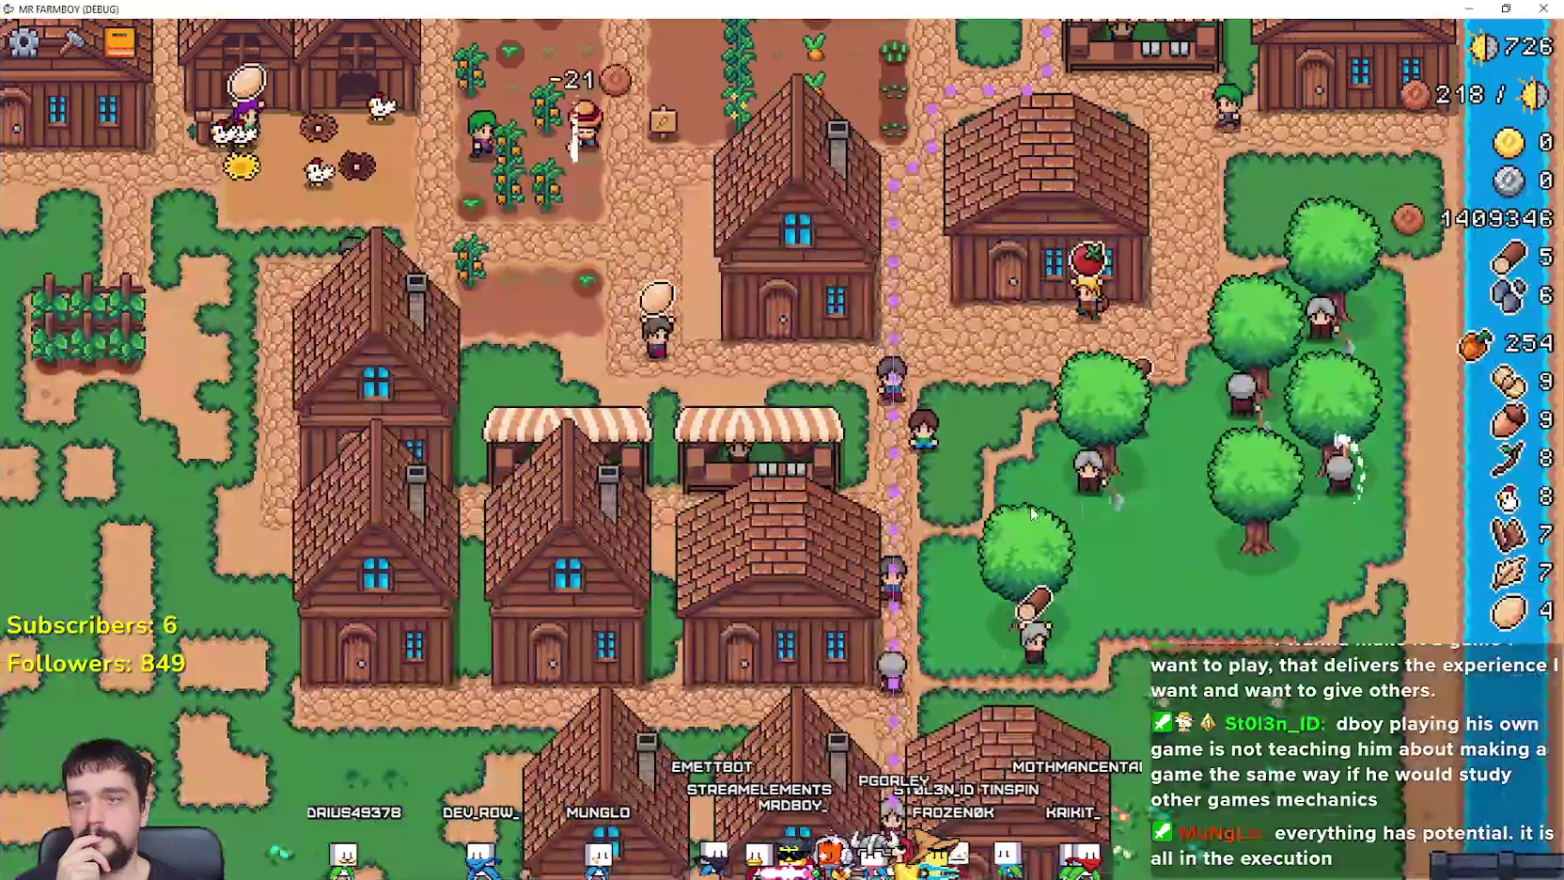
{"action": "scroll", "scroll_direction": "up", "scroll_amount": 3}
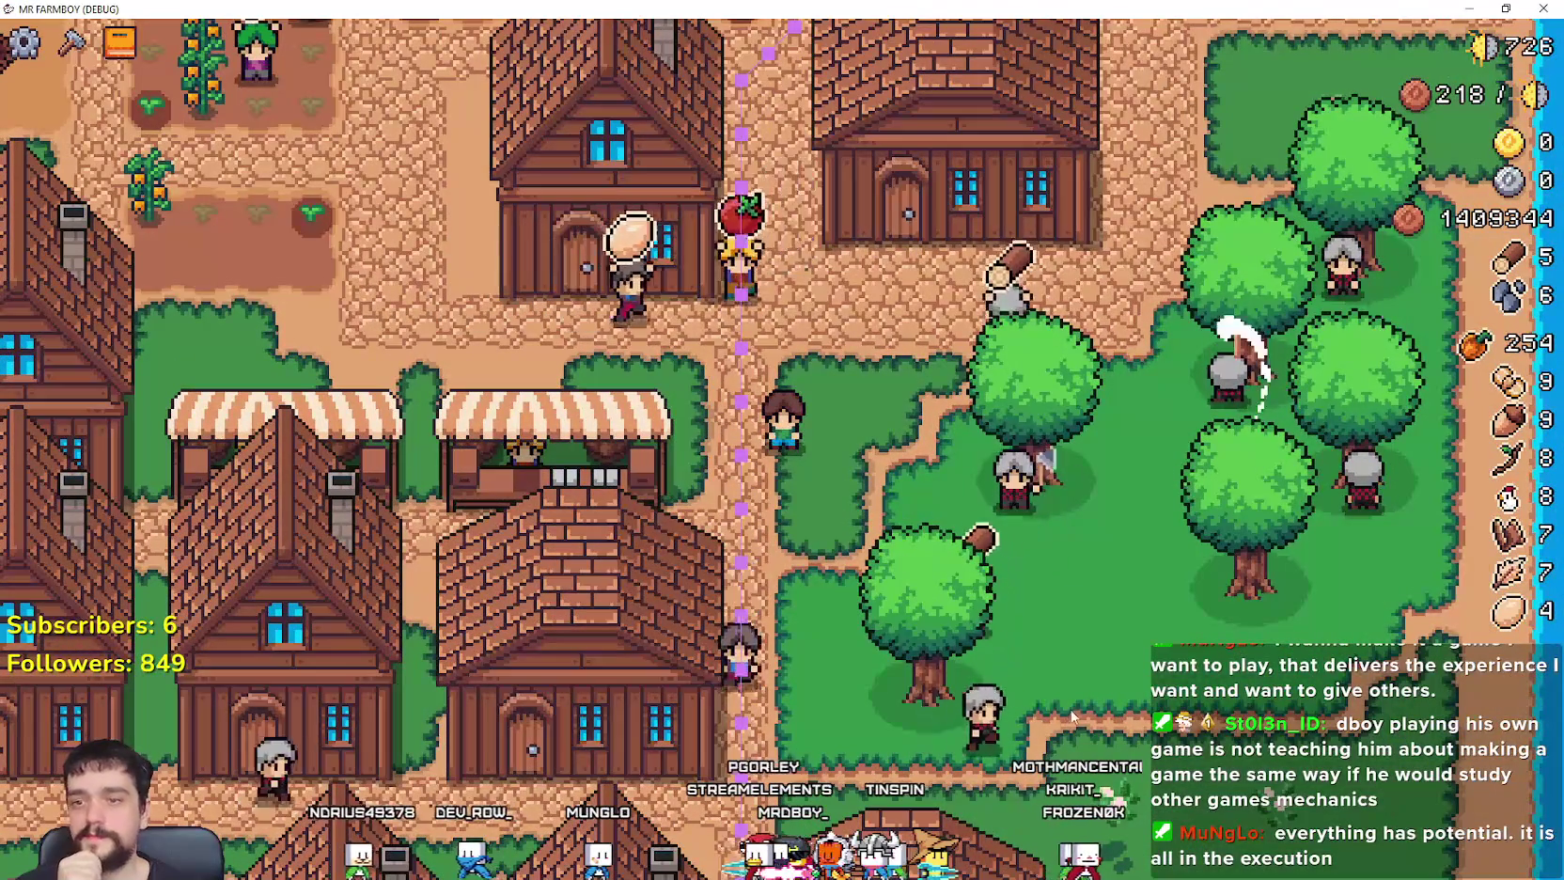
{"action": "scroll", "scroll_direction": "down", "scroll_amount": 3}
{"action": "scroll", "scroll_direction": "up", "scroll_amount": 3}
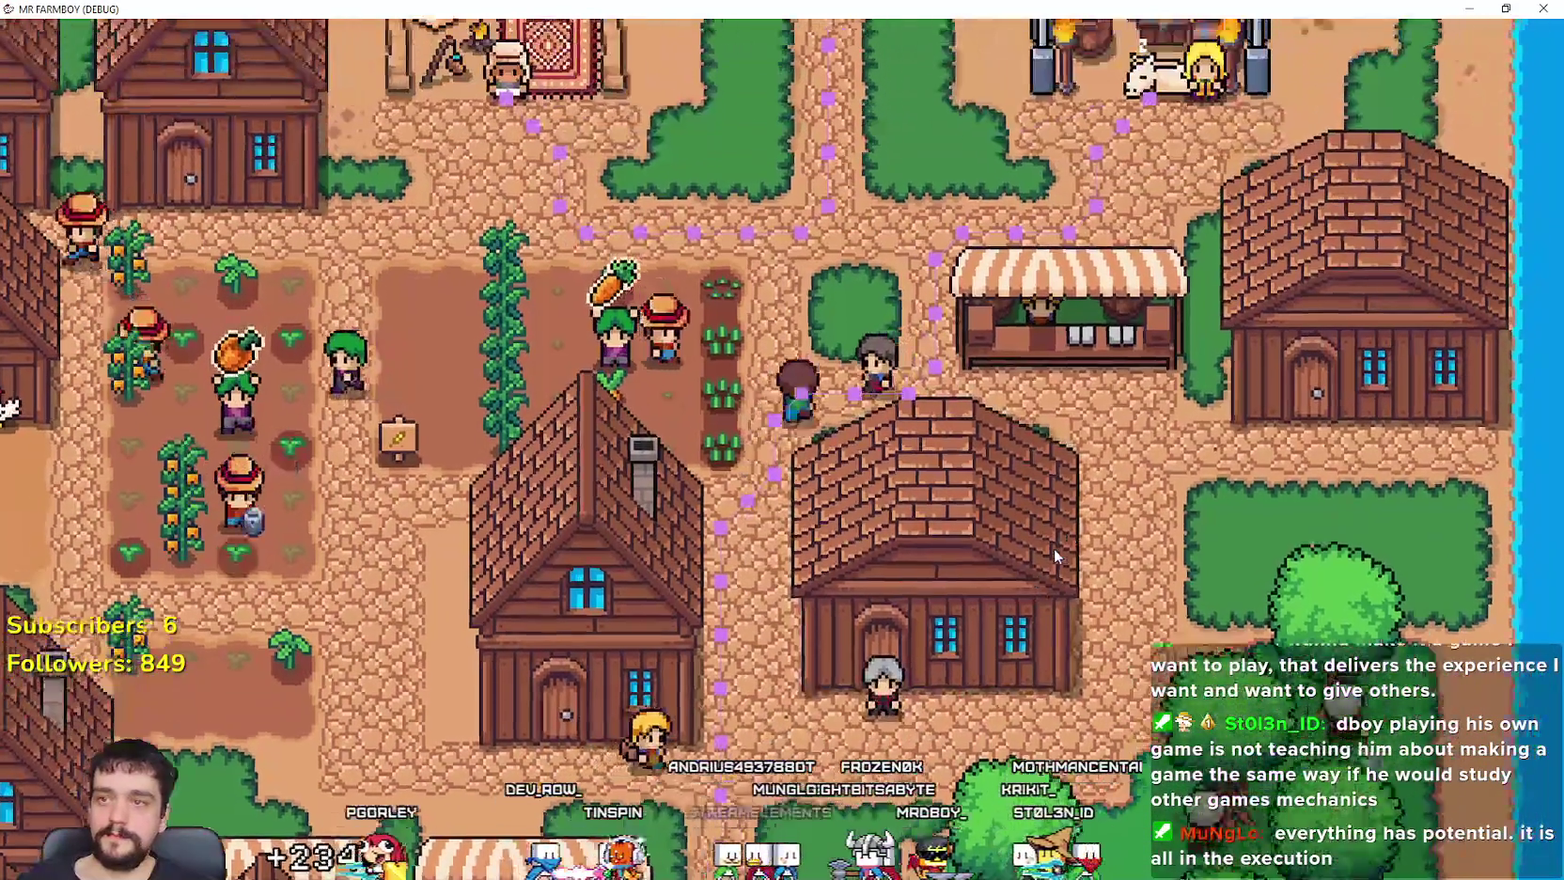
{"action": "scroll", "scroll_direction": "down", "scroll_amount": 3}
{"action": "scroll", "scroll_direction": "up", "scroll_amount": 3}
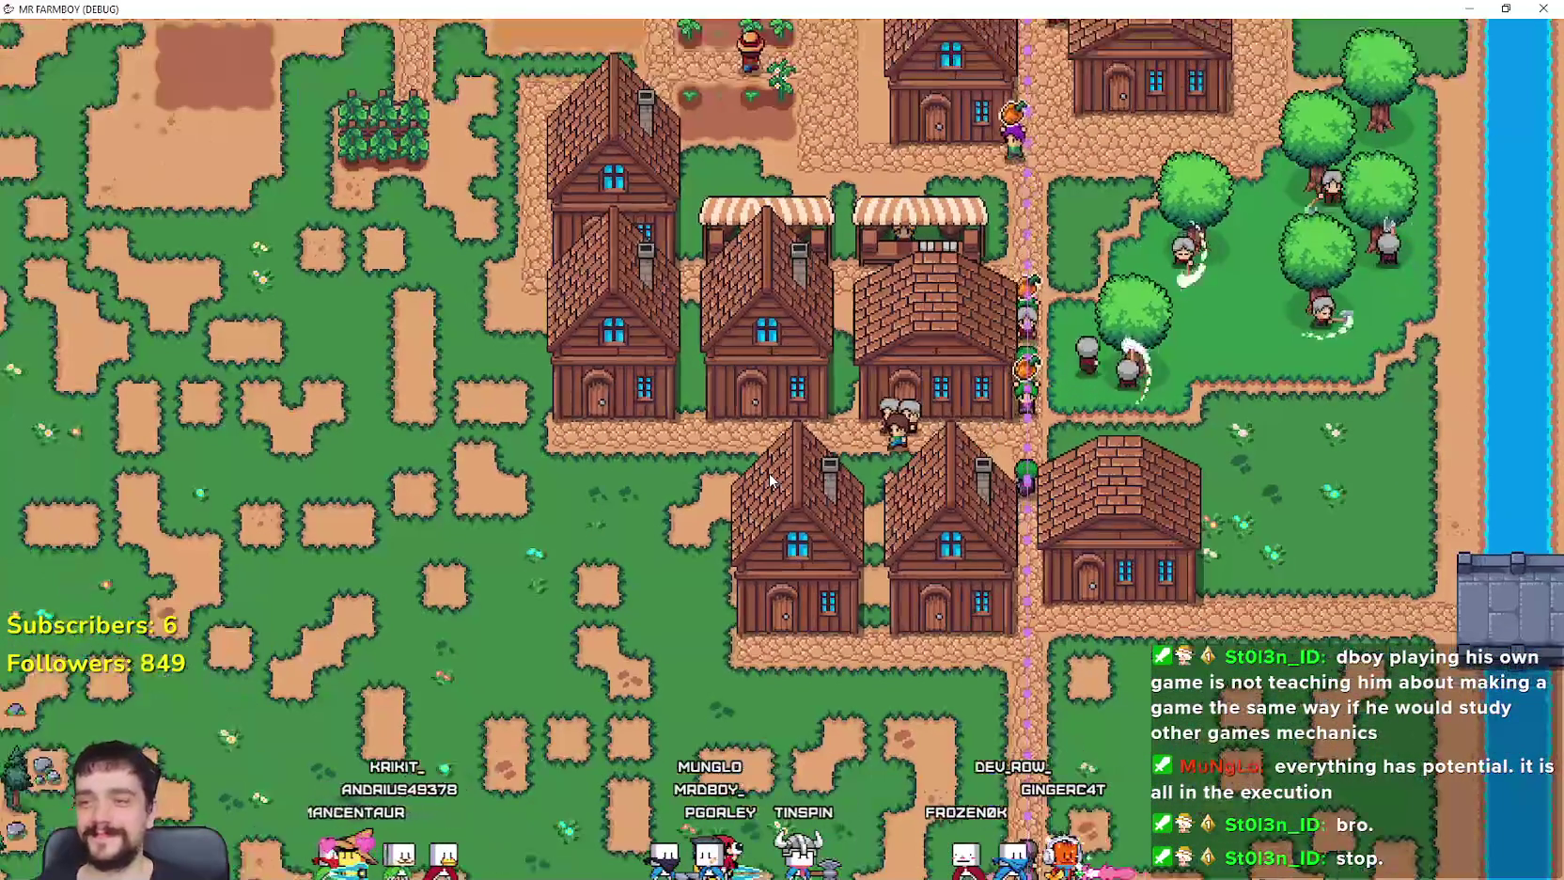
Step: Walk the character left along the lower path, then pause the game with Esc
{"action": "left_click", "coordinate": [226, 278]}
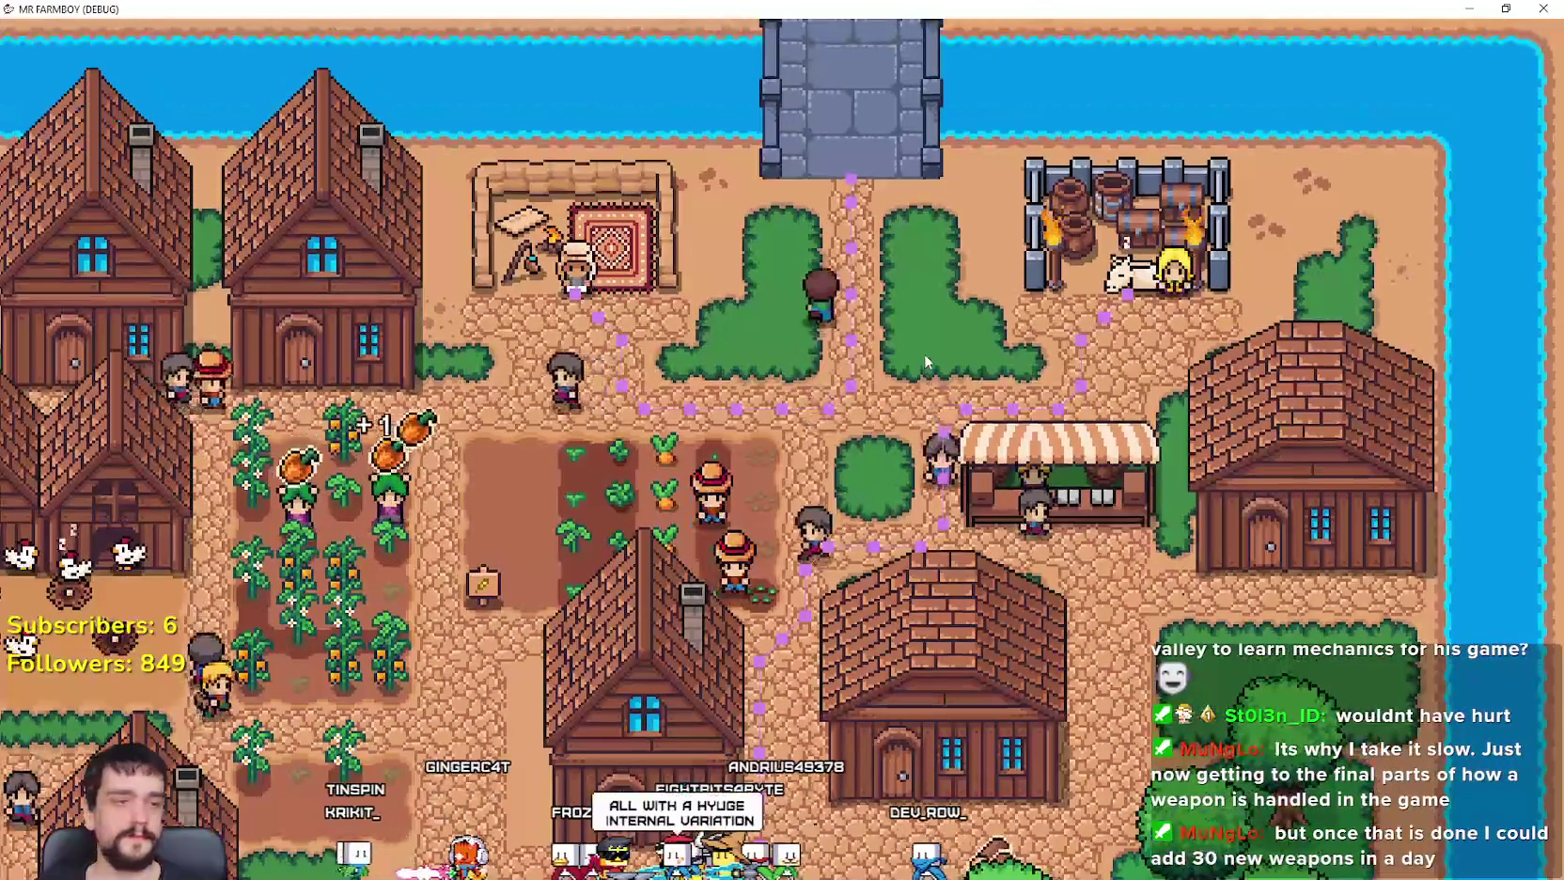
{"action": "key", "text": "Escape"}
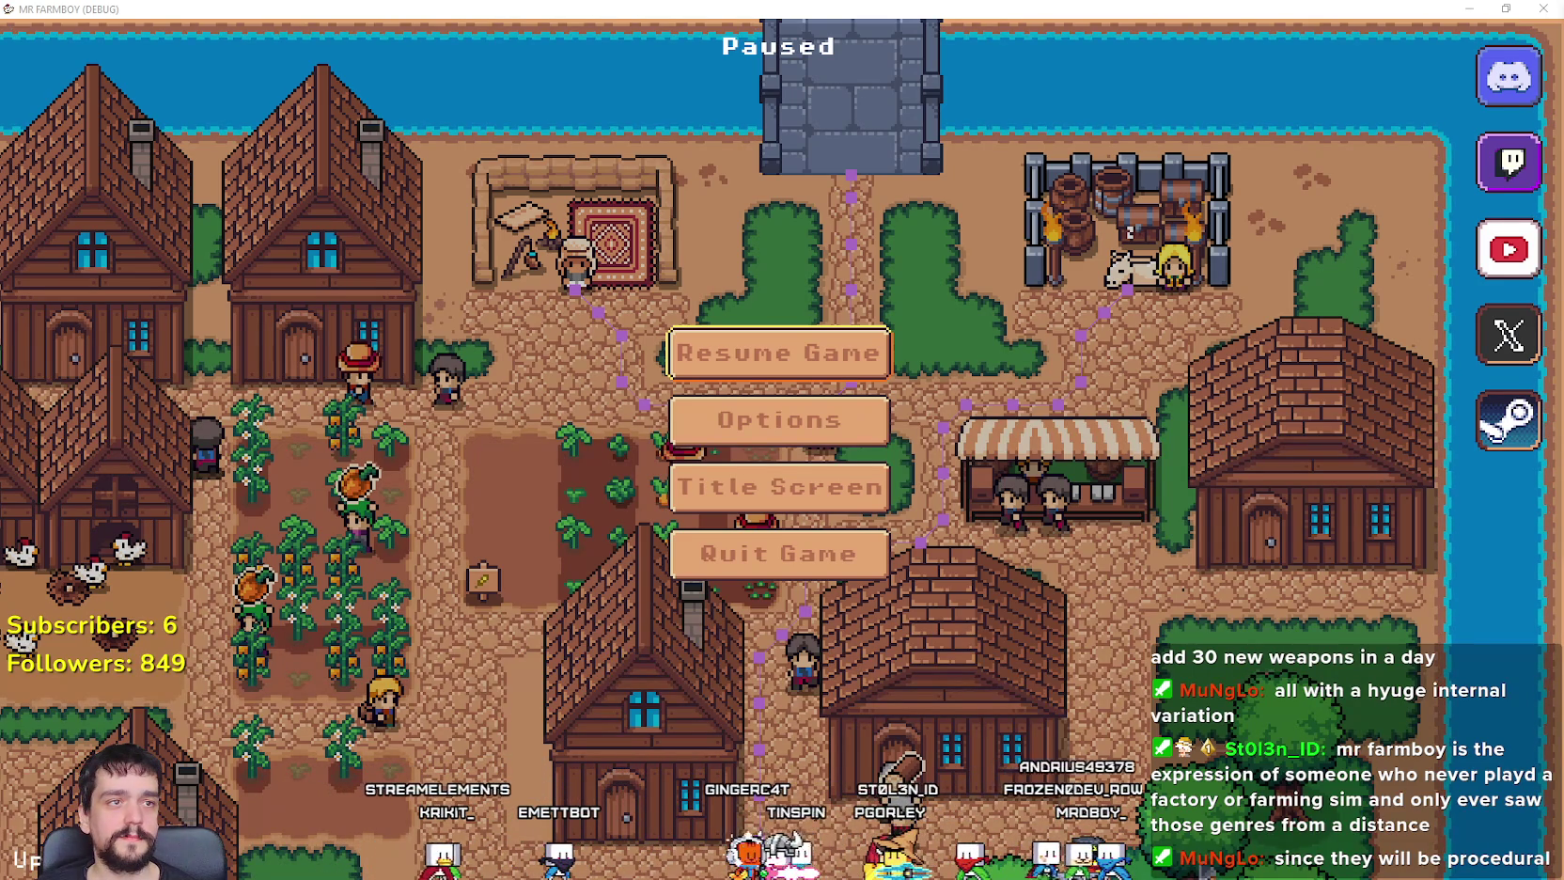
Step: Bring the itch.io My Hero: Invasions page over the paused game and start the web game
{"action": "left_click_drag", "start_coordinate": [1563, 150], "coordinate": [1170, 151]}
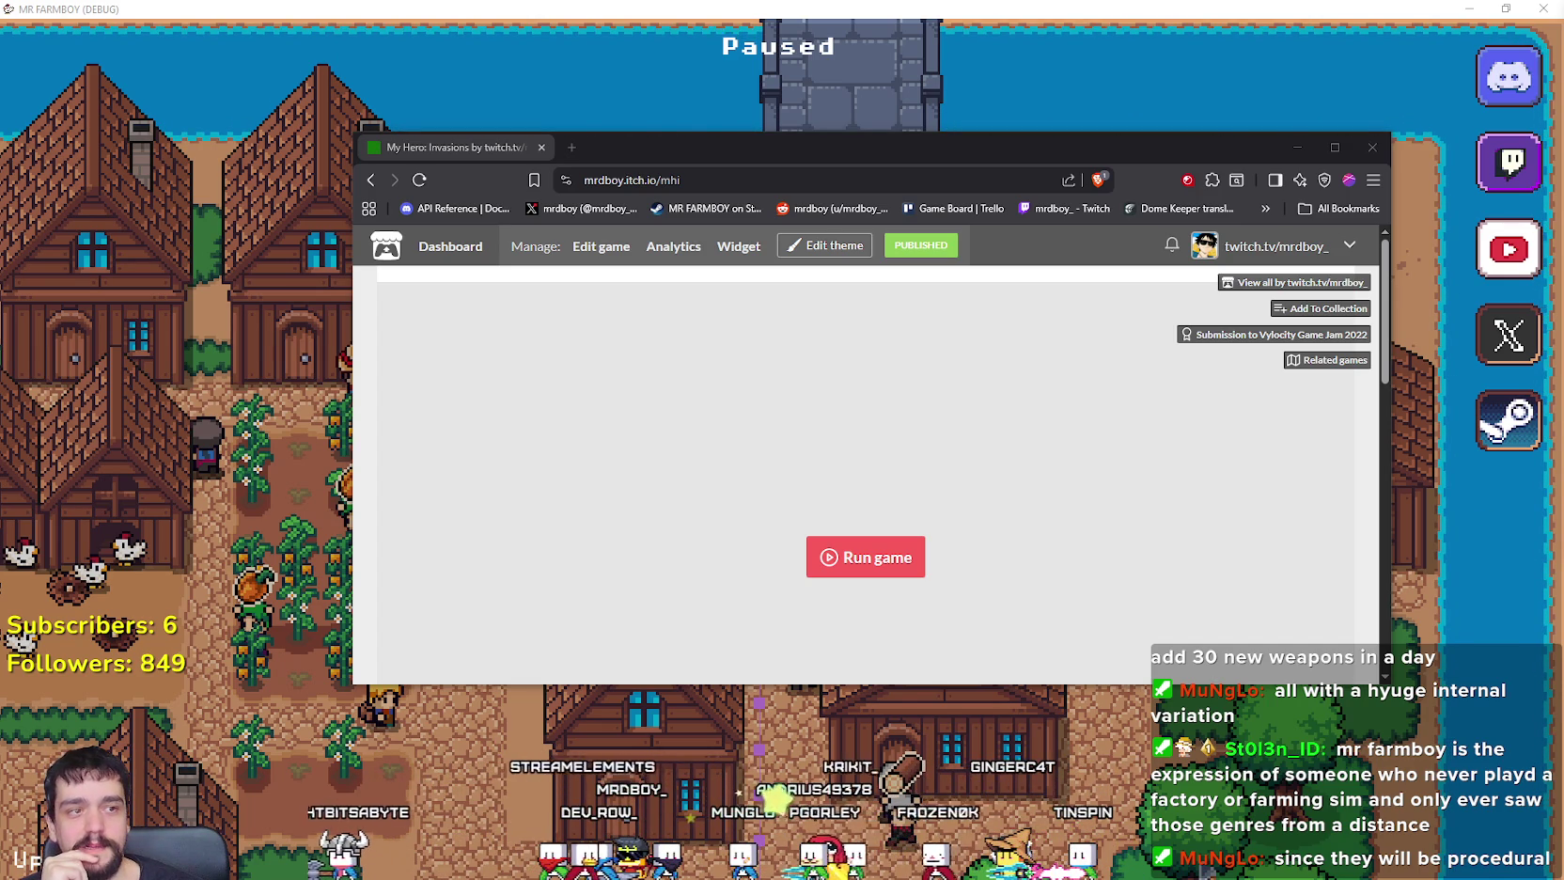
{"action": "scroll", "scroll_direction": "down", "scroll_amount": 3}
{"action": "left_click", "coordinate": [1335, 147]}
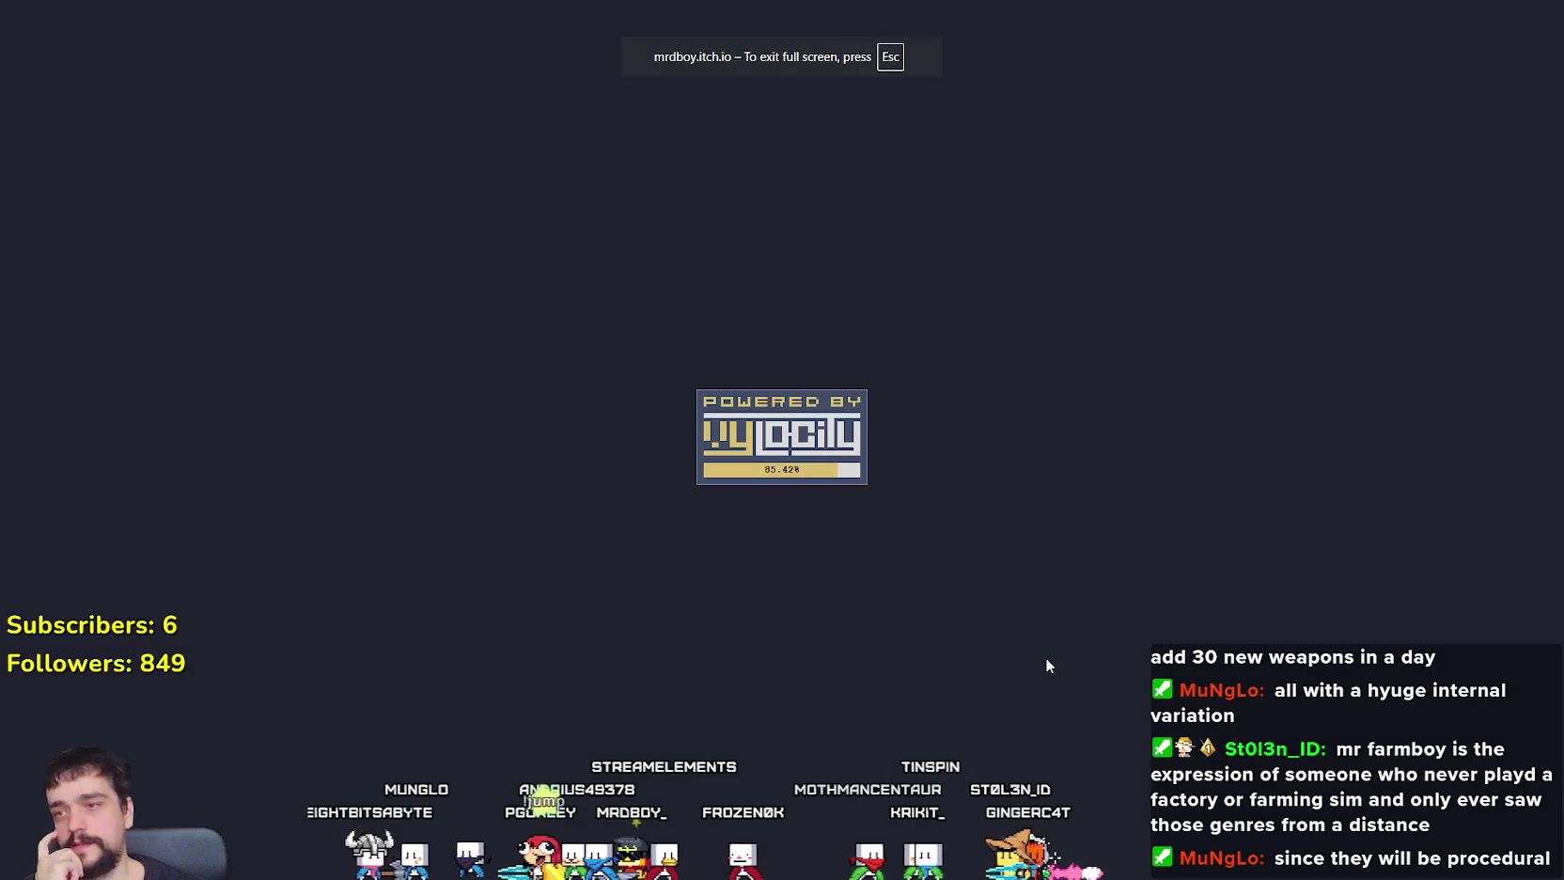
Step: Walk the hero around the field, swinging at the sheep, and head right toward the shrine
{"action": "left_click", "coordinate": [898, 560]}
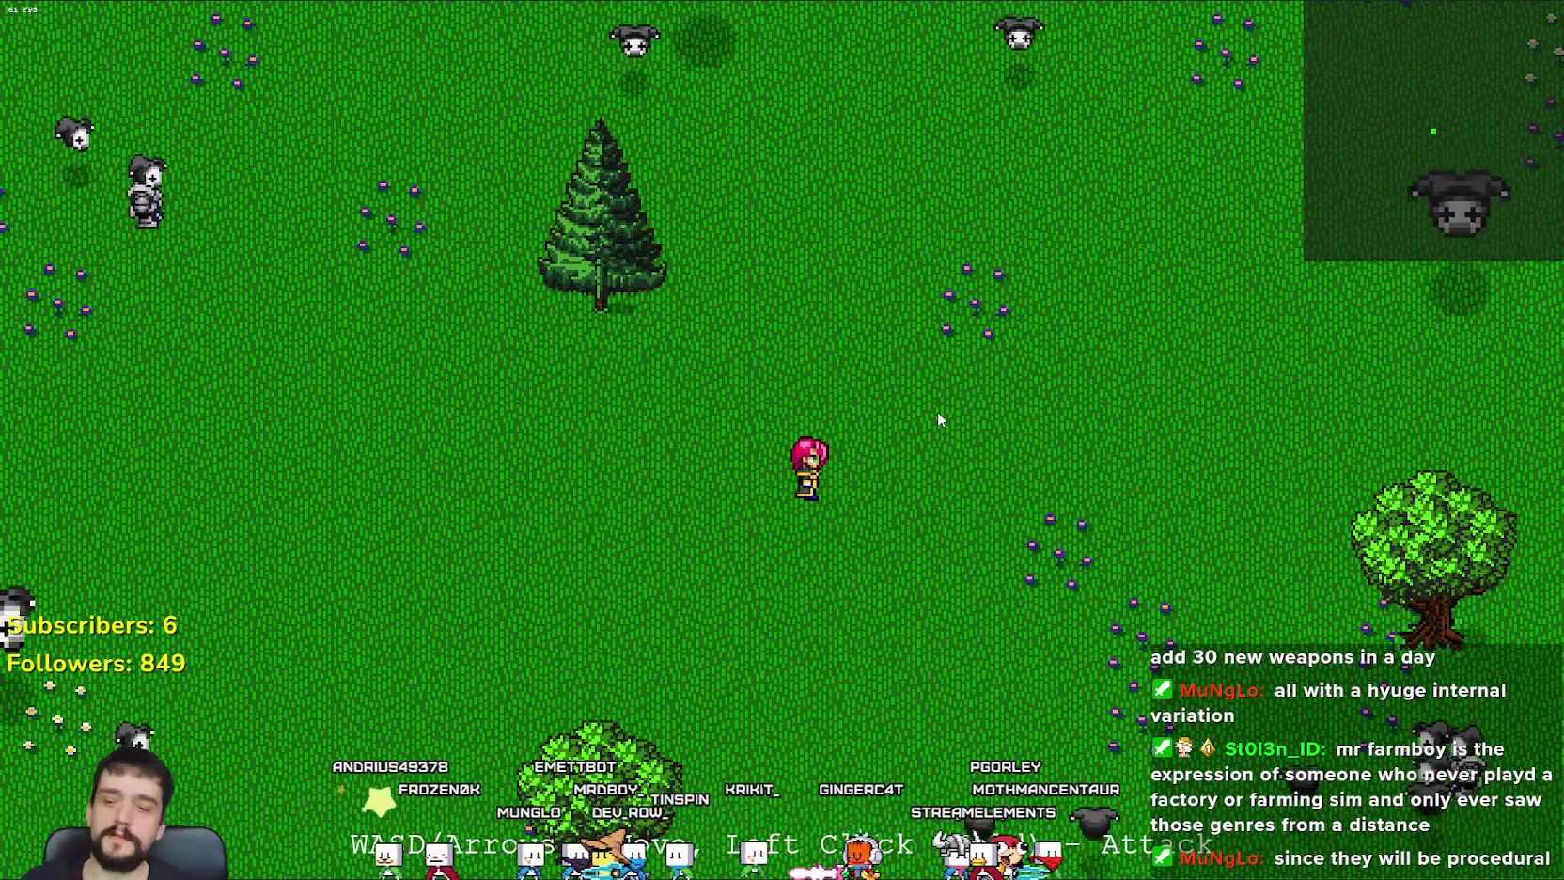
{"action": "key", "text": "w+d"}
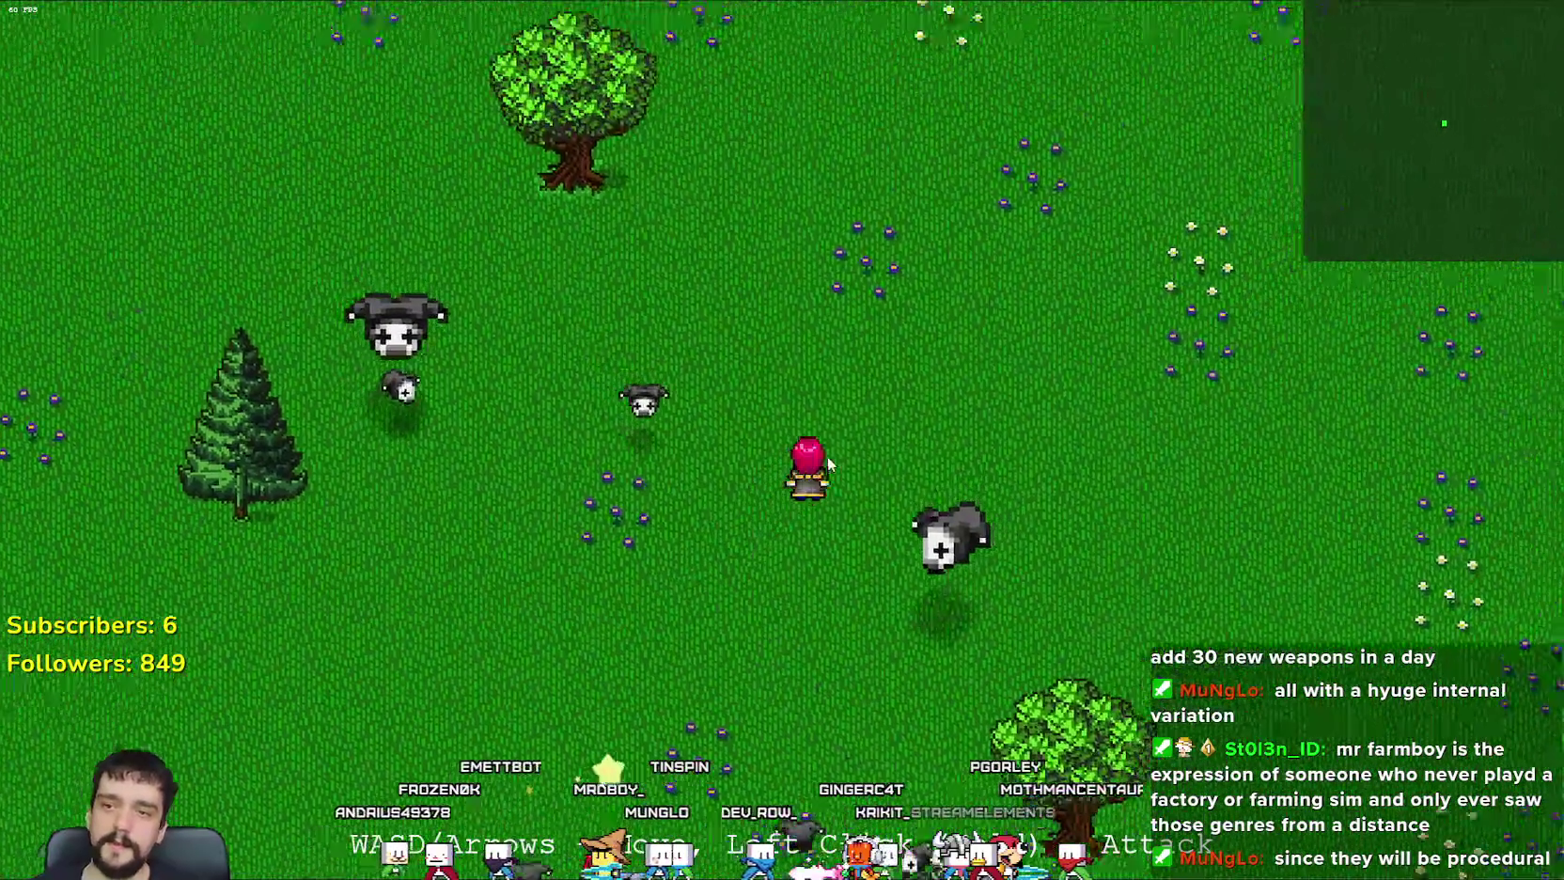
{"action": "key", "text": "s"}
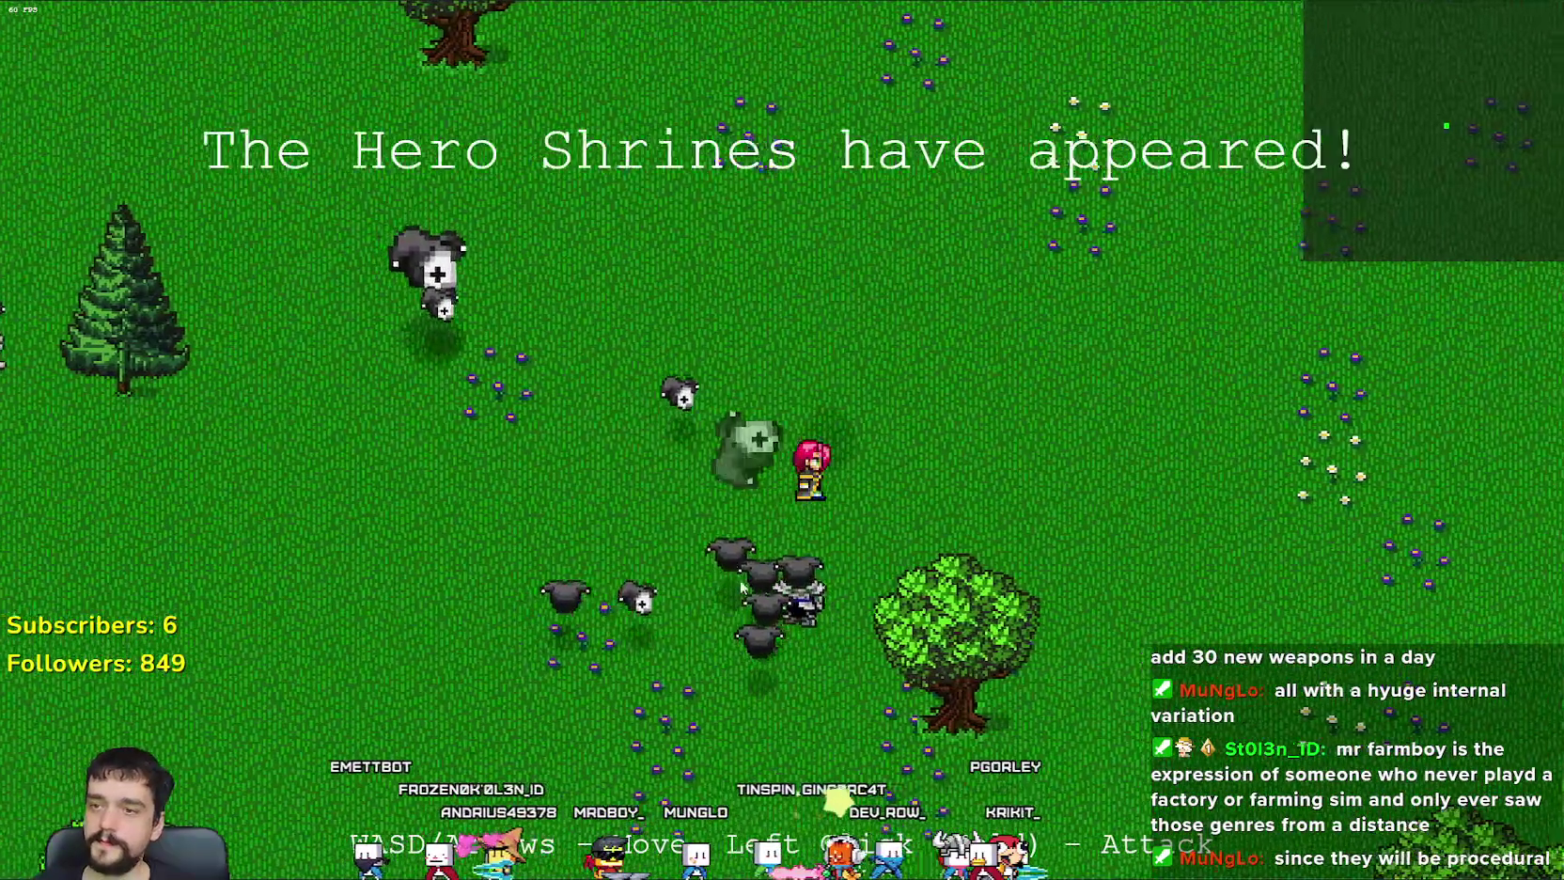
{"action": "key", "text": "s"}
{"action": "left_click", "coordinate": [738, 463]}
{"action": "key", "text": "w+d"}
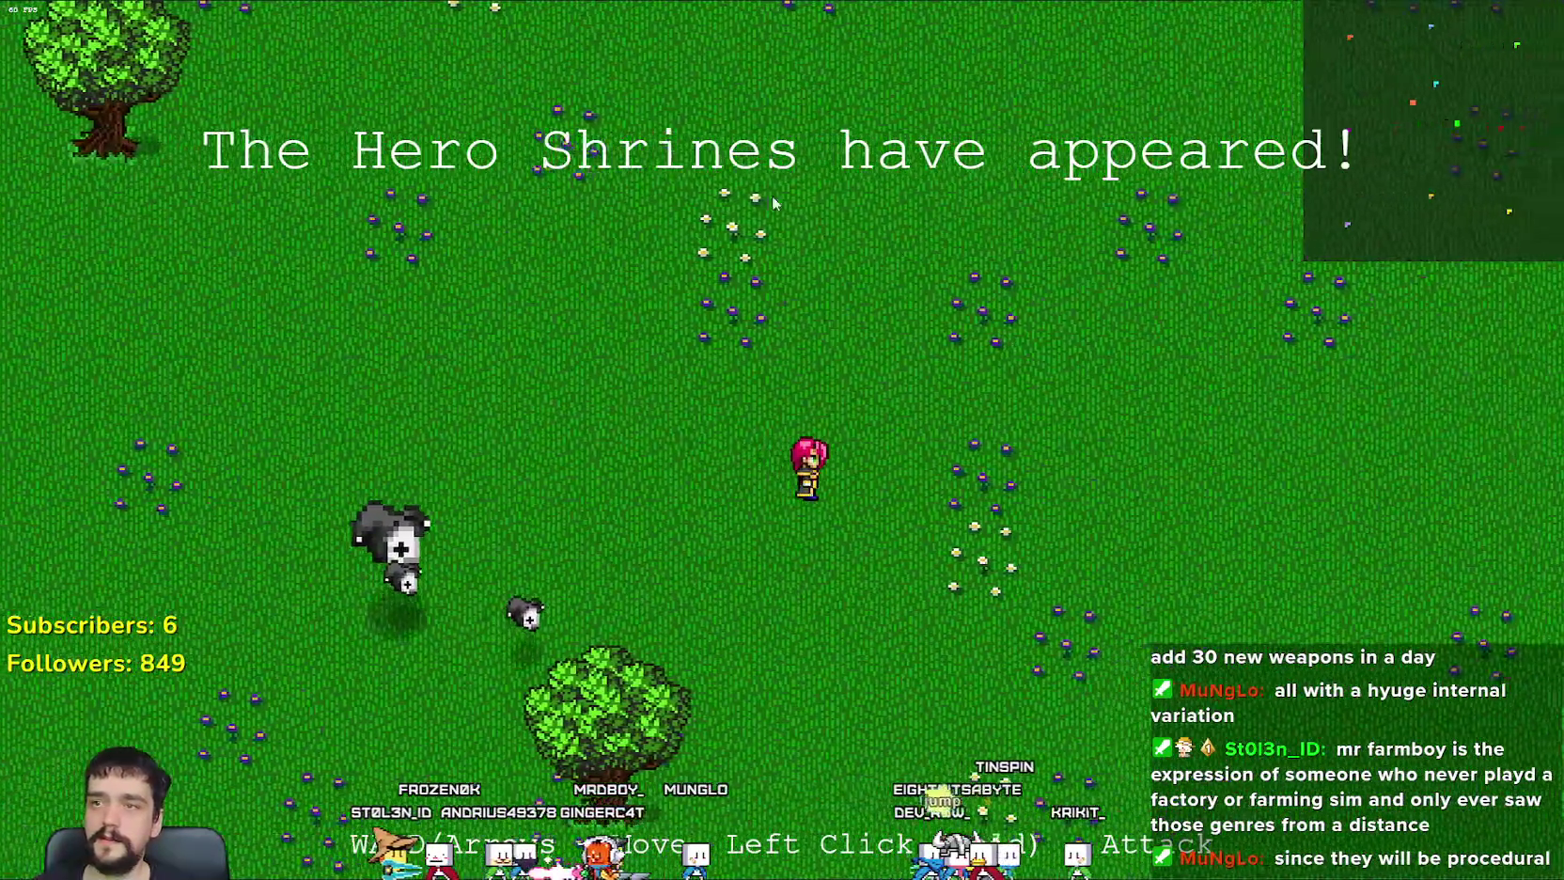
{"action": "key", "text": "d"}
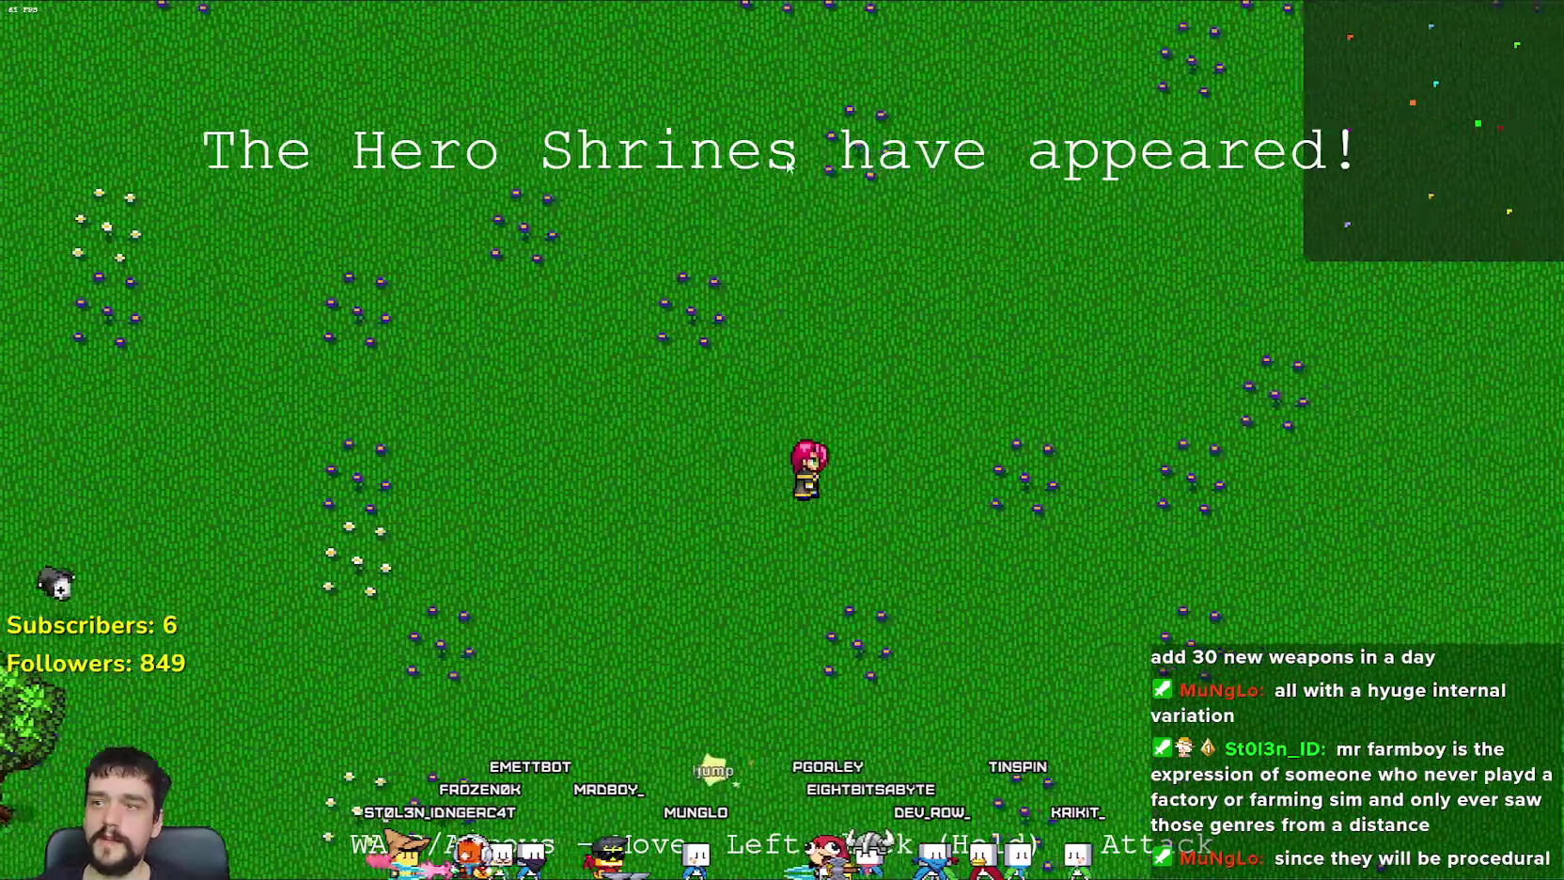
{"action": "key", "text": "s+a"}
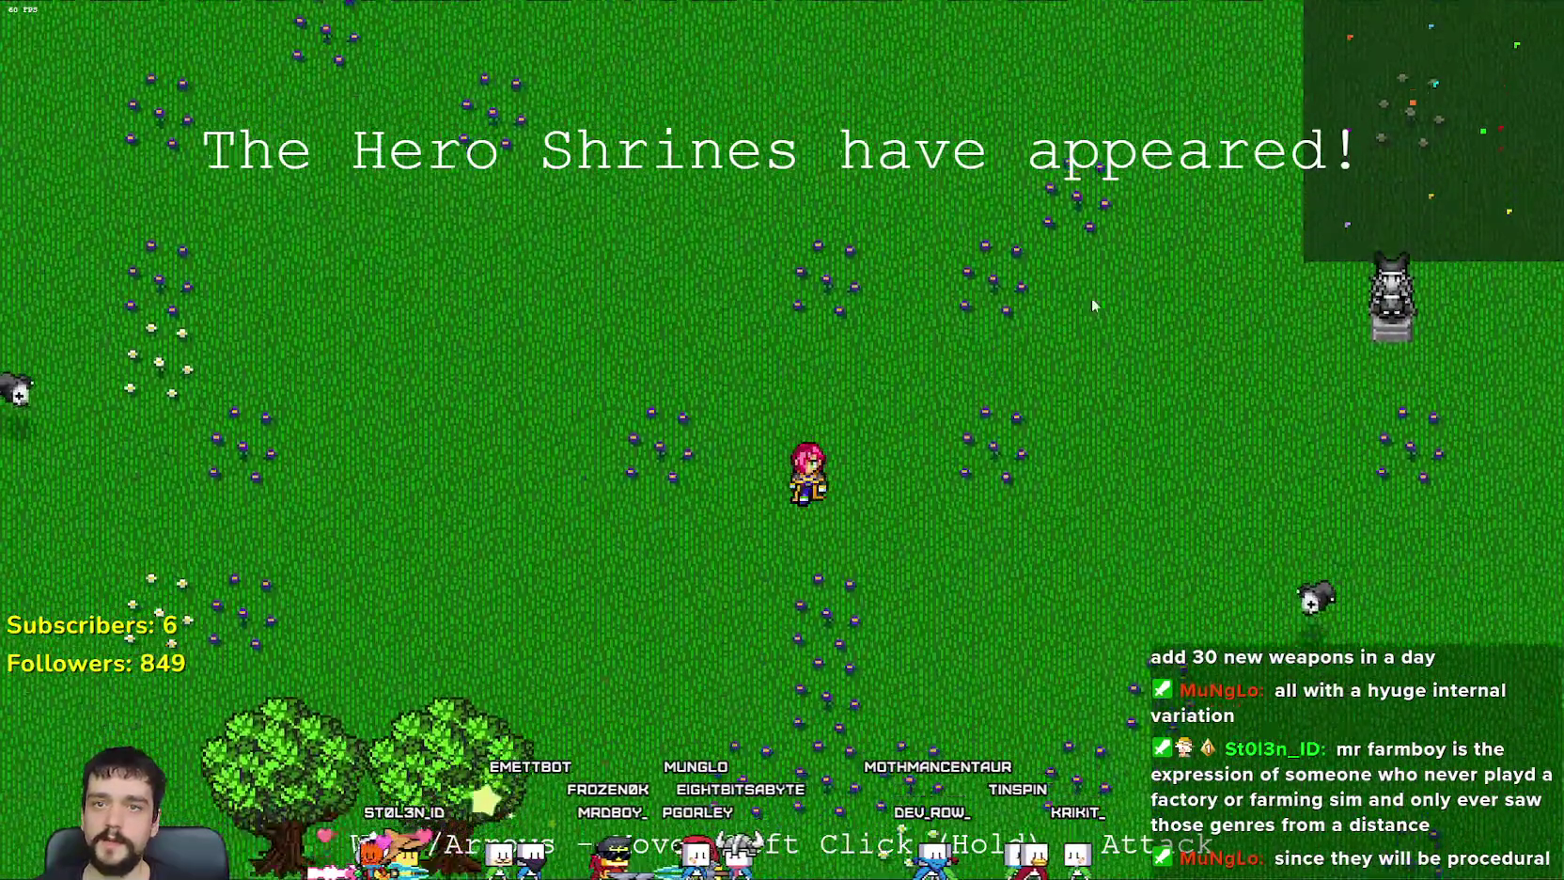
Step: Walk the hero up-left across the meadow until it stands beside the statue
{"action": "key", "text": "a"}
{"action": "key", "text": "w"}
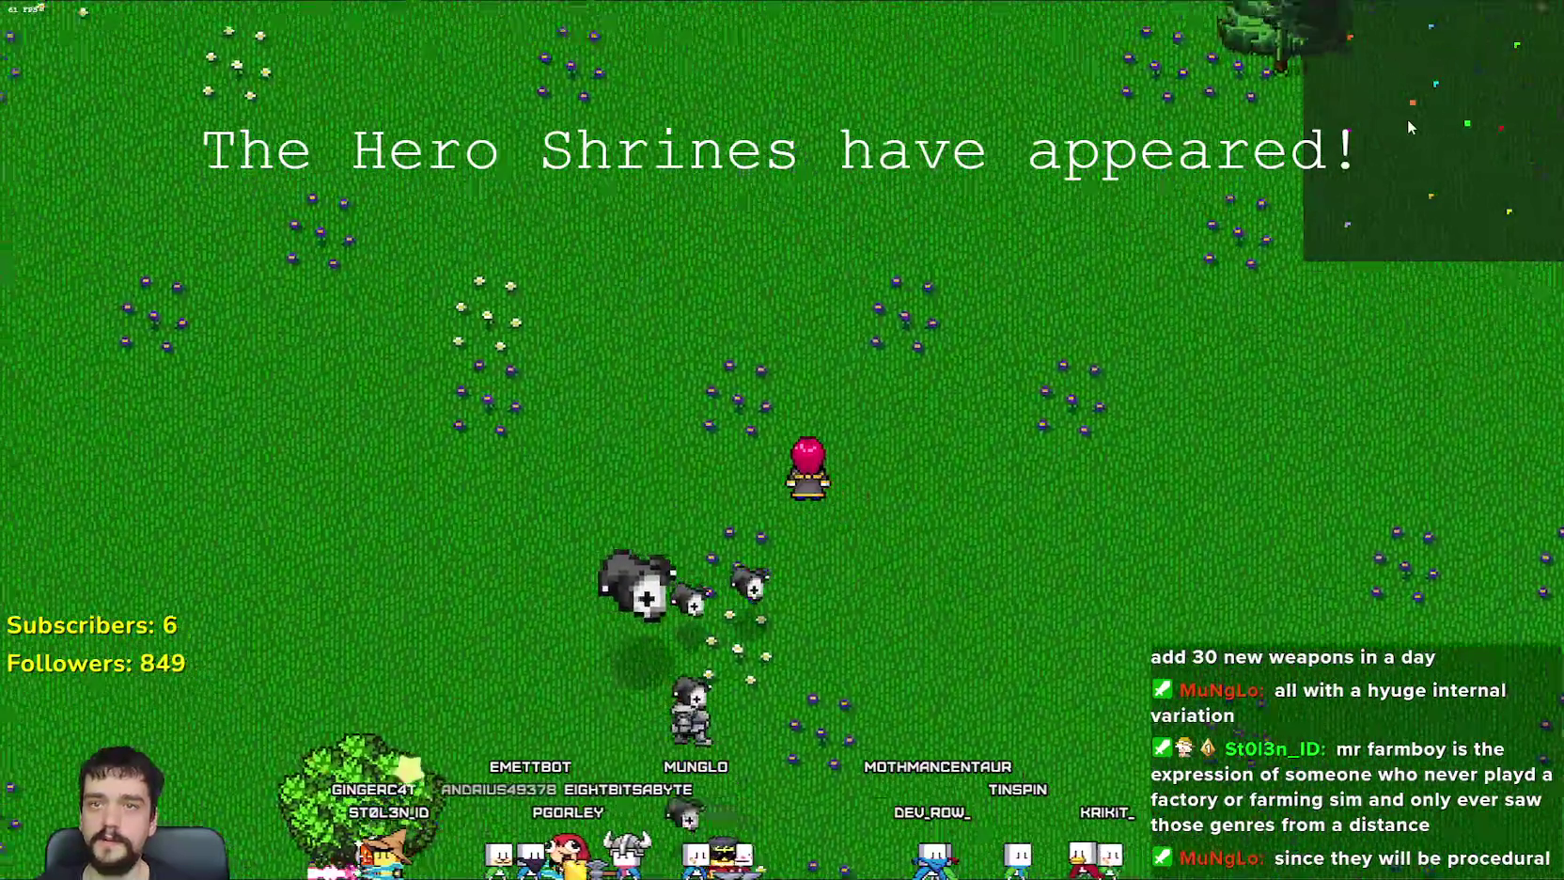
{"action": "key", "text": "a"}
{"action": "key", "text": "w"}
{"action": "key", "text": "a"}
{"action": "key", "text": "w"}
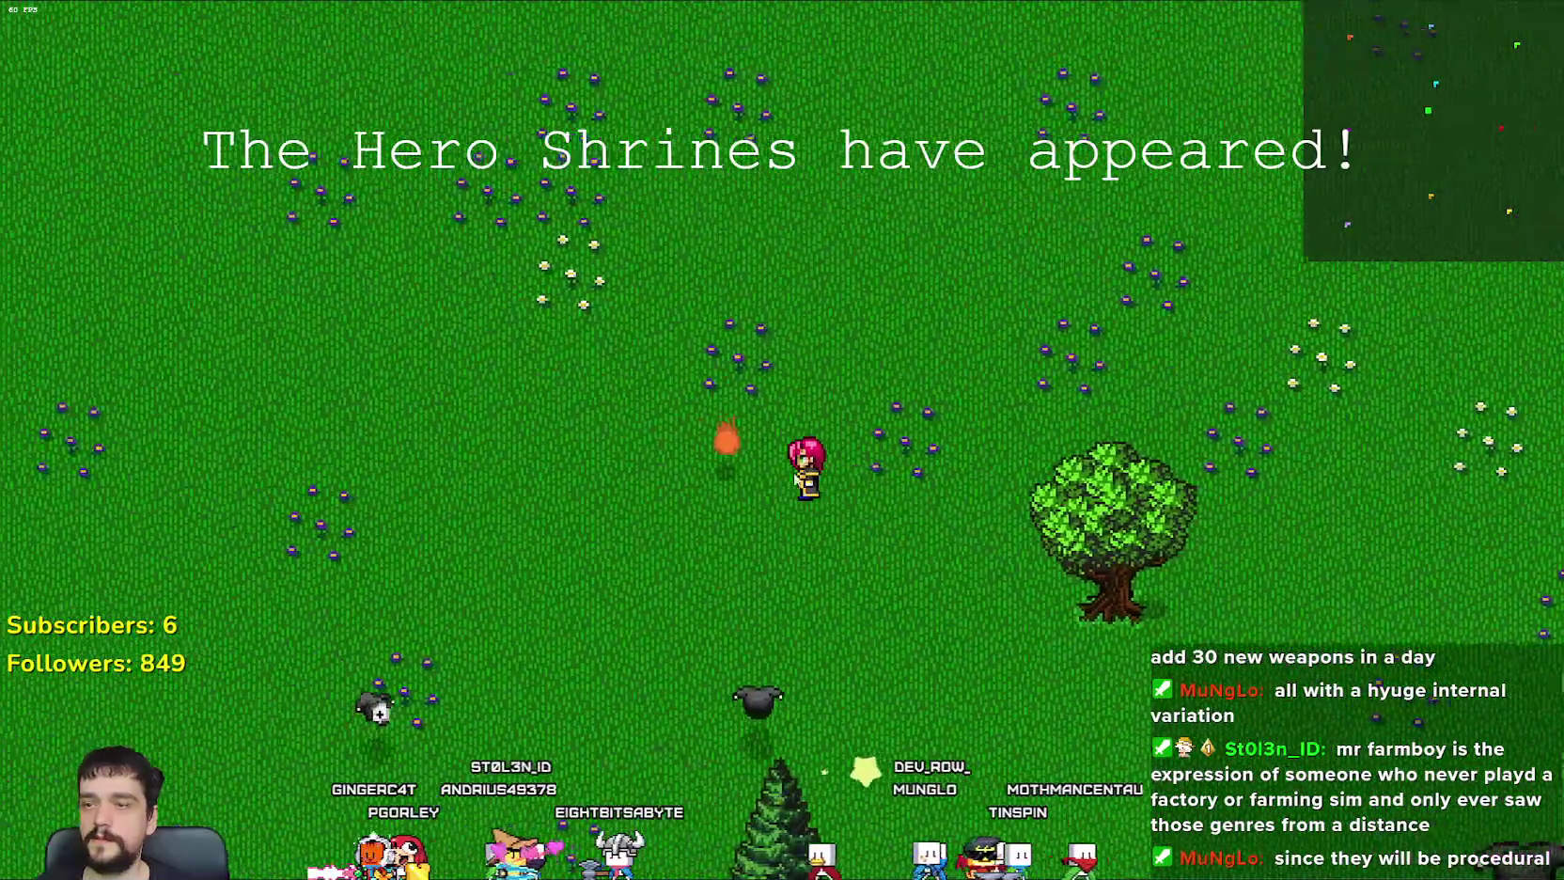
{"action": "key", "text": "a"}
{"action": "key", "text": "w"}
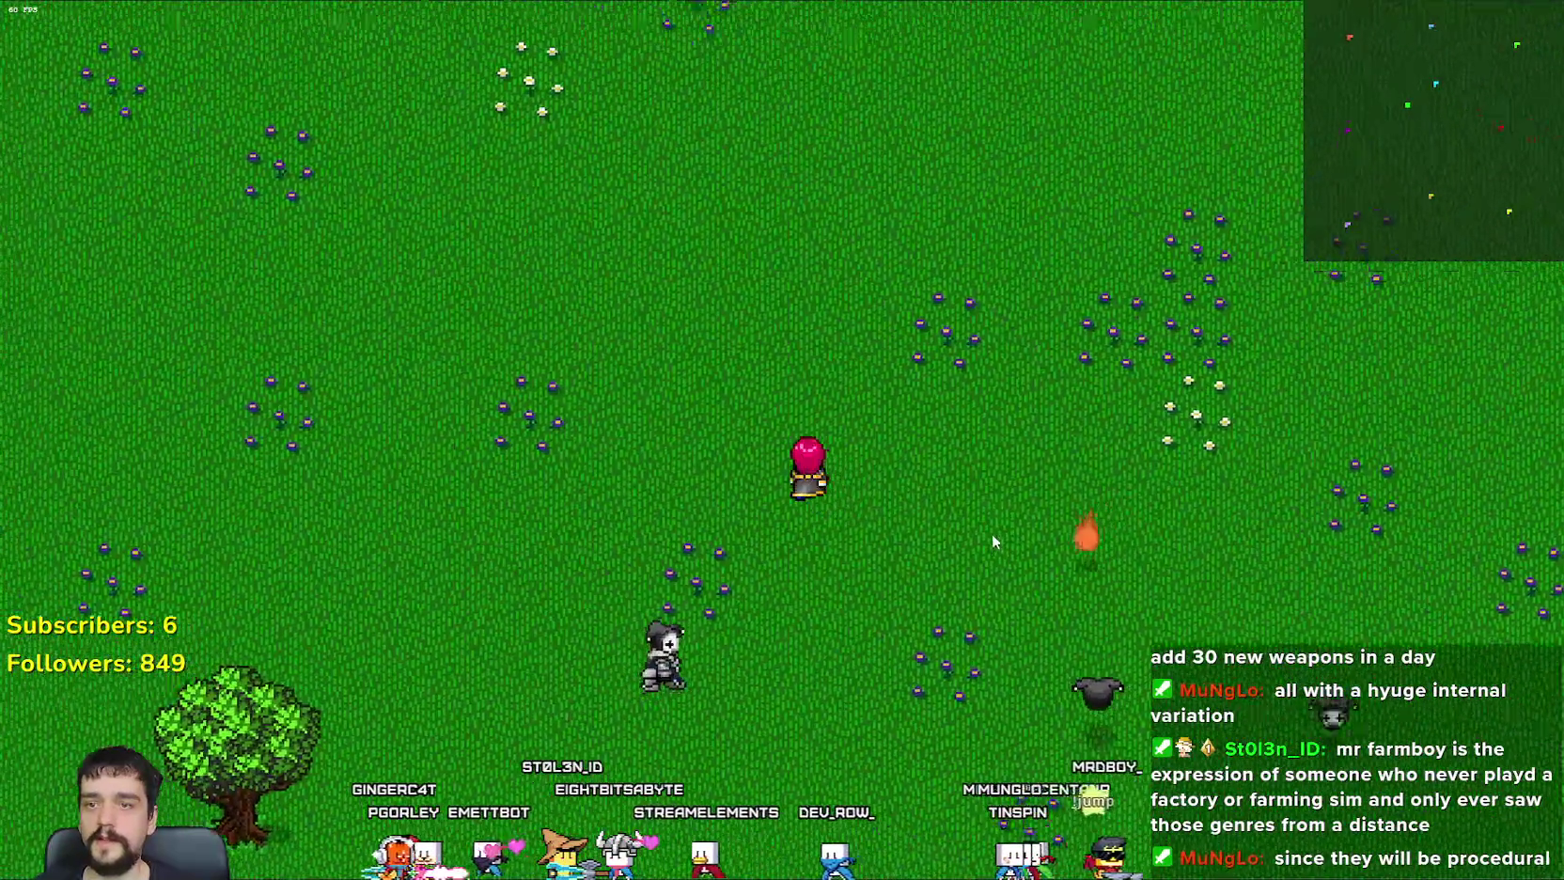
{"action": "key", "text": "s"}
{"action": "key", "text": "d"}
{"action": "key", "text": "a"}
{"action": "key", "text": "w"}
{"action": "key", "text": "a"}
{"action": "key", "text": "w"}
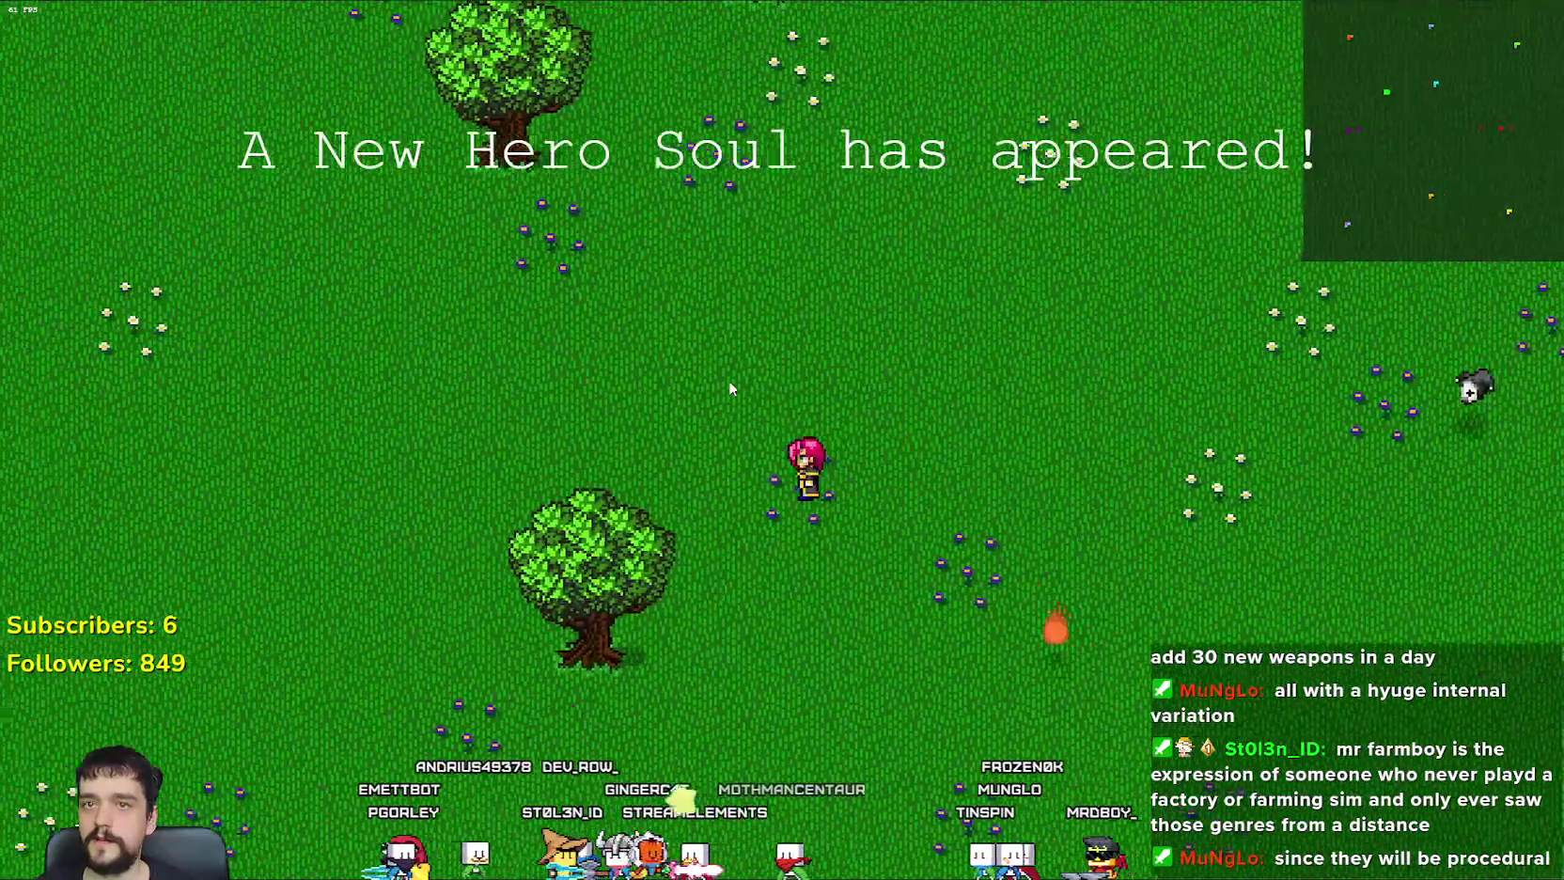
{"action": "key", "text": "a"}
{"action": "key", "text": "w"}
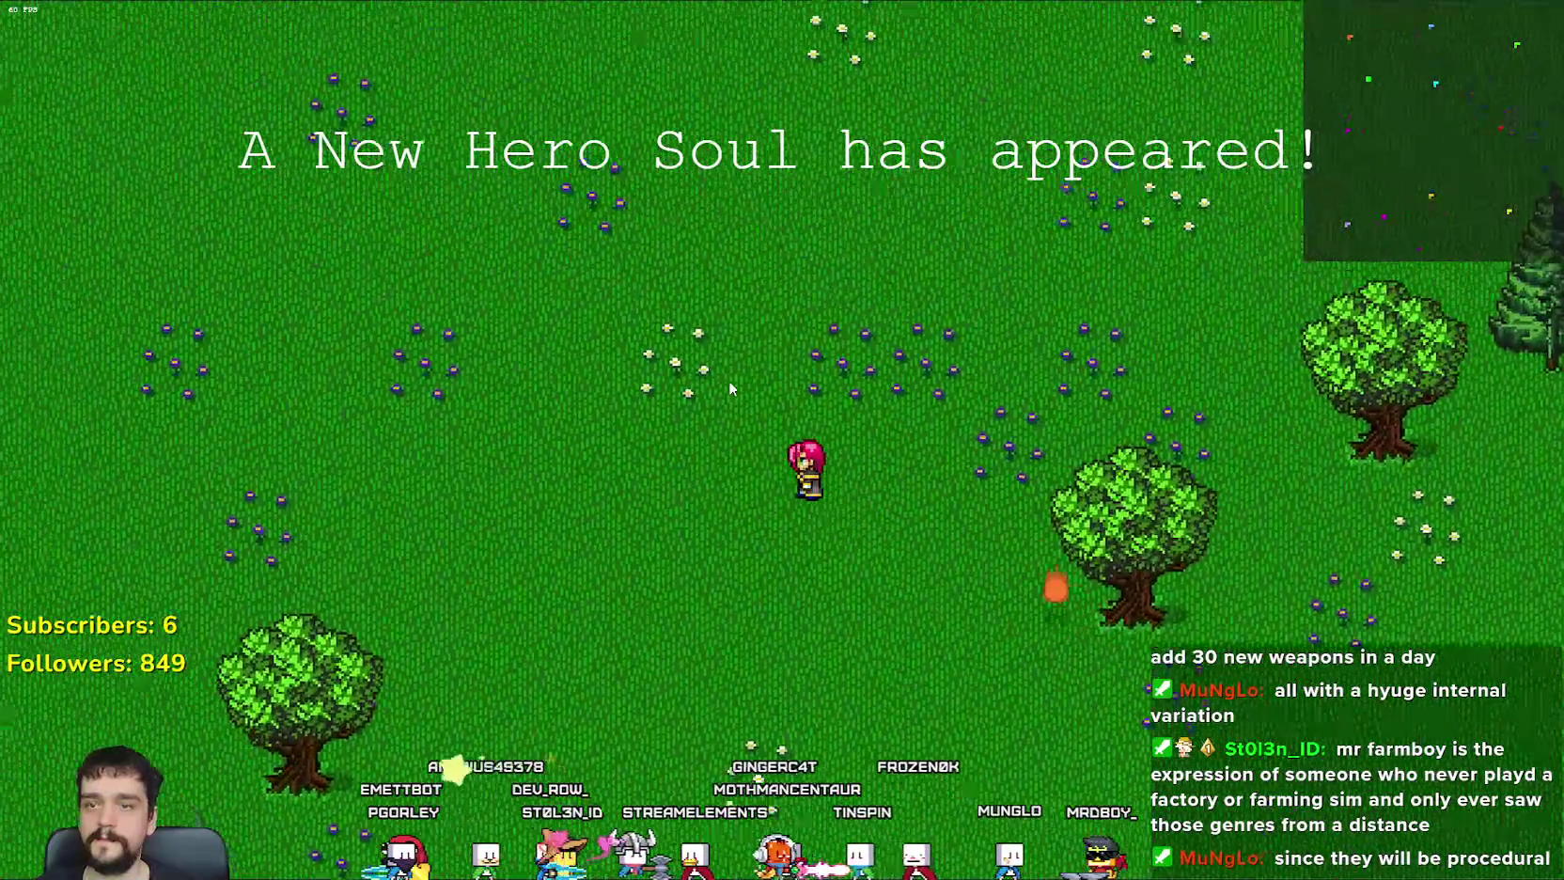
{"action": "key", "text": "a"}
{"action": "key", "text": "w"}
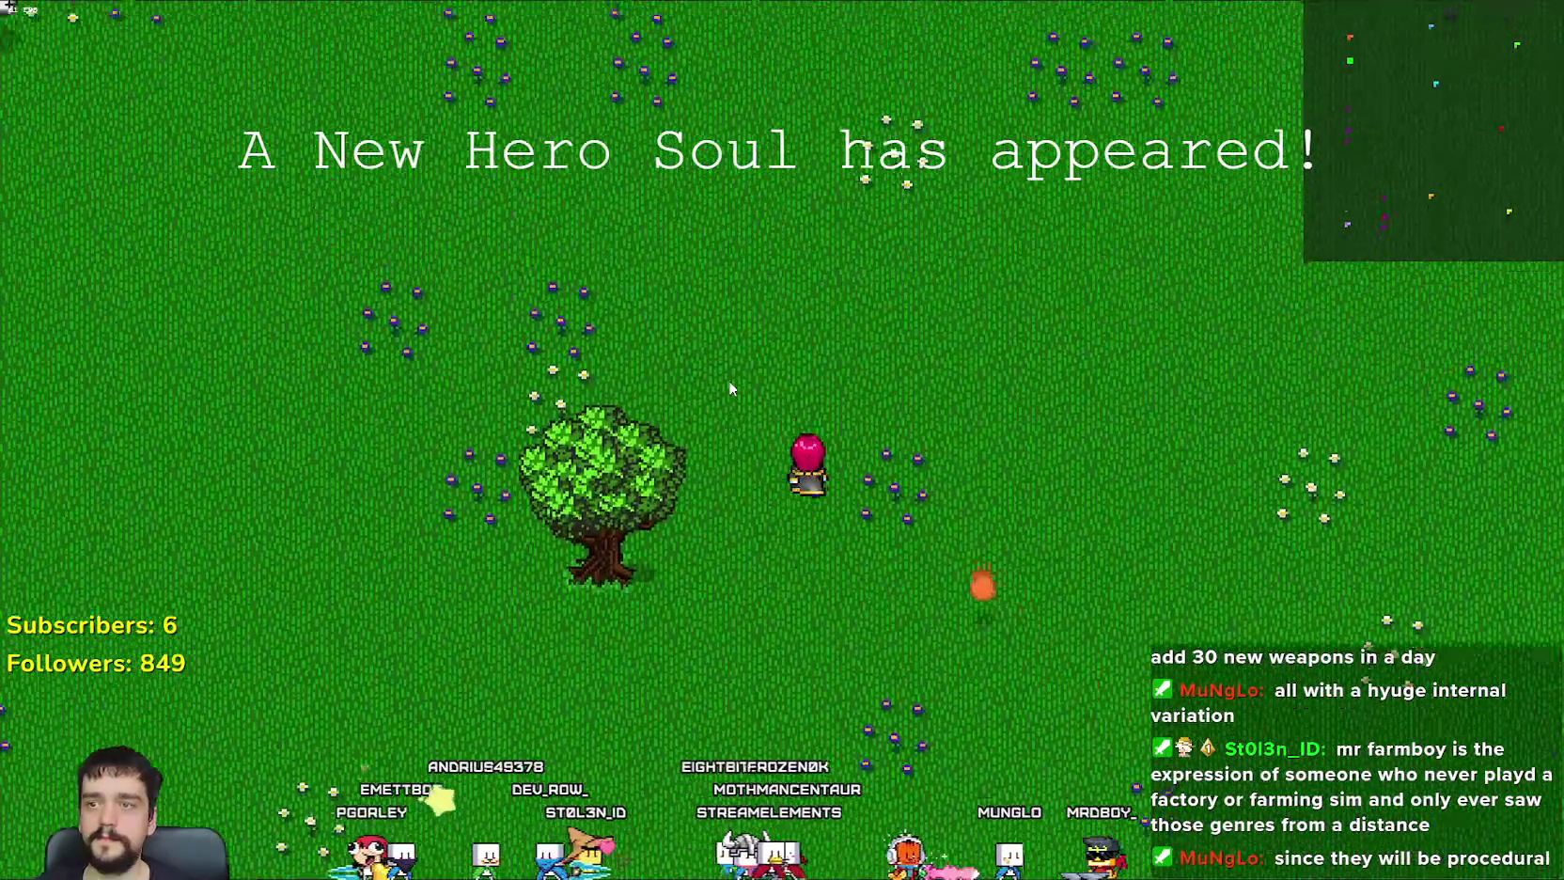
{"action": "key", "text": "w"}
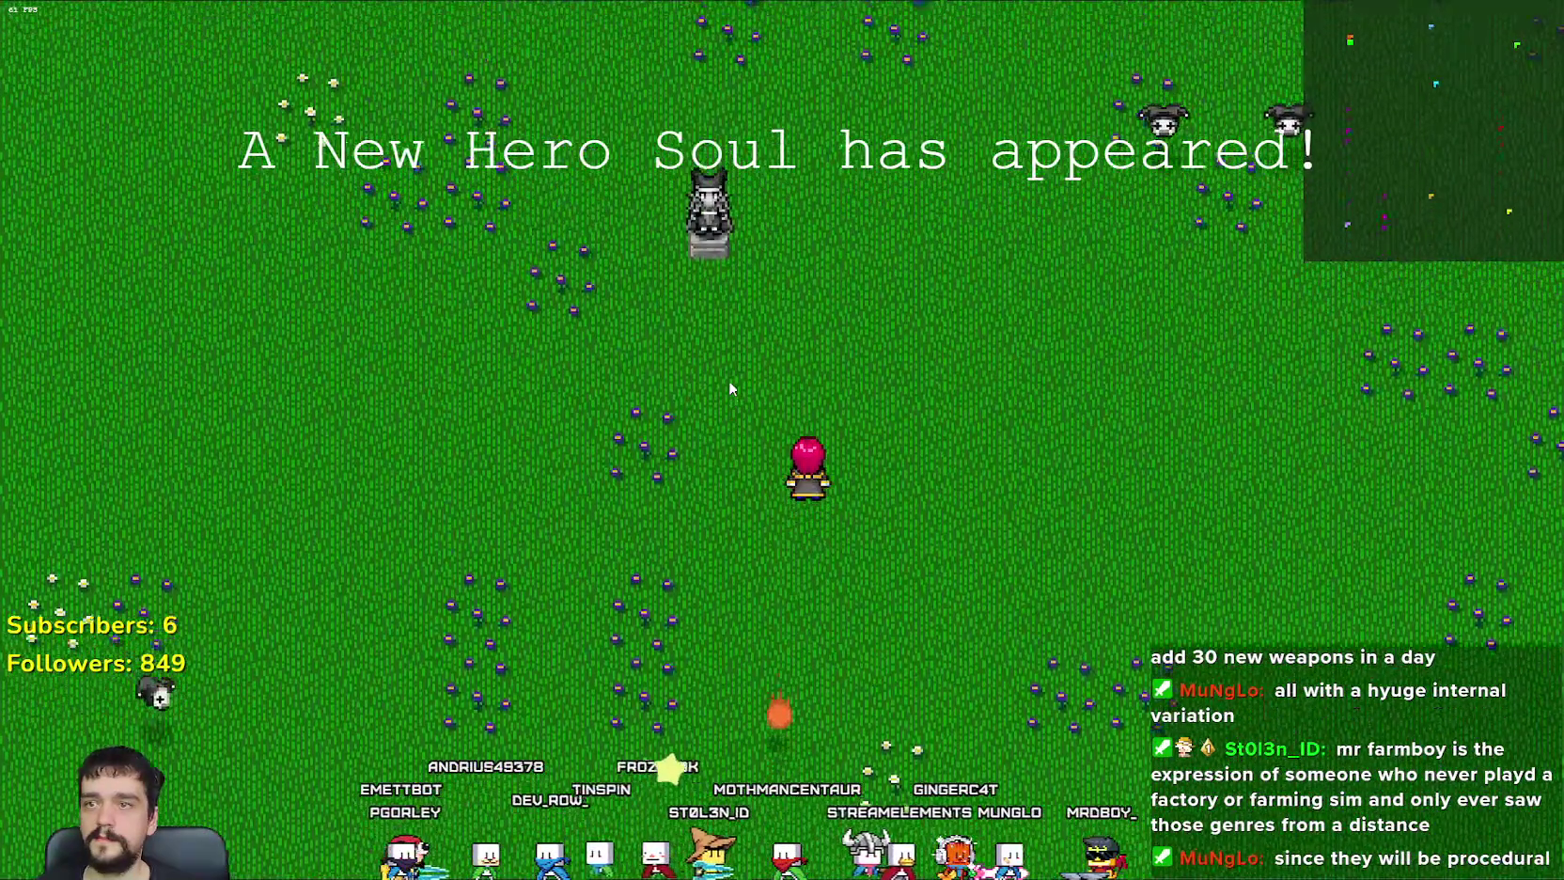
{"action": "key", "text": "w"}
{"action": "key", "text": "w"}
{"action": "key", "text": "a"}
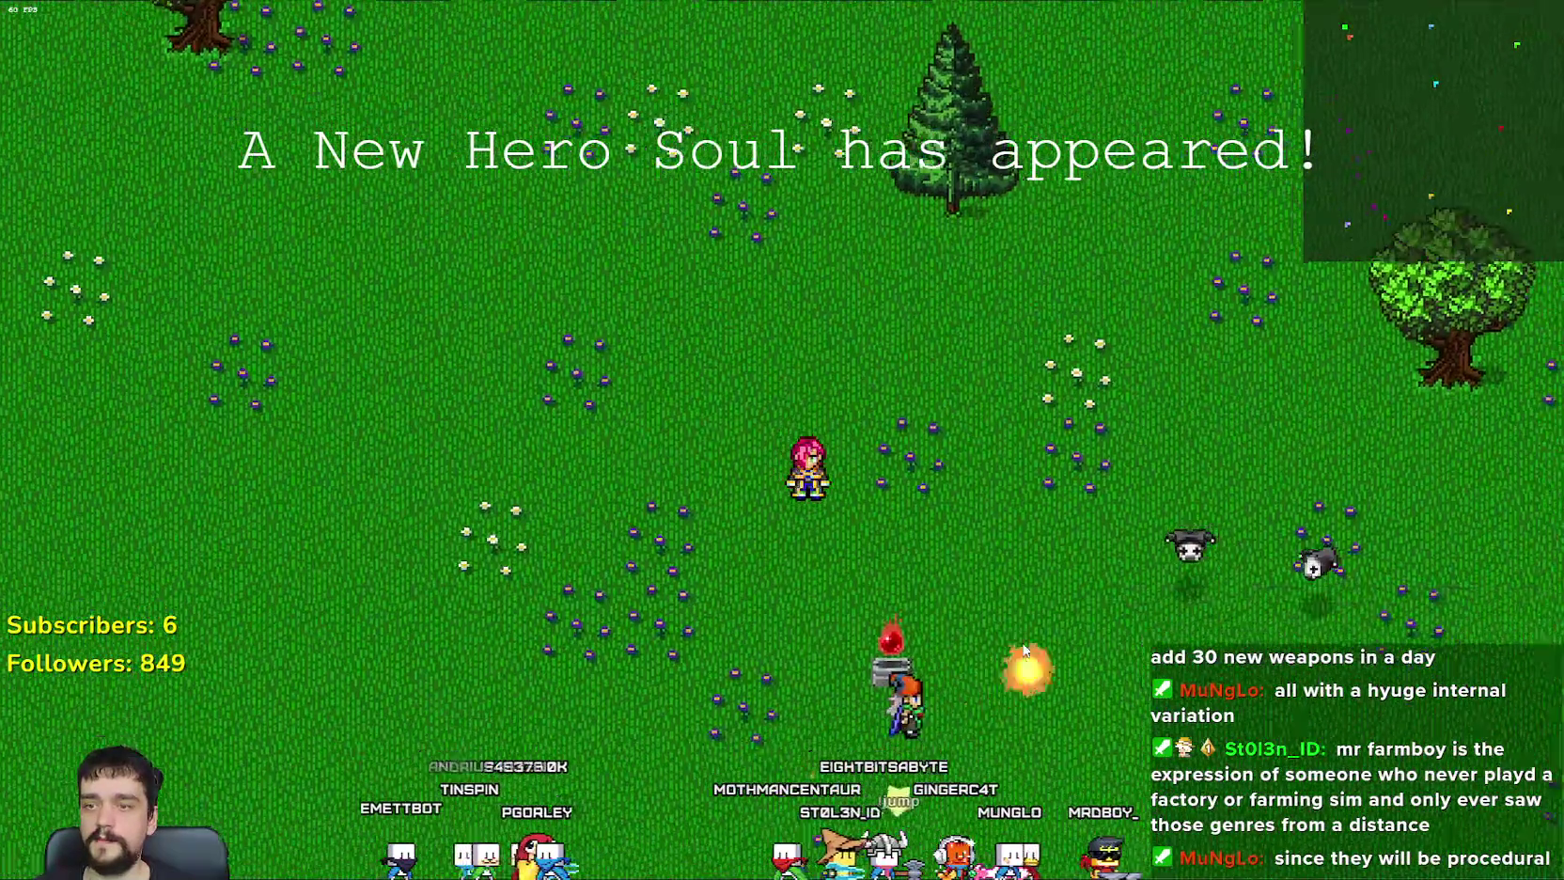
Step: Move the hero down through the enemies, then down-right away from them
{"action": "key", "text": "s"}
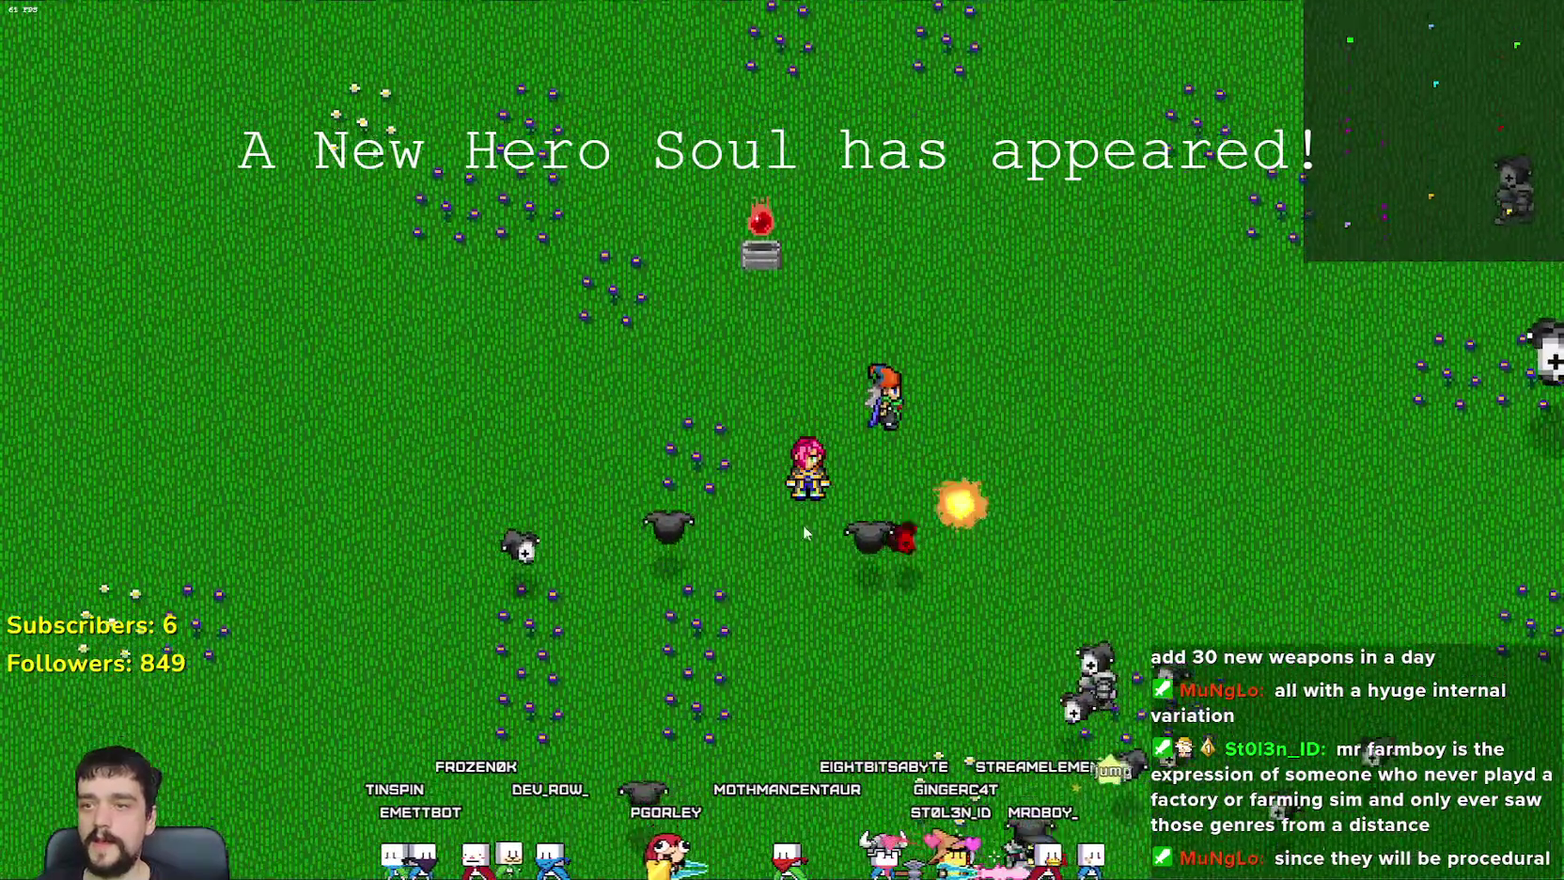
{"action": "key", "text": "s"}
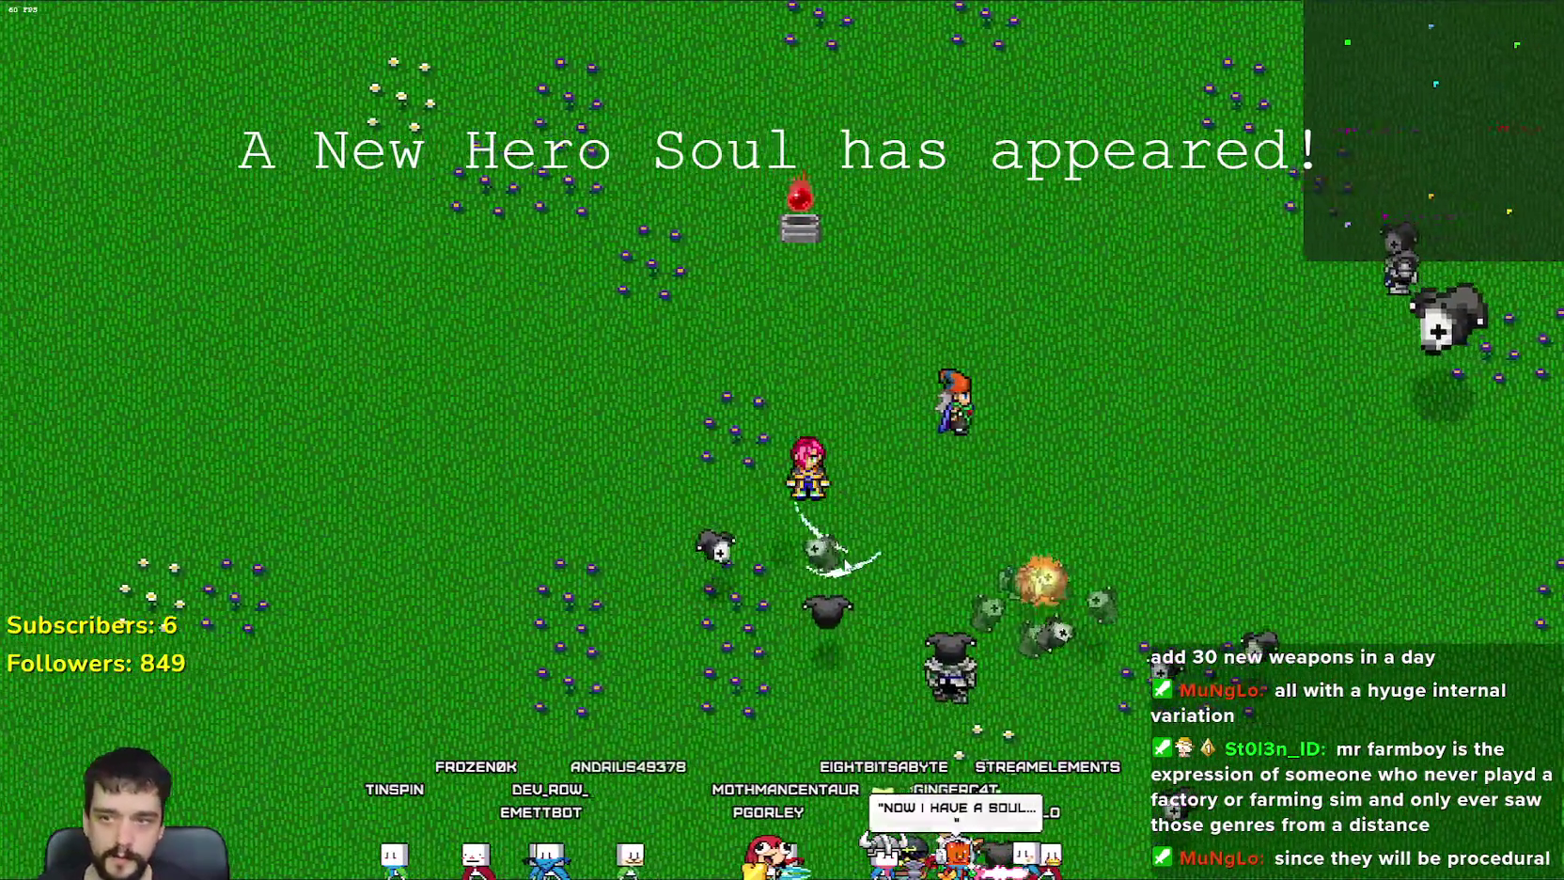
{"action": "key", "text": "d"}
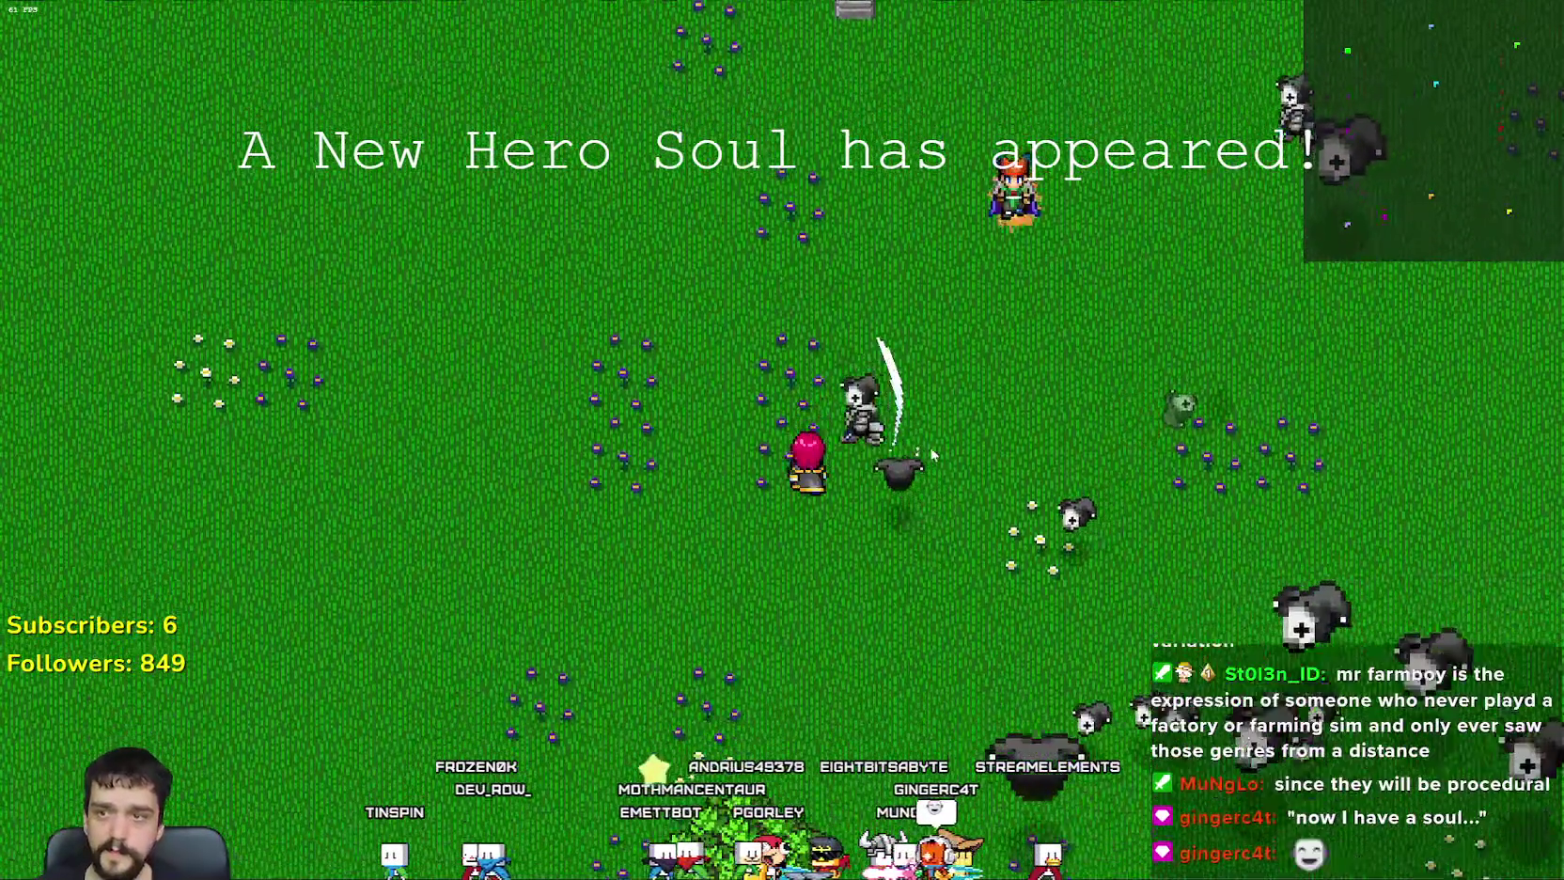
{"action": "key", "text": "d"}
{"action": "key", "text": "w"}
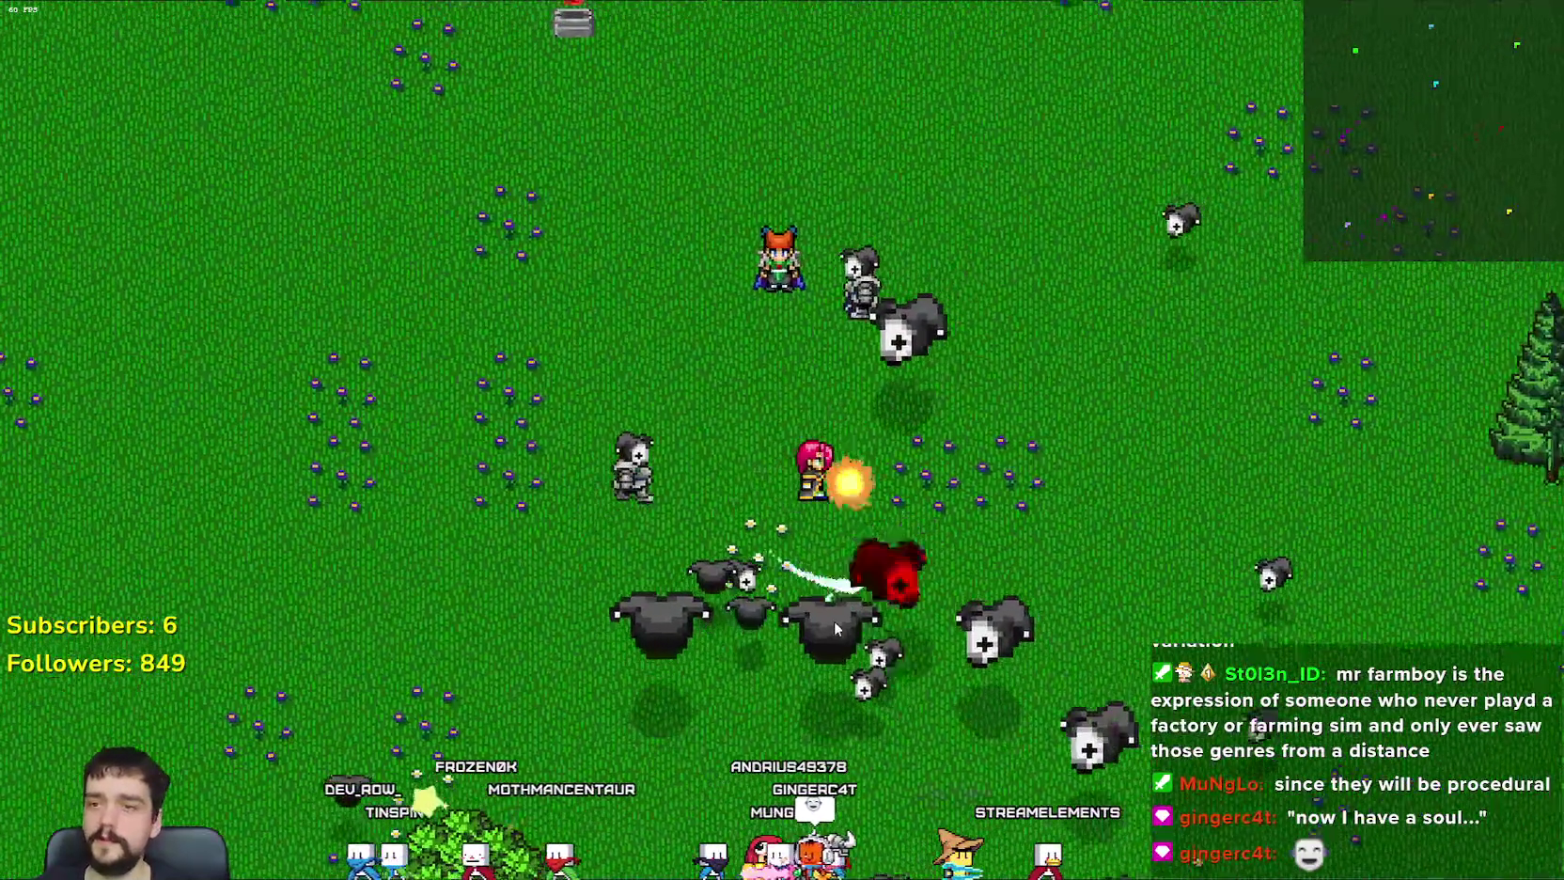
{"action": "key", "text": "d"}
{"action": "key", "text": "s"}
{"action": "key", "text": "s"}
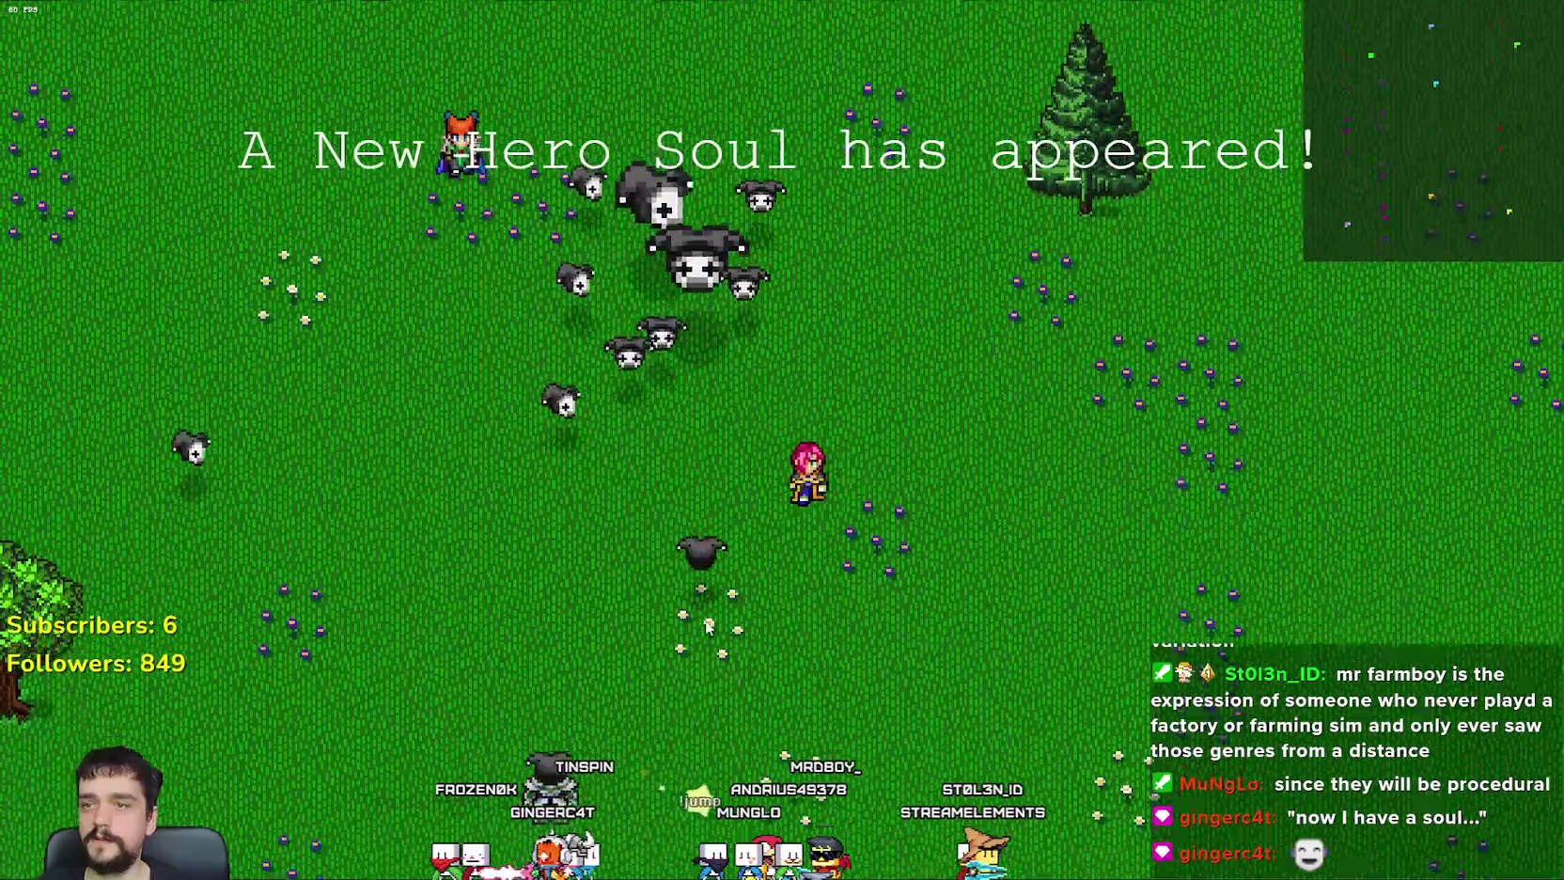
{"action": "key", "text": "a"}
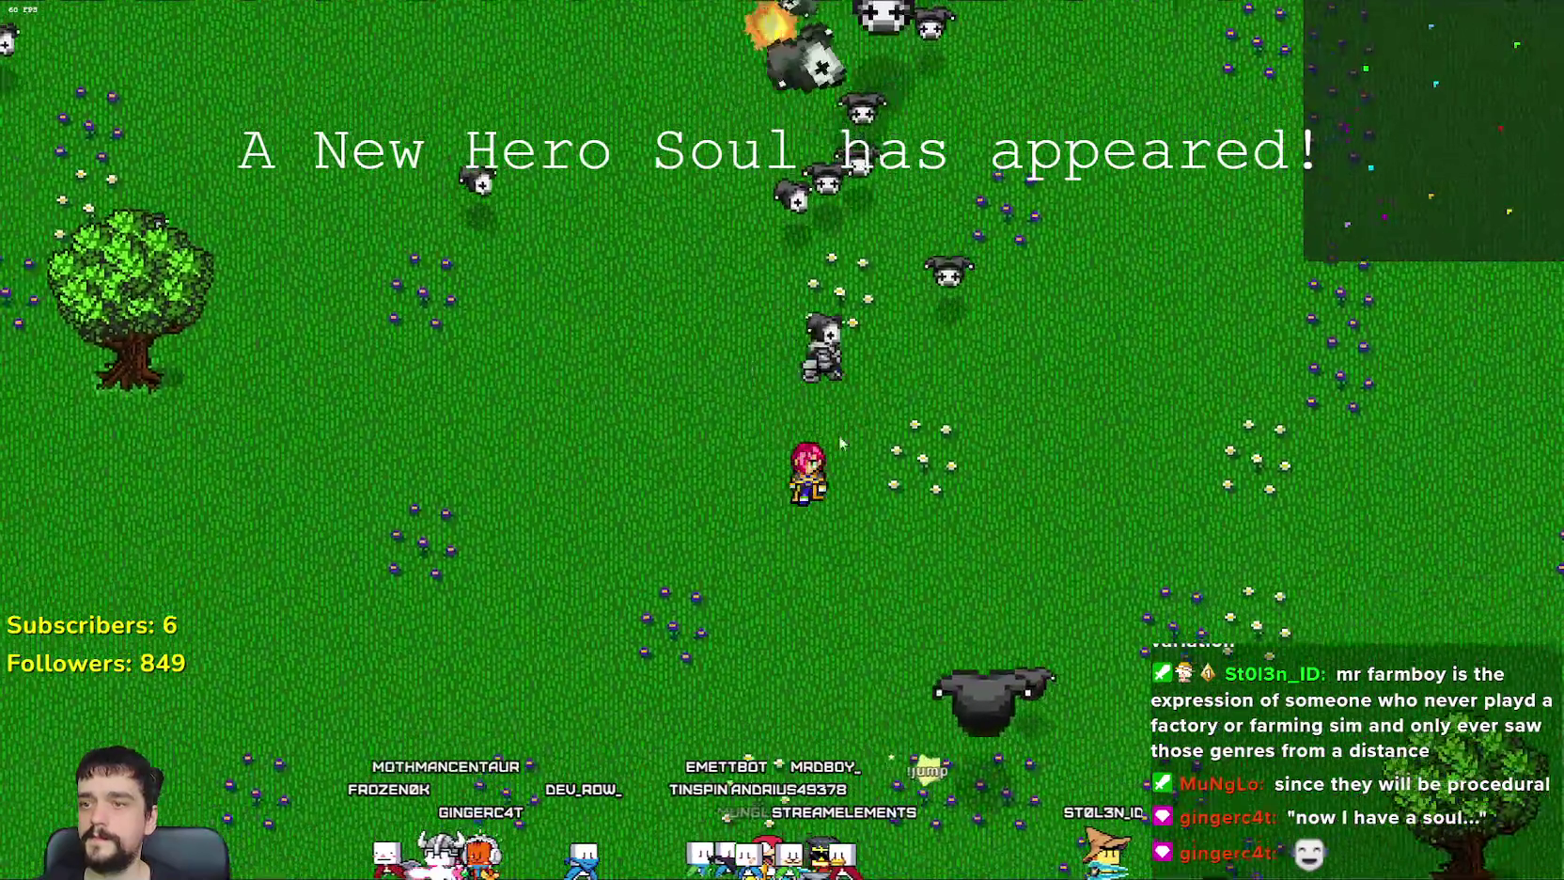
{"action": "key", "text": "d"}
{"action": "key", "text": "s"}
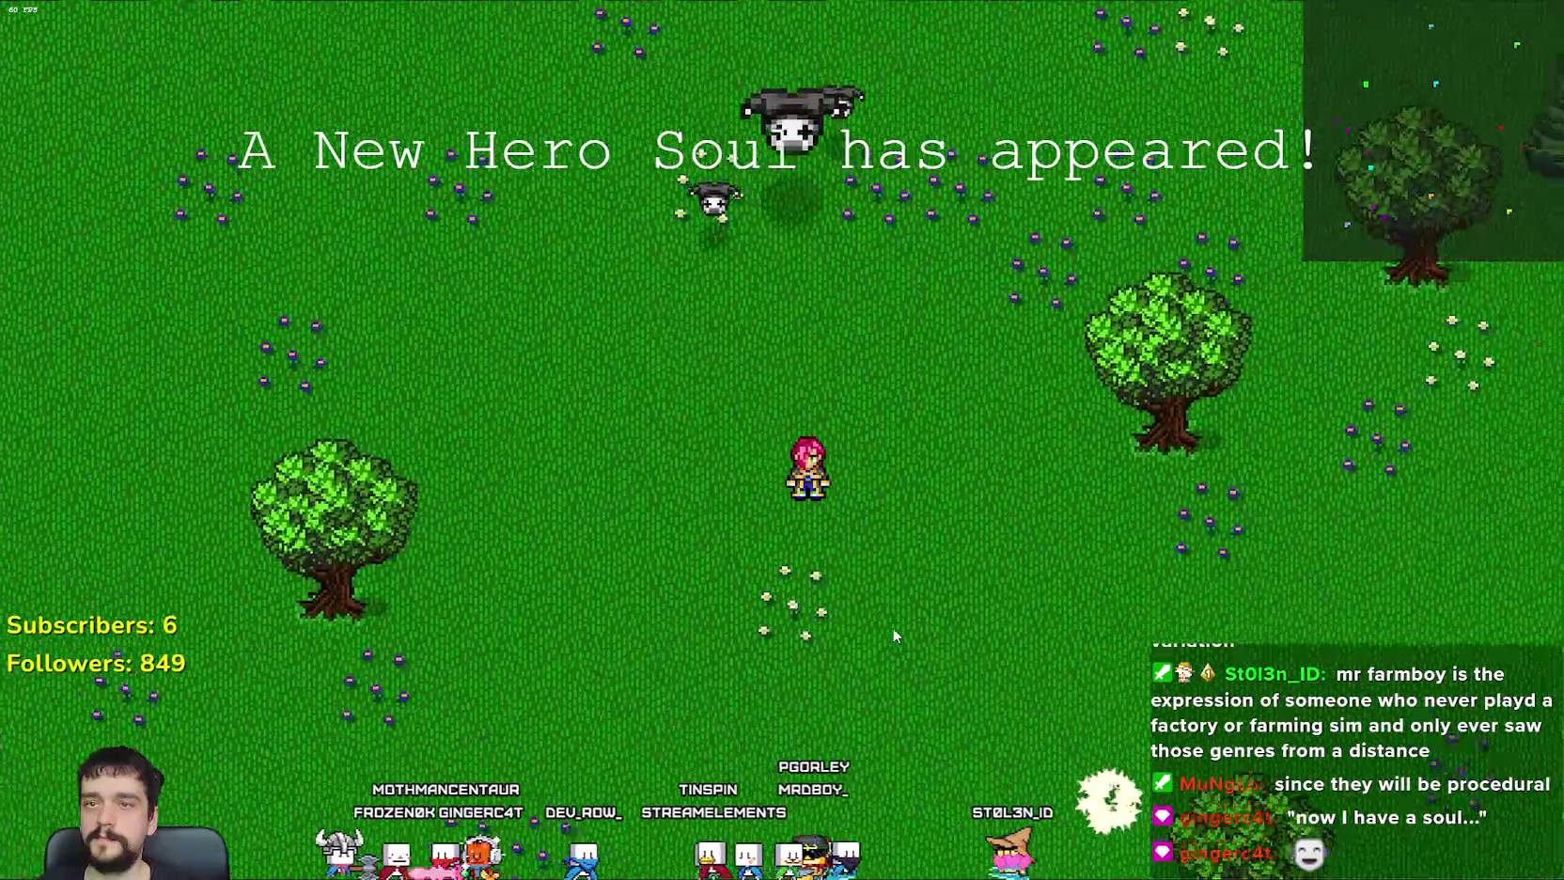
{"action": "key", "text": "s"}
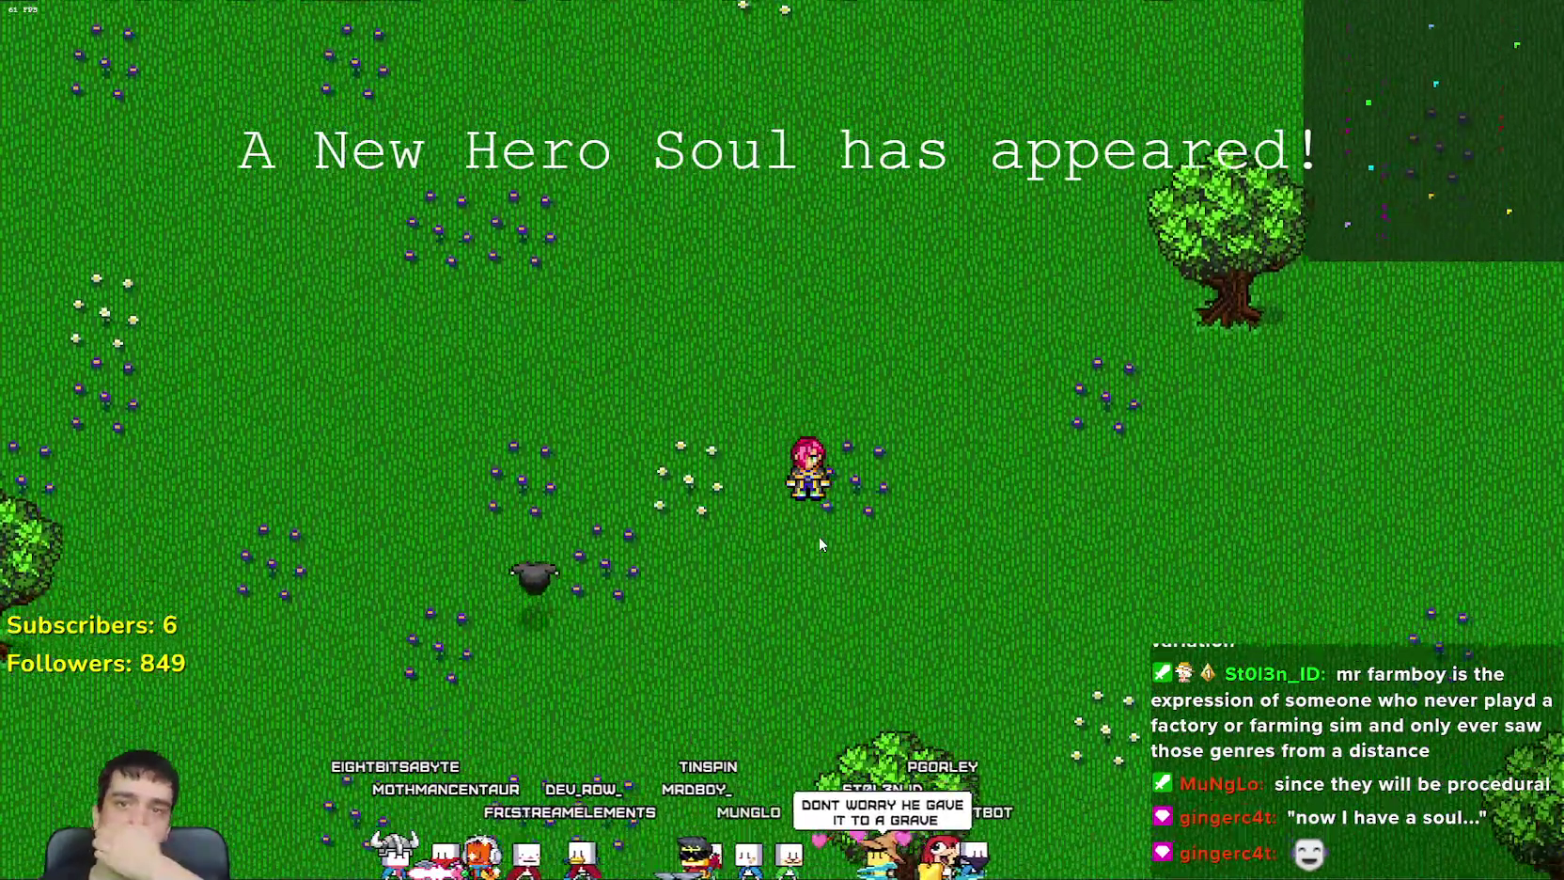
{"action": "key", "text": "s"}
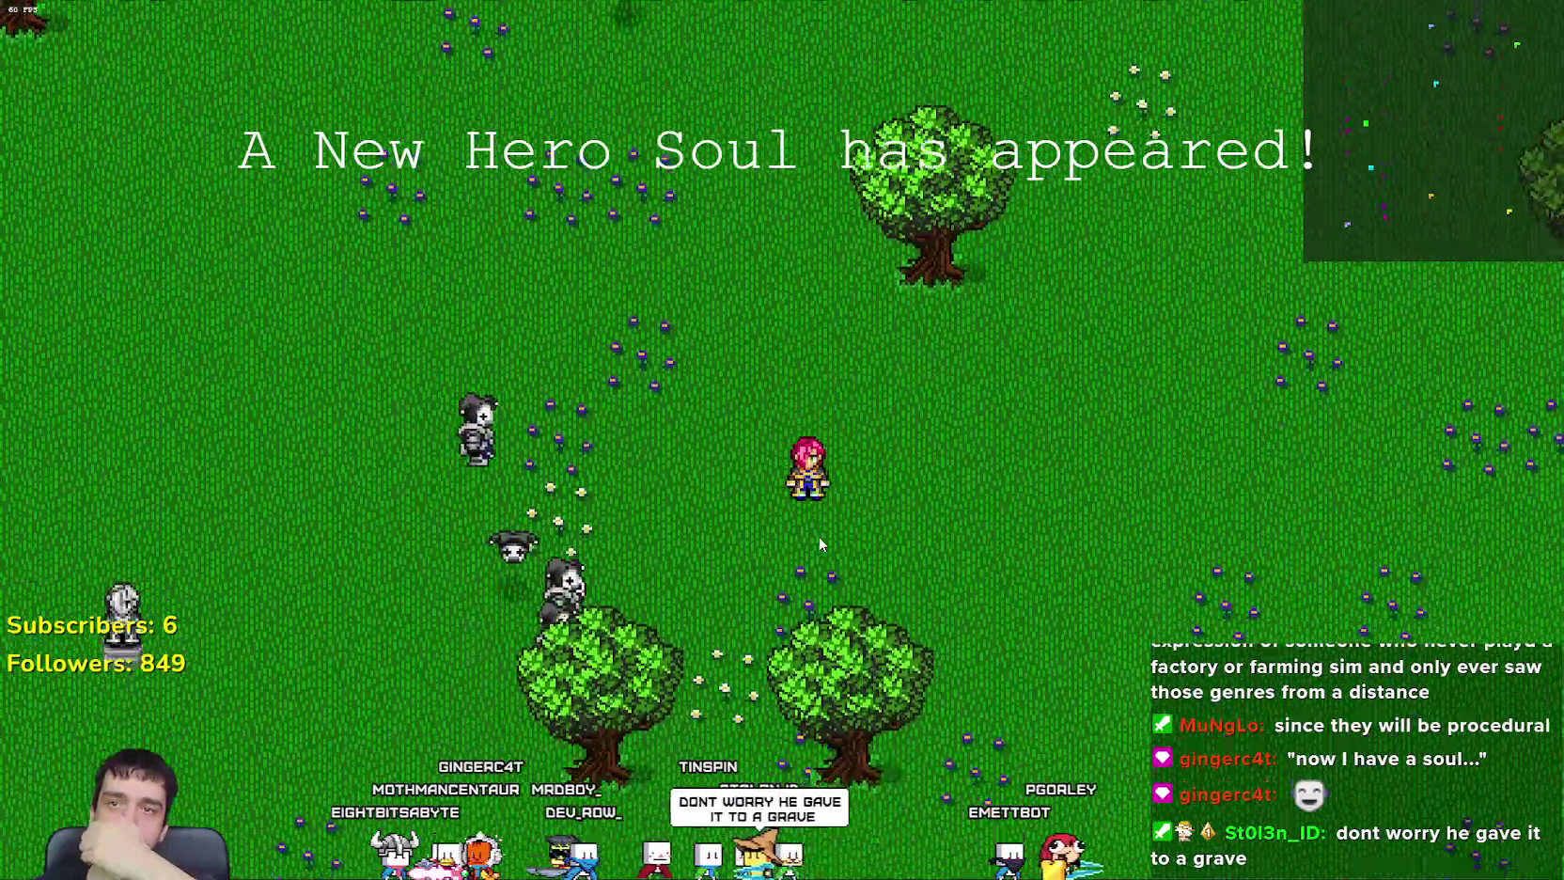
{"action": "key", "text": "d"}
{"action": "key", "text": "s"}
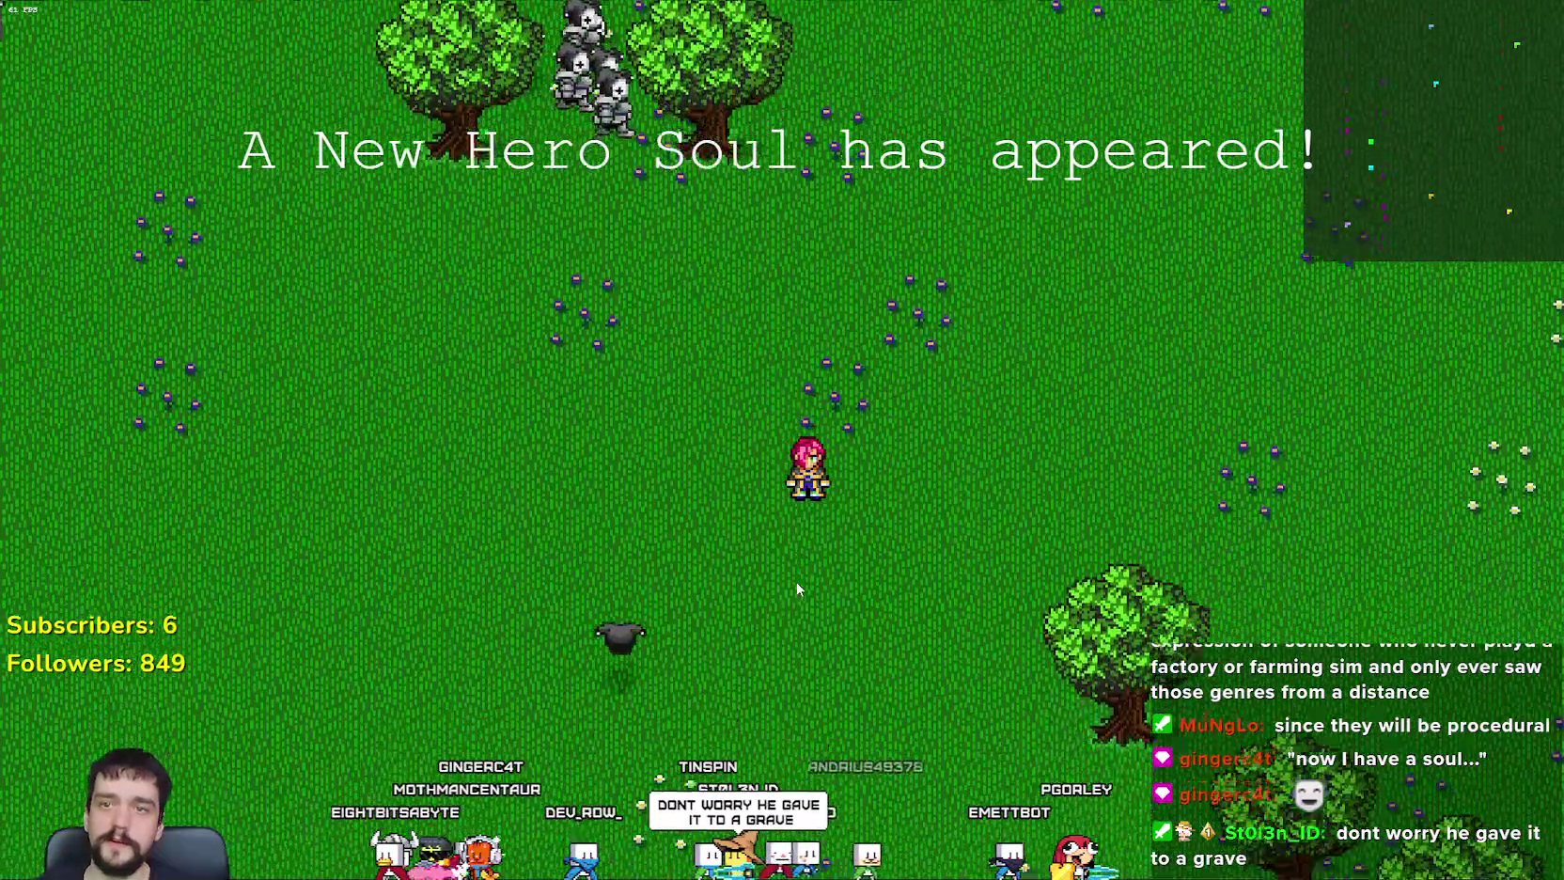
{"action": "key", "text": "s"}
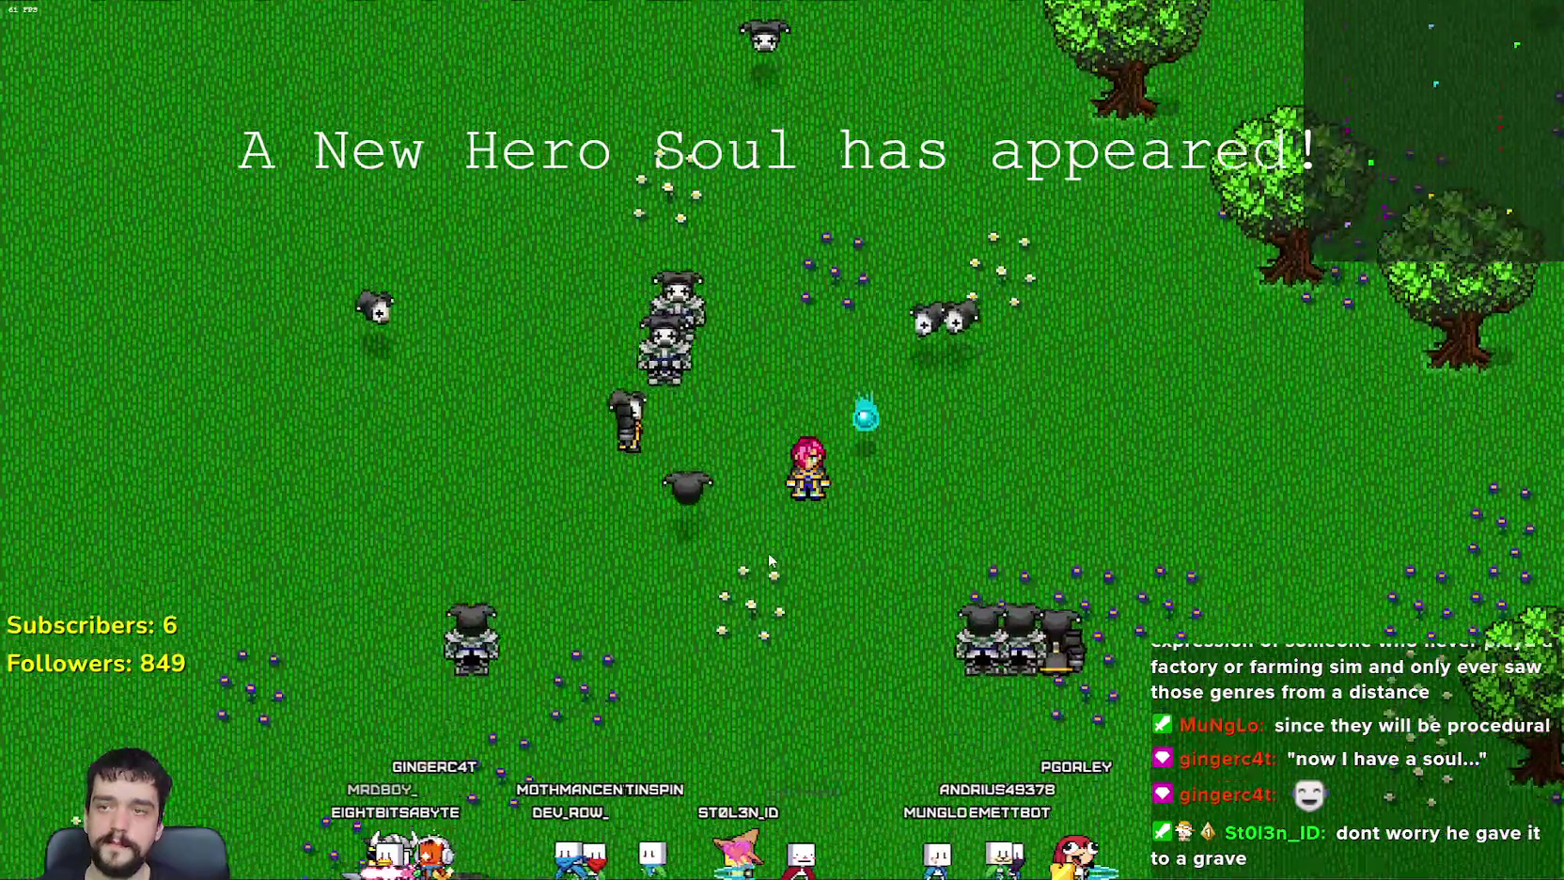
{"action": "key", "text": "a"}
{"action": "key", "text": "s"}
{"action": "key", "text": "d"}
{"action": "key", "text": "s"}
{"action": "key", "text": "d"}
Step: Walk the hero up and left past the horde, then up-right past the trees
{"action": "key", "text": "a"}
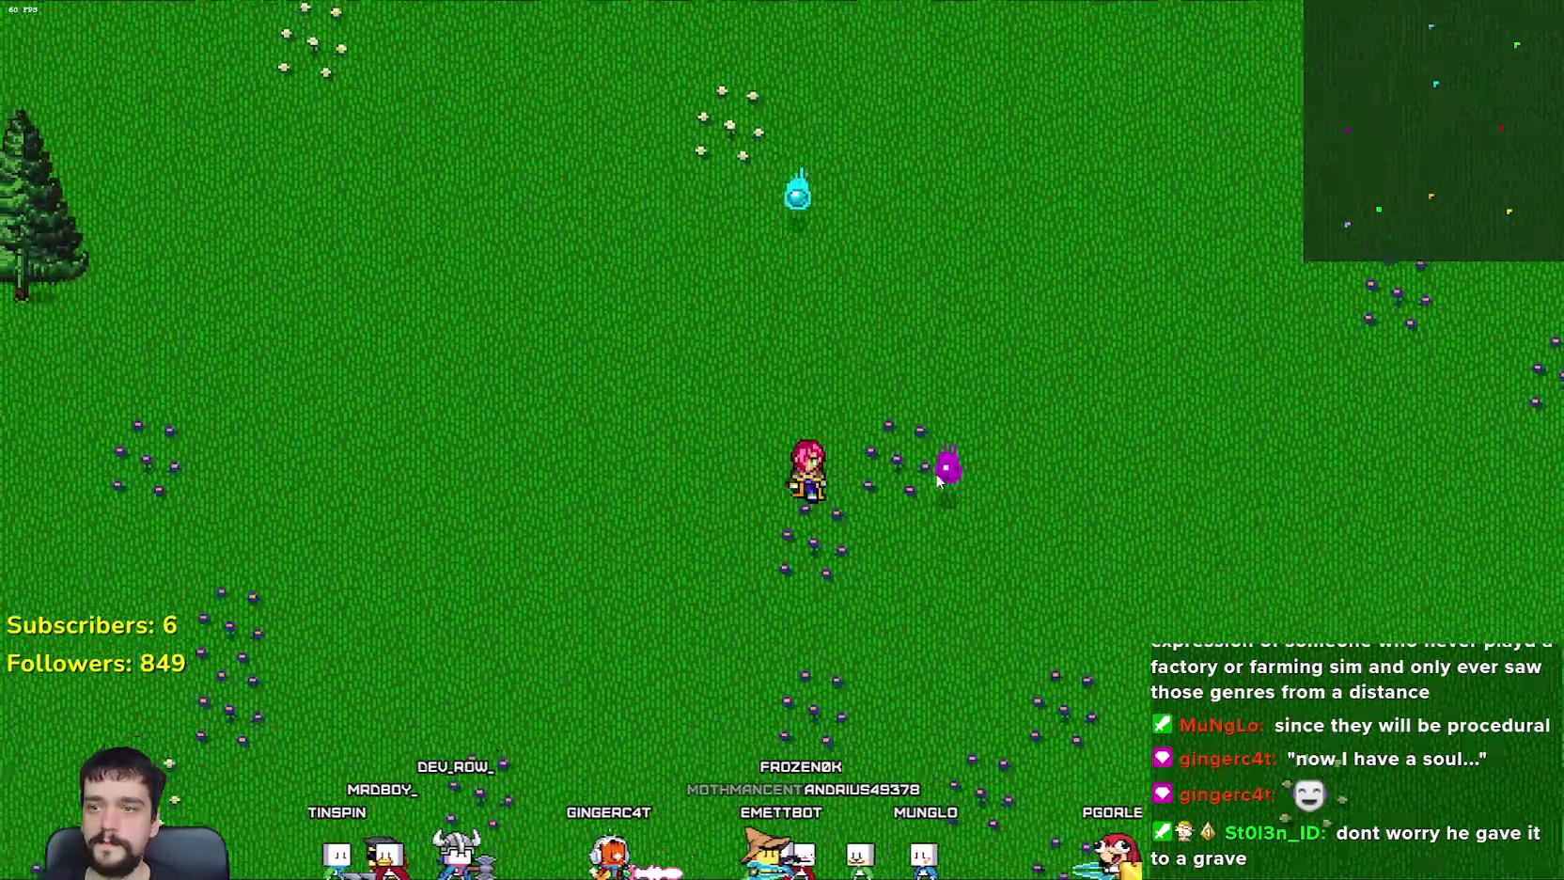
{"action": "key", "text": "w"}
{"action": "key", "text": "a"}
{"action": "key", "text": "w"}
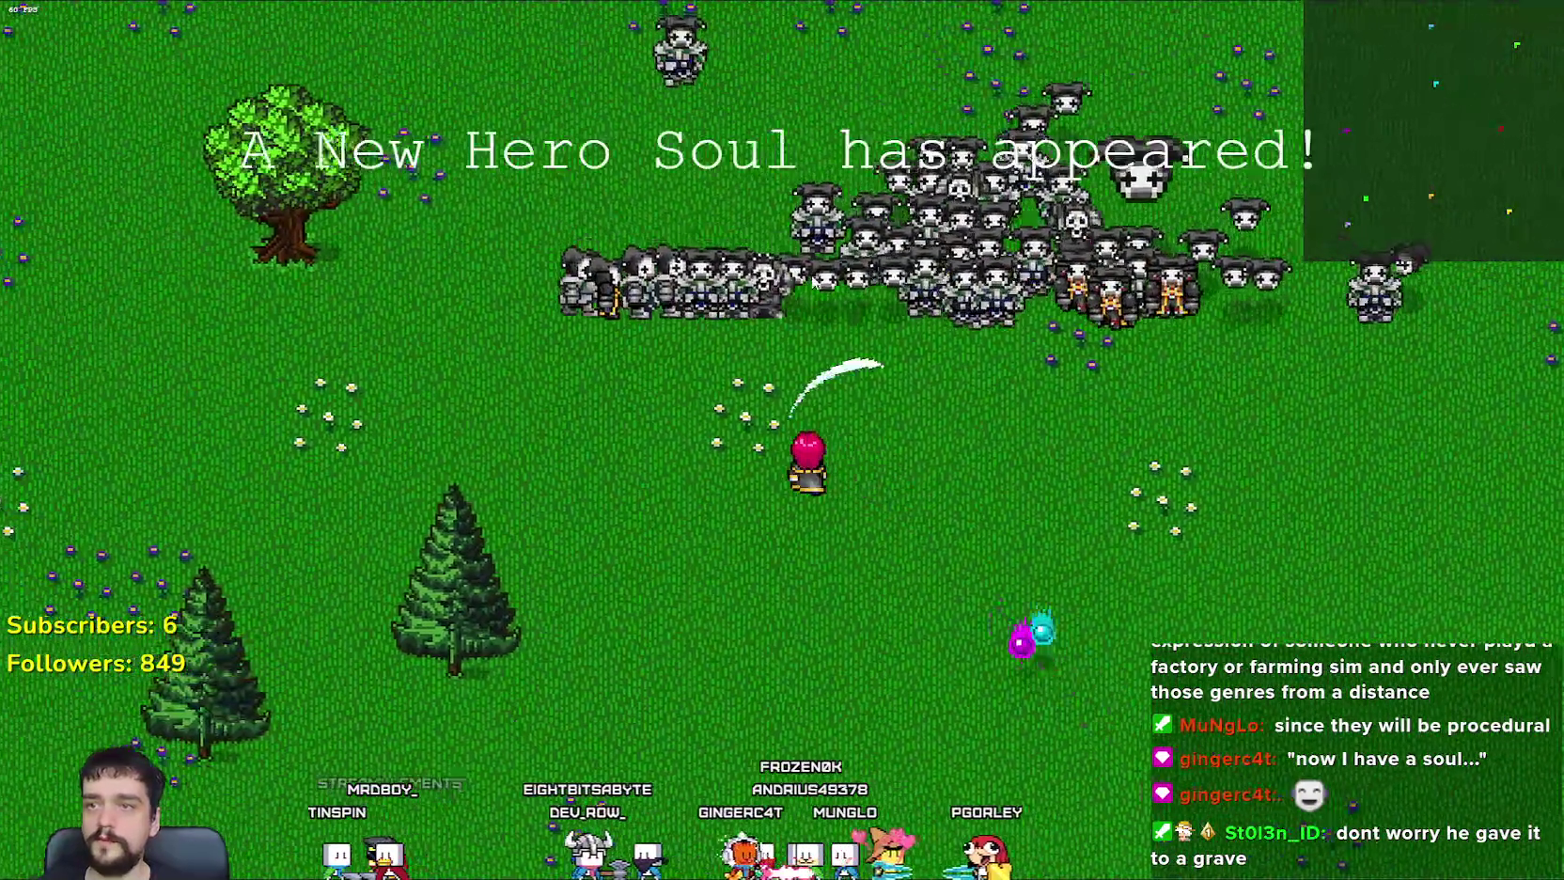
{"action": "key", "text": "a"}
{"action": "key", "text": "w"}
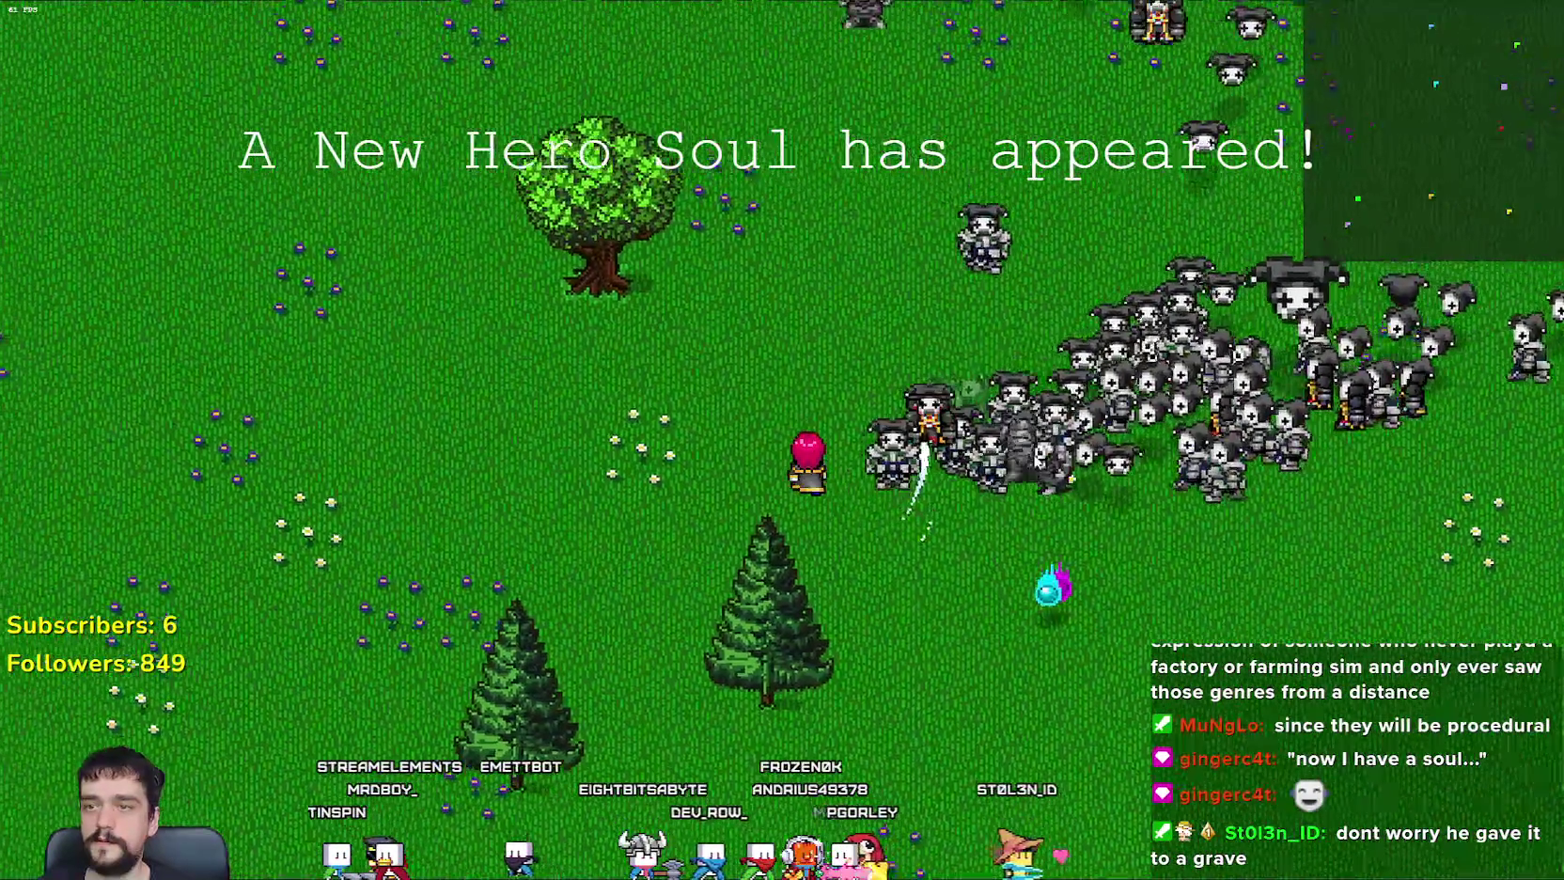
{"action": "key", "text": "w"}
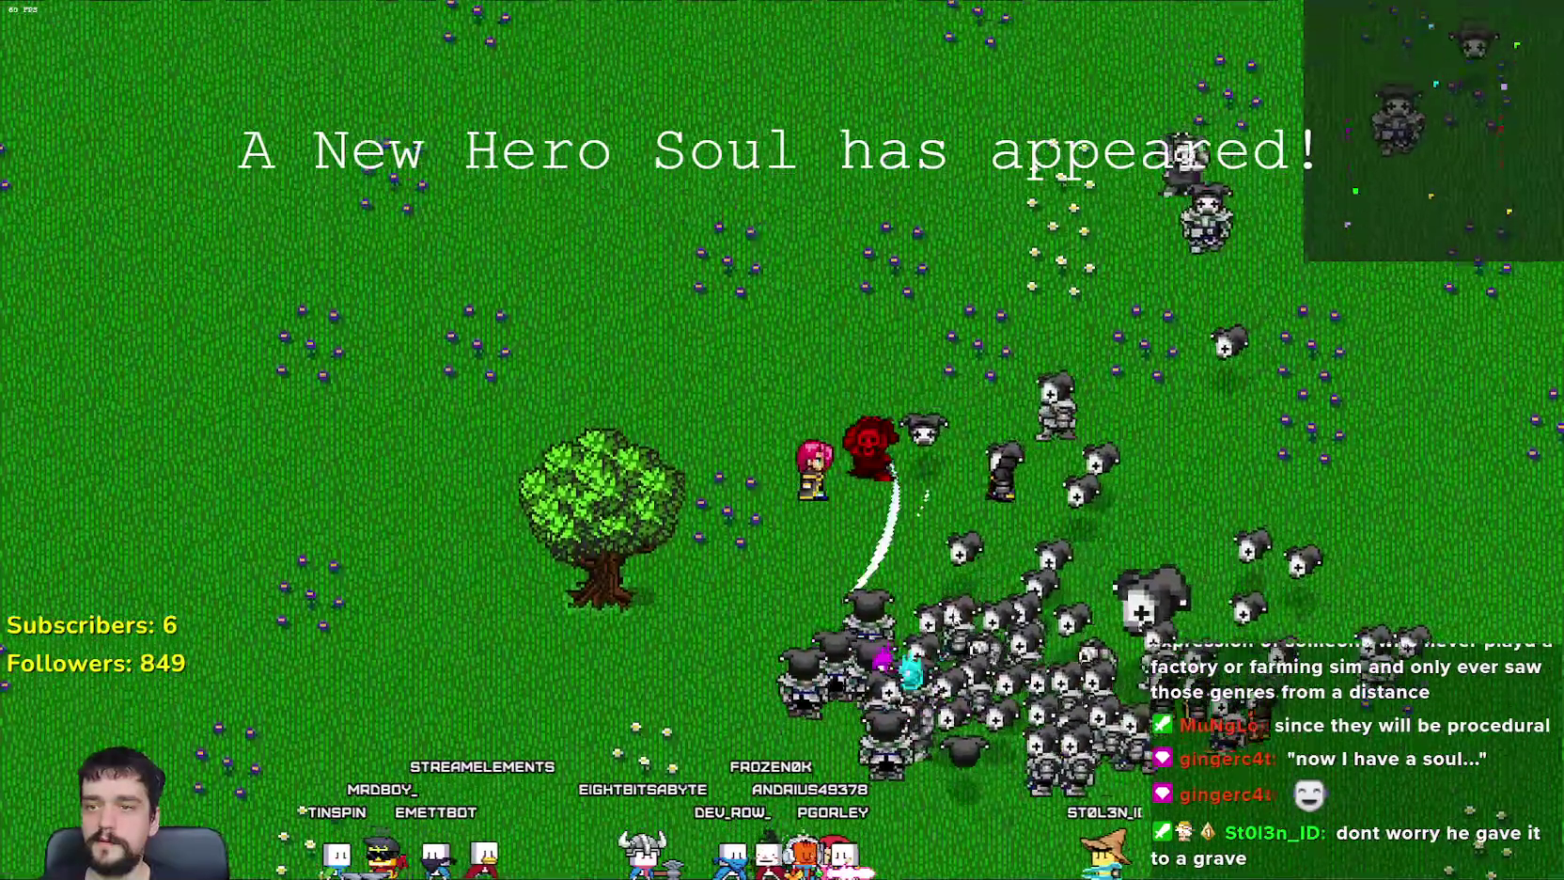
{"action": "key", "text": "d"}
{"action": "key", "text": "w"}
{"action": "key", "text": "a"}
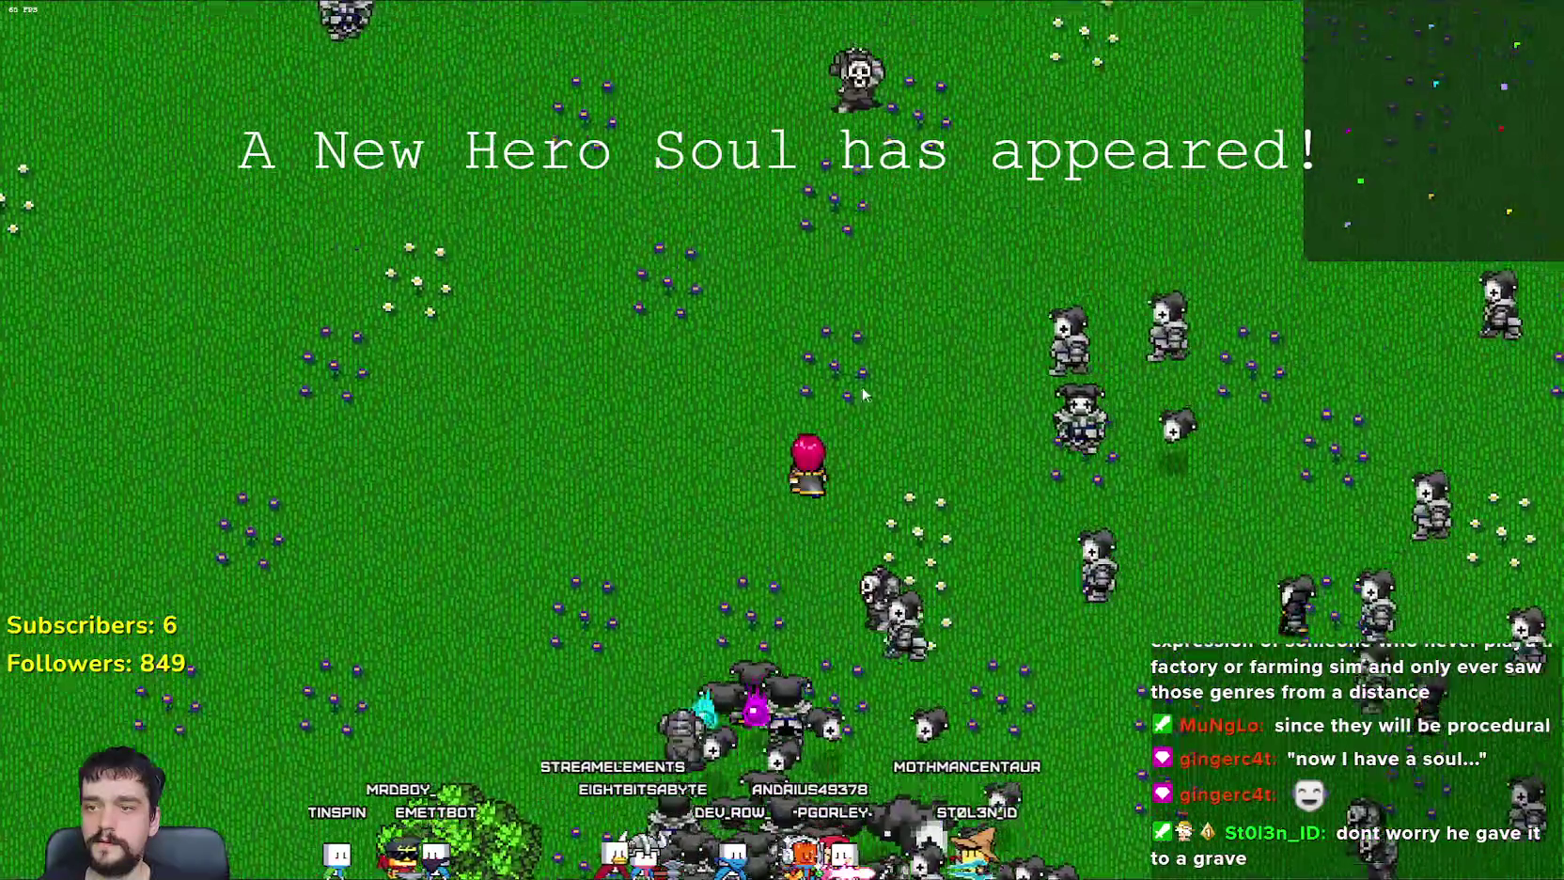
{"action": "key", "text": "w"}
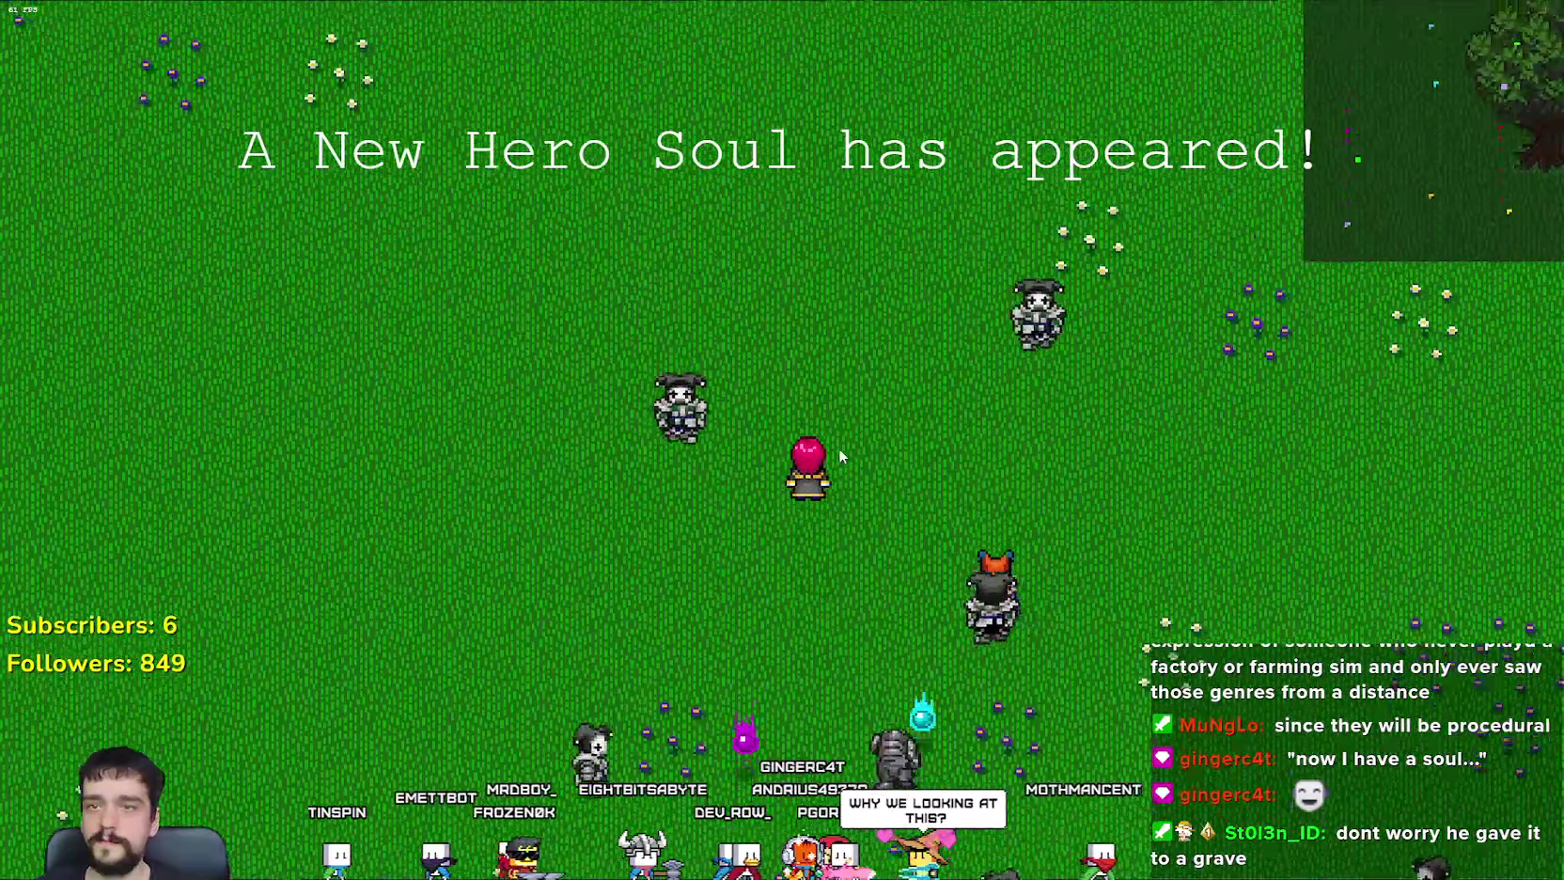
{"action": "key", "text": "w"}
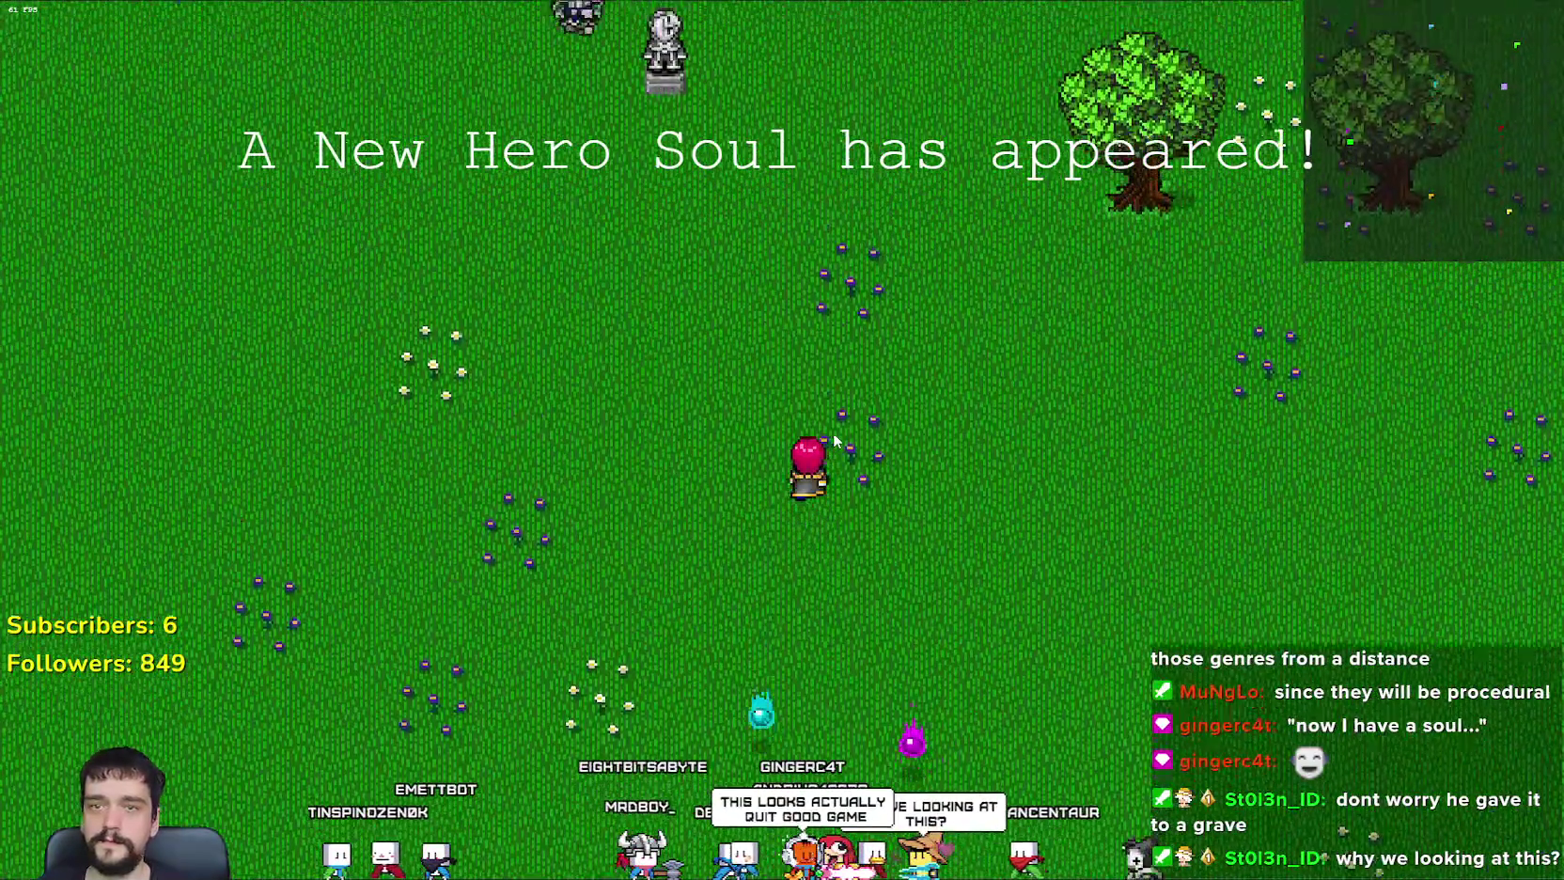
{"action": "key", "text": "a"}
{"action": "key", "text": "w"}
{"action": "key", "text": "d"}
{"action": "key", "text": "d"}
{"action": "key", "text": "s"}
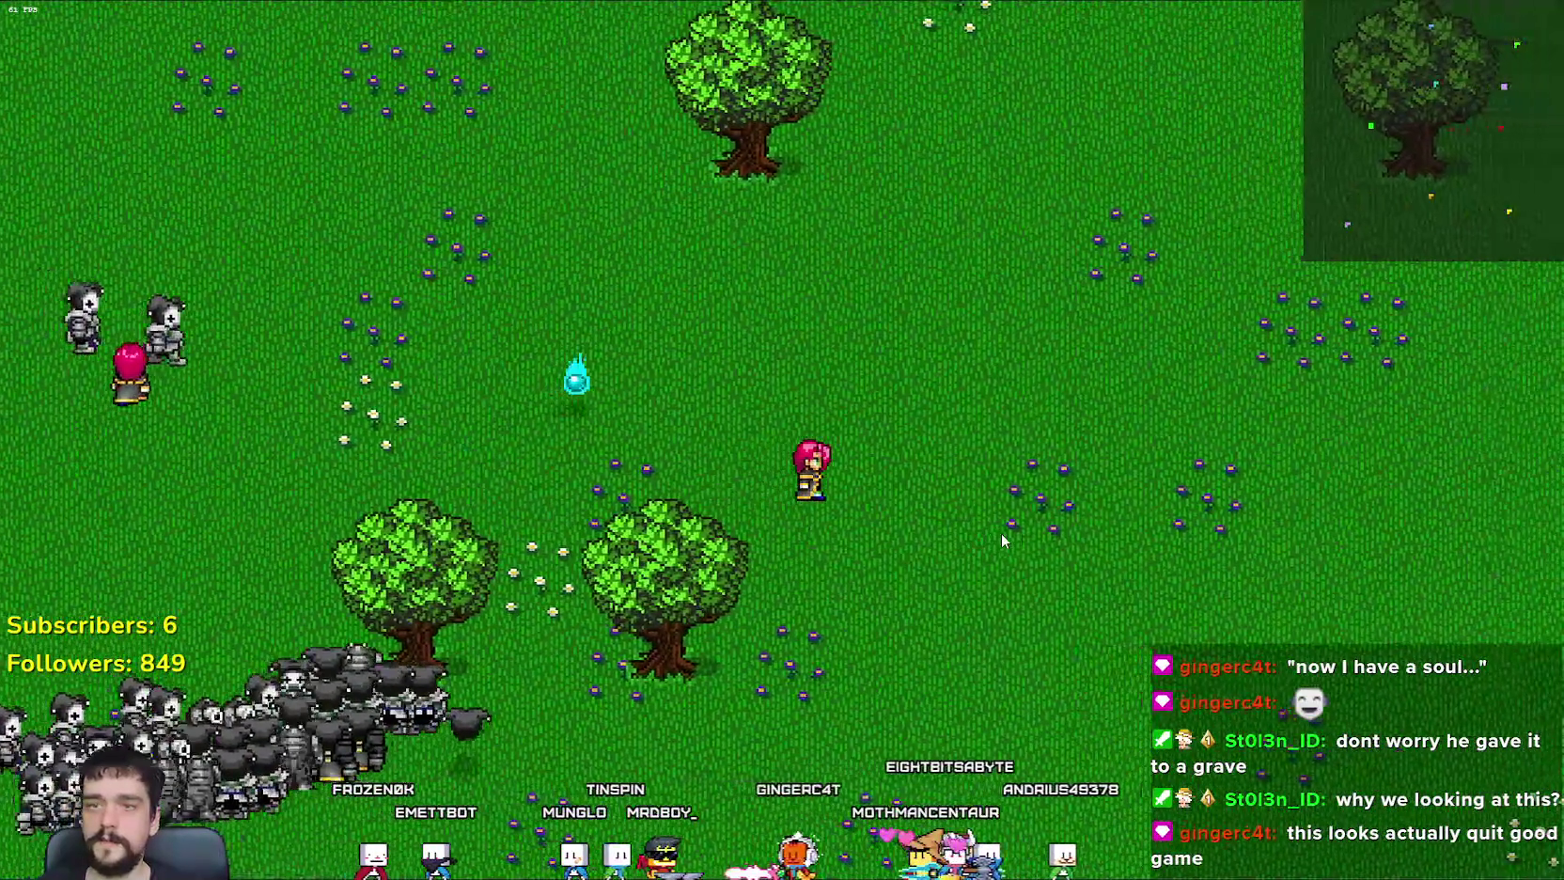
{"action": "key", "text": "w"}
{"action": "key", "text": "w"}
{"action": "key", "text": "d"}
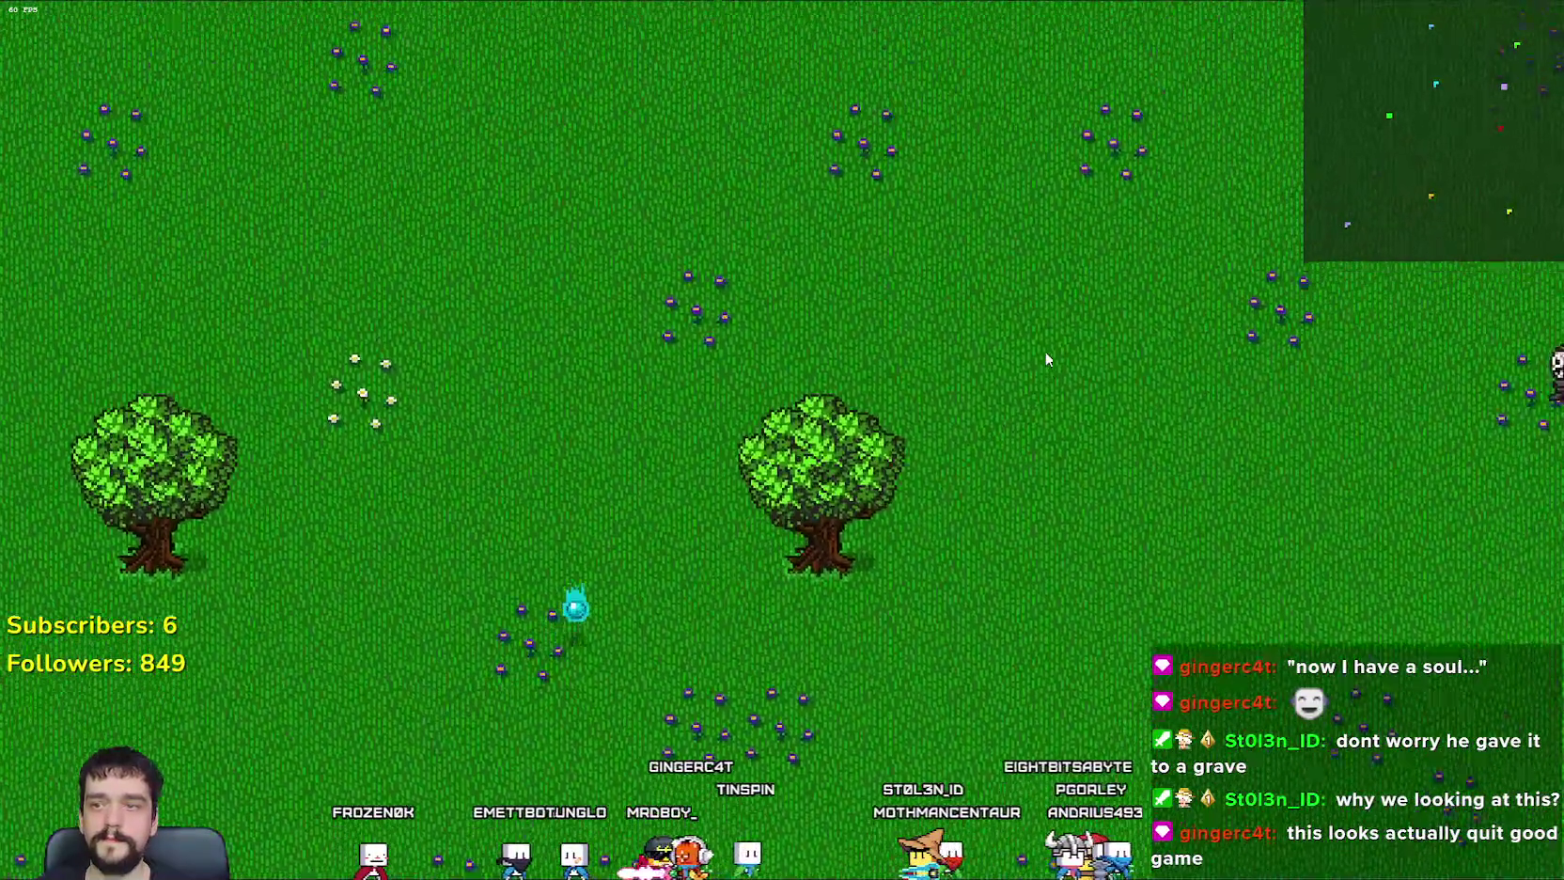
{"action": "key", "text": "w"}
{"action": "key", "text": "d"}
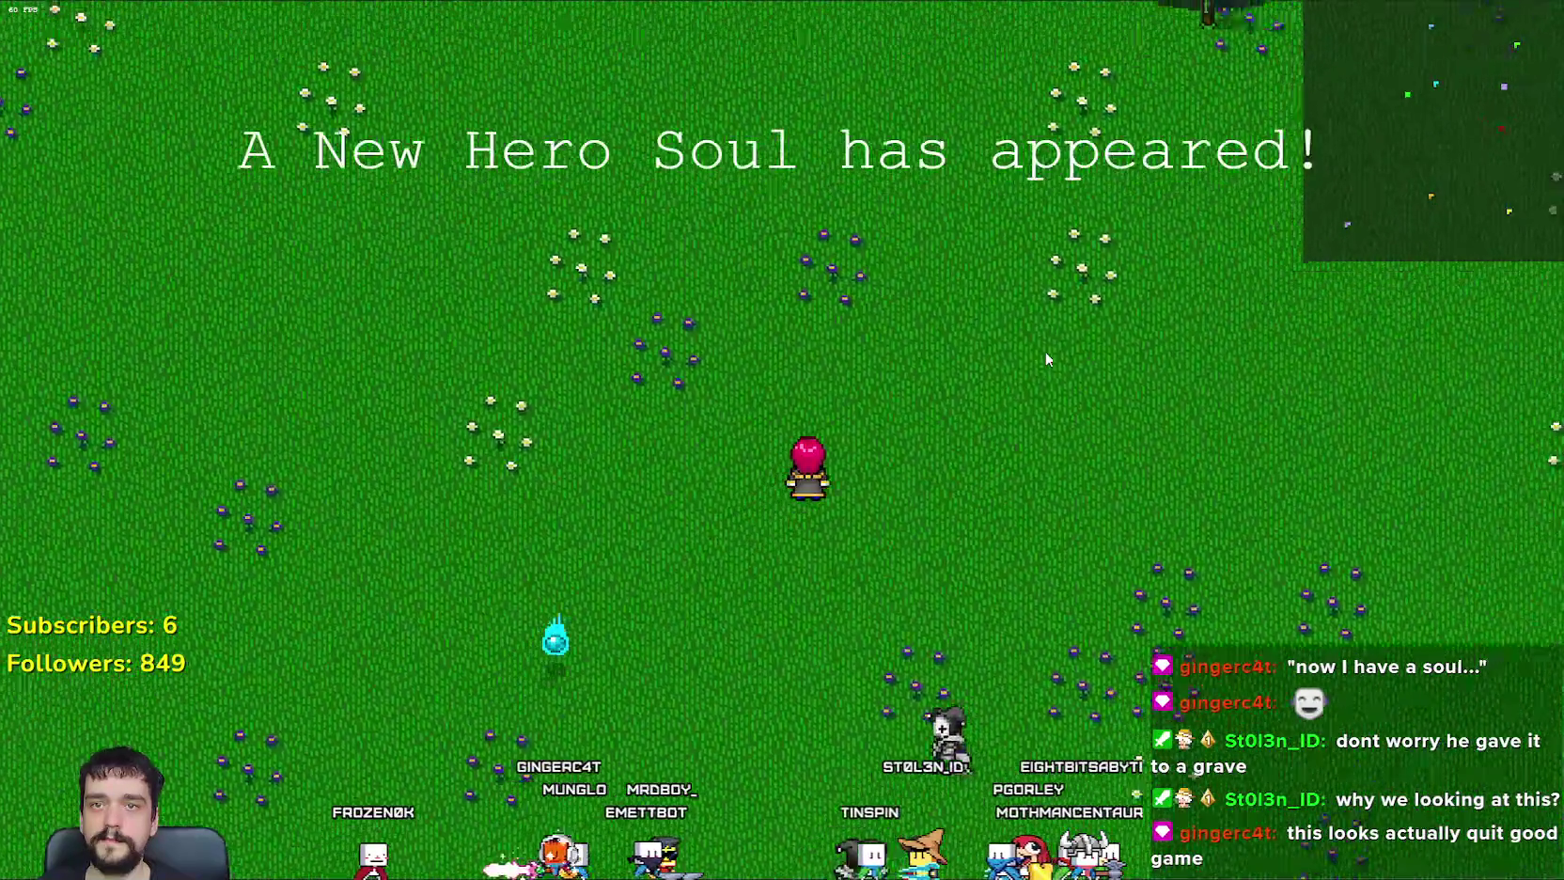
{"action": "key", "text": "d"}
{"action": "key", "text": "w"}
Step: Weave the hero past the knights and statue, then head down-left past the trees
{"action": "key", "text": "s"}
{"action": "key", "text": "d"}
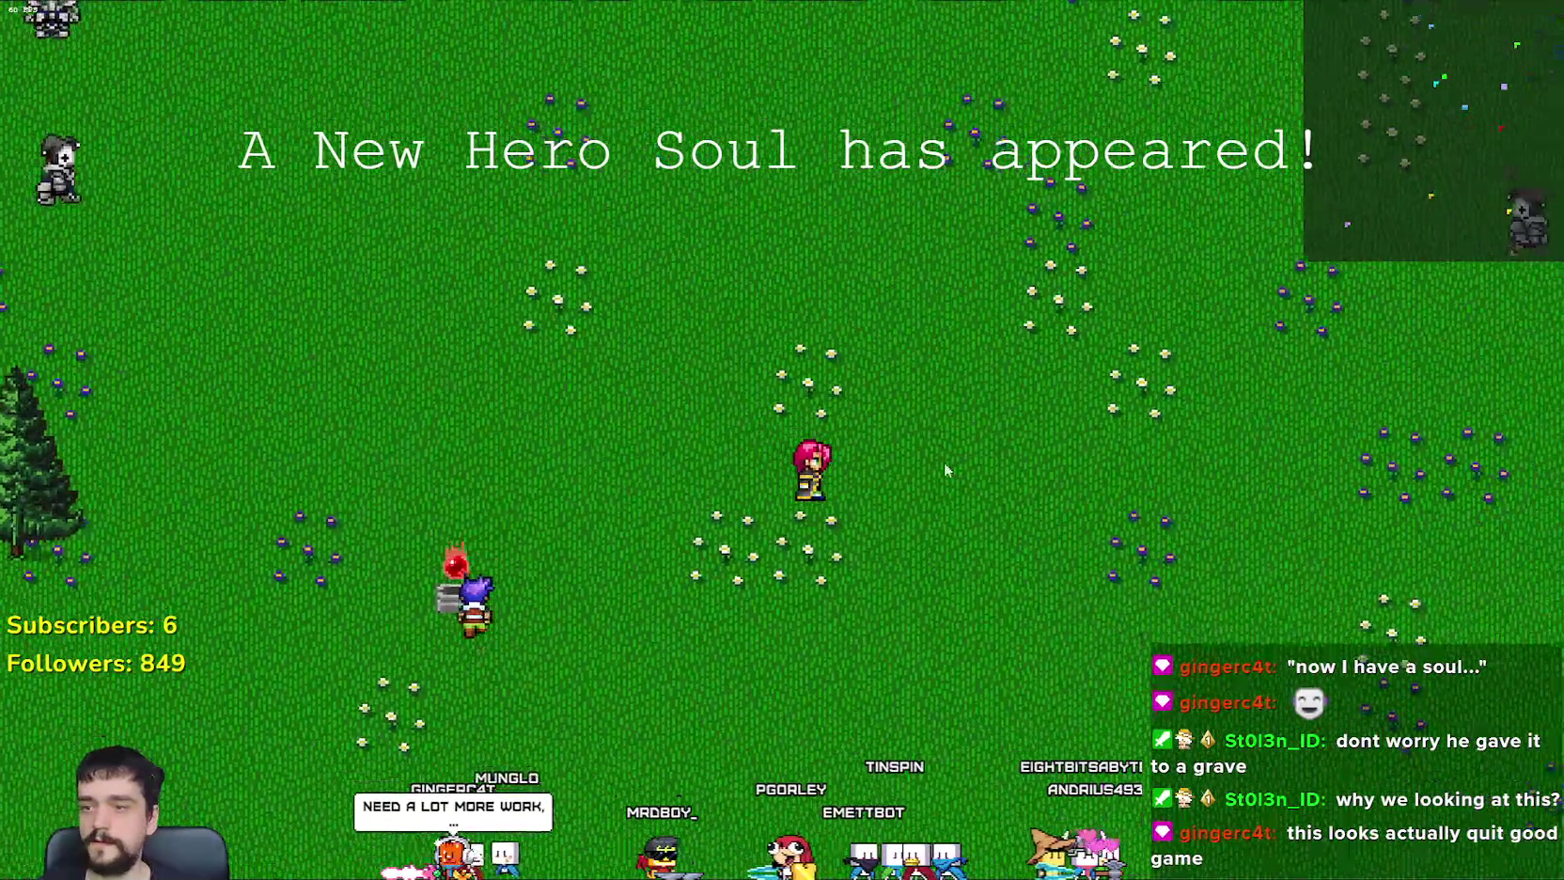
{"action": "key", "text": "s"}
{"action": "key", "text": "d"}
{"action": "key", "text": "w"}
{"action": "key", "text": "a"}
{"action": "key", "text": "s"}
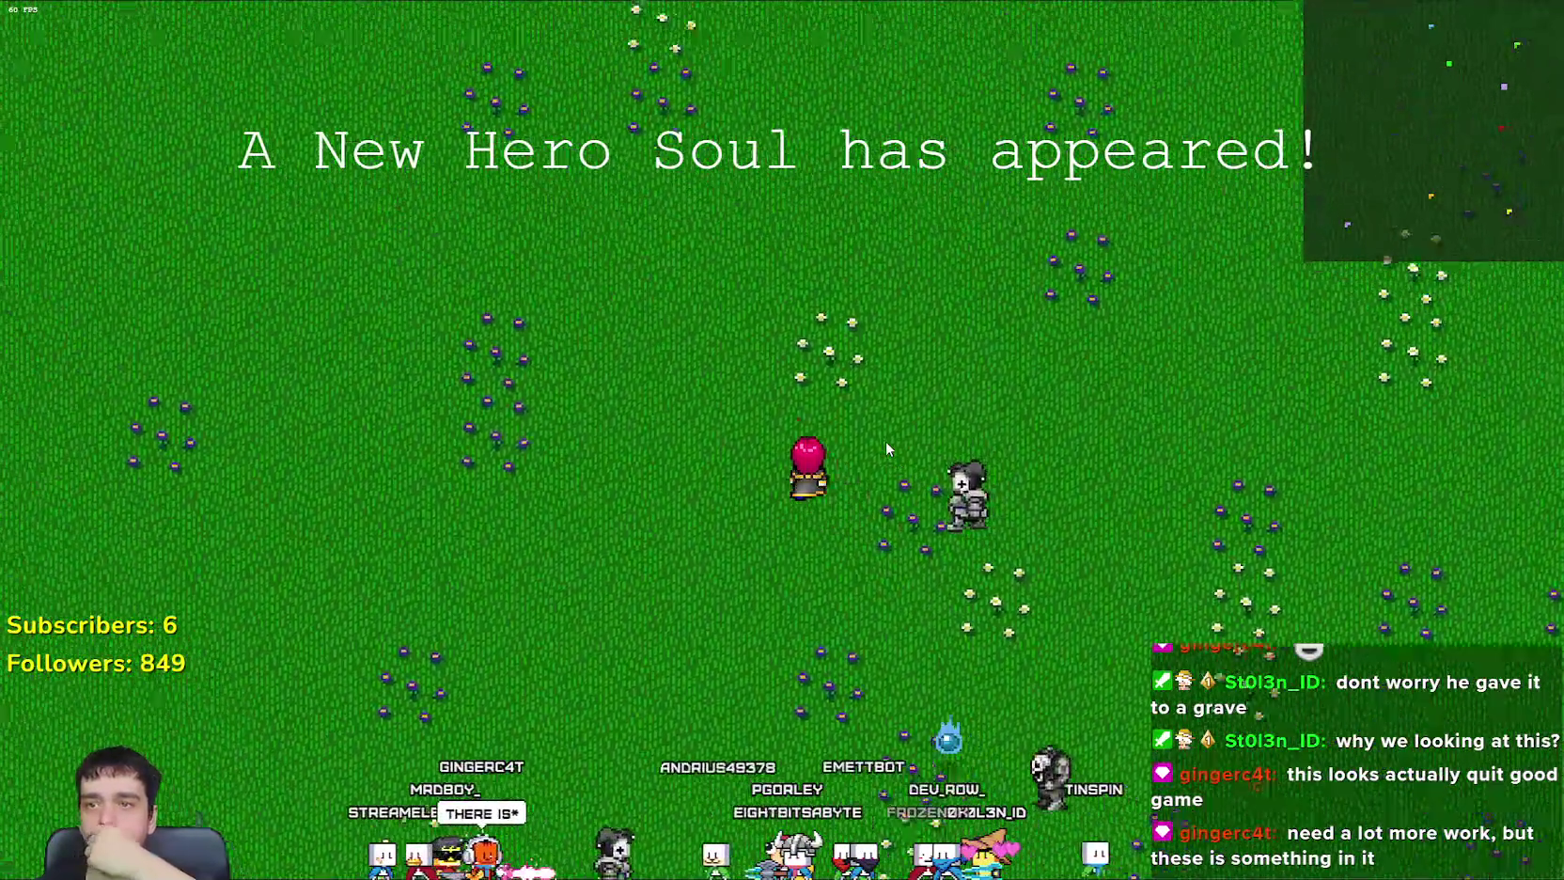
{"action": "key", "text": "w"}
{"action": "key", "text": "a"}
{"action": "key", "text": "w"}
{"action": "key", "text": "a"}
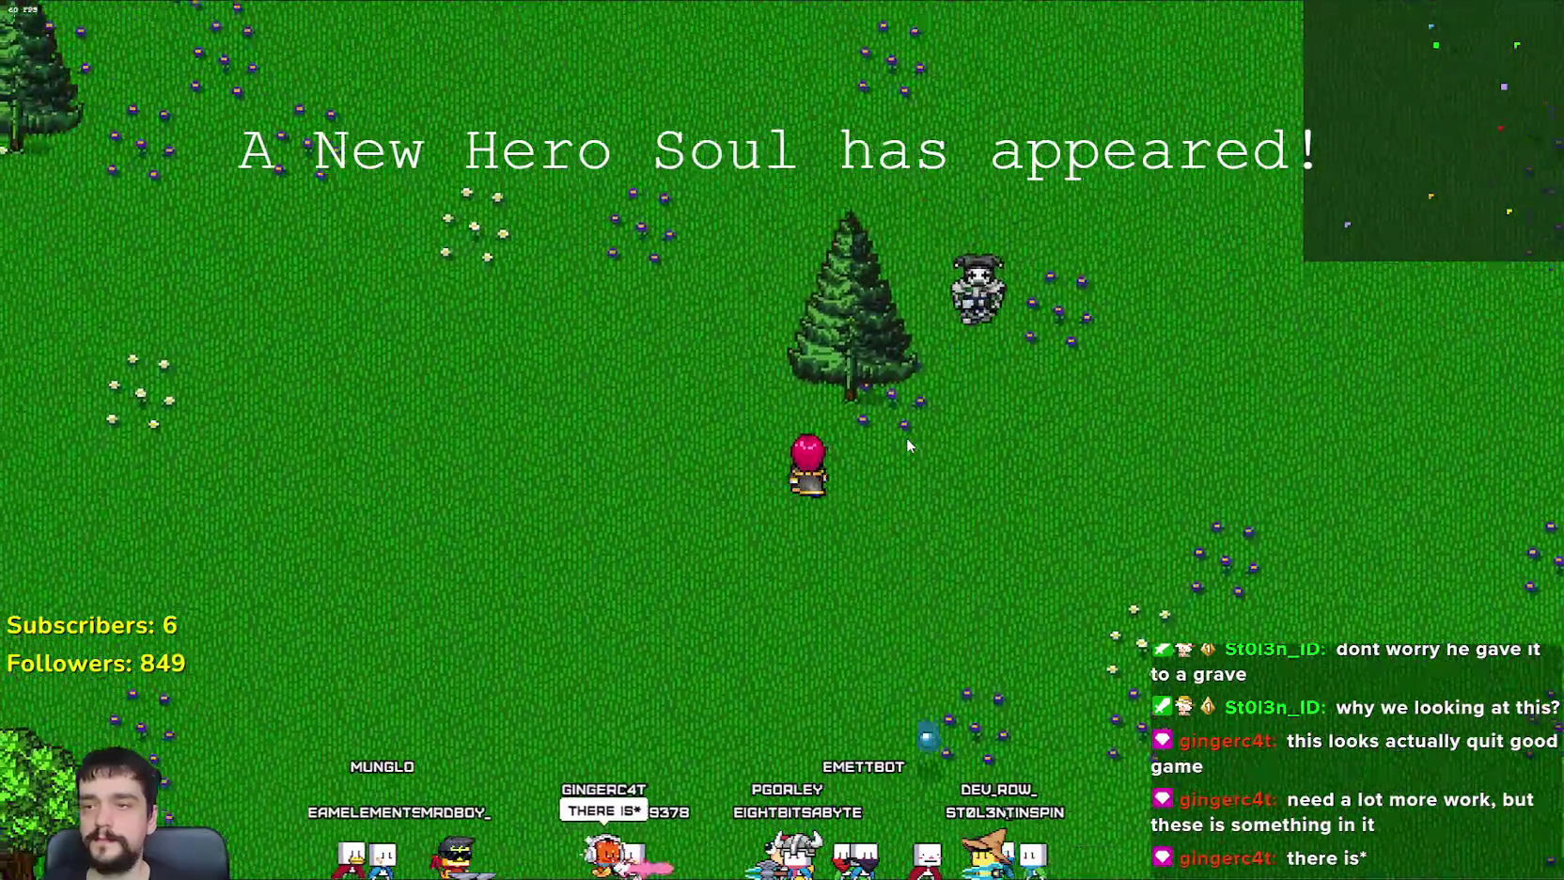
{"action": "key", "text": "w"}
{"action": "key", "text": "d"}
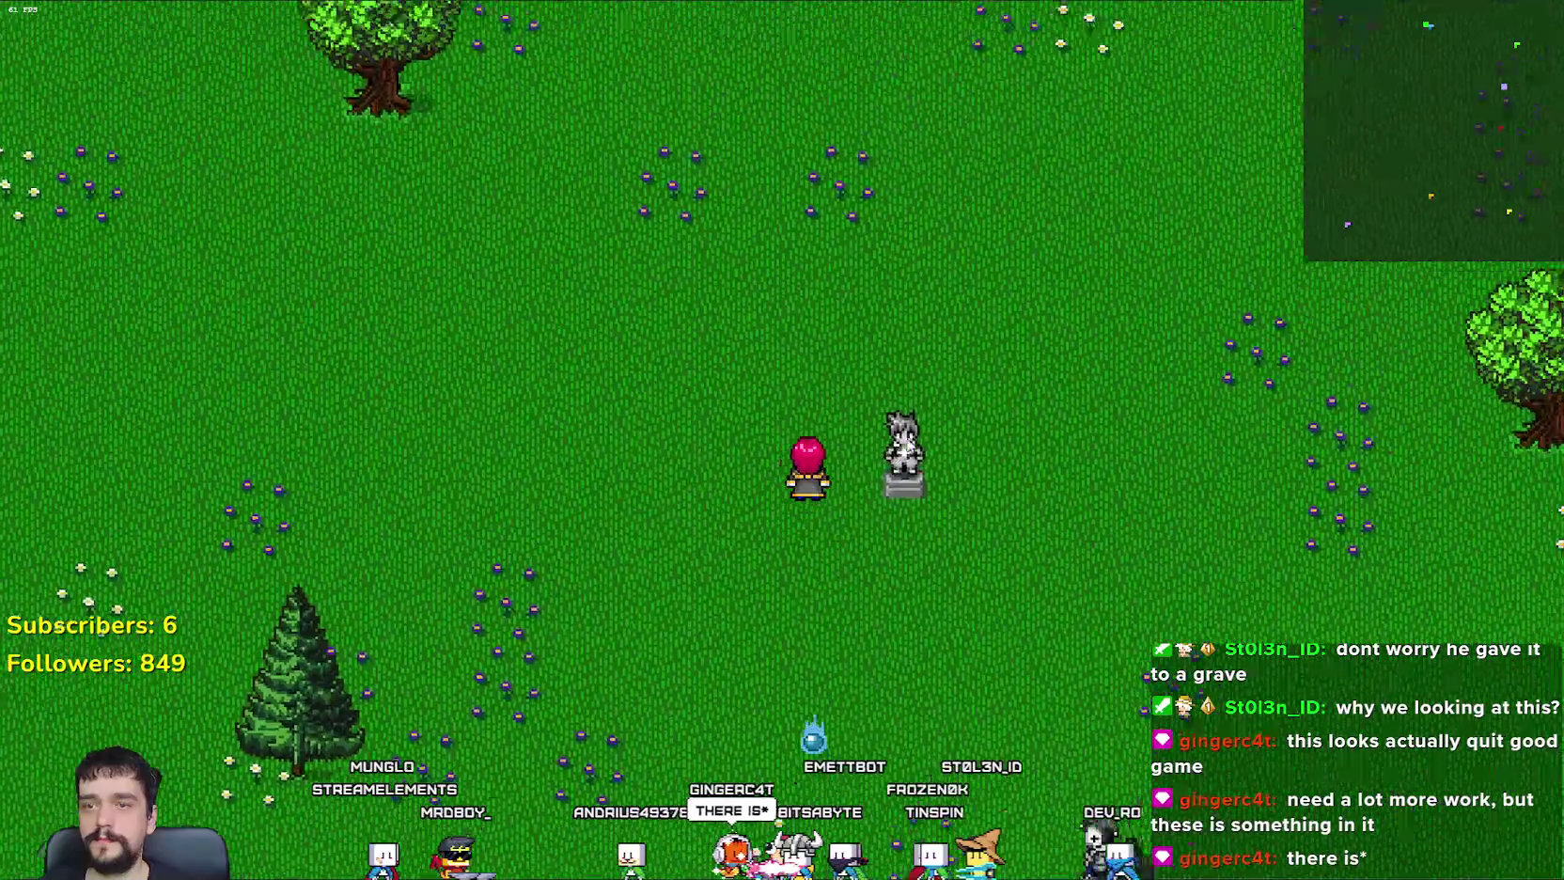
{"action": "key", "text": "s"}
{"action": "key", "text": "d"}
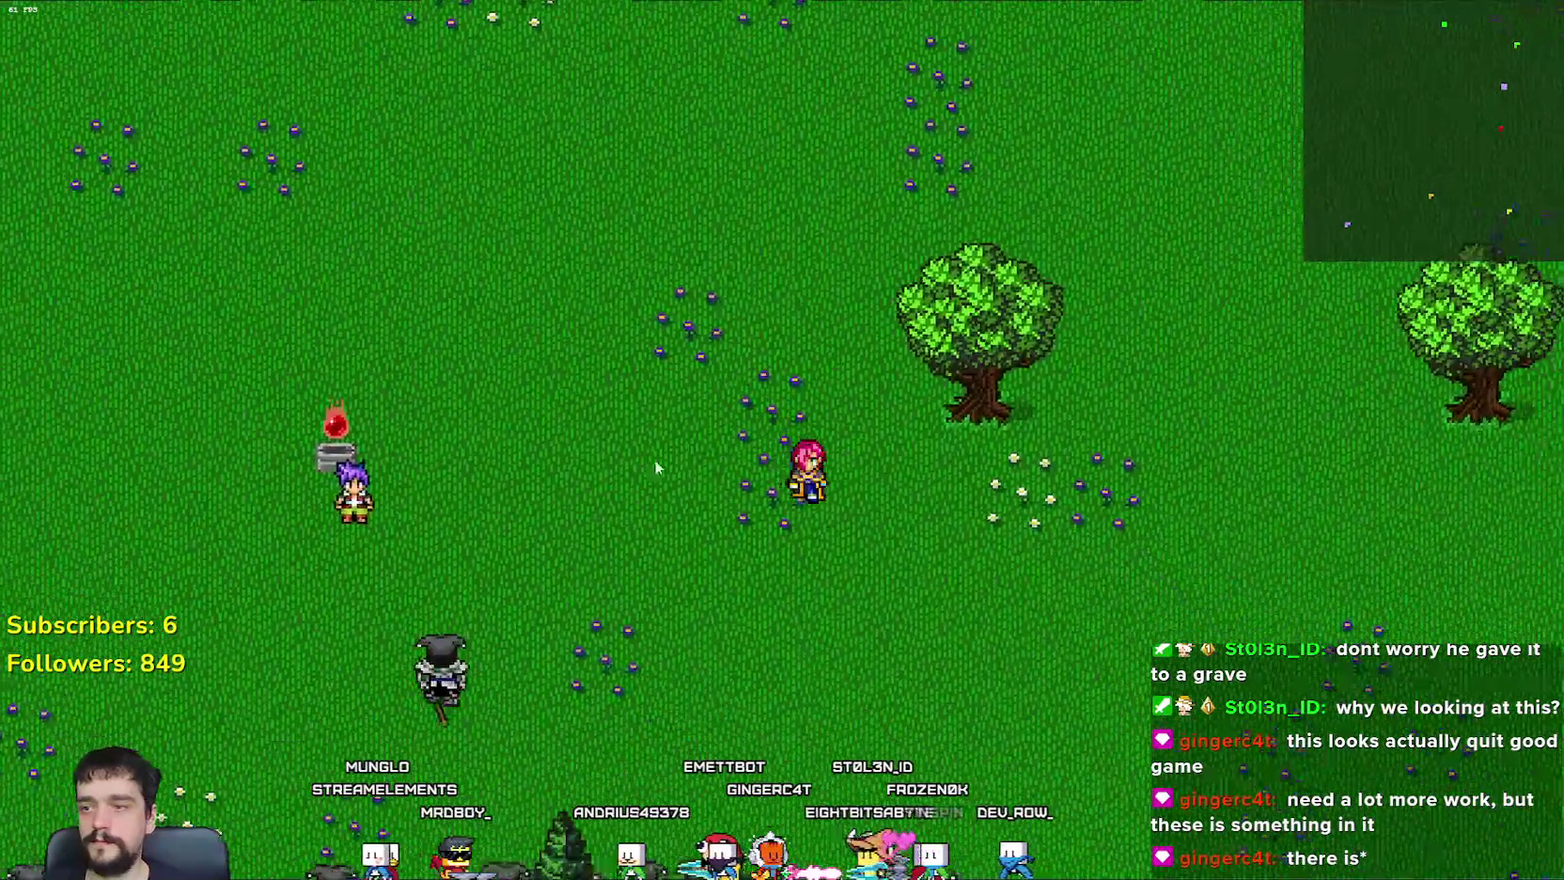
{"action": "key", "text": "s"}
{"action": "key", "text": "d"}
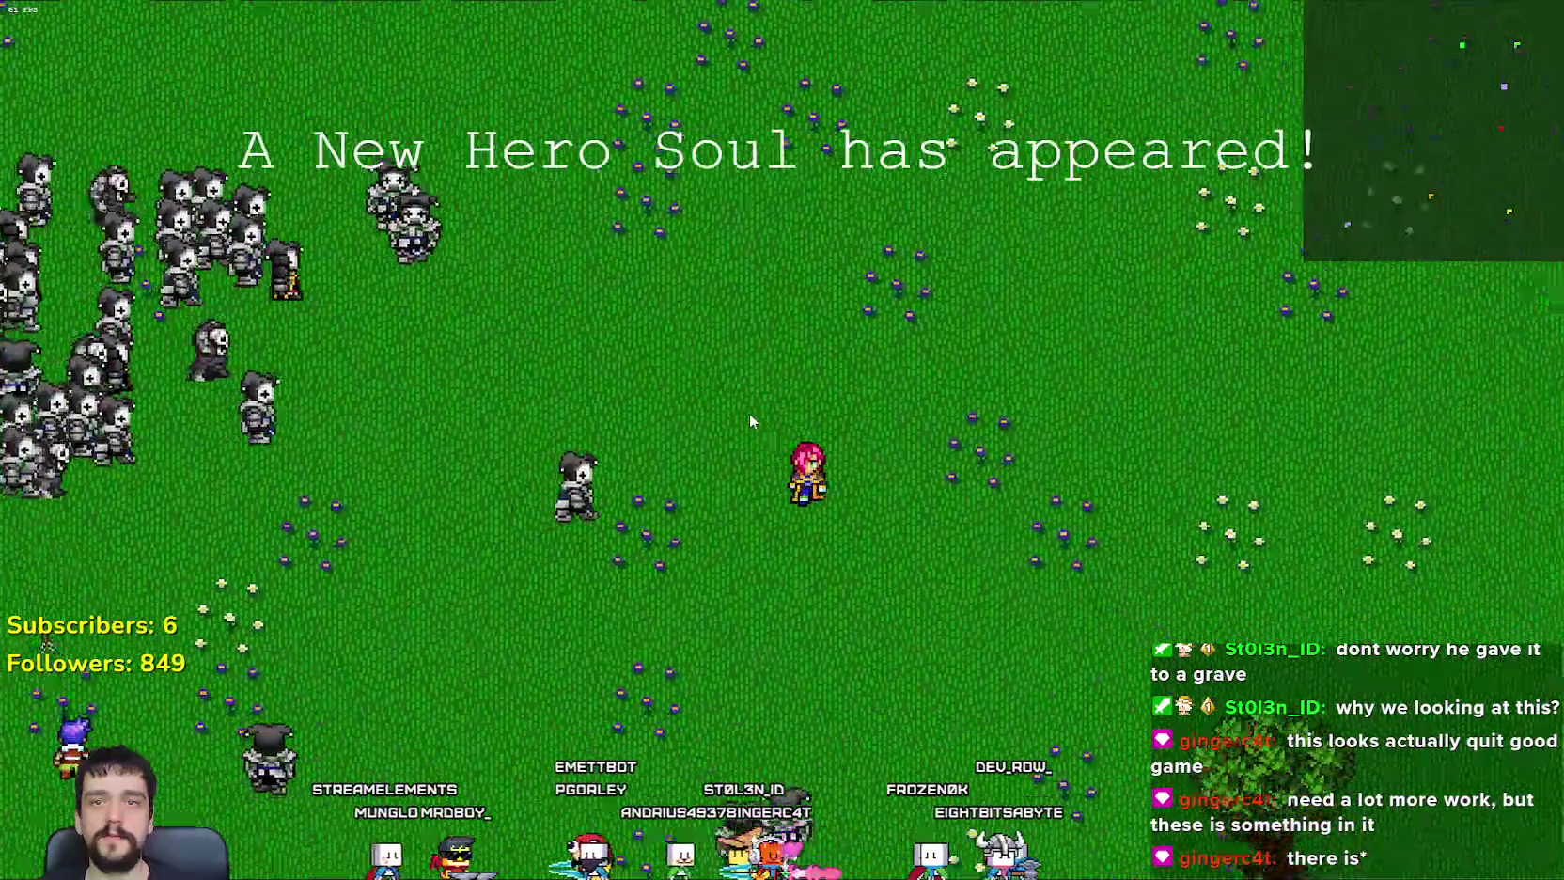
{"action": "key", "text": "s"}
{"action": "key", "text": "d"}
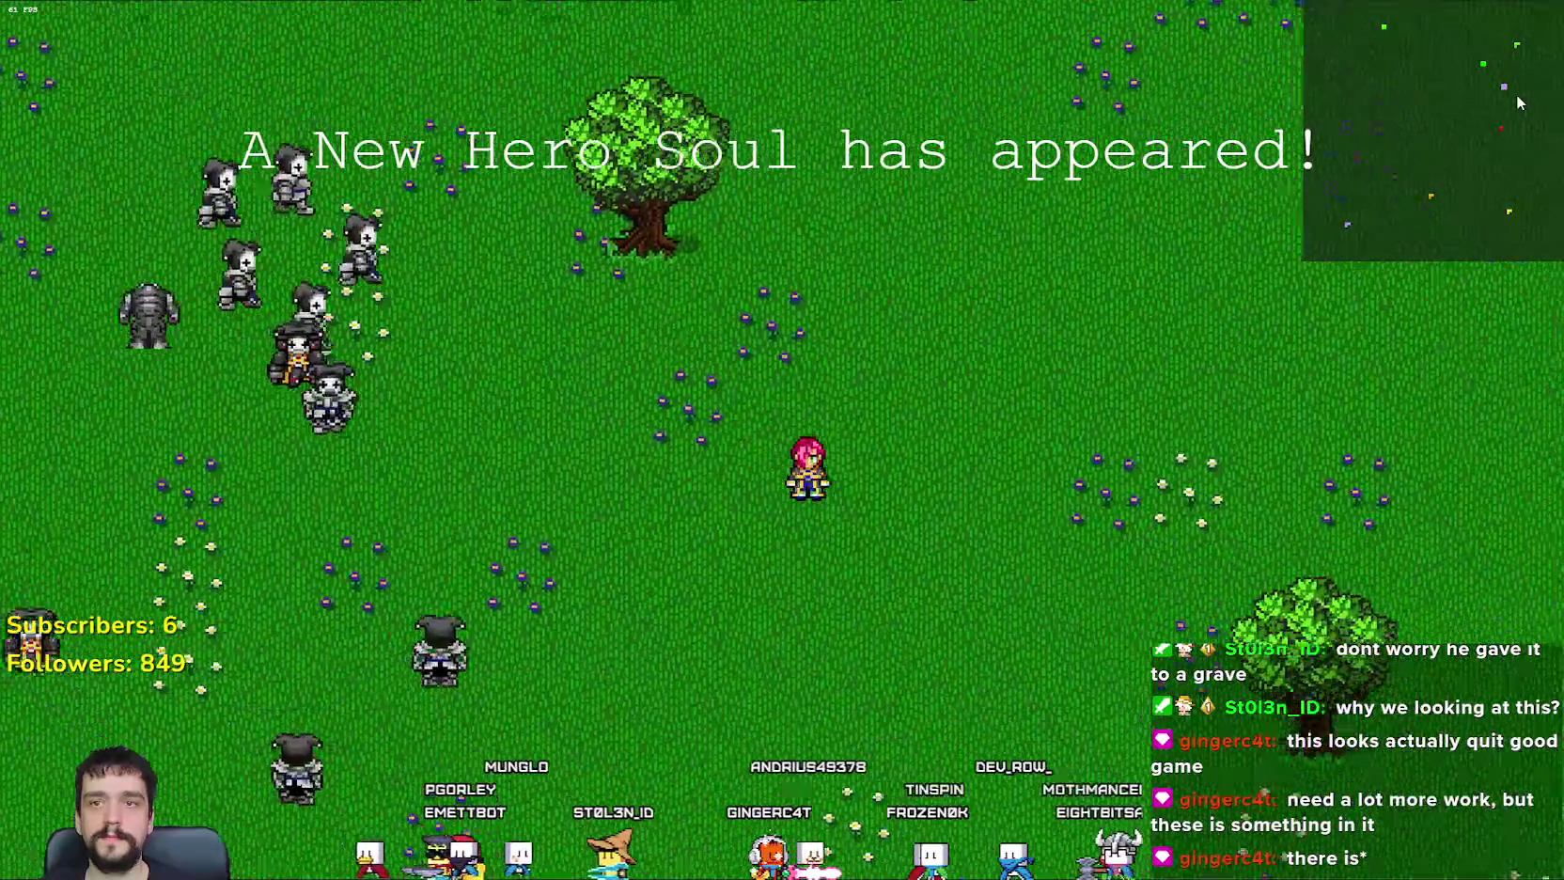
{"action": "key", "text": "s"}
{"action": "key", "text": "d"}
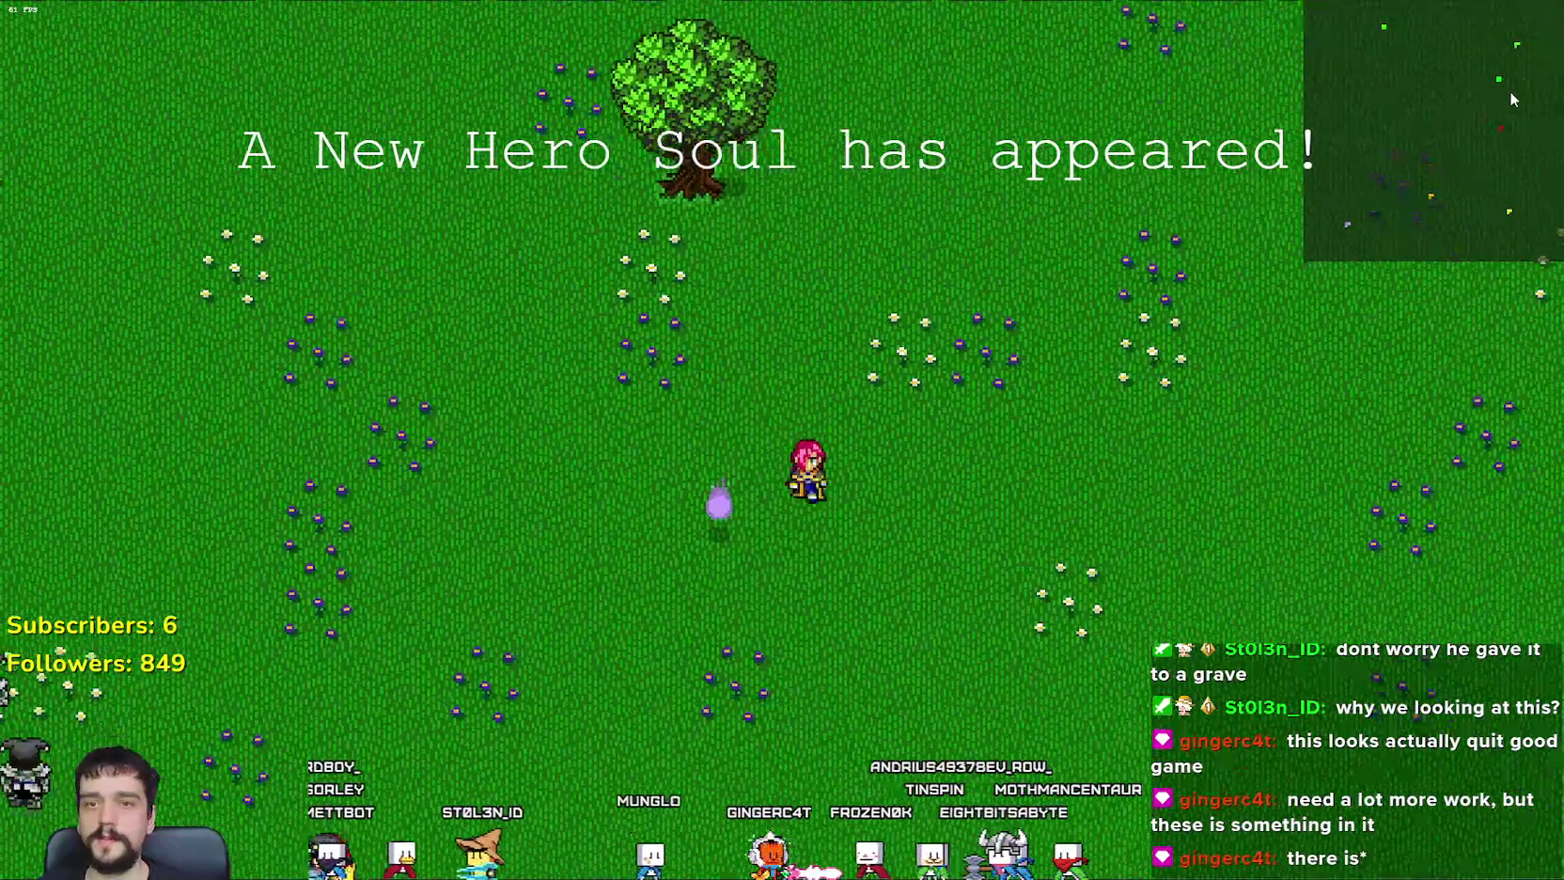
{"action": "key", "text": "s"}
{"action": "key", "text": "a"}
Step: Attack the enemy group above the hero while retreating down-left from the horde
{"action": "left_click", "coordinate": [841, 386]}
{"action": "key", "text": "s"}
{"action": "key", "text": "a"}
{"action": "left_click", "coordinate": [855, 346]}
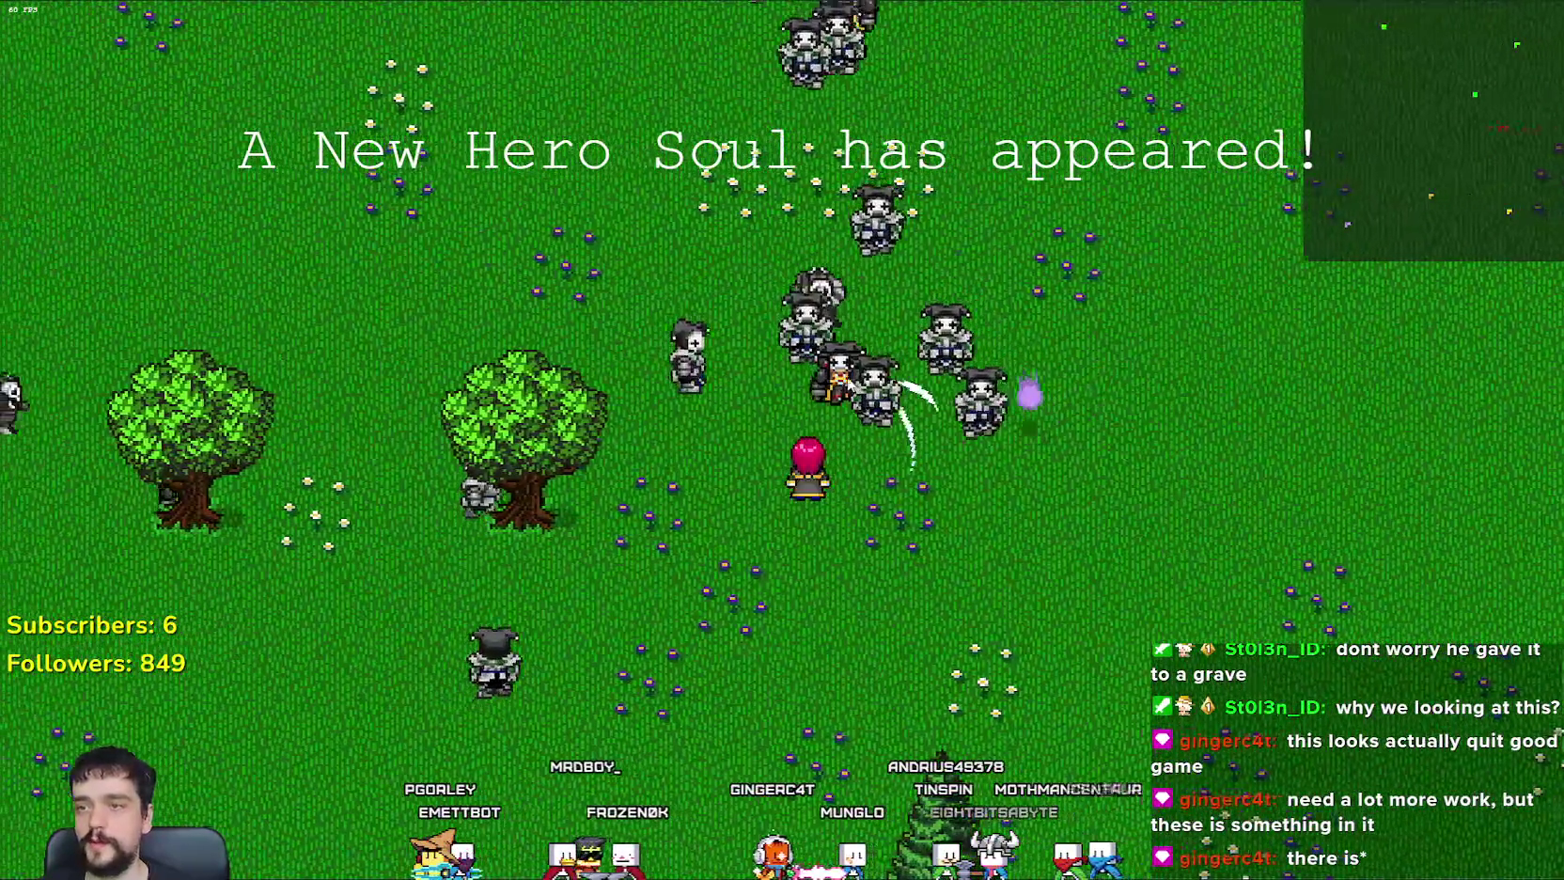
{"action": "left_click", "coordinate": [850, 374]}
{"action": "key", "text": "s"}
{"action": "key", "text": "a"}
{"action": "left_click", "coordinate": [852, 321]}
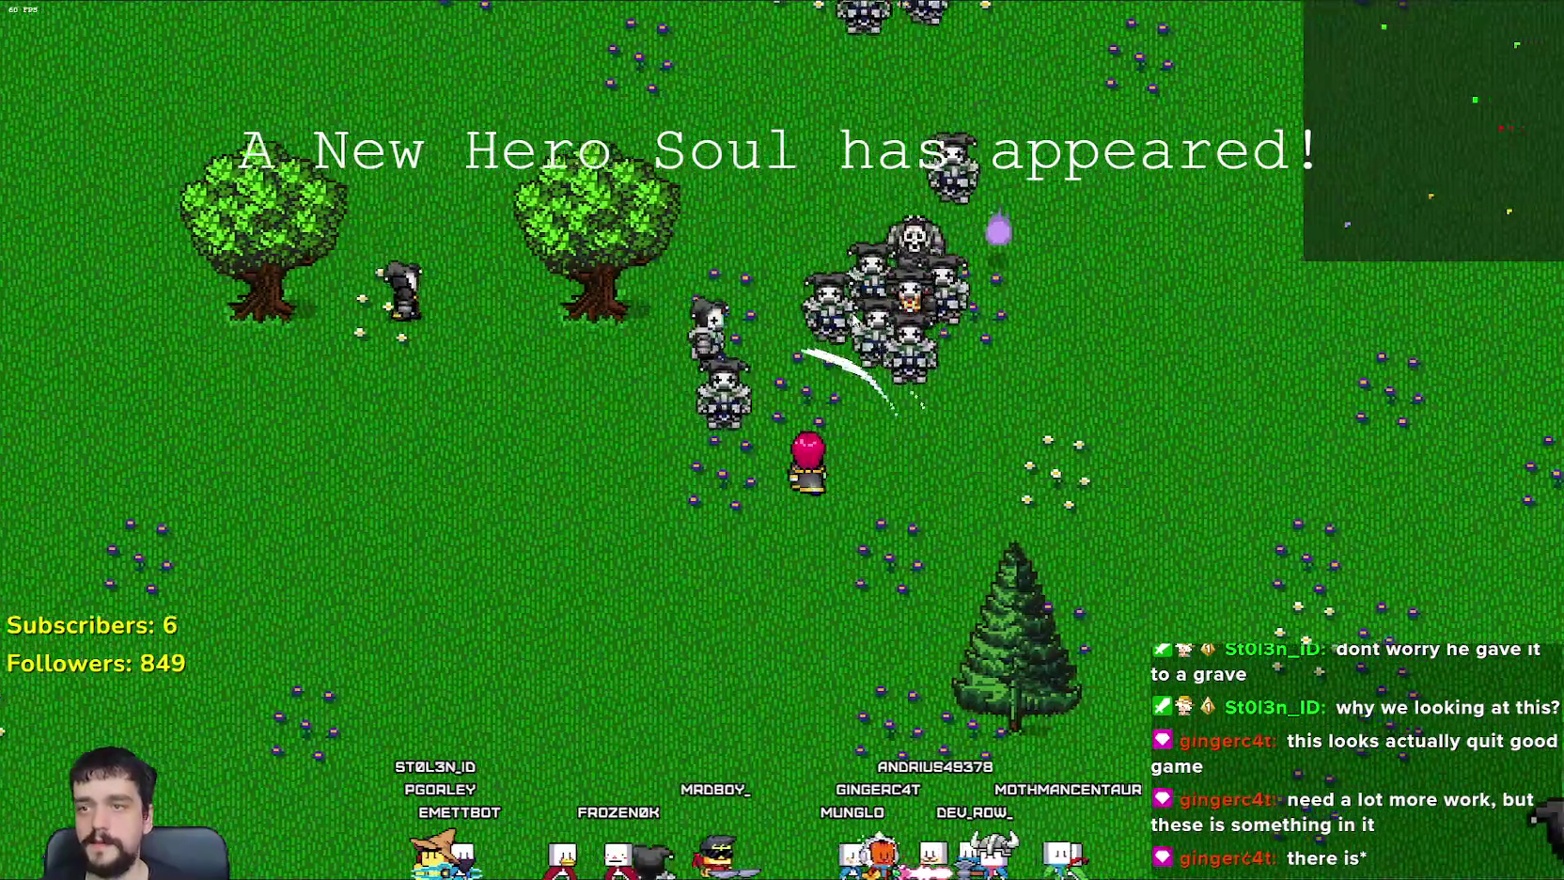
{"action": "left_click", "coordinate": [852, 320]}
{"action": "key", "text": "s"}
{"action": "key", "text": "a"}
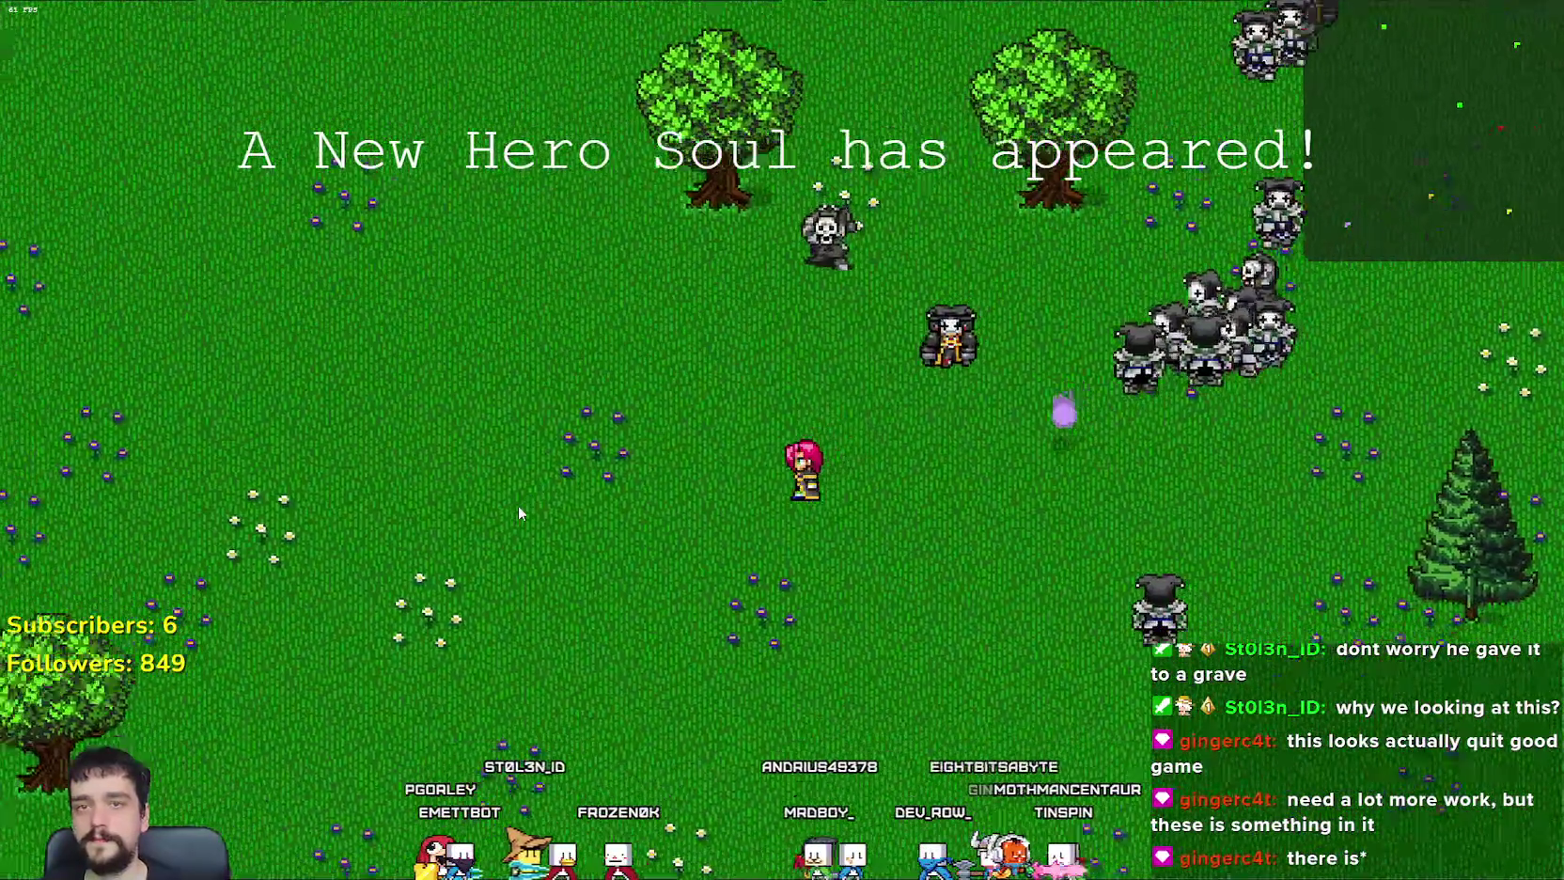
Step: Walk the hero left and down, then swing down-right and back to the right
{"action": "key", "text": "s"}
{"action": "key", "text": "a"}
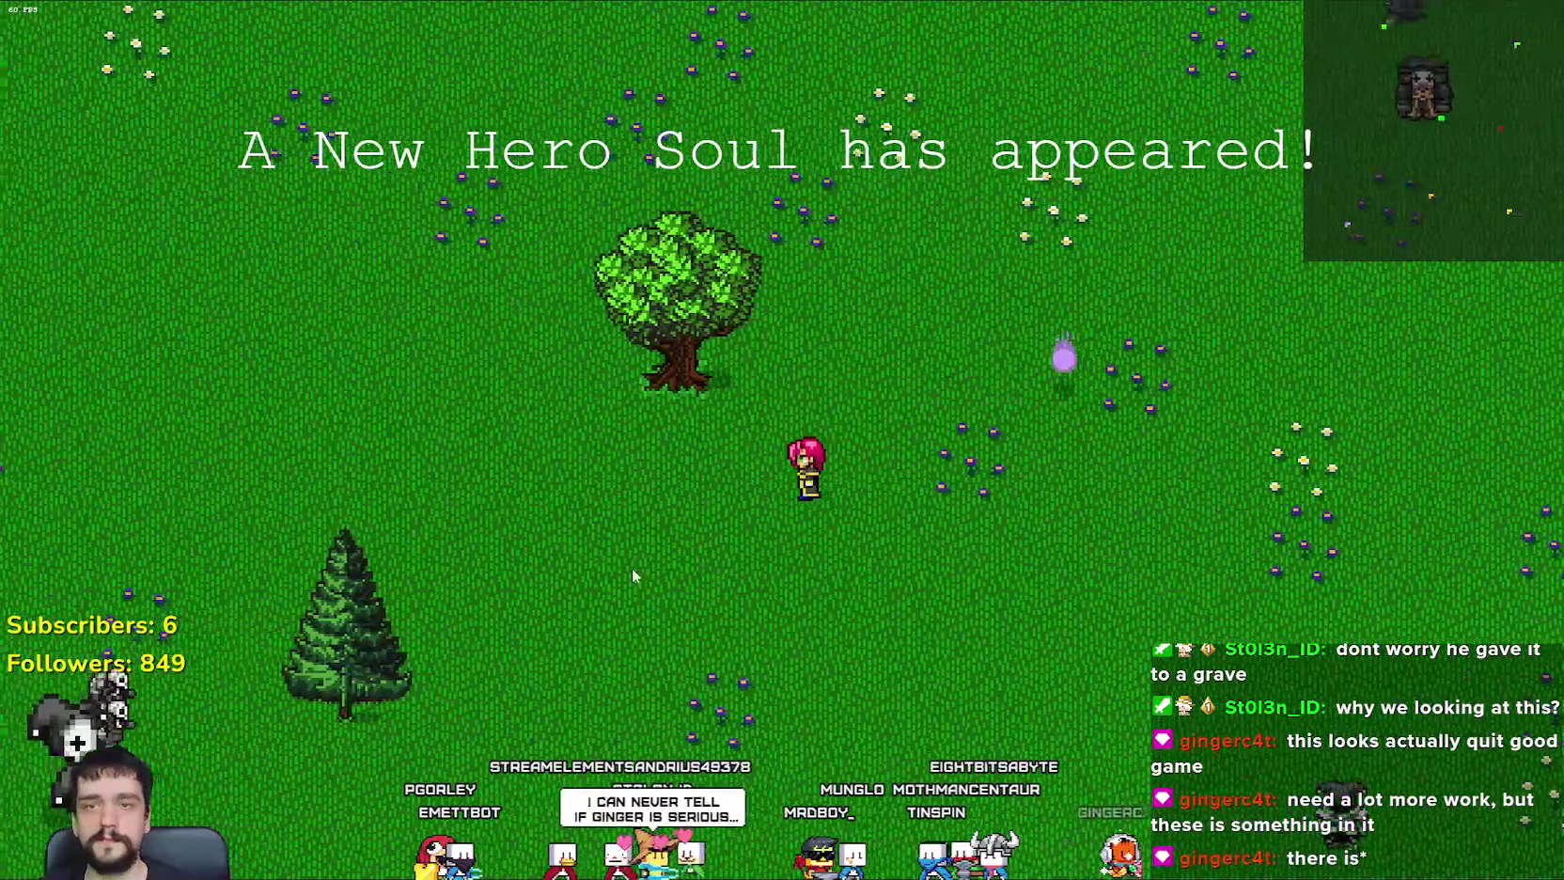
{"action": "key", "text": "s"}
{"action": "key", "text": "a"}
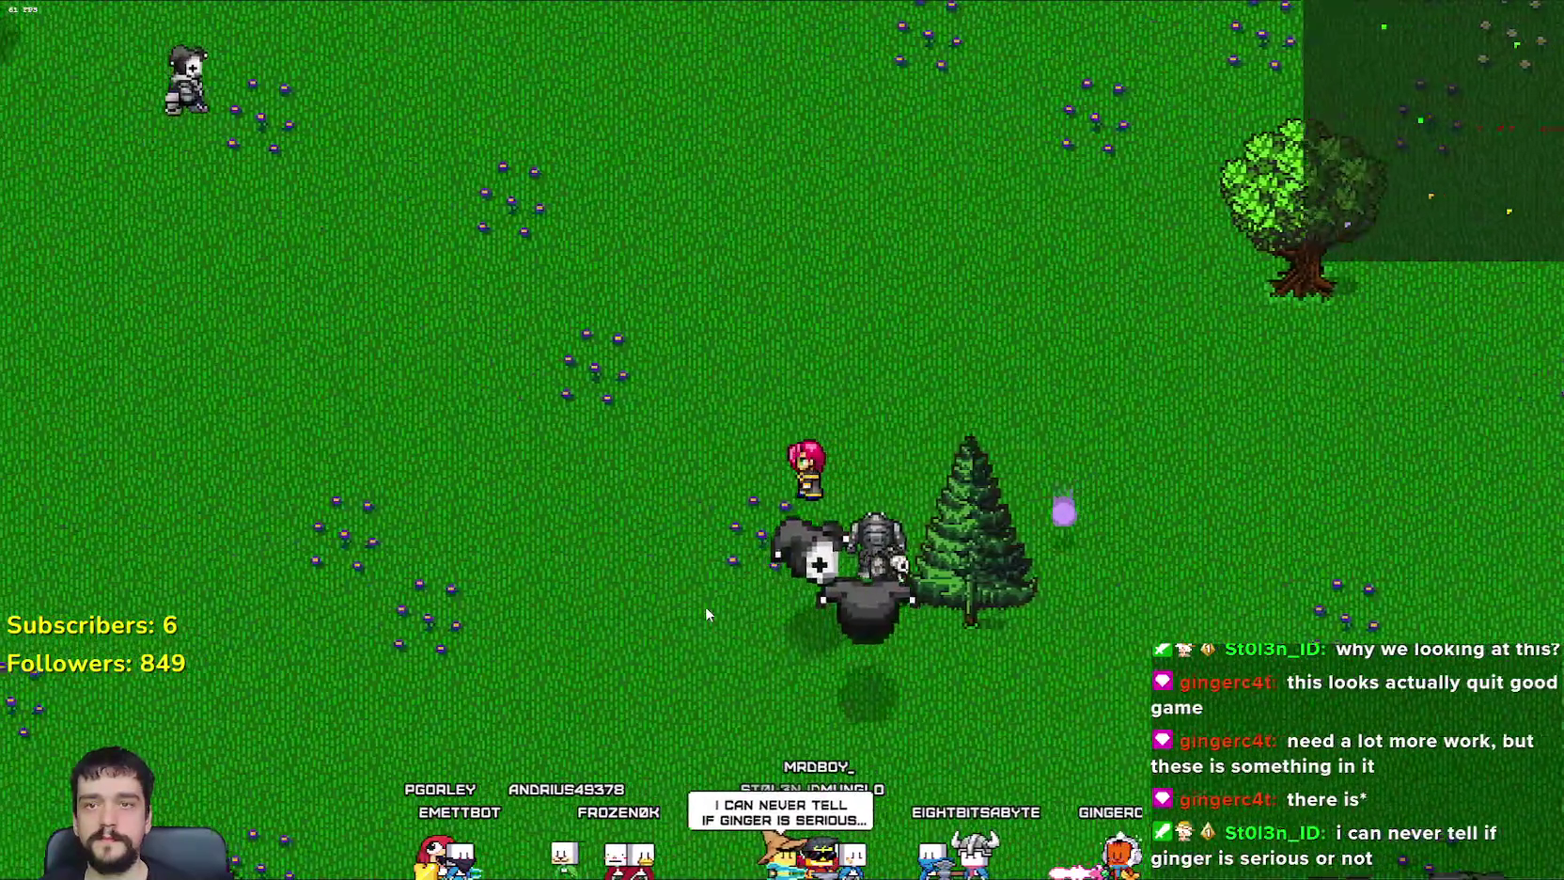
{"action": "key", "text": "s"}
{"action": "key", "text": "a"}
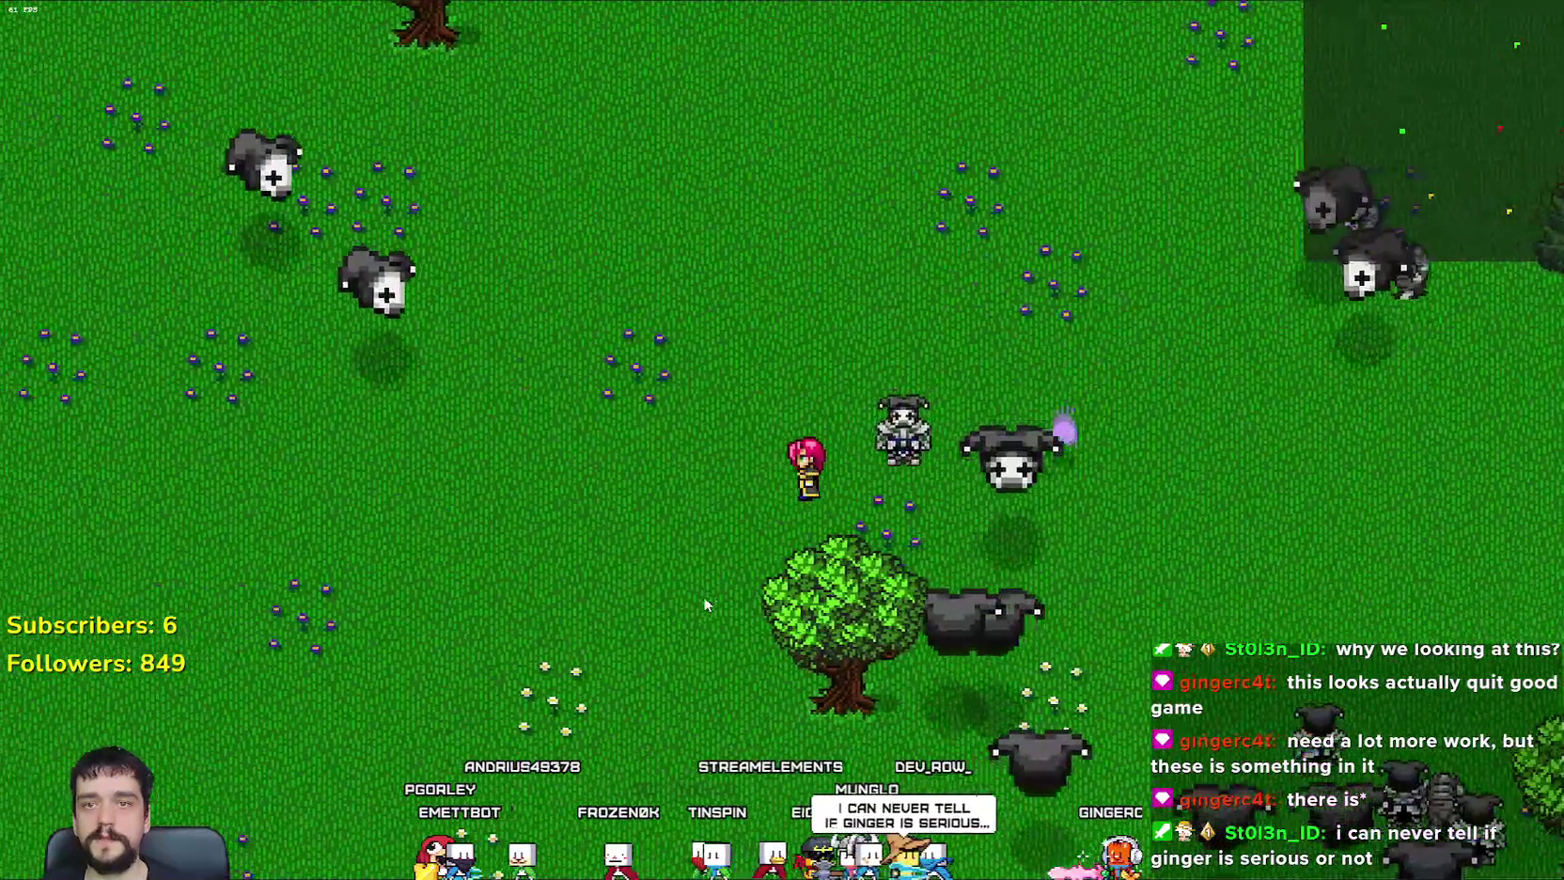
{"action": "key", "text": "a"}
{"action": "key", "text": "s"}
{"action": "key", "text": "a"}
{"action": "key", "text": "s"}
{"action": "key", "text": "s"}
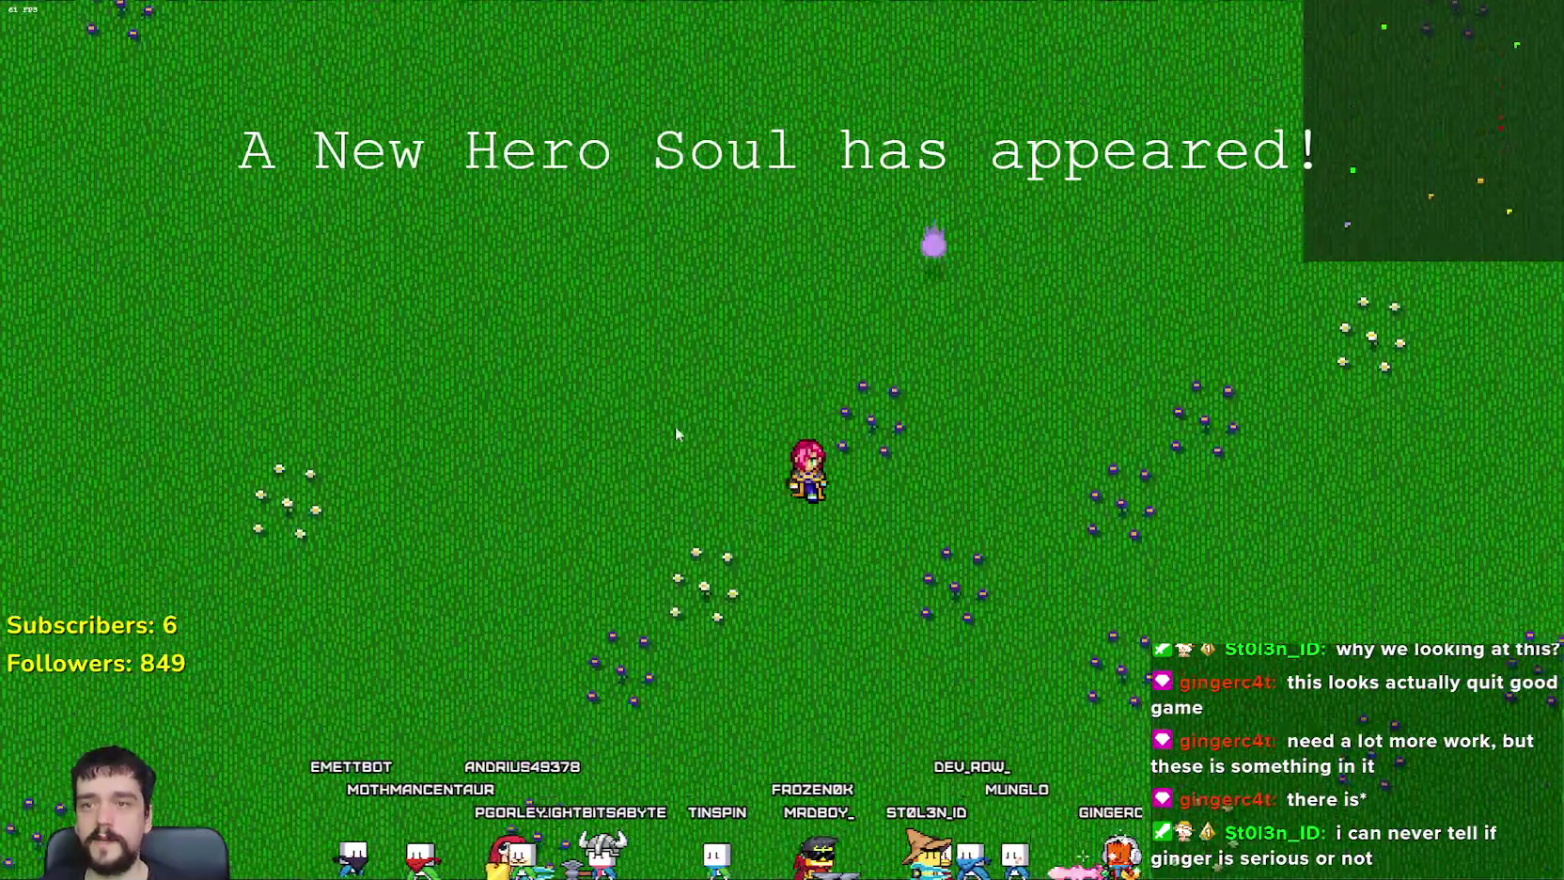
{"action": "key", "text": "a"}
{"action": "key", "text": "s"}
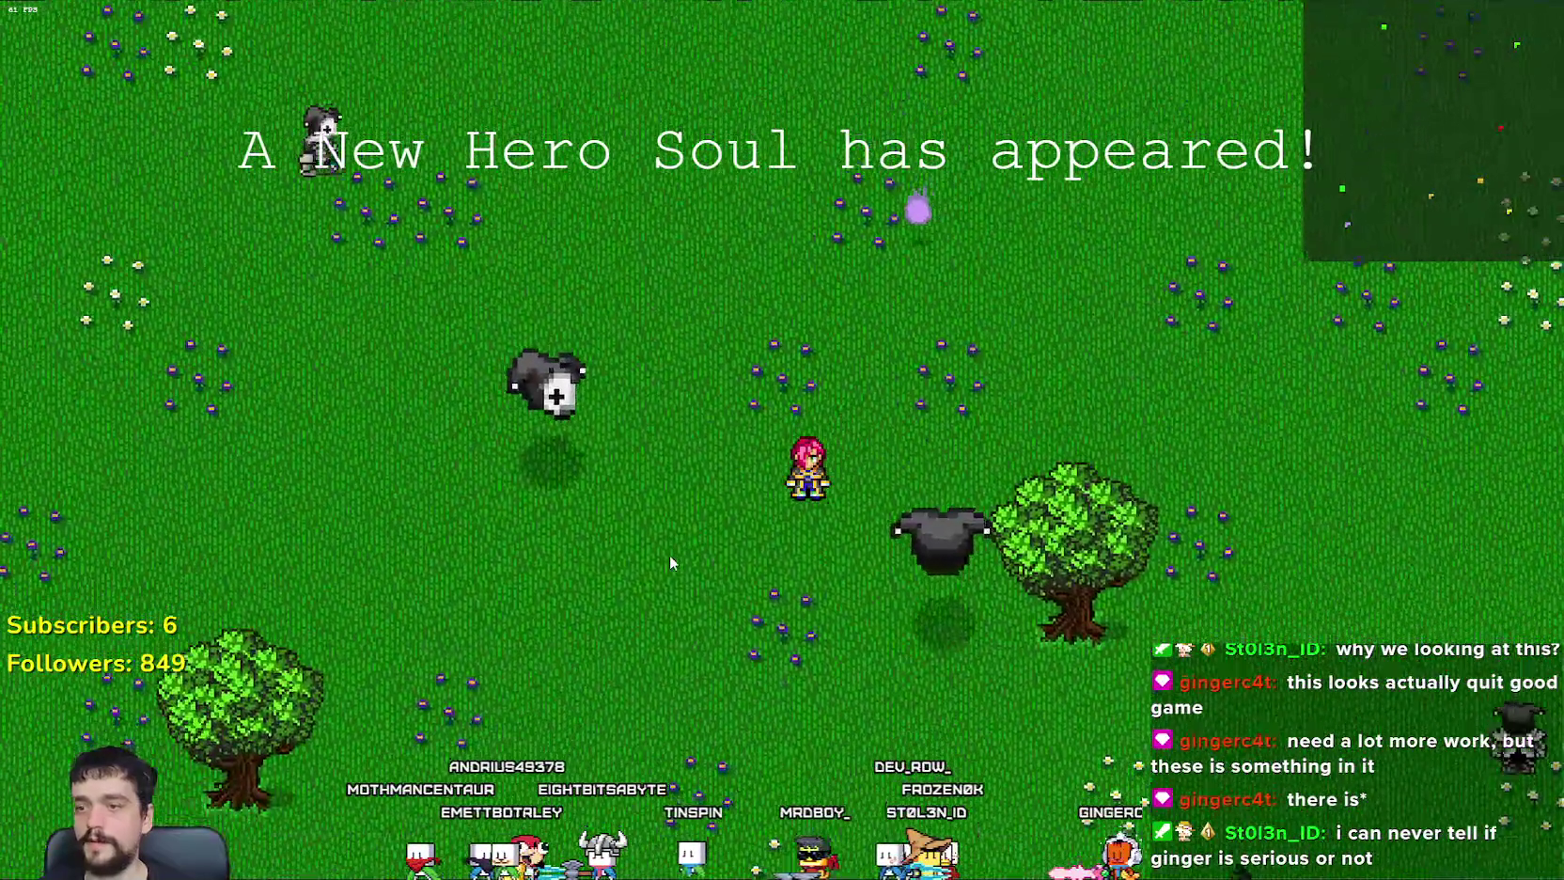
{"action": "key", "text": "s"}
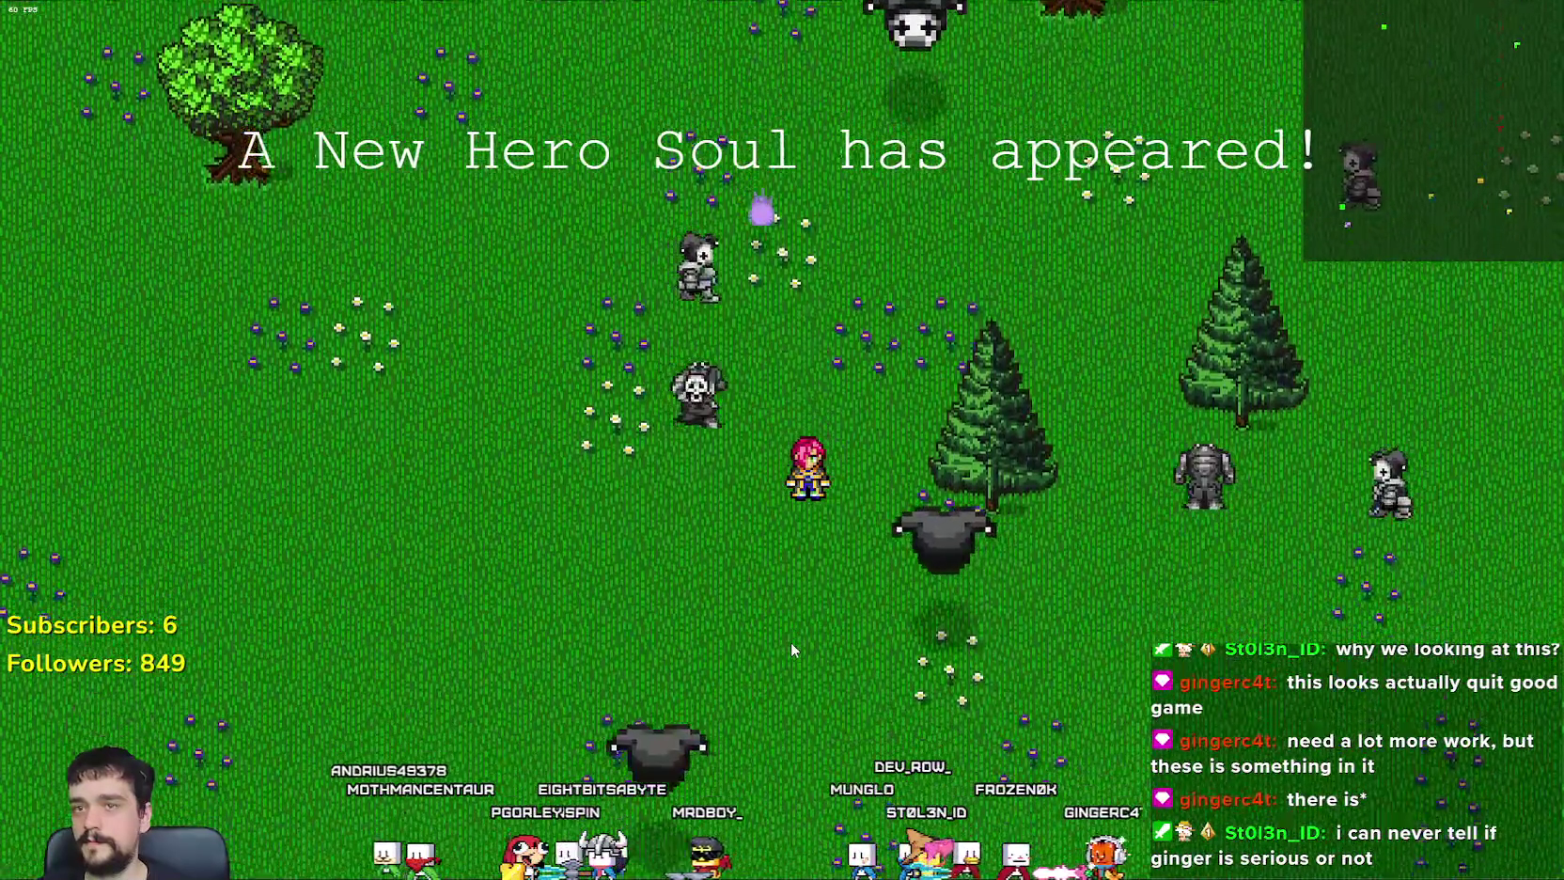
{"action": "key", "text": "d"}
{"action": "key", "text": "s"}
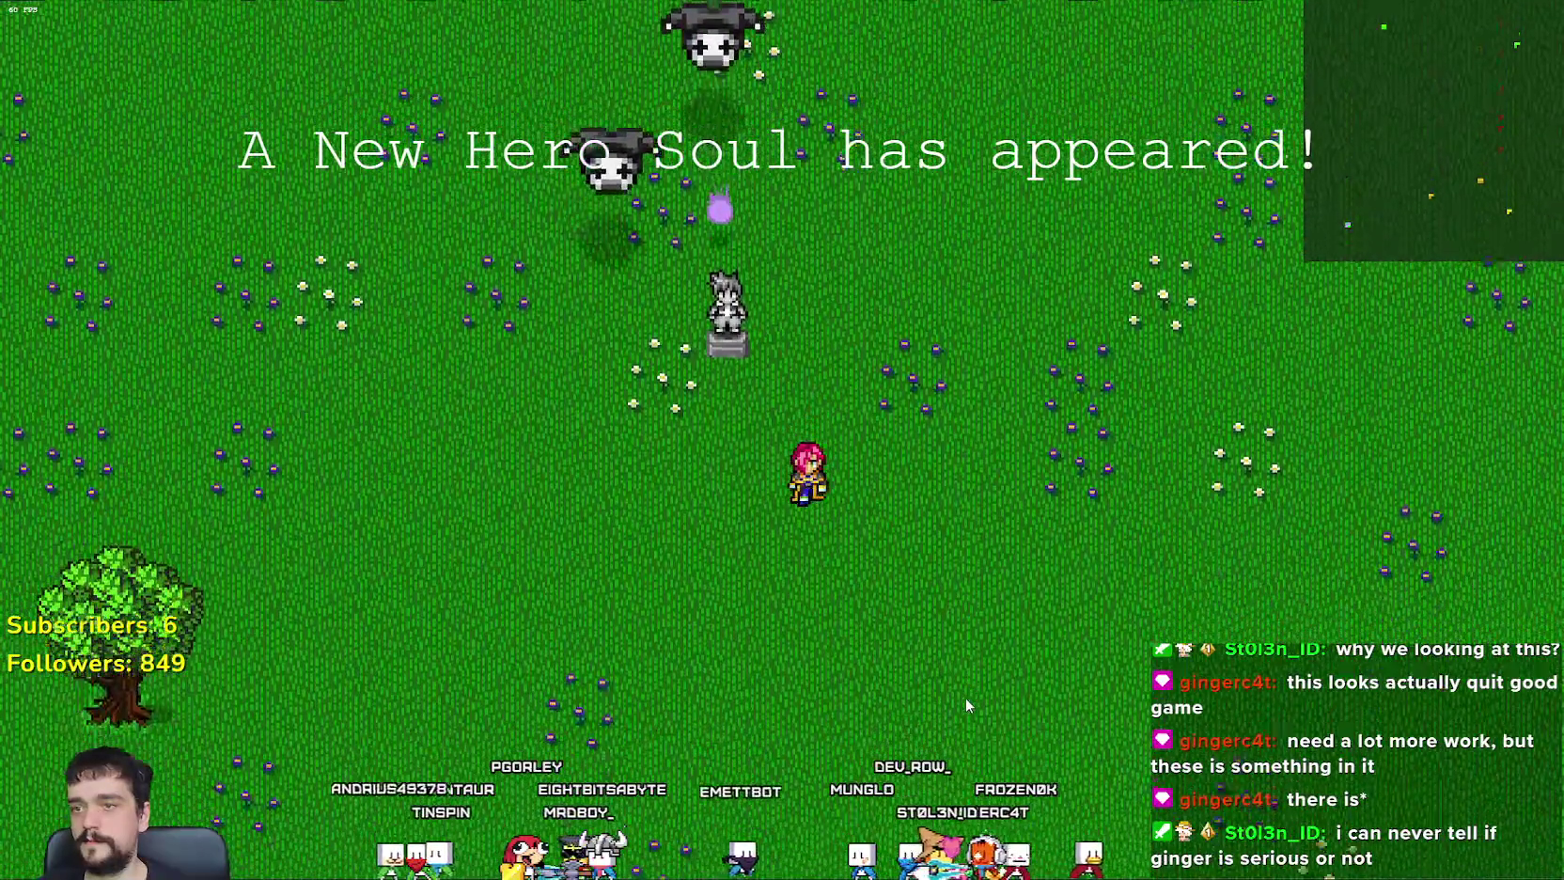
{"action": "key", "text": "d"}
{"action": "key", "text": "w"}
{"action": "key", "text": "d"}
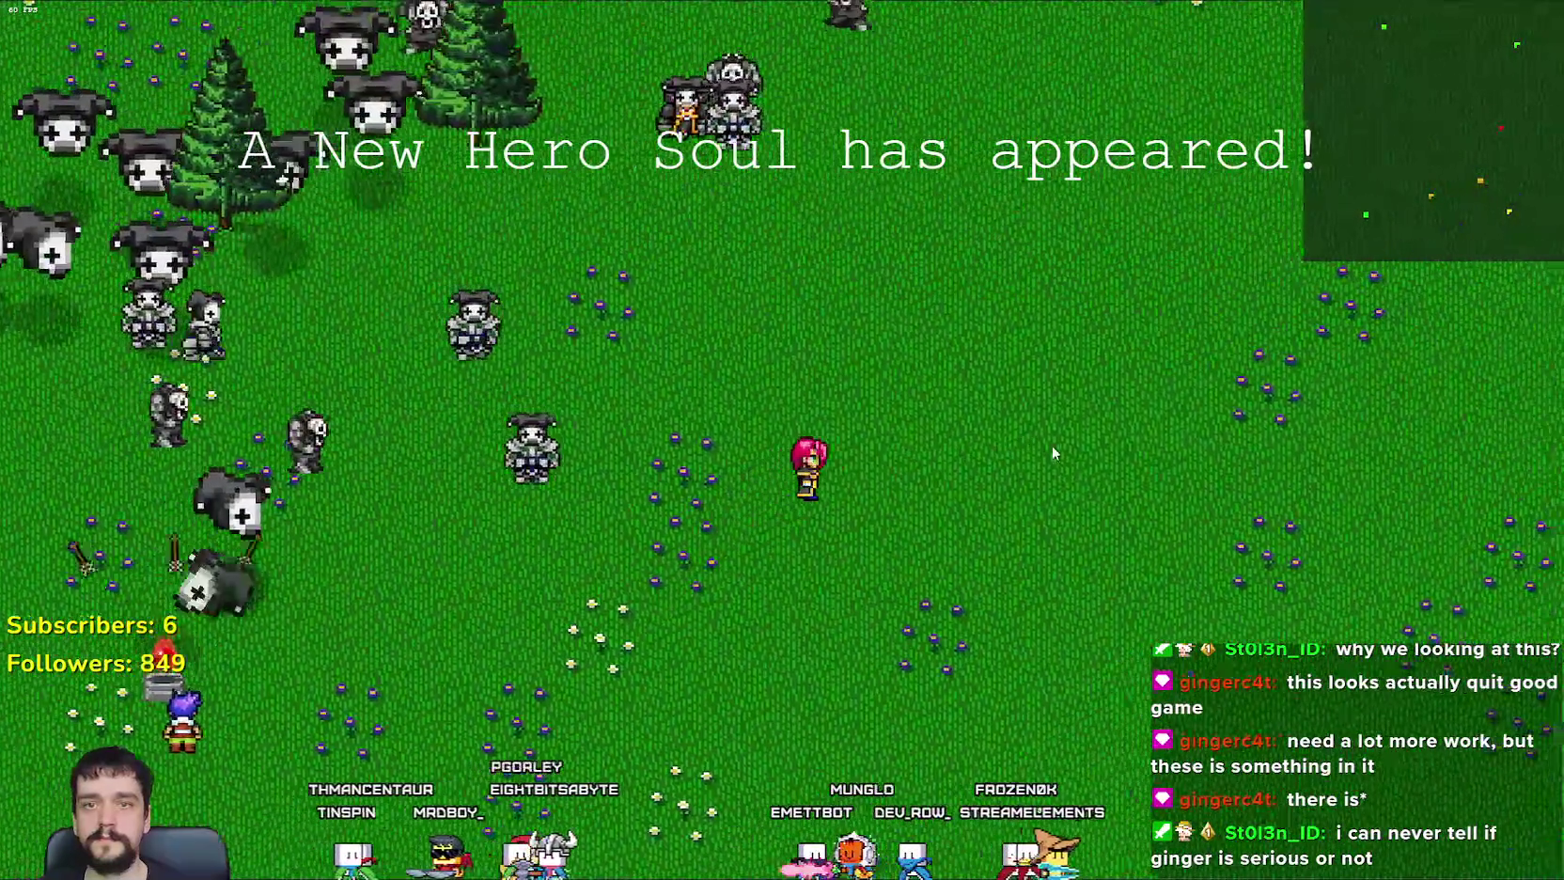
Step: Walk the hero east away from the crowd, weaving north then south
{"action": "key", "text": "a"}
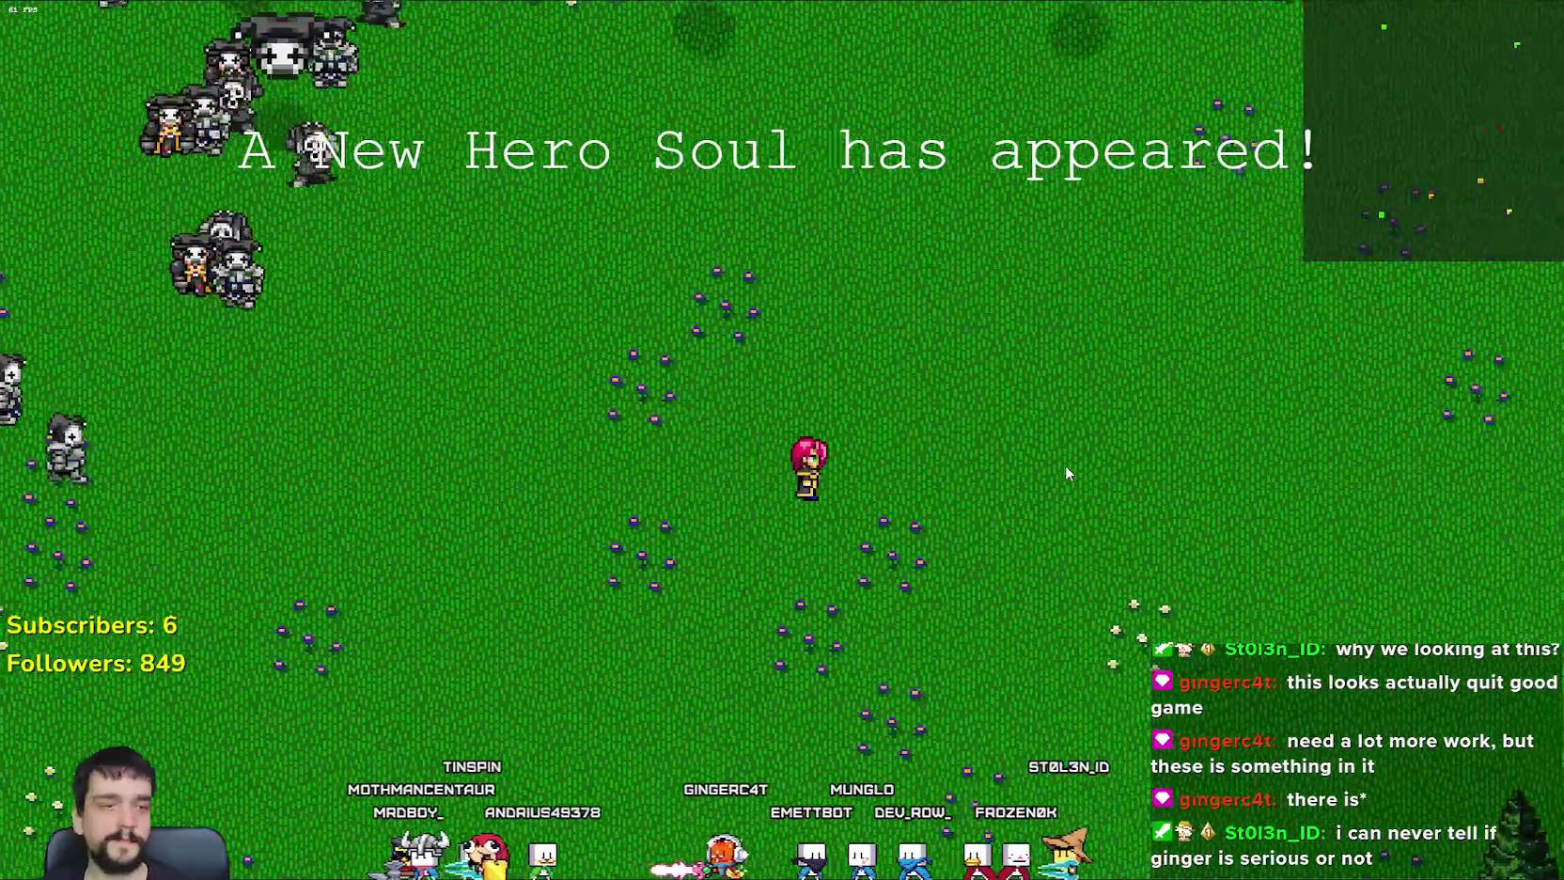
{"action": "key", "text": "d"}
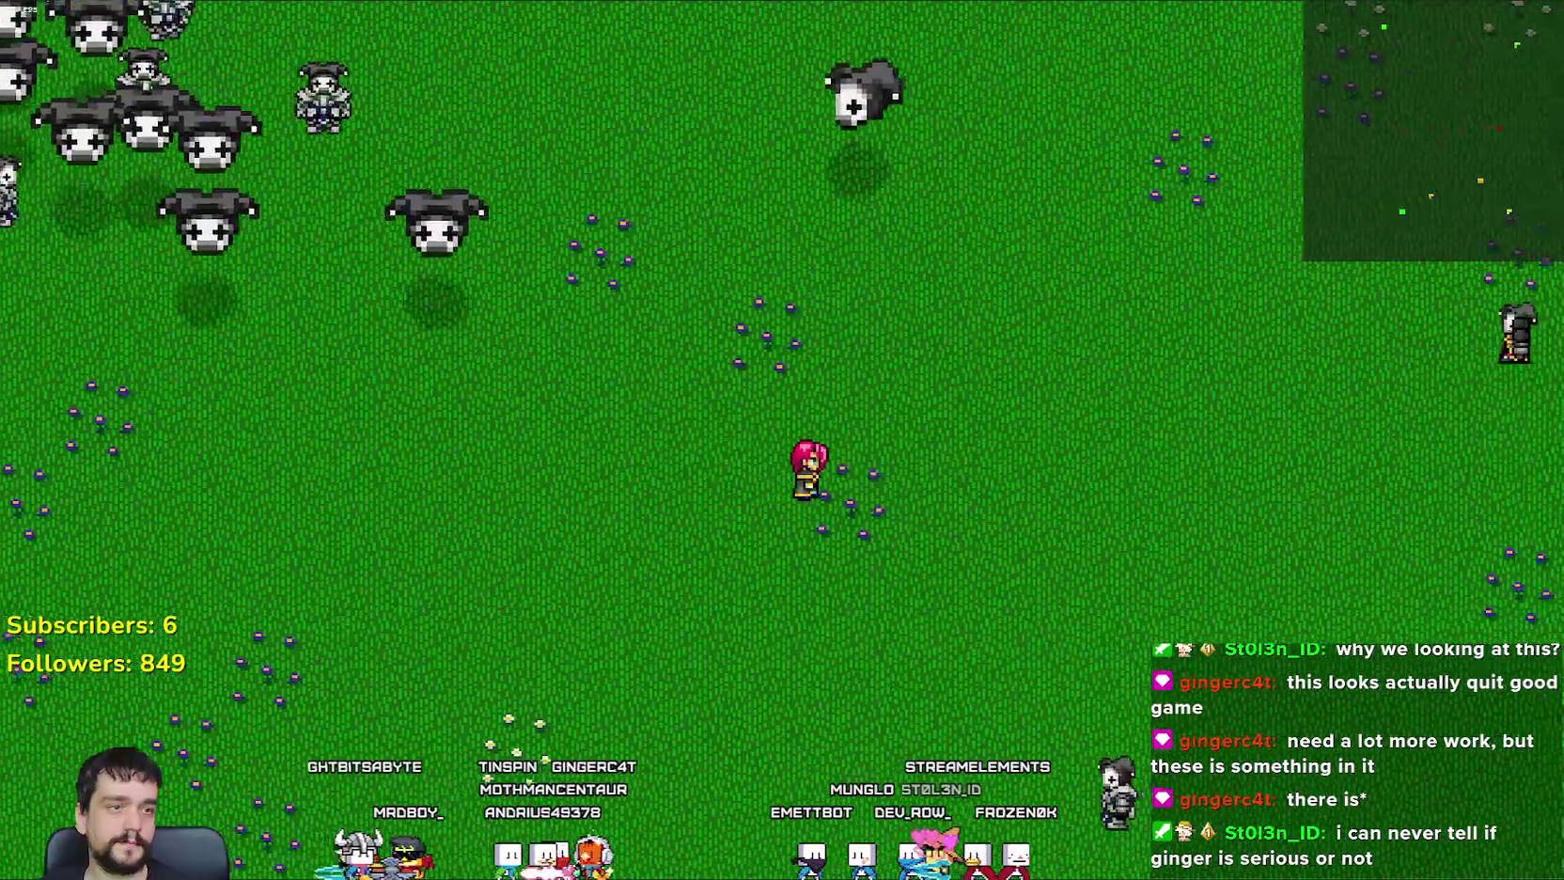
{"action": "key", "text": "d"}
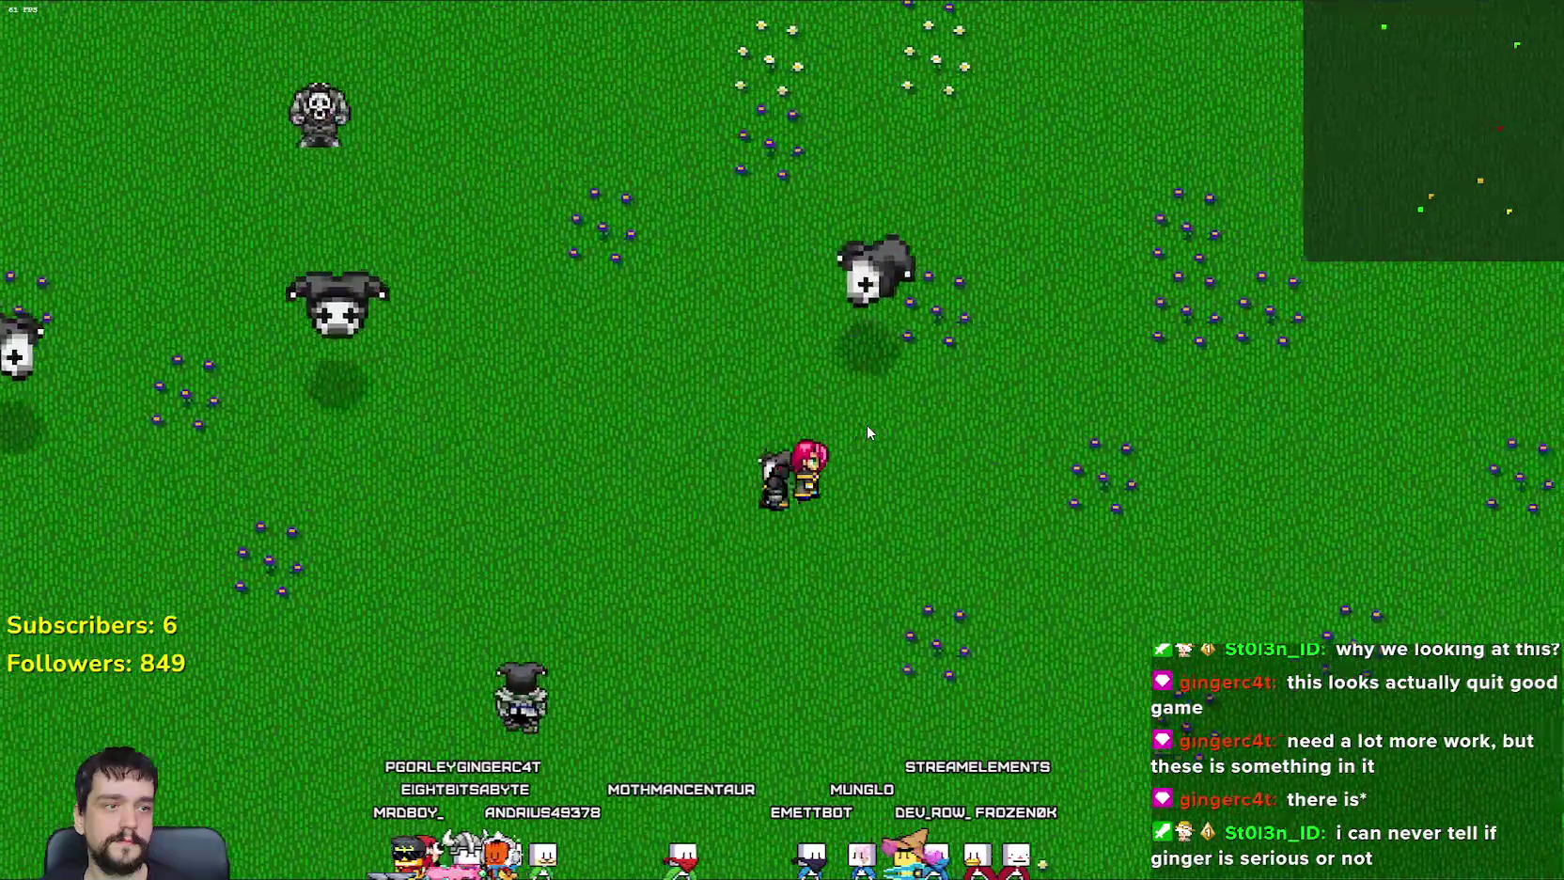
{"action": "key", "text": "d"}
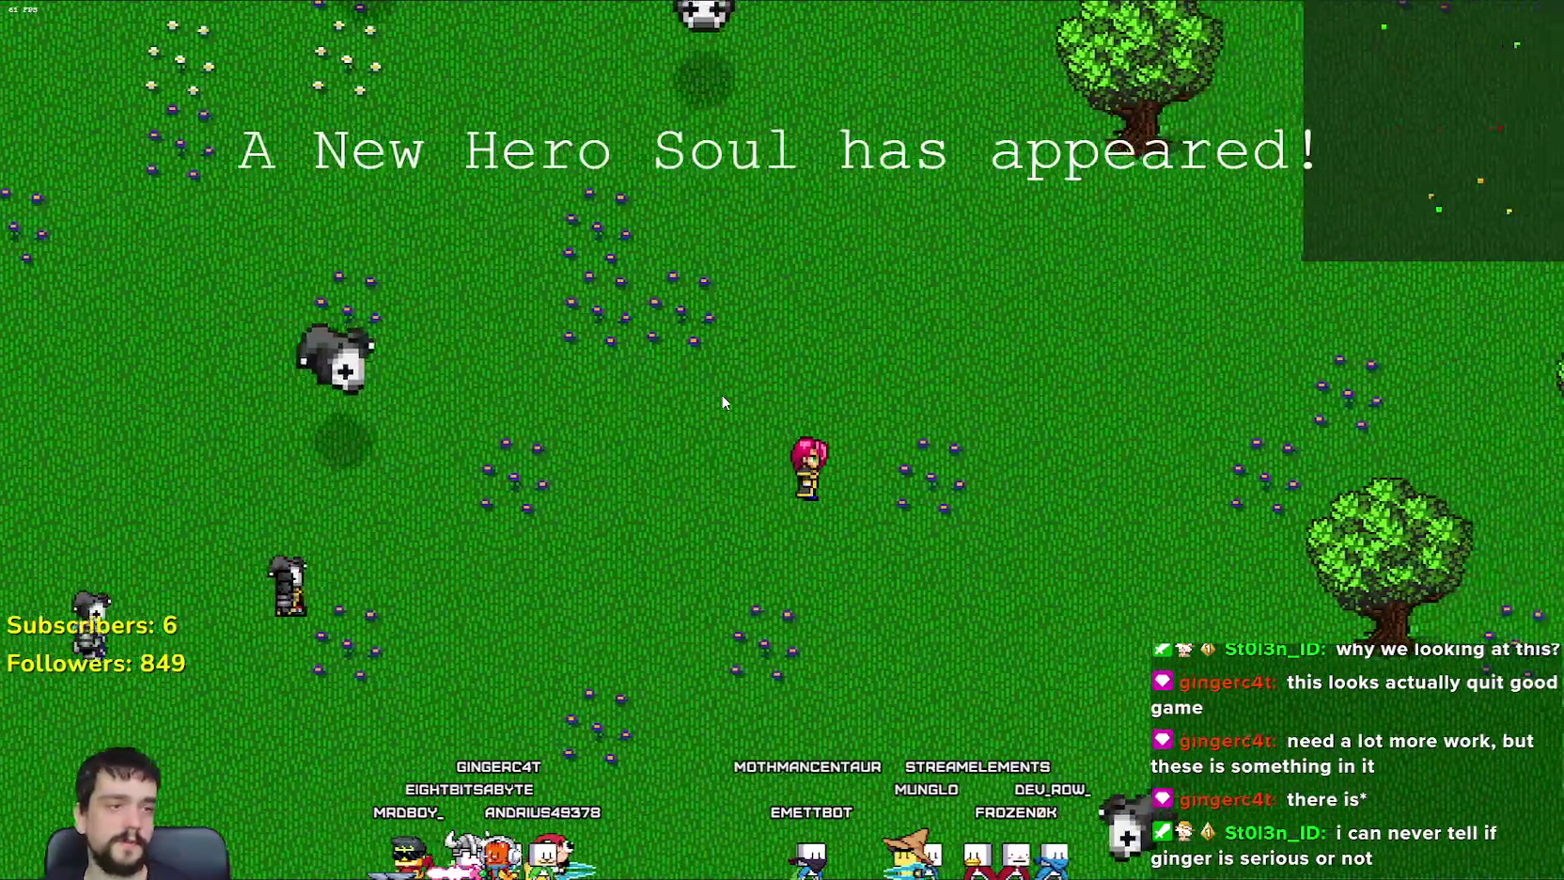
{"action": "key", "text": "d"}
{"action": "key", "text": "w"}
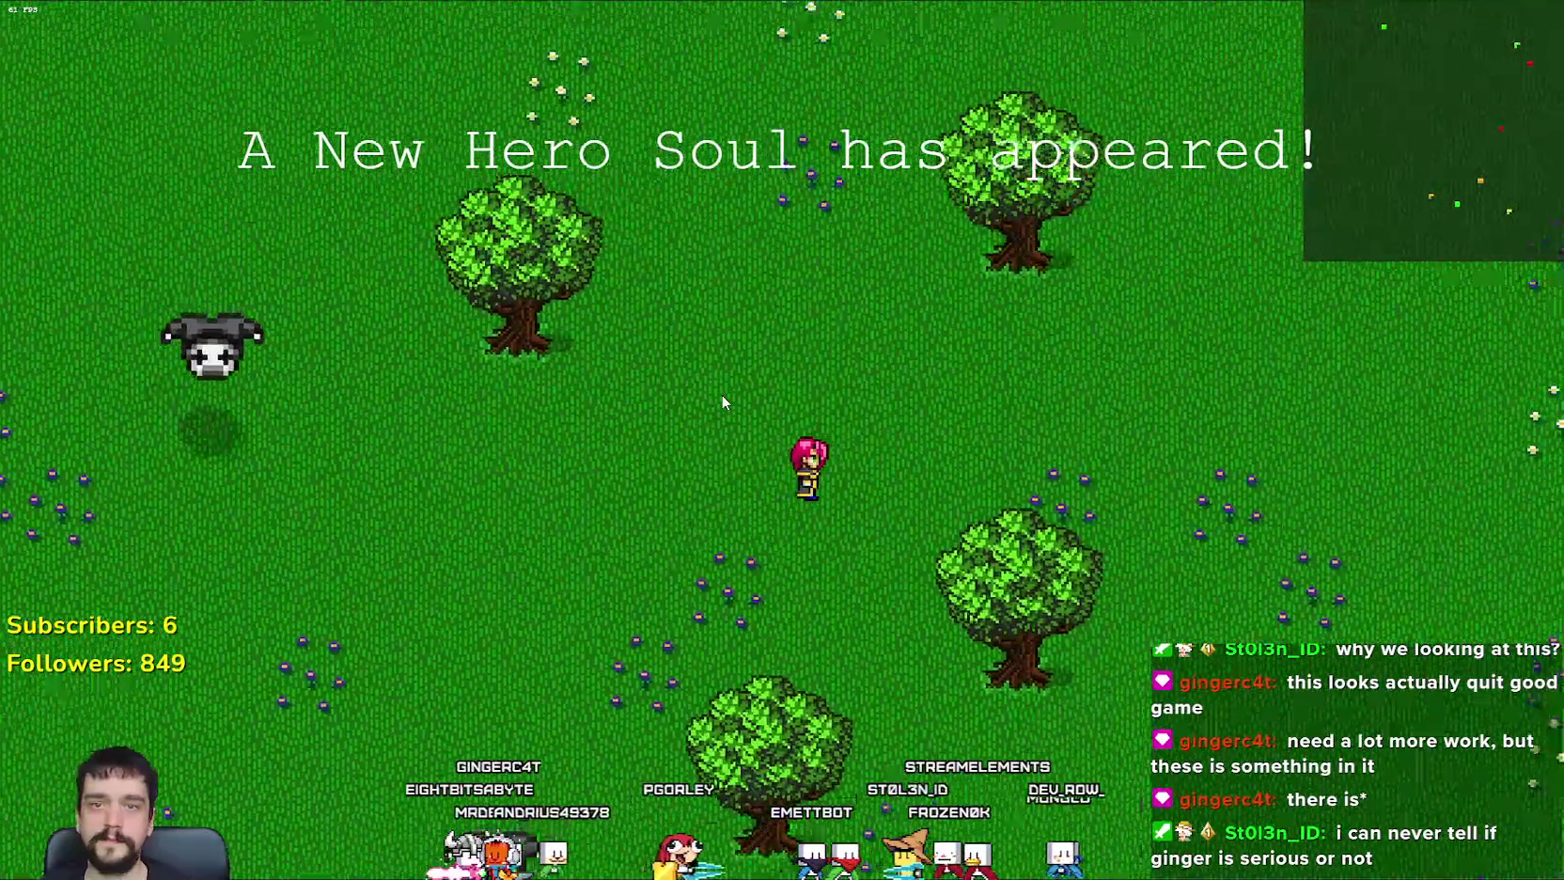
{"action": "key", "text": "d"}
{"action": "key", "text": "w"}
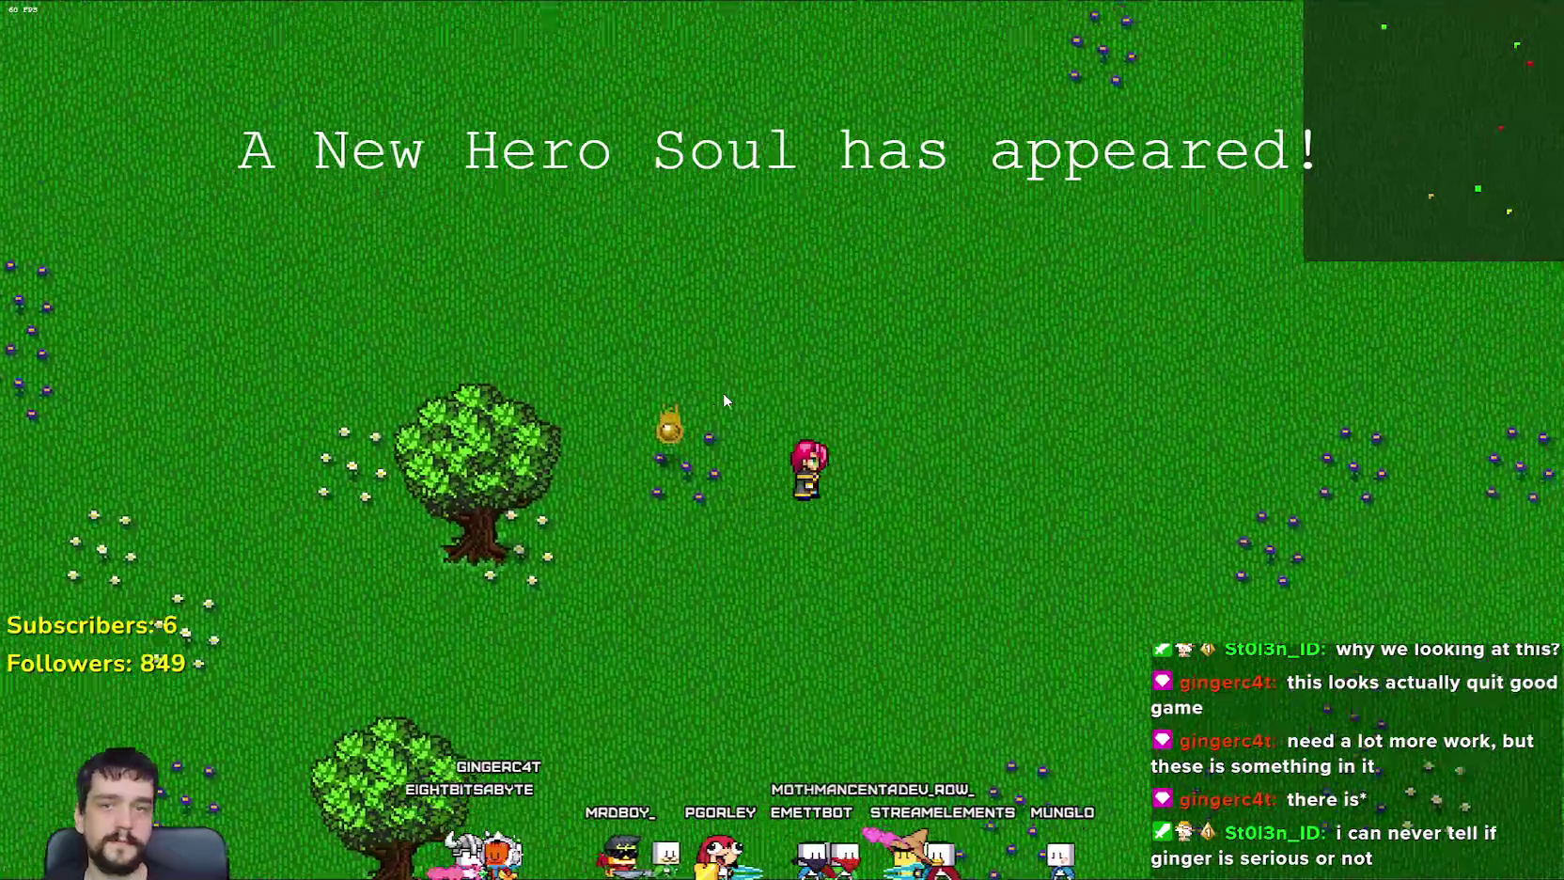
{"action": "key", "text": "s"}
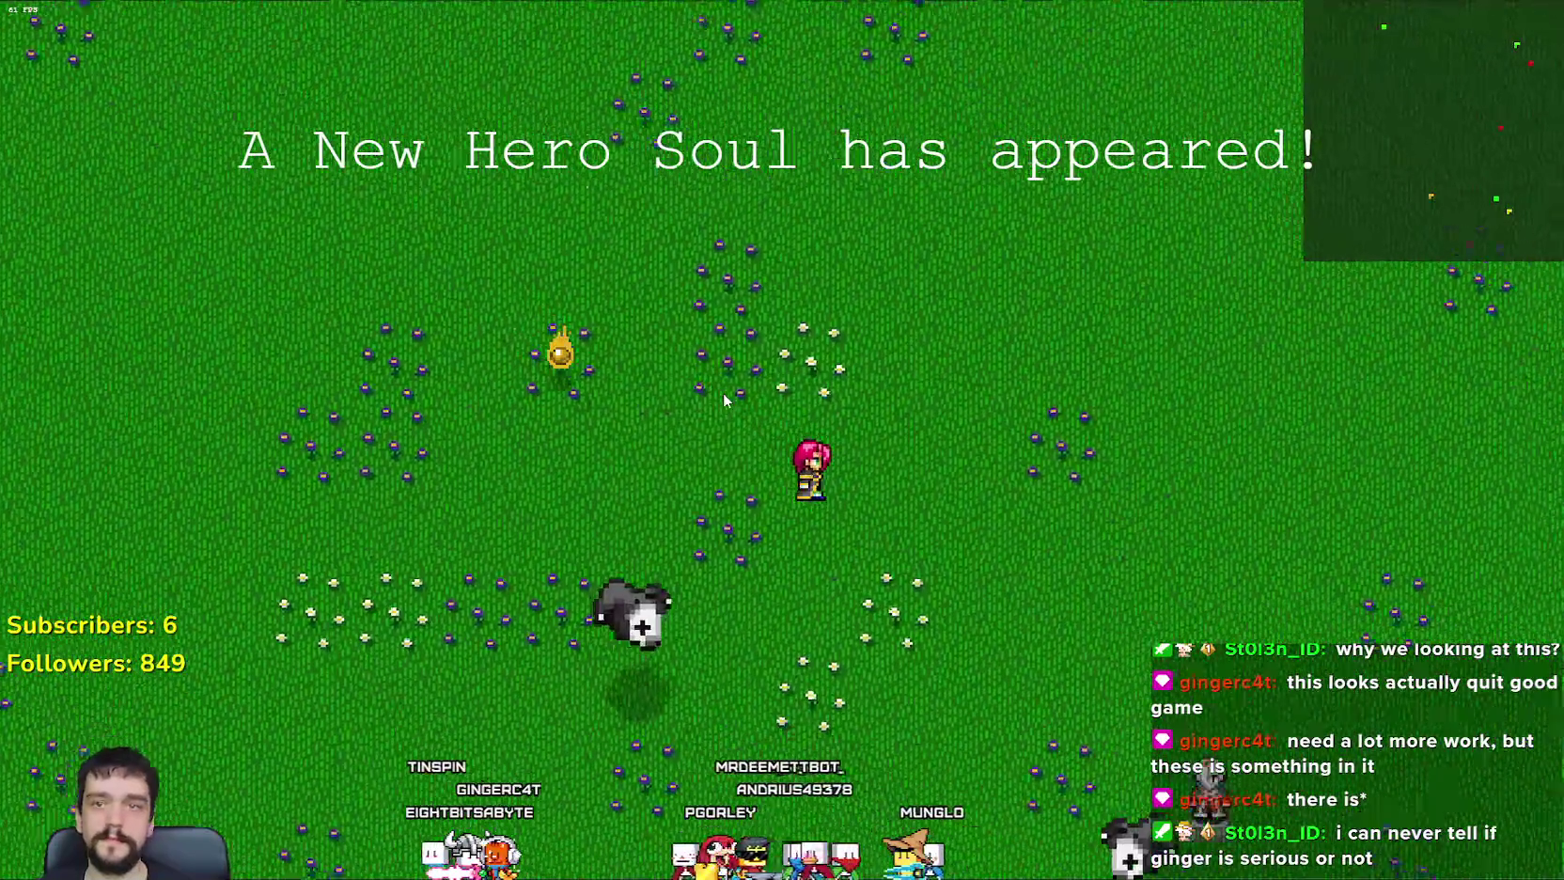
{"action": "key", "text": "s"}
{"action": "key", "text": "a"}
{"action": "key", "text": "a"}
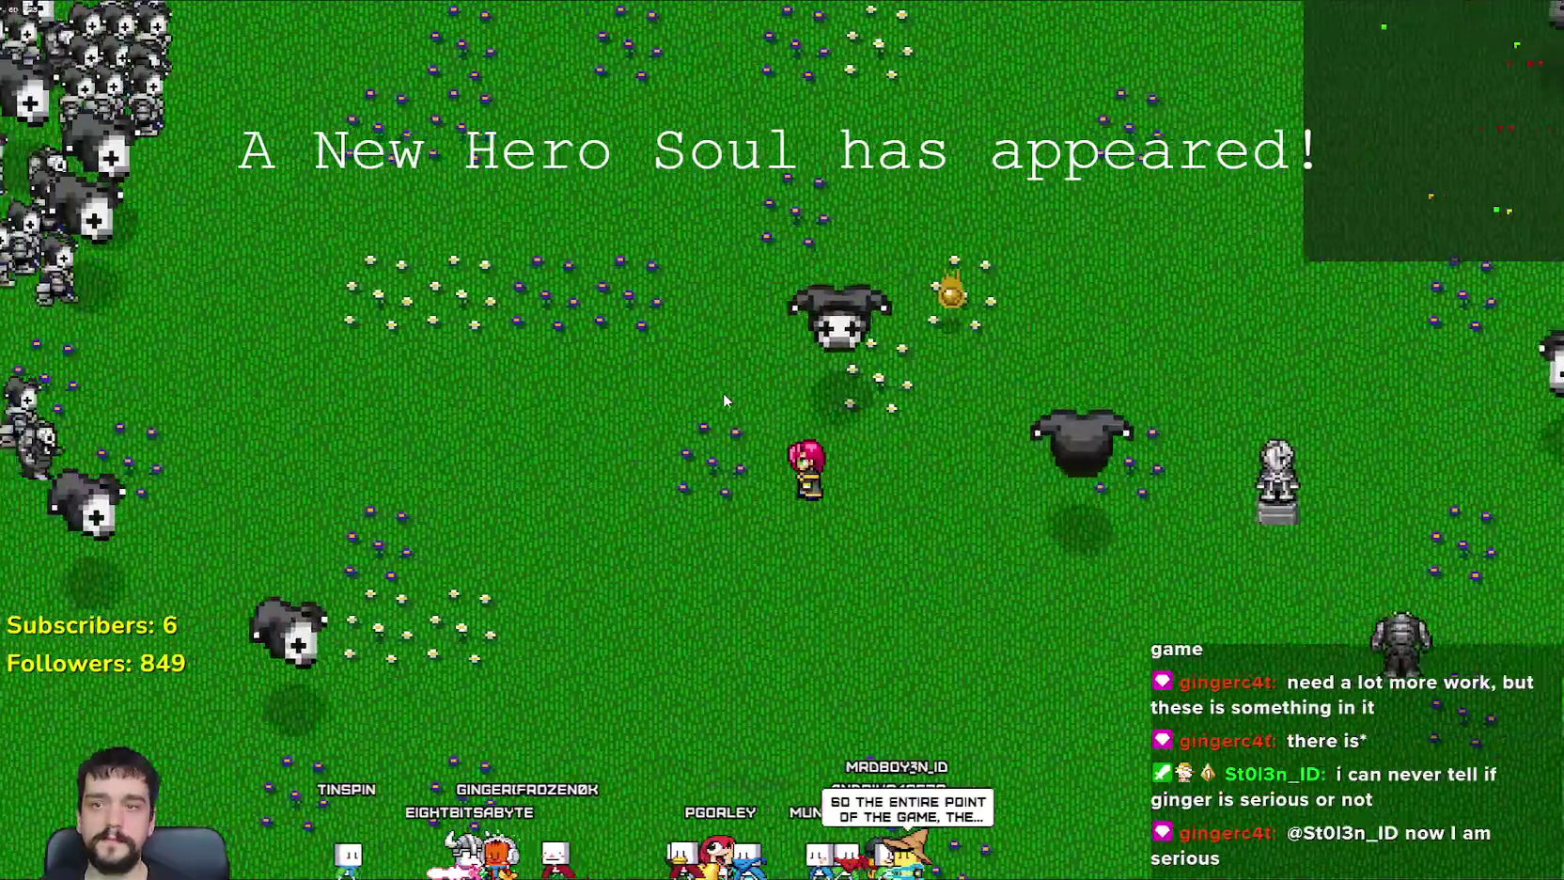
Step: Steer the hero north and north-west, away from the ghost horde
{"action": "key", "text": "w"}
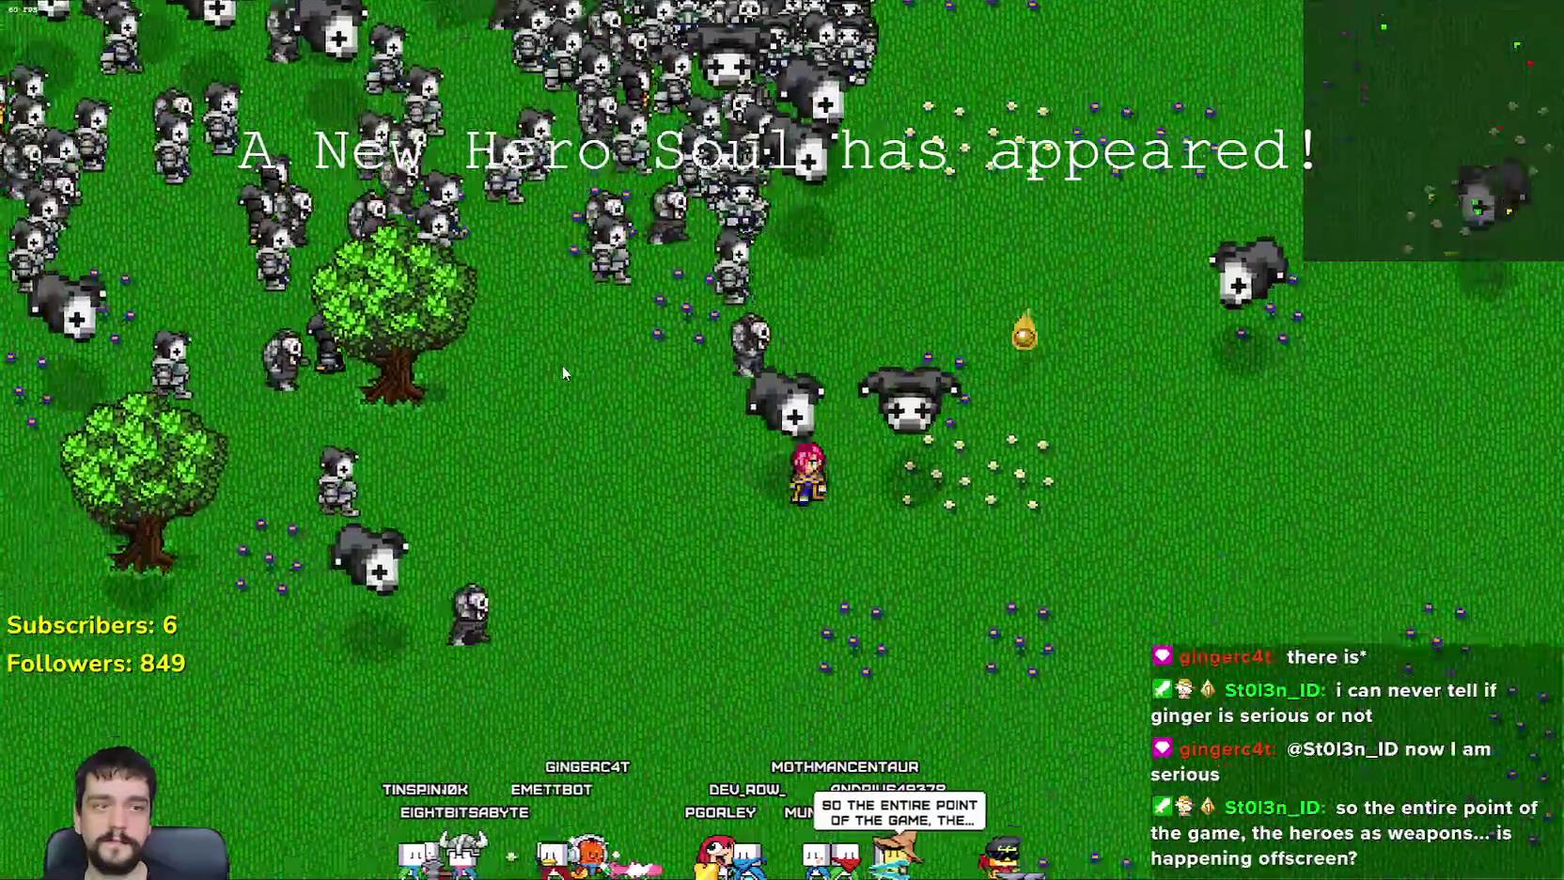
{"action": "key", "text": "a"}
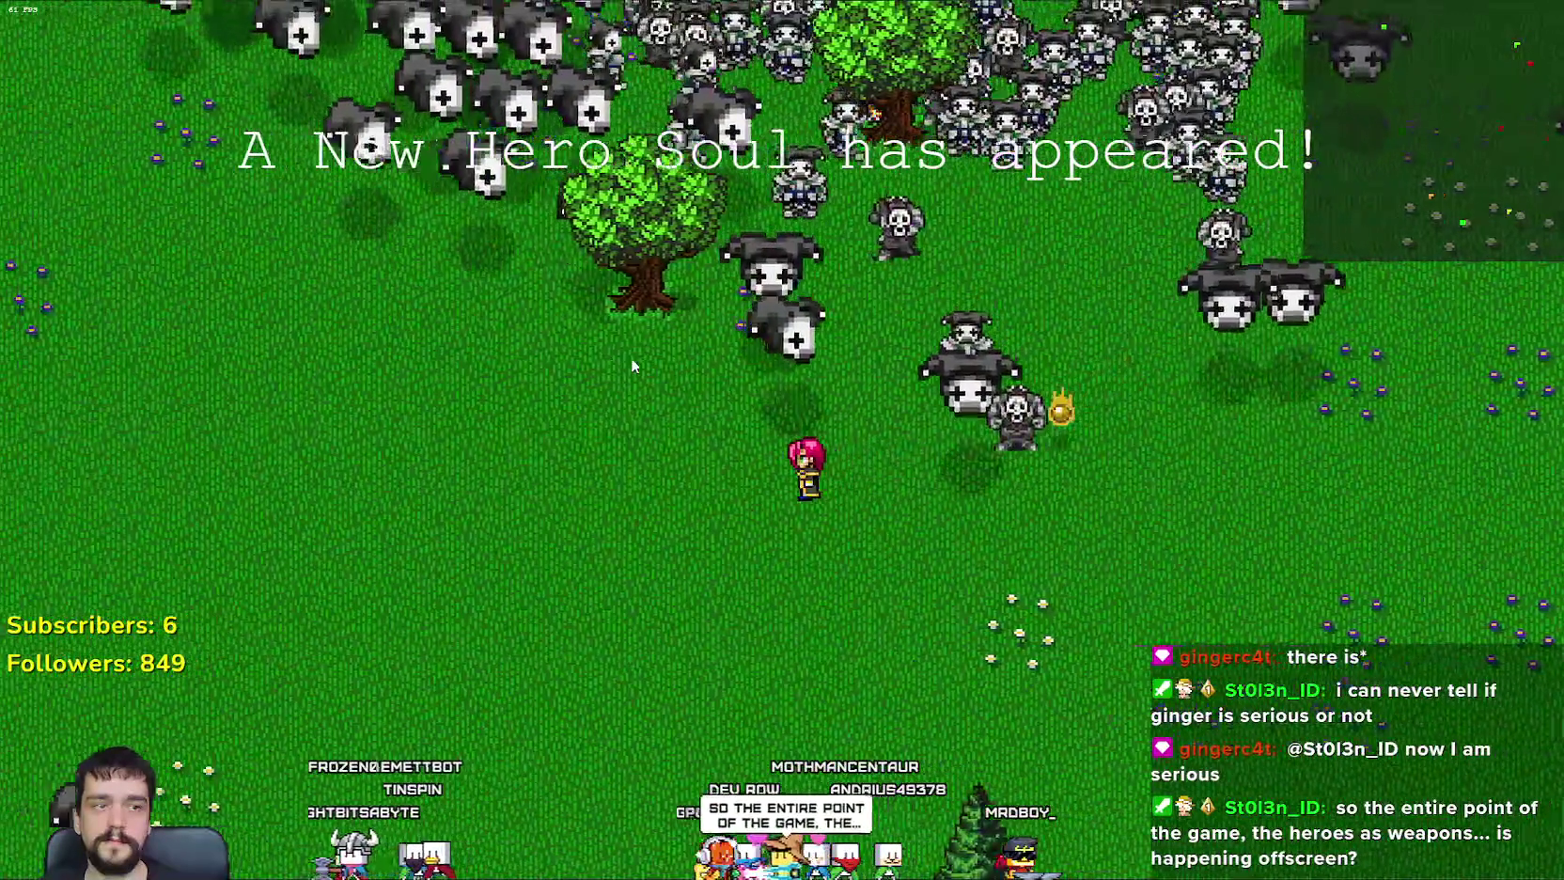
{"action": "key", "text": "w"}
{"action": "key", "text": "w"}
{"action": "key", "text": "a"}
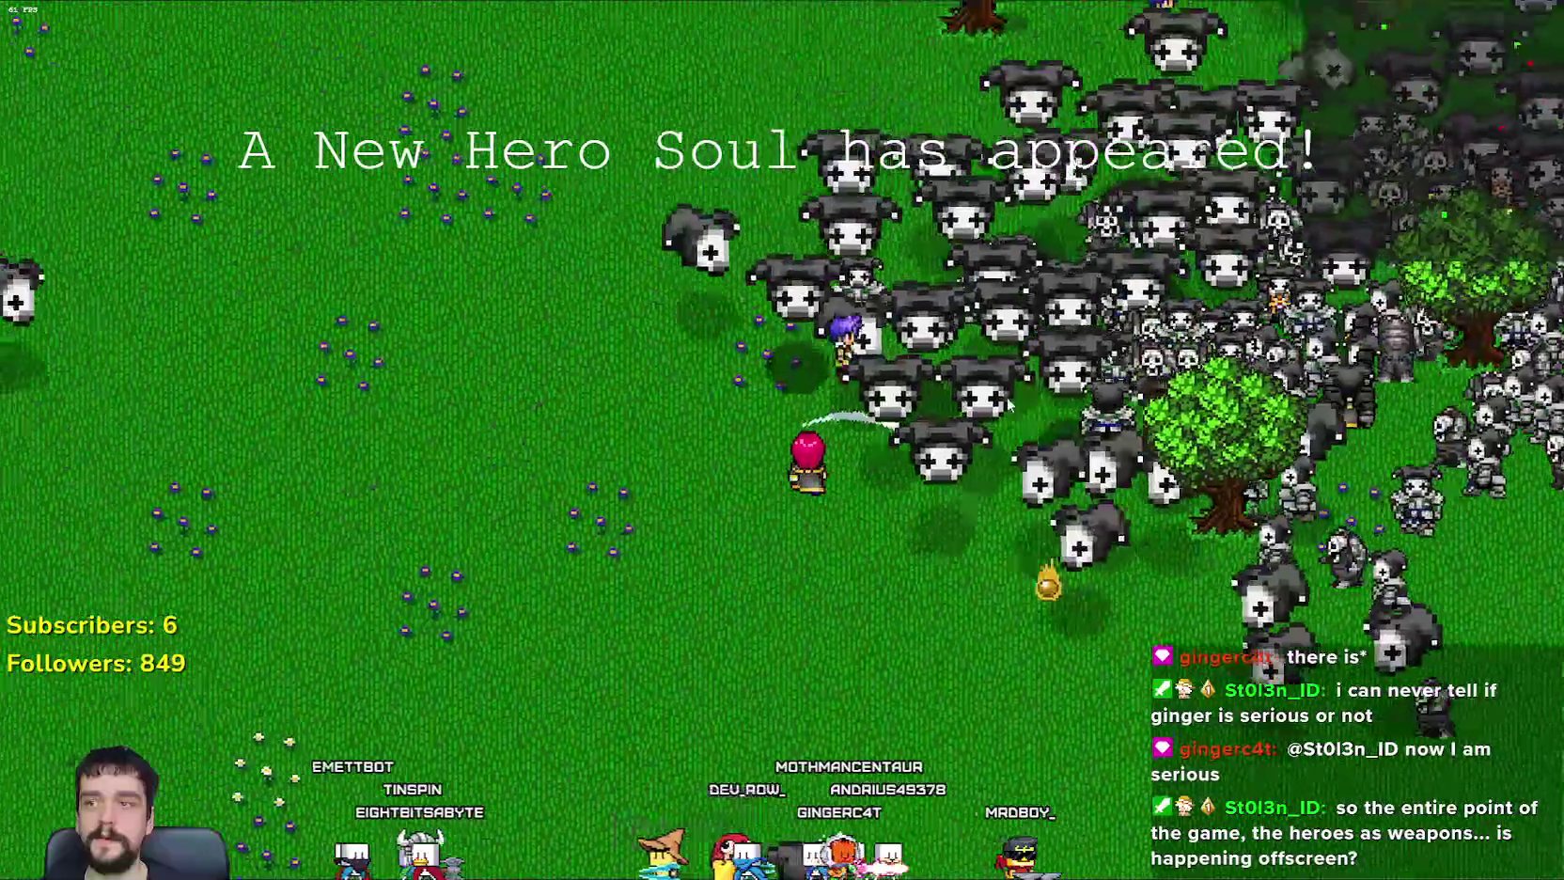
{"action": "key", "text": "w"}
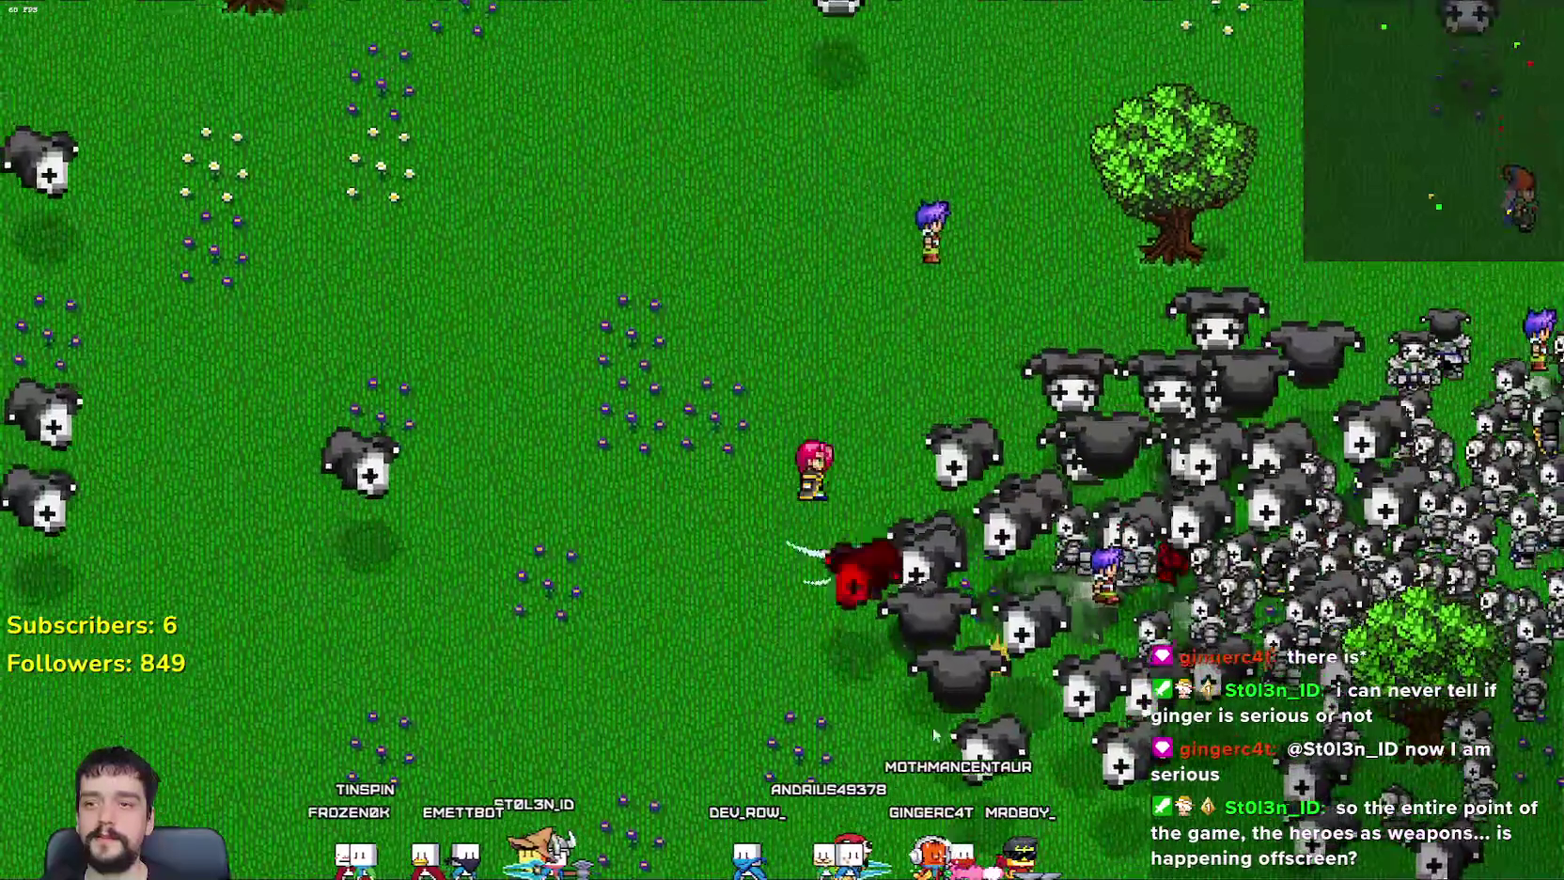
{"action": "key", "text": "a"}
{"action": "key", "text": "w"}
{"action": "key", "text": "a"}
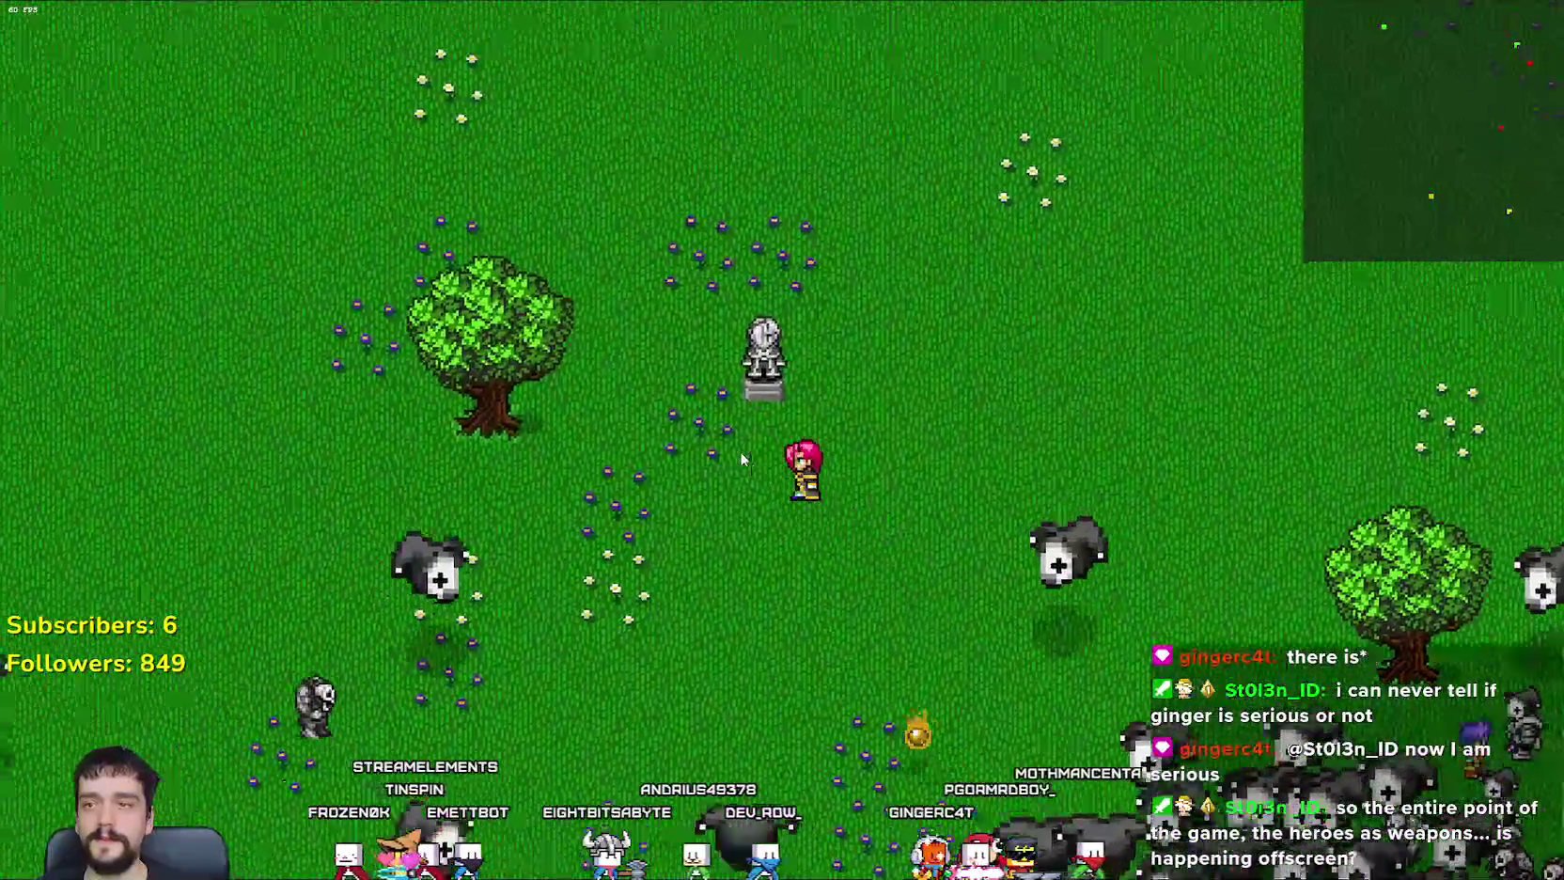
{"action": "key", "text": "d"}
{"action": "key", "text": "d"}
{"action": "key", "text": "s"}
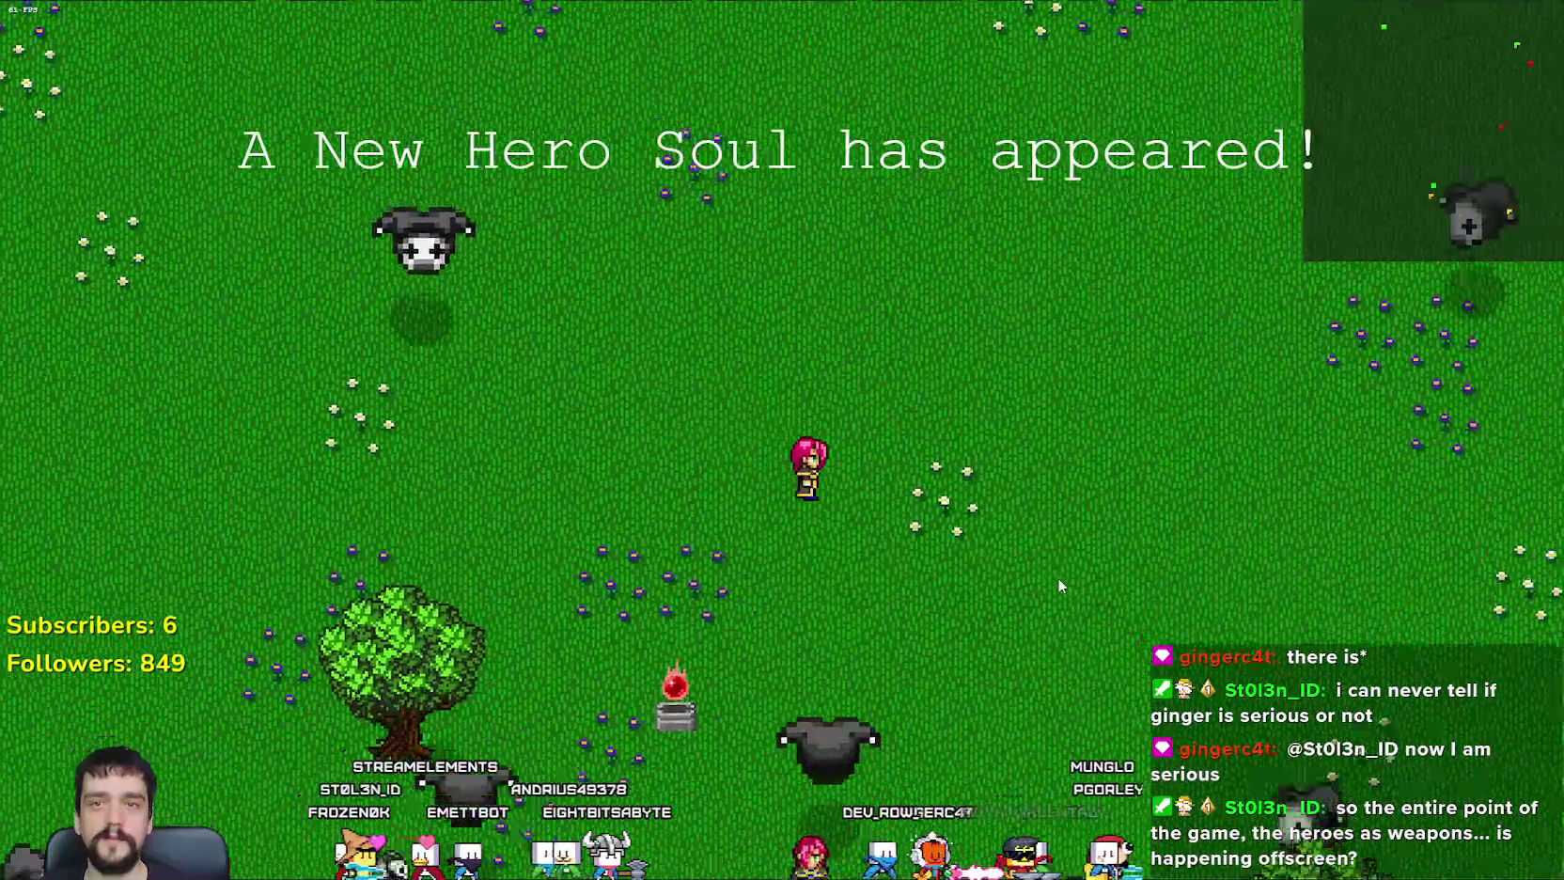
{"action": "key", "text": "d"}
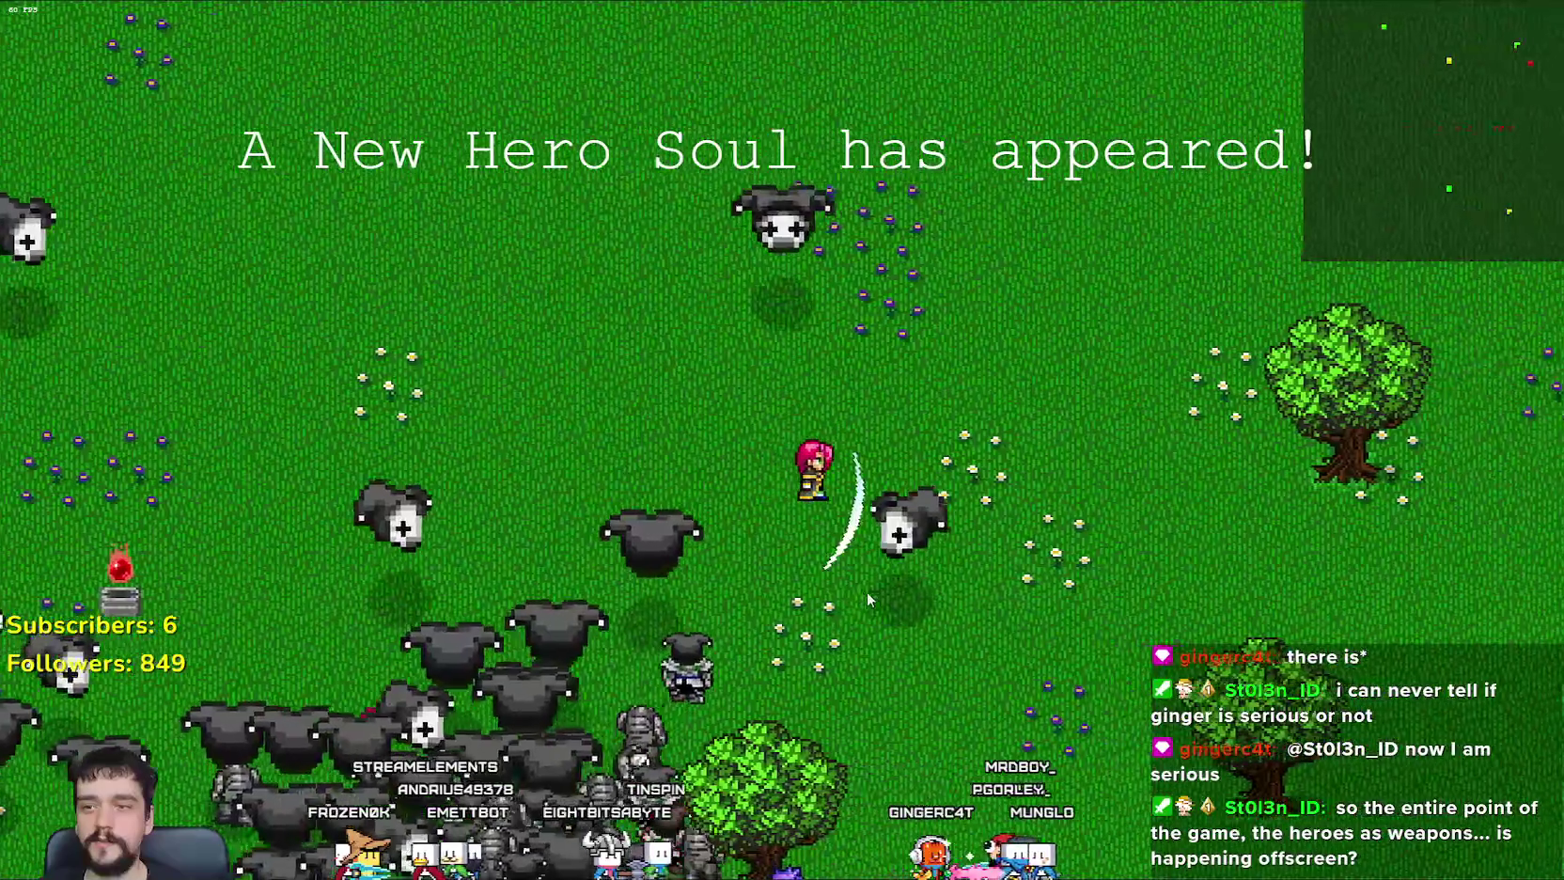
{"action": "key", "text": "w"}
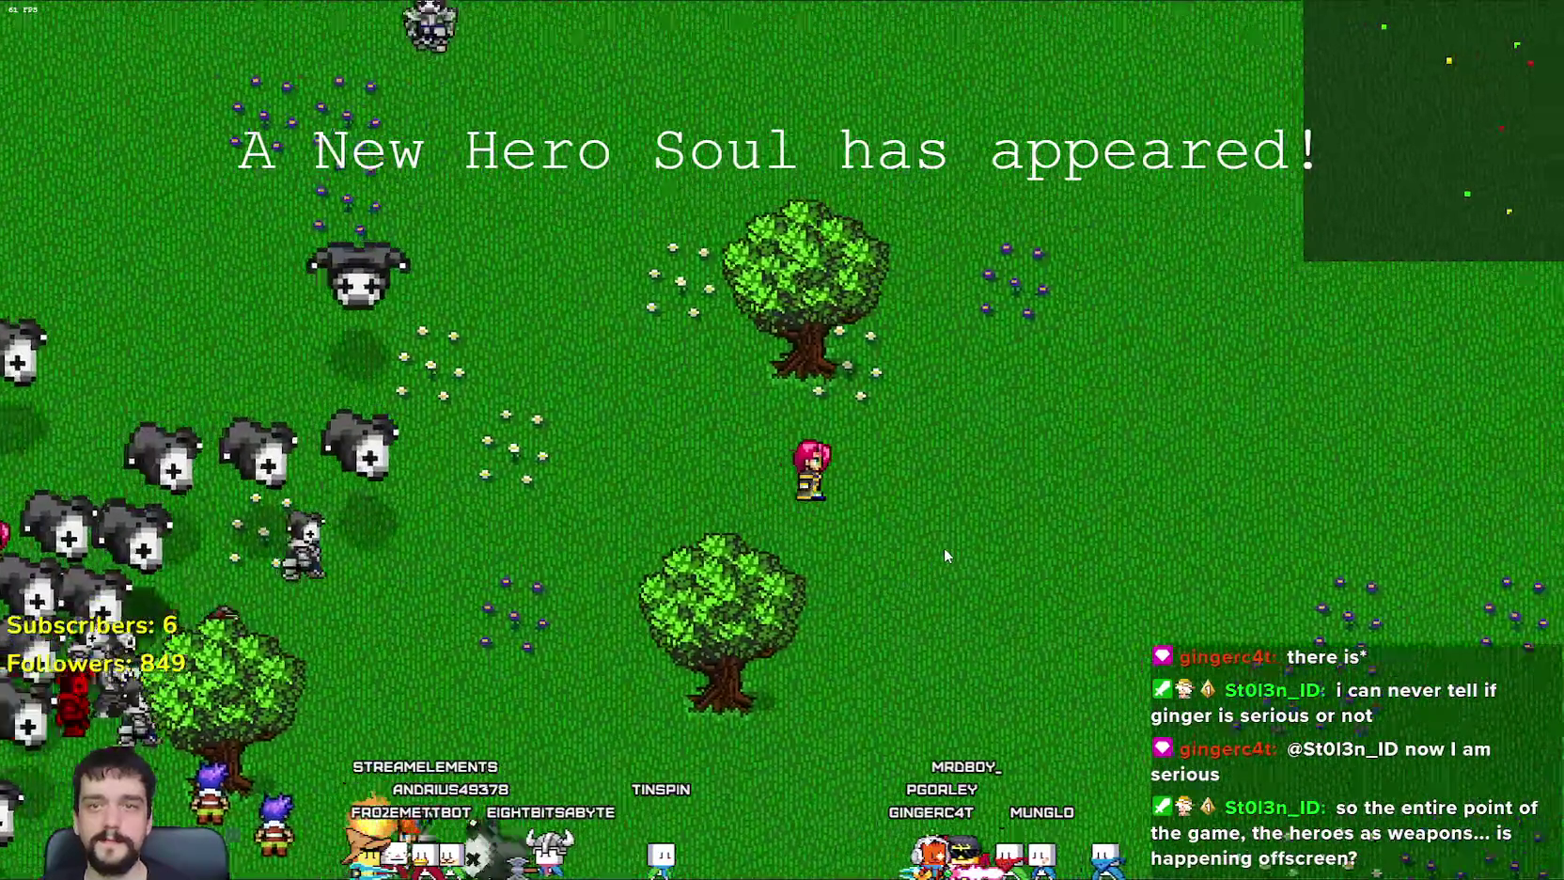
{"action": "key", "text": "w"}
{"action": "key", "text": "w"}
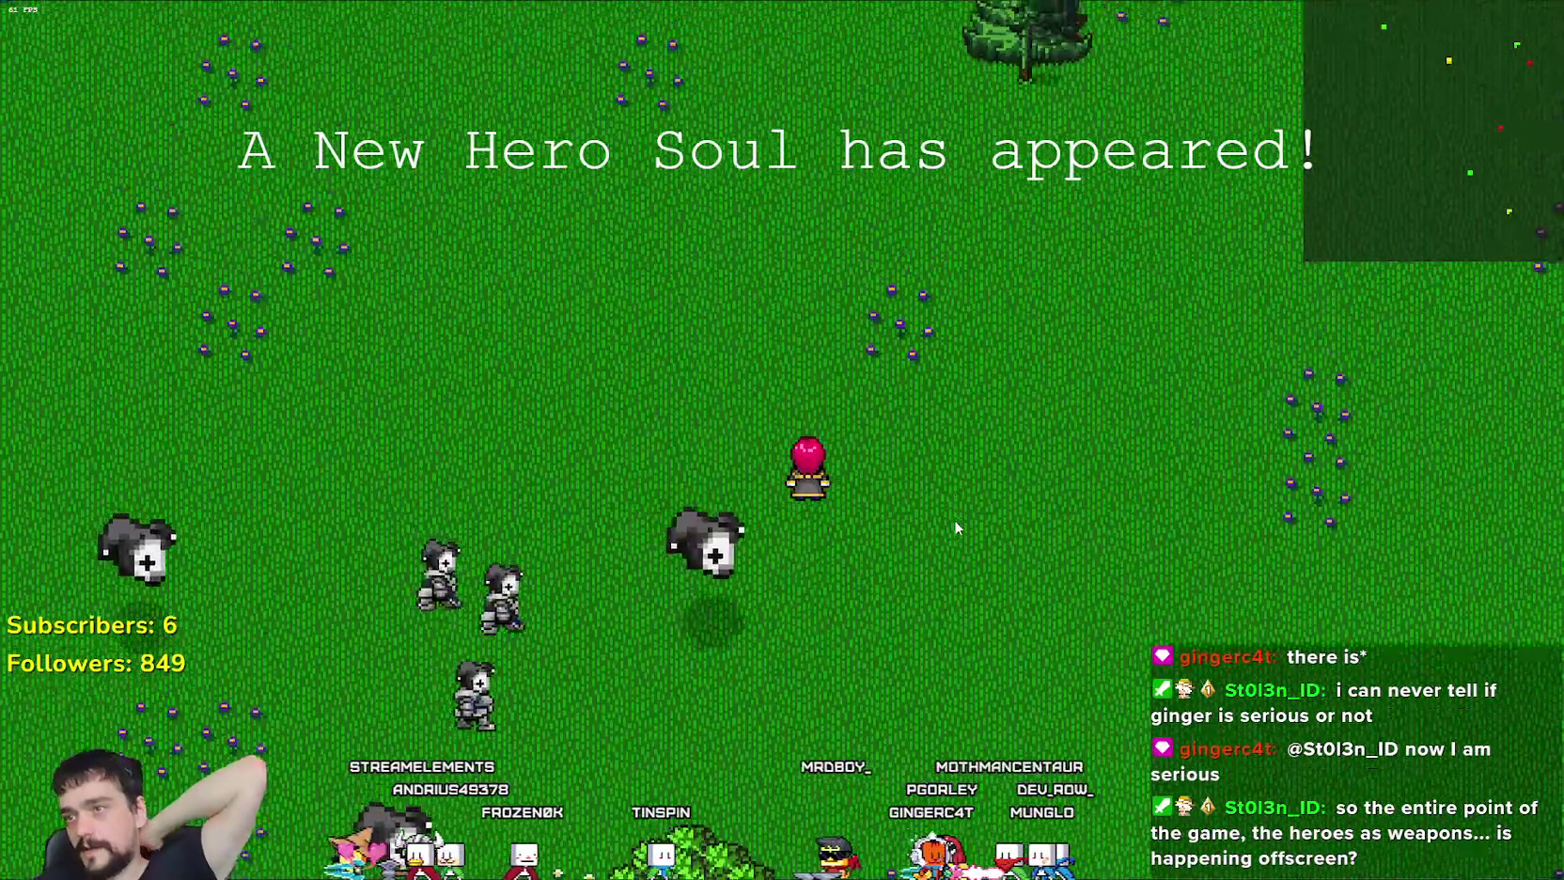
{"action": "key", "text": "w"}
{"action": "key", "text": "a"}
{"action": "key", "text": "w"}
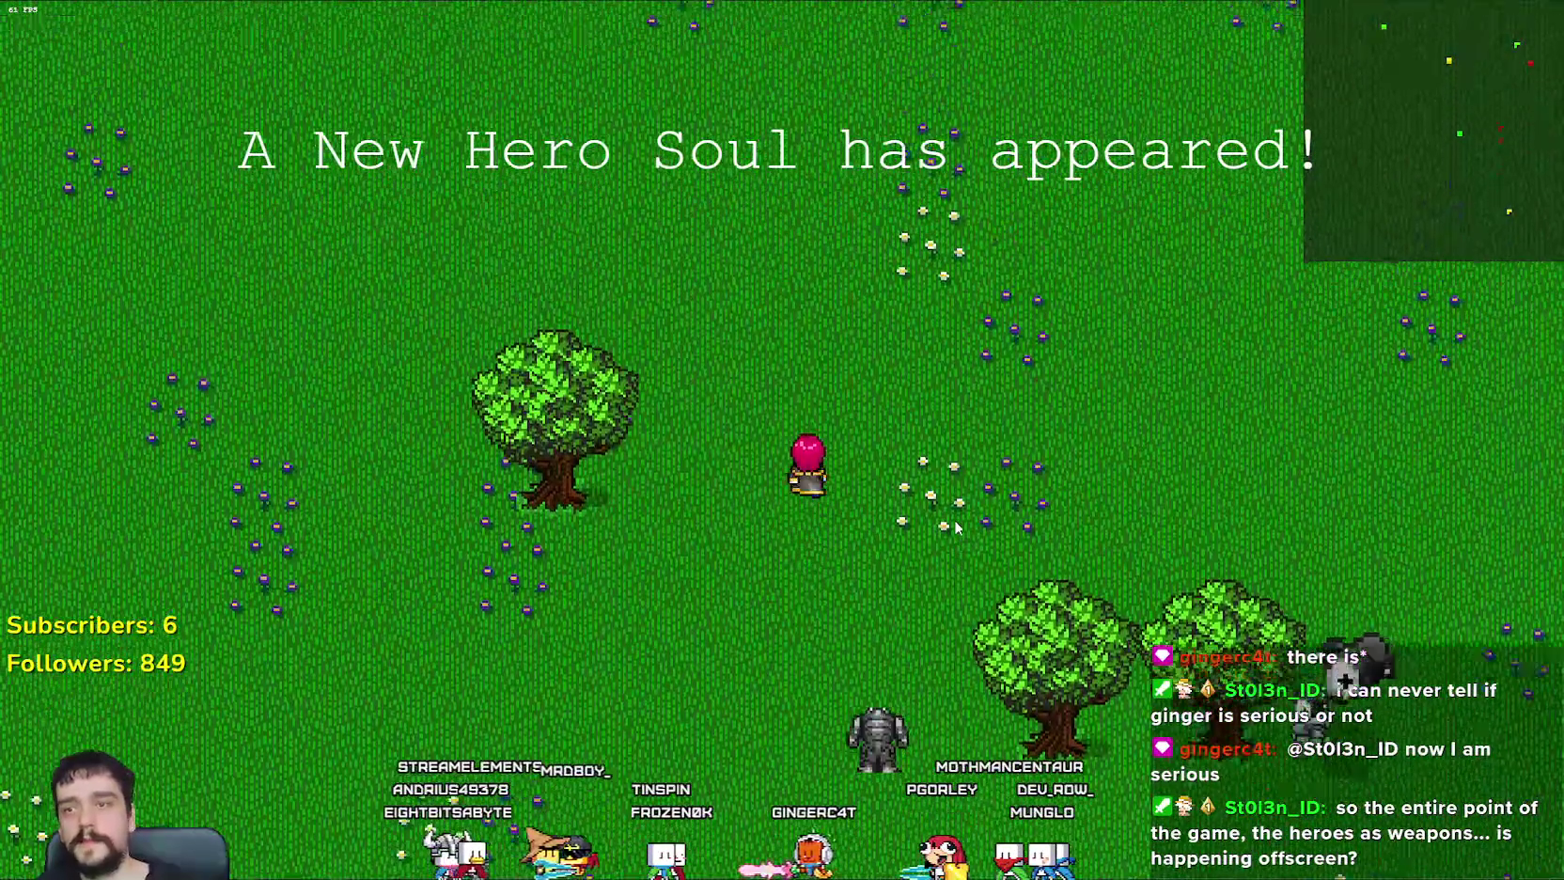
{"action": "key", "text": "w"}
{"action": "key", "text": "a"}
{"action": "key", "text": "w"}
{"action": "key", "text": "a"}
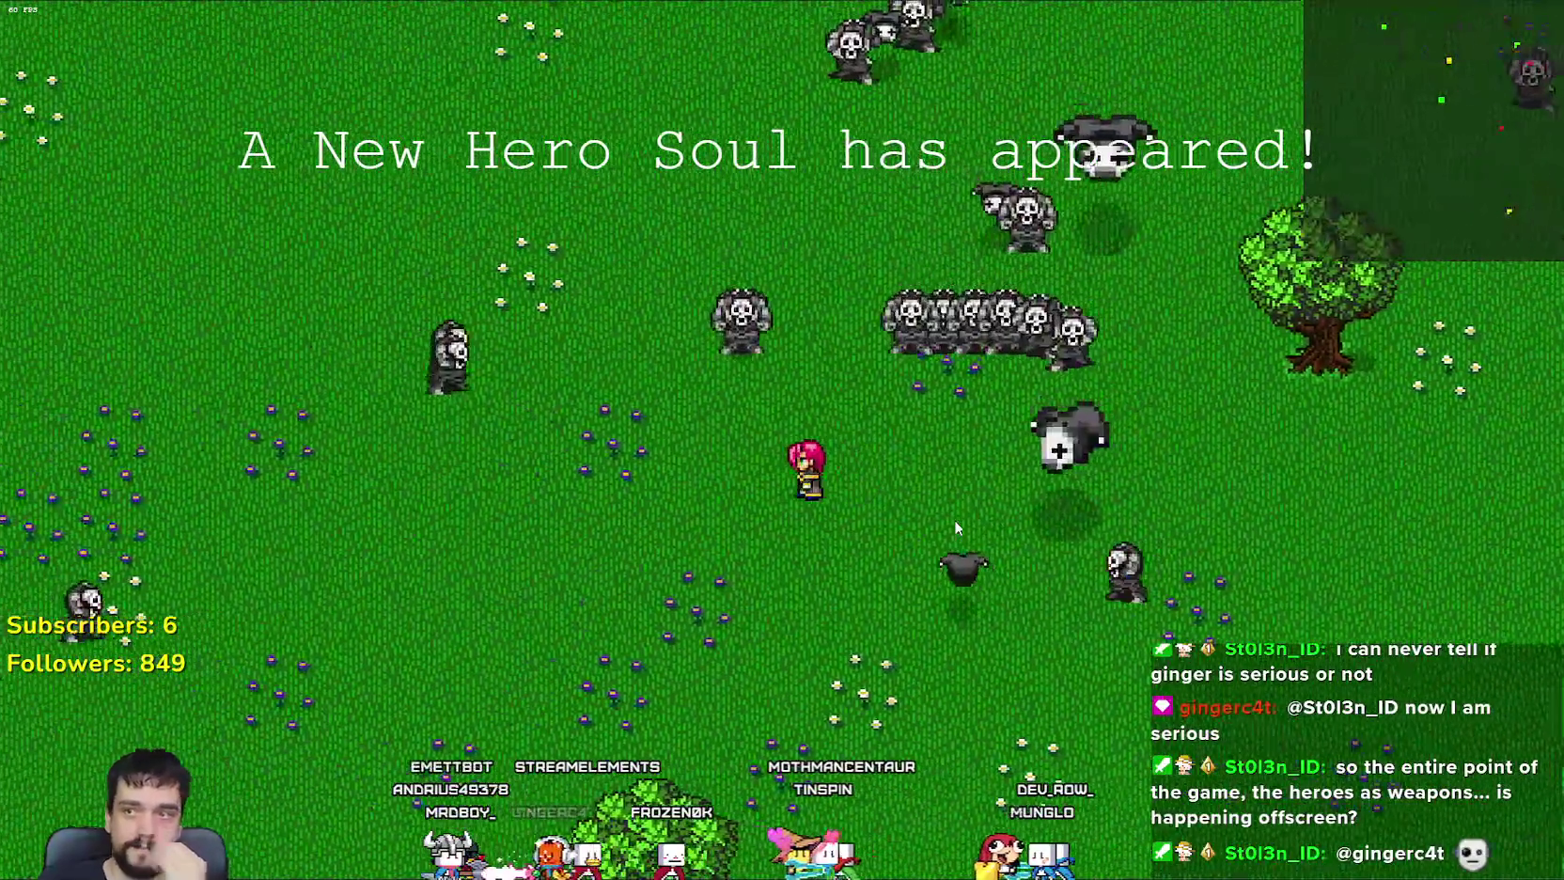
{"action": "key", "text": "w"}
{"action": "key", "text": "d"}
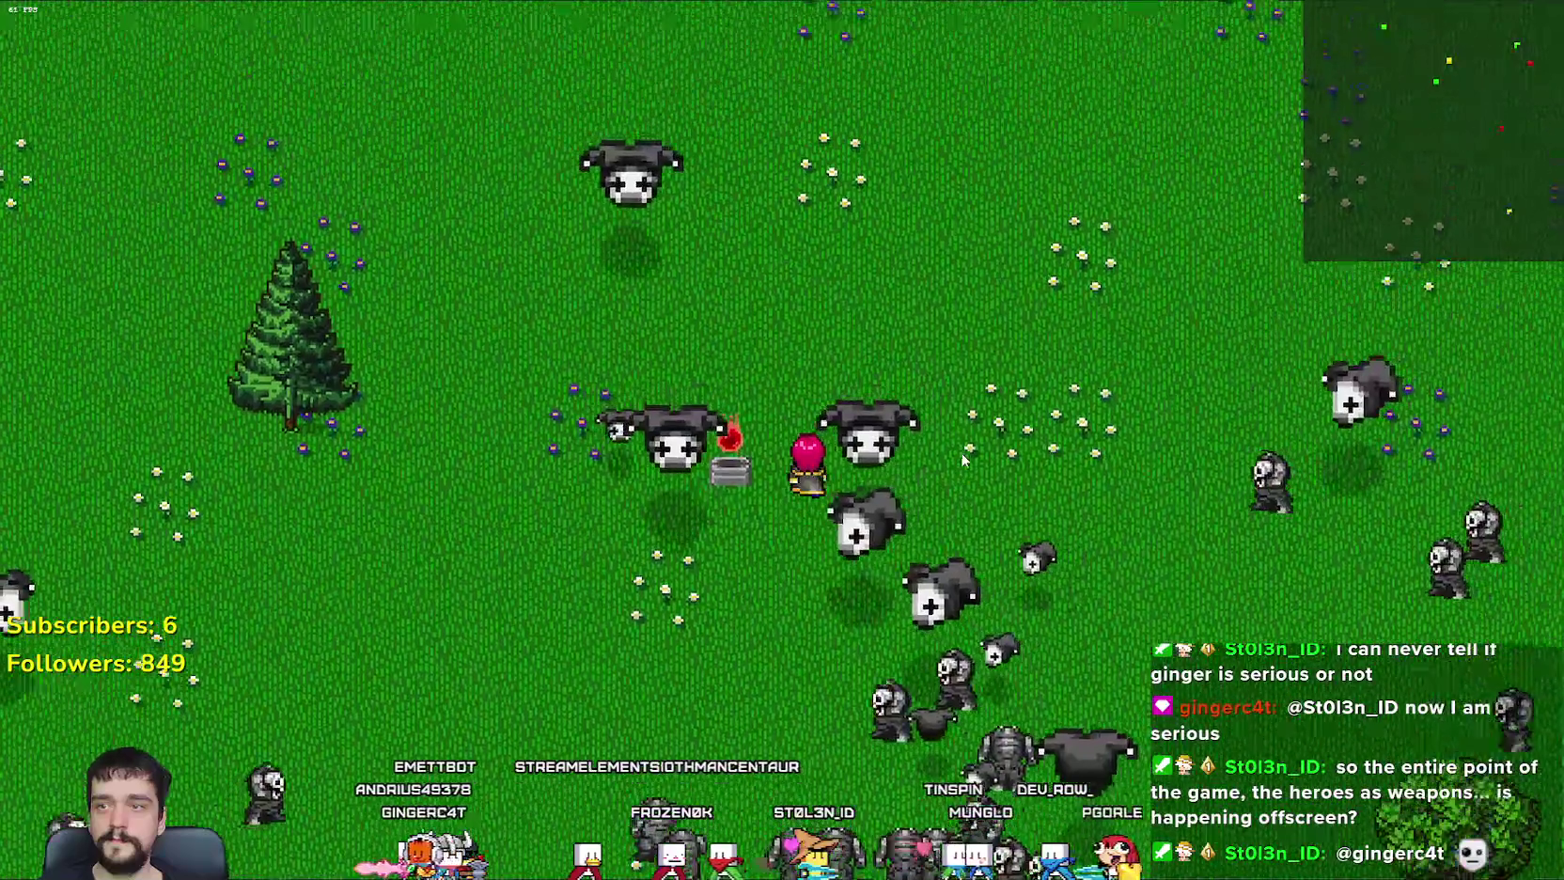
{"action": "key", "text": "w"}
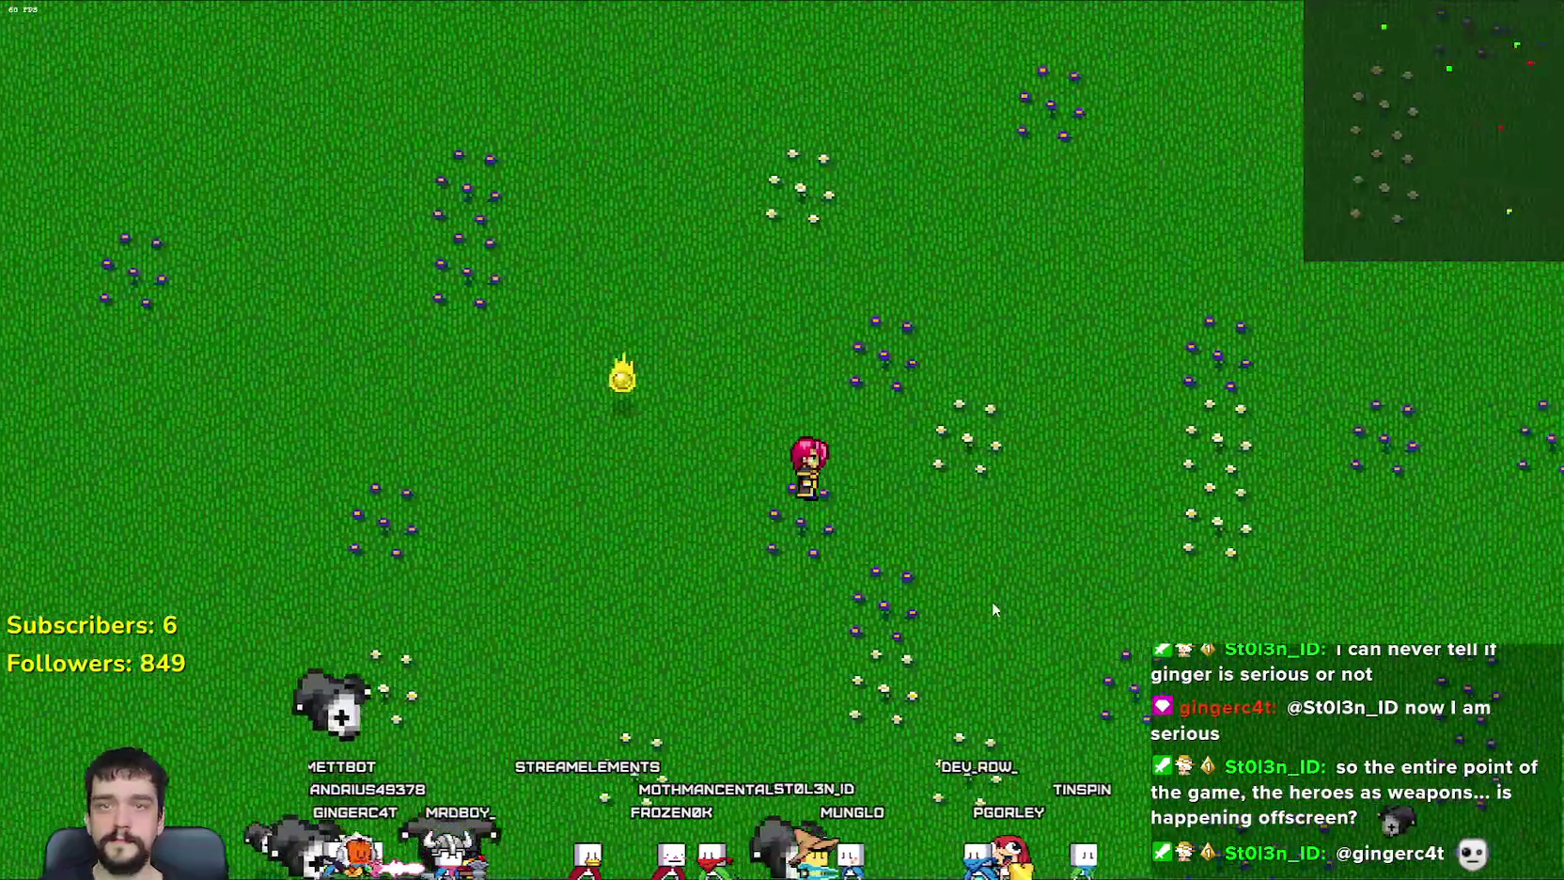
{"action": "key", "text": "a"}
{"action": "key", "text": "w"}
{"action": "key", "text": "a"}
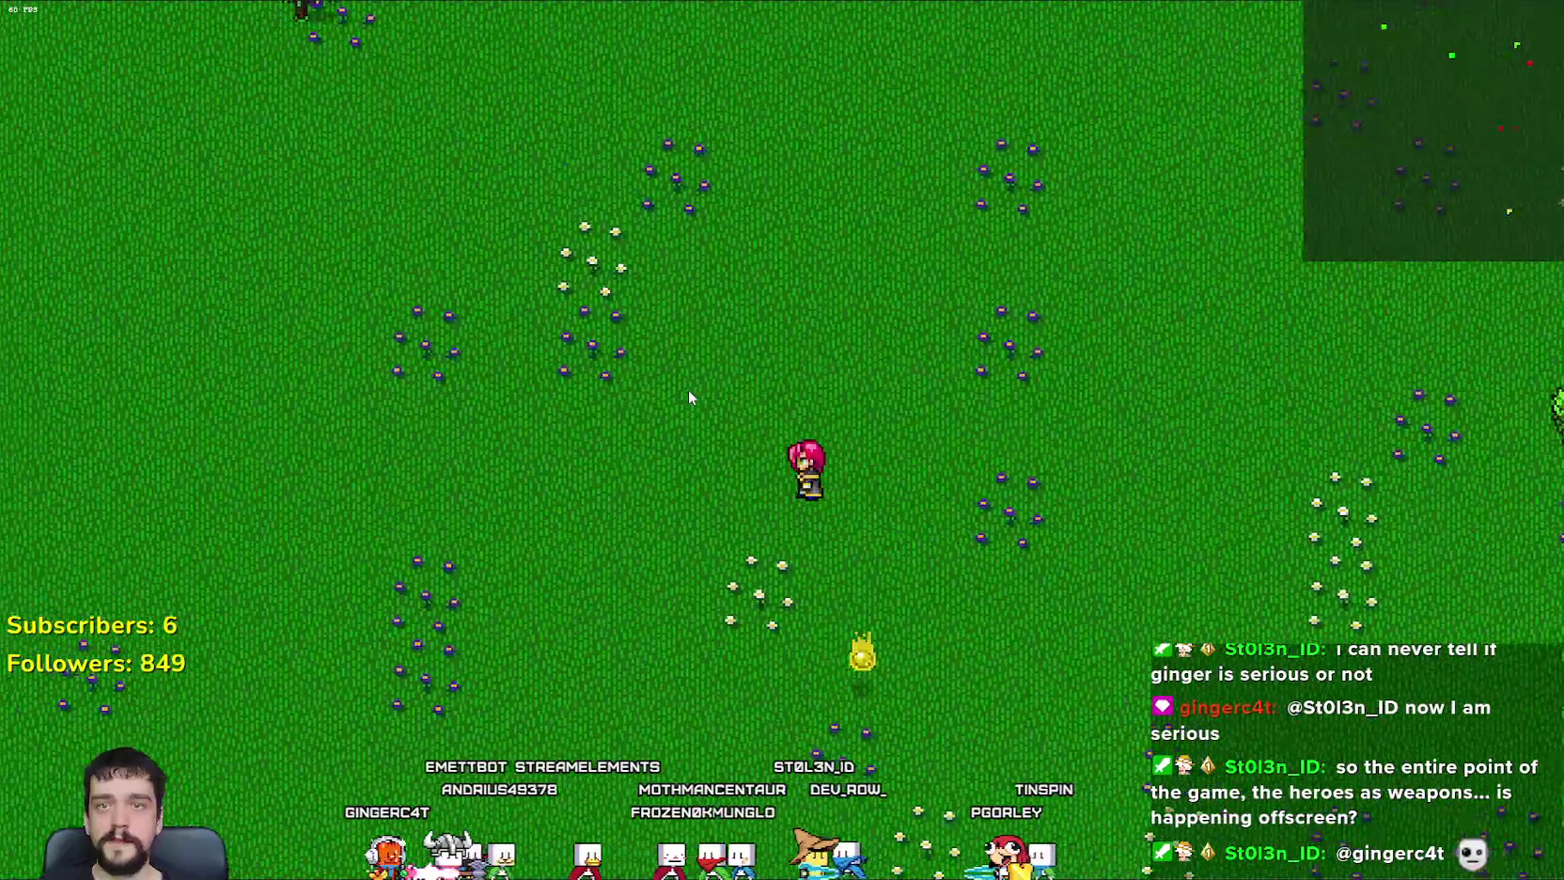
{"action": "key", "text": "a"}
{"action": "key", "text": "w"}
{"action": "key", "text": "w"}
Step: Reverse the hero south-east and east until 'The Demon King is here!' appears
{"action": "key", "text": "a"}
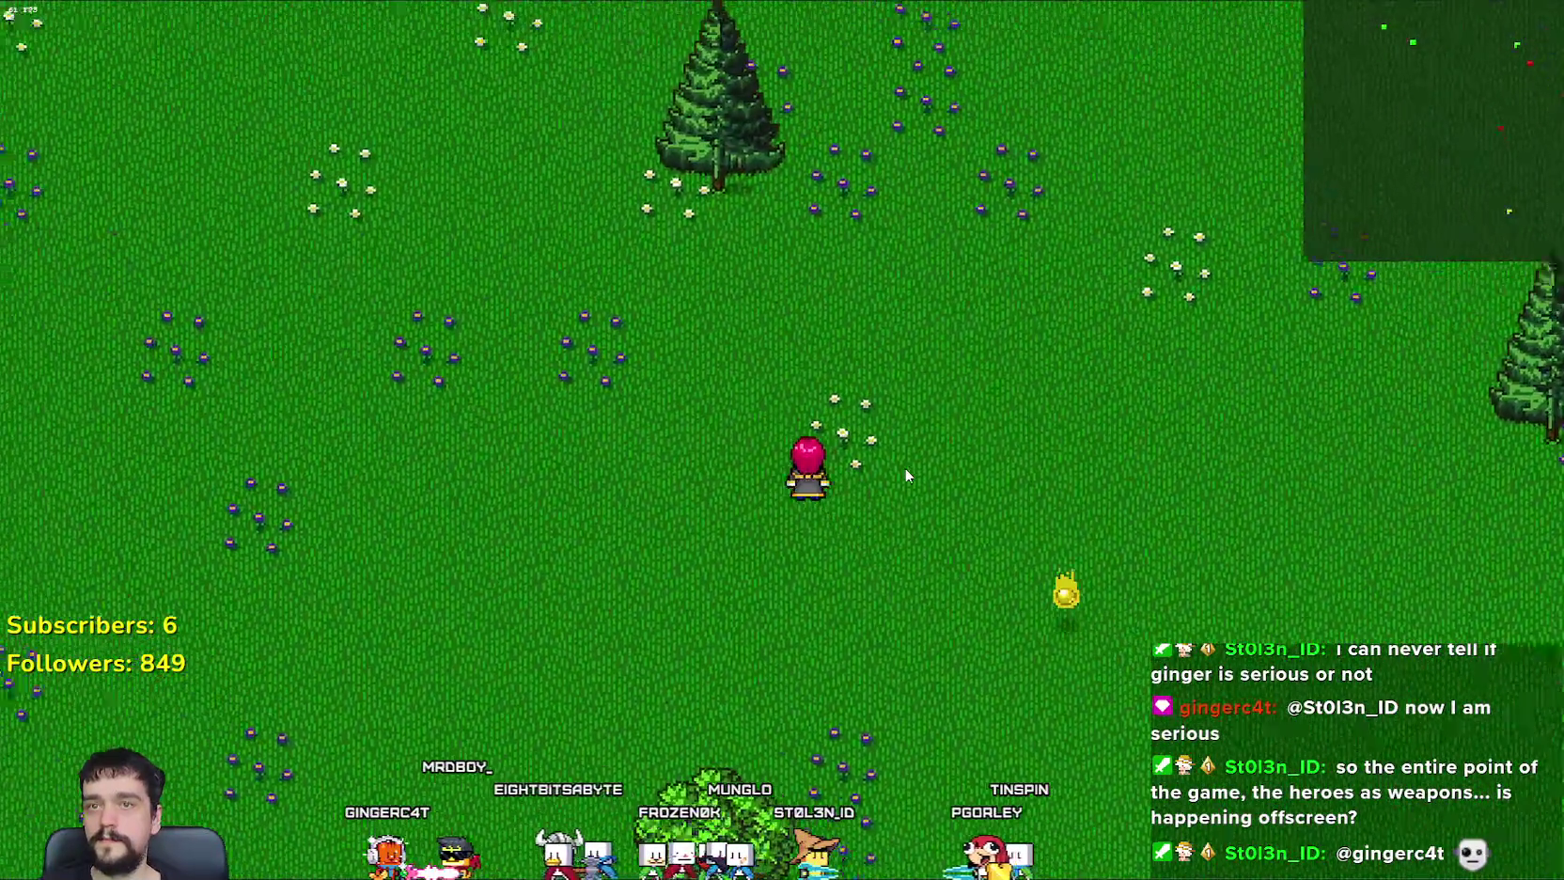
{"action": "key", "text": "s"}
{"action": "key", "text": "d"}
{"action": "key", "text": "s"}
{"action": "key", "text": "d"}
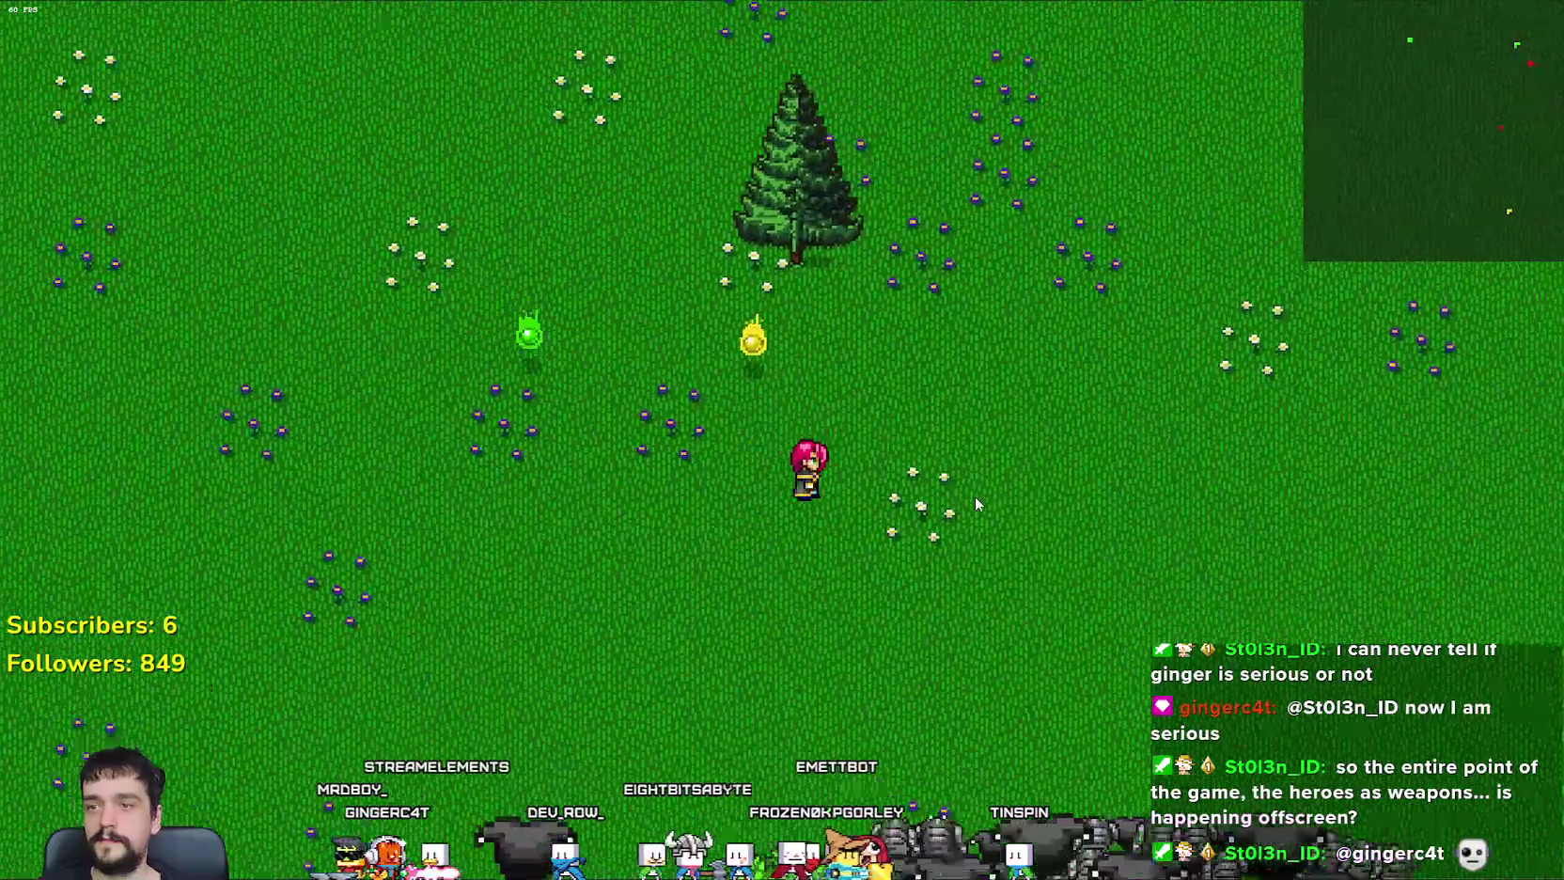
{"action": "key", "text": "w"}
{"action": "key", "text": "s"}
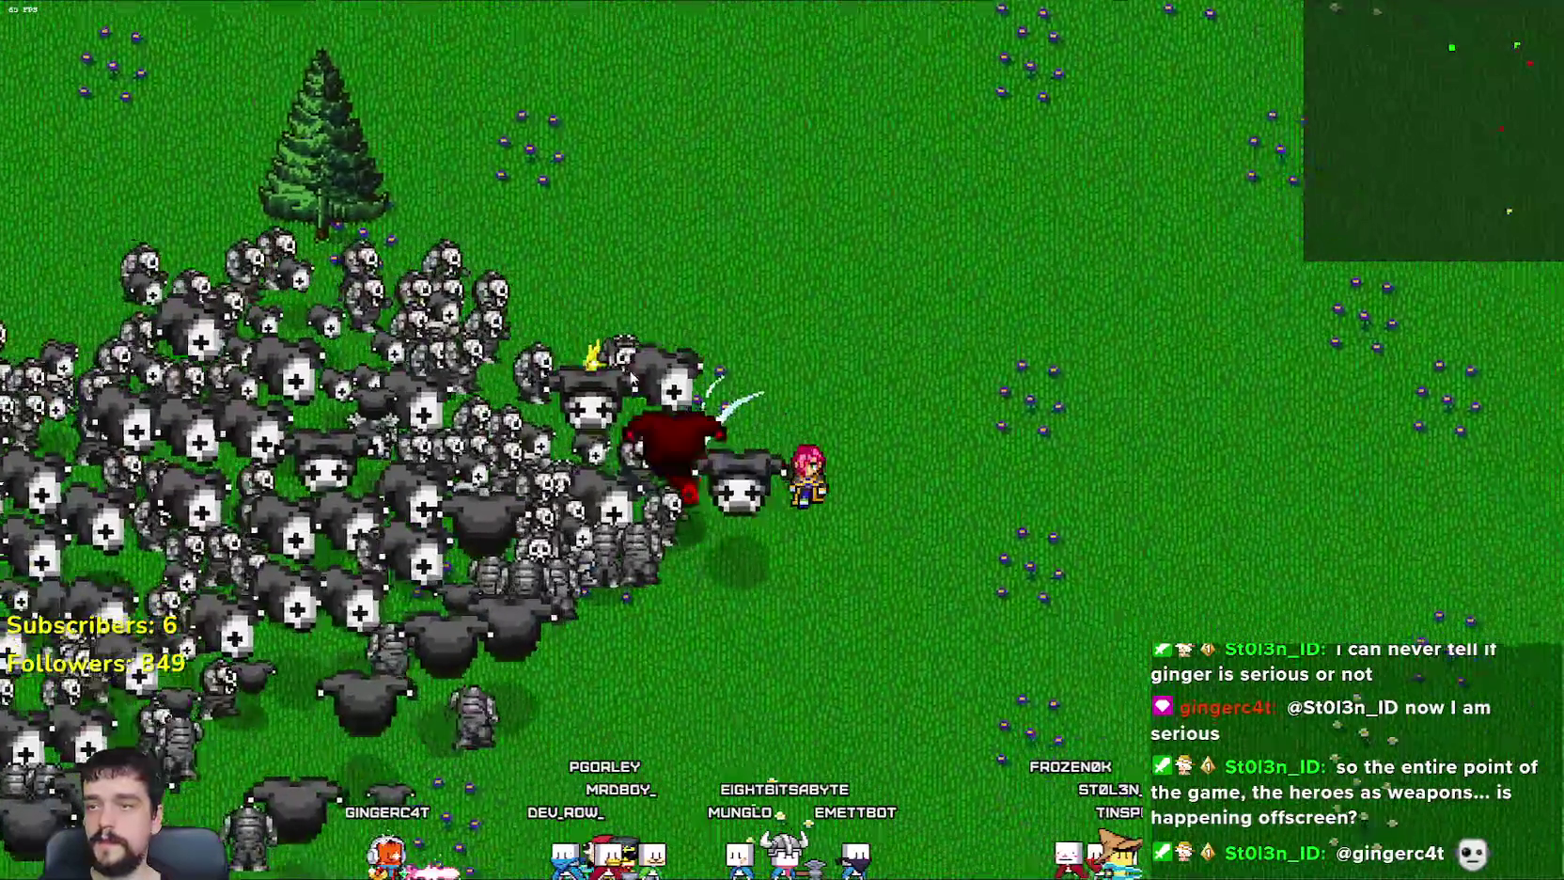
{"action": "key", "text": "a"}
{"action": "key", "text": "d"}
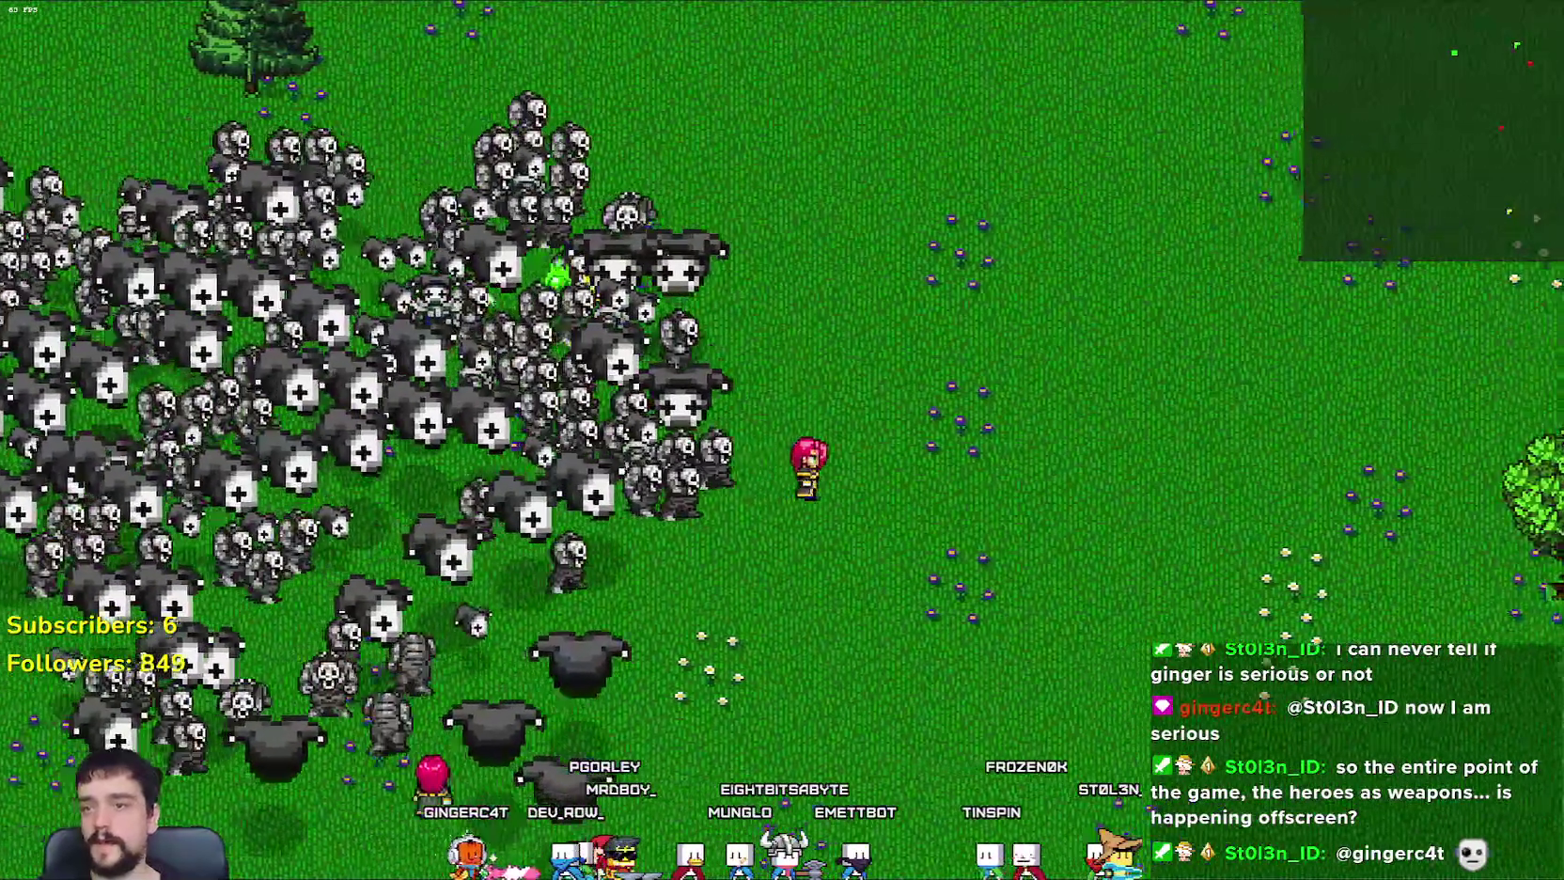
{"action": "key", "text": "d"}
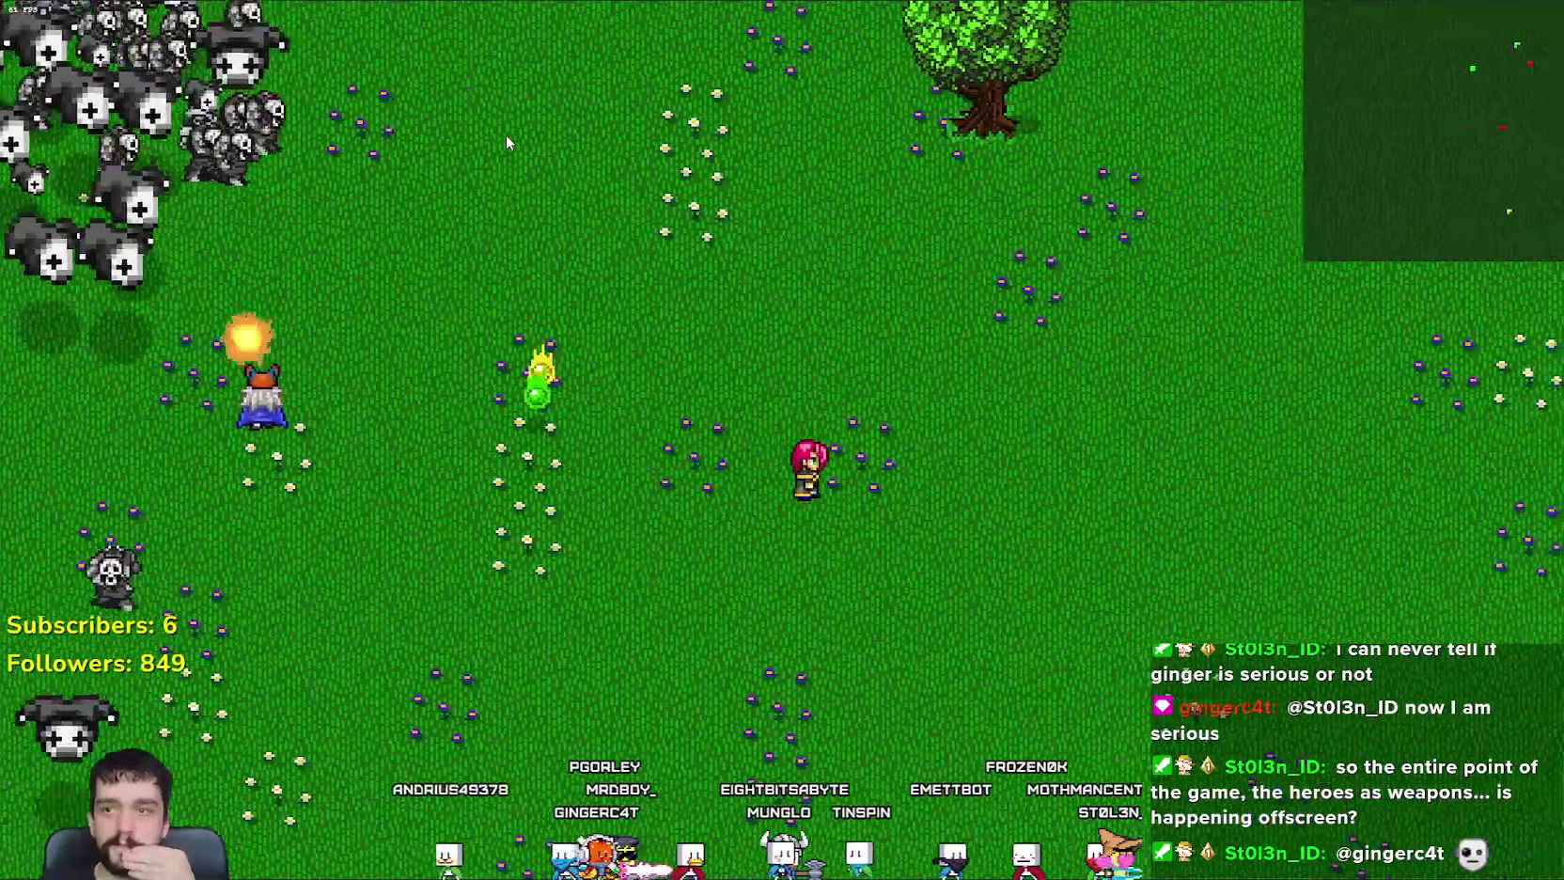
{"action": "key", "text": "d"}
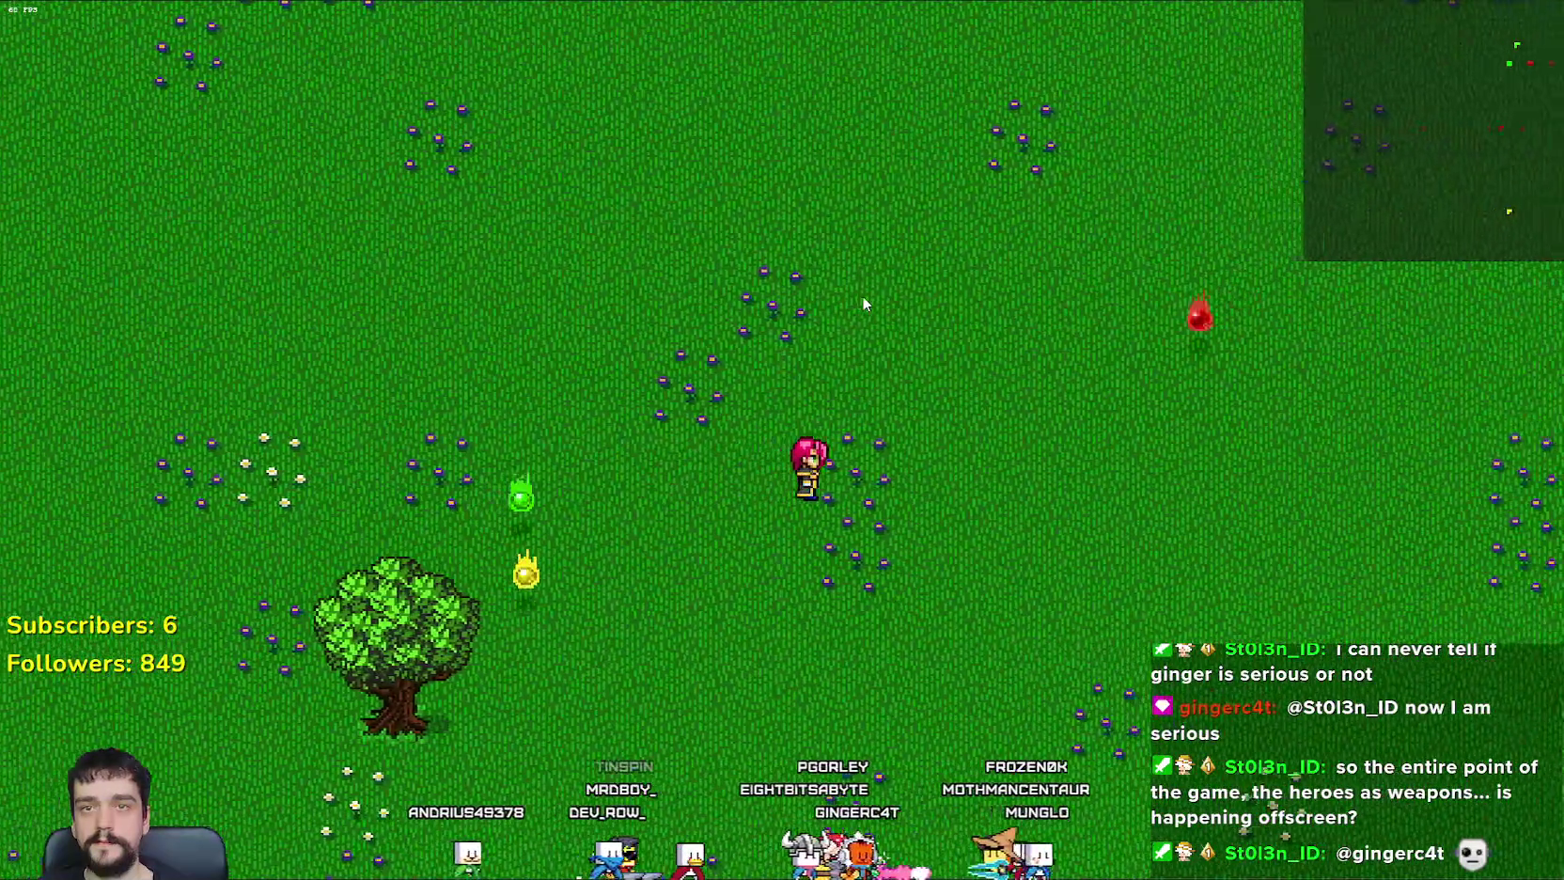
{"action": "key", "text": "w"}
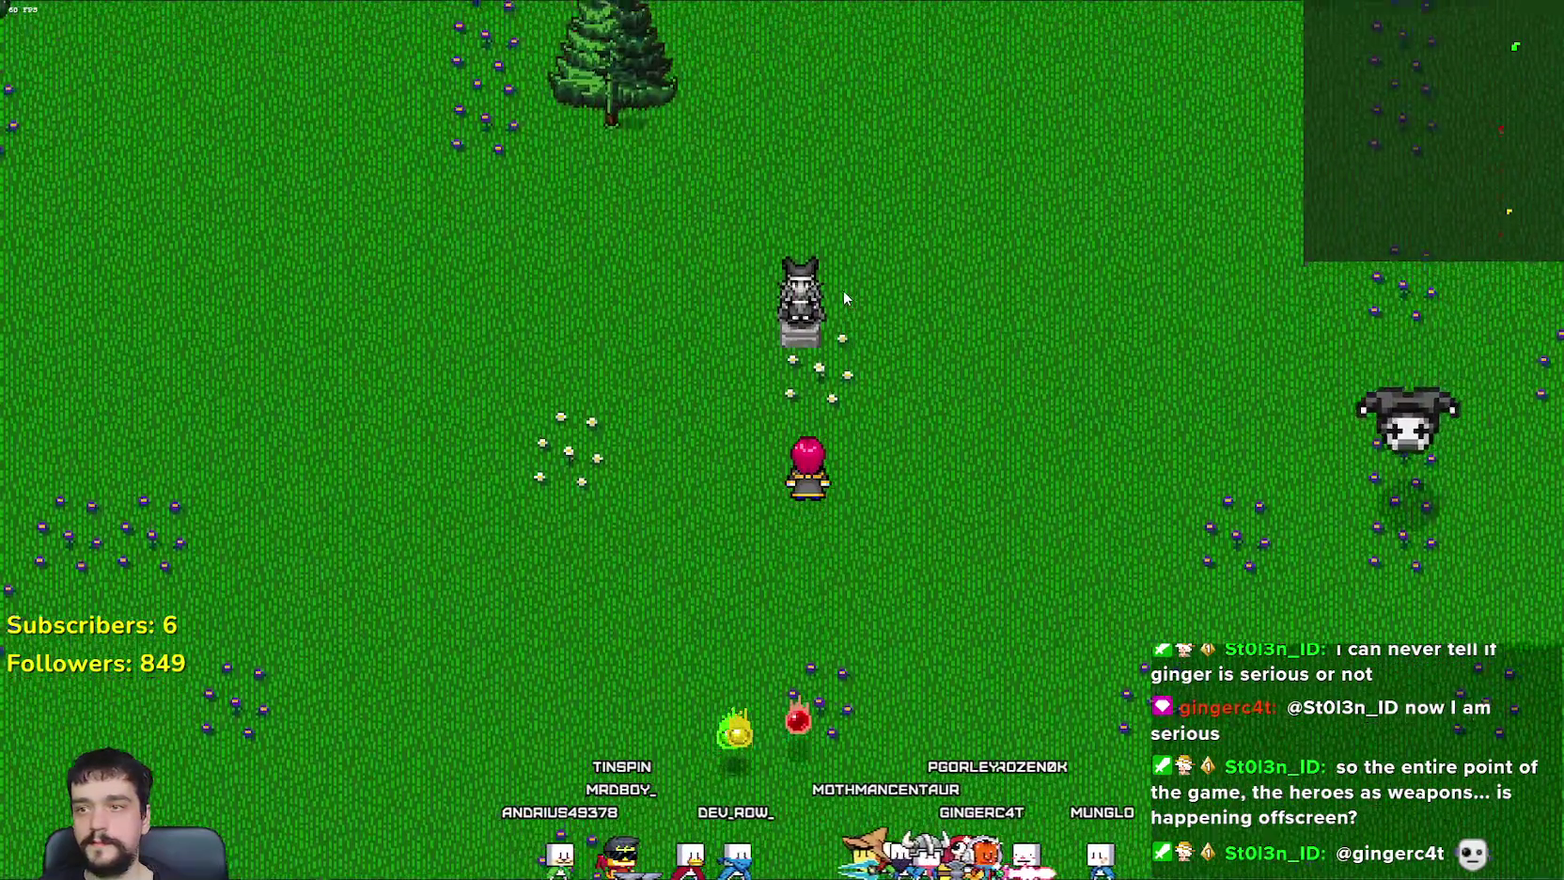
Step: Walk the hero south across the field toward the arriving demons
{"action": "key", "text": "d"}
{"action": "key", "text": "s"}
{"action": "key", "text": "s"}
{"action": "key", "text": "a"}
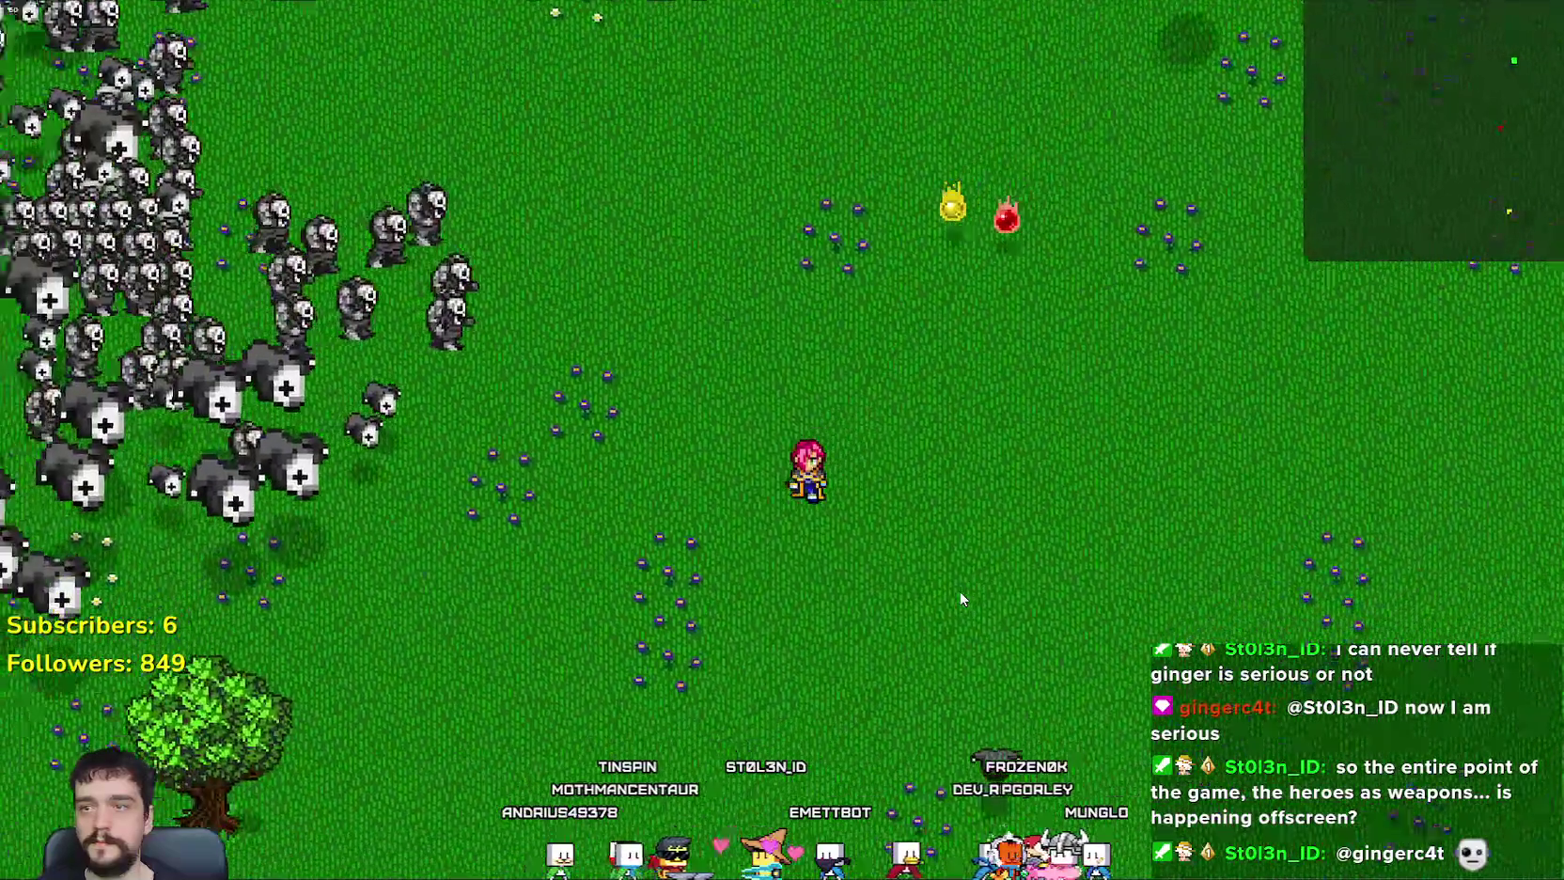
{"action": "key", "text": "s"}
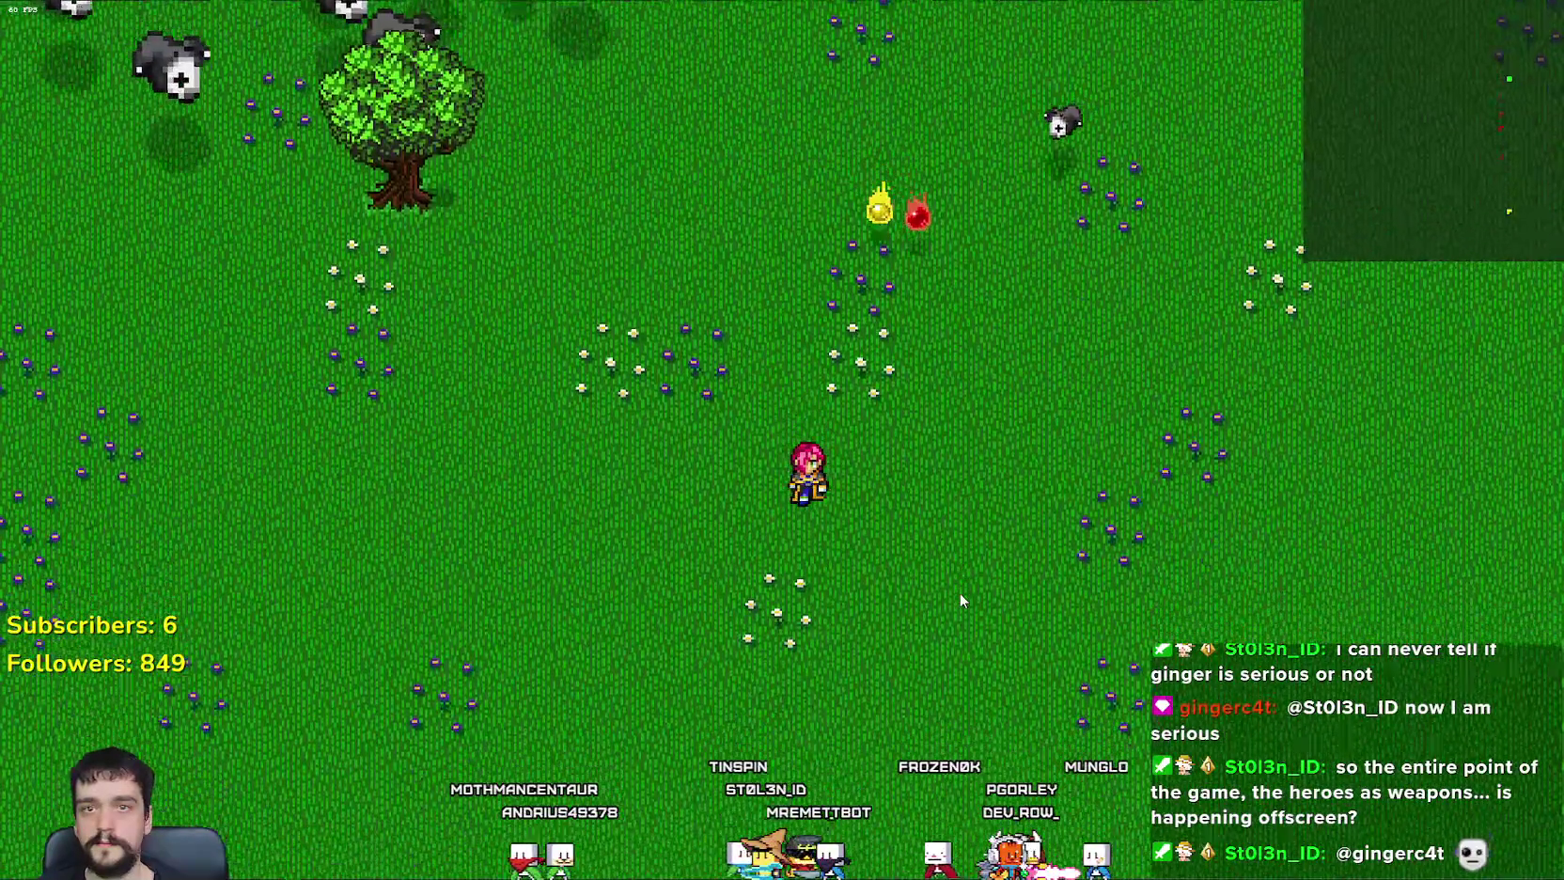
{"action": "key", "text": "s"}
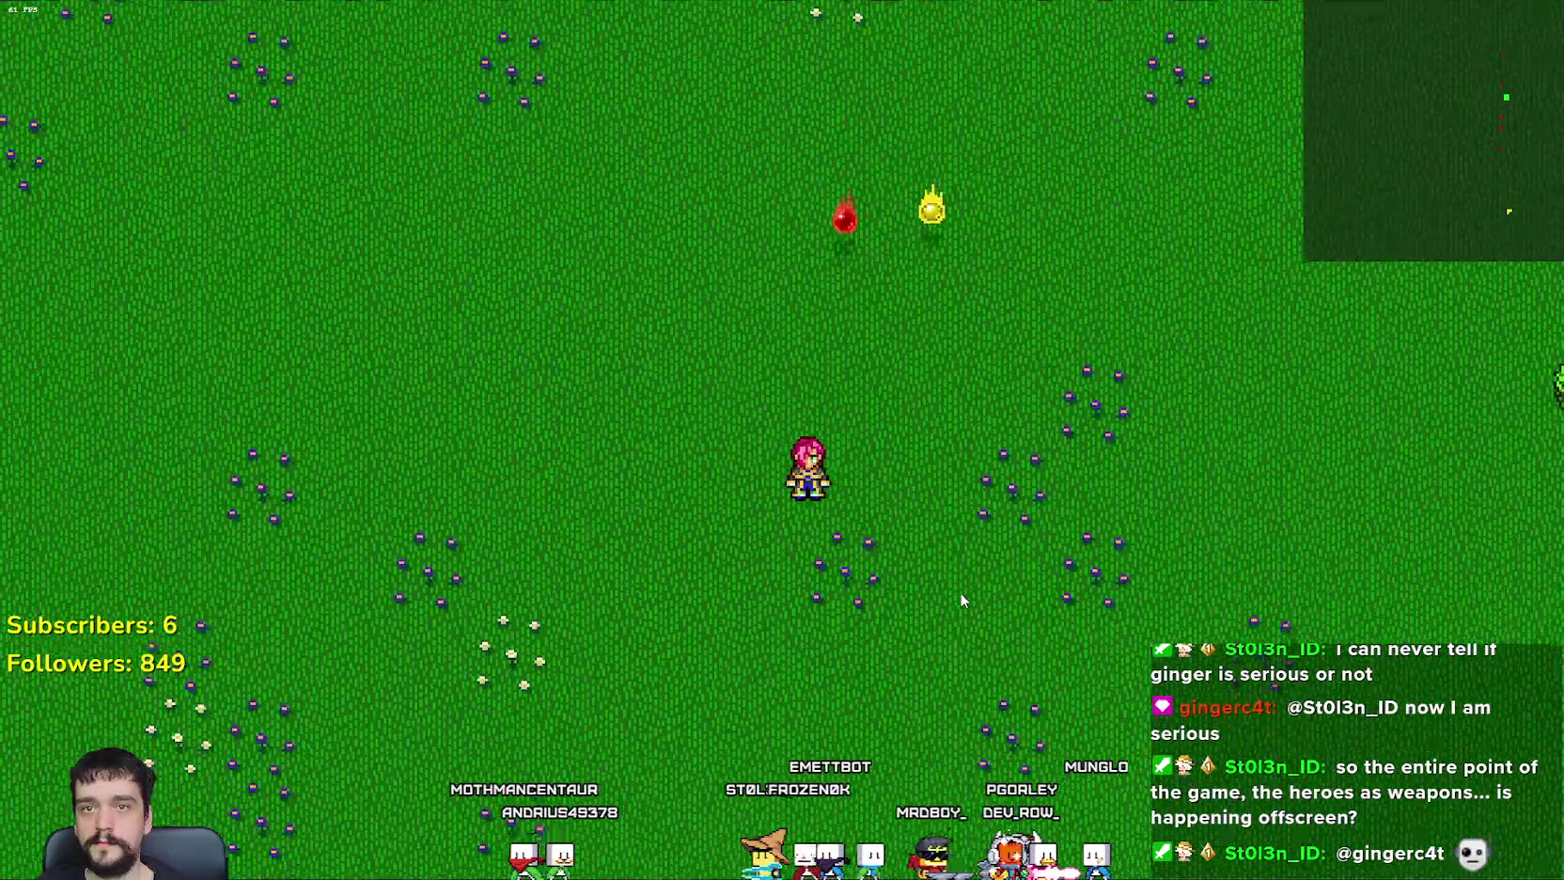
{"action": "key", "text": "s"}
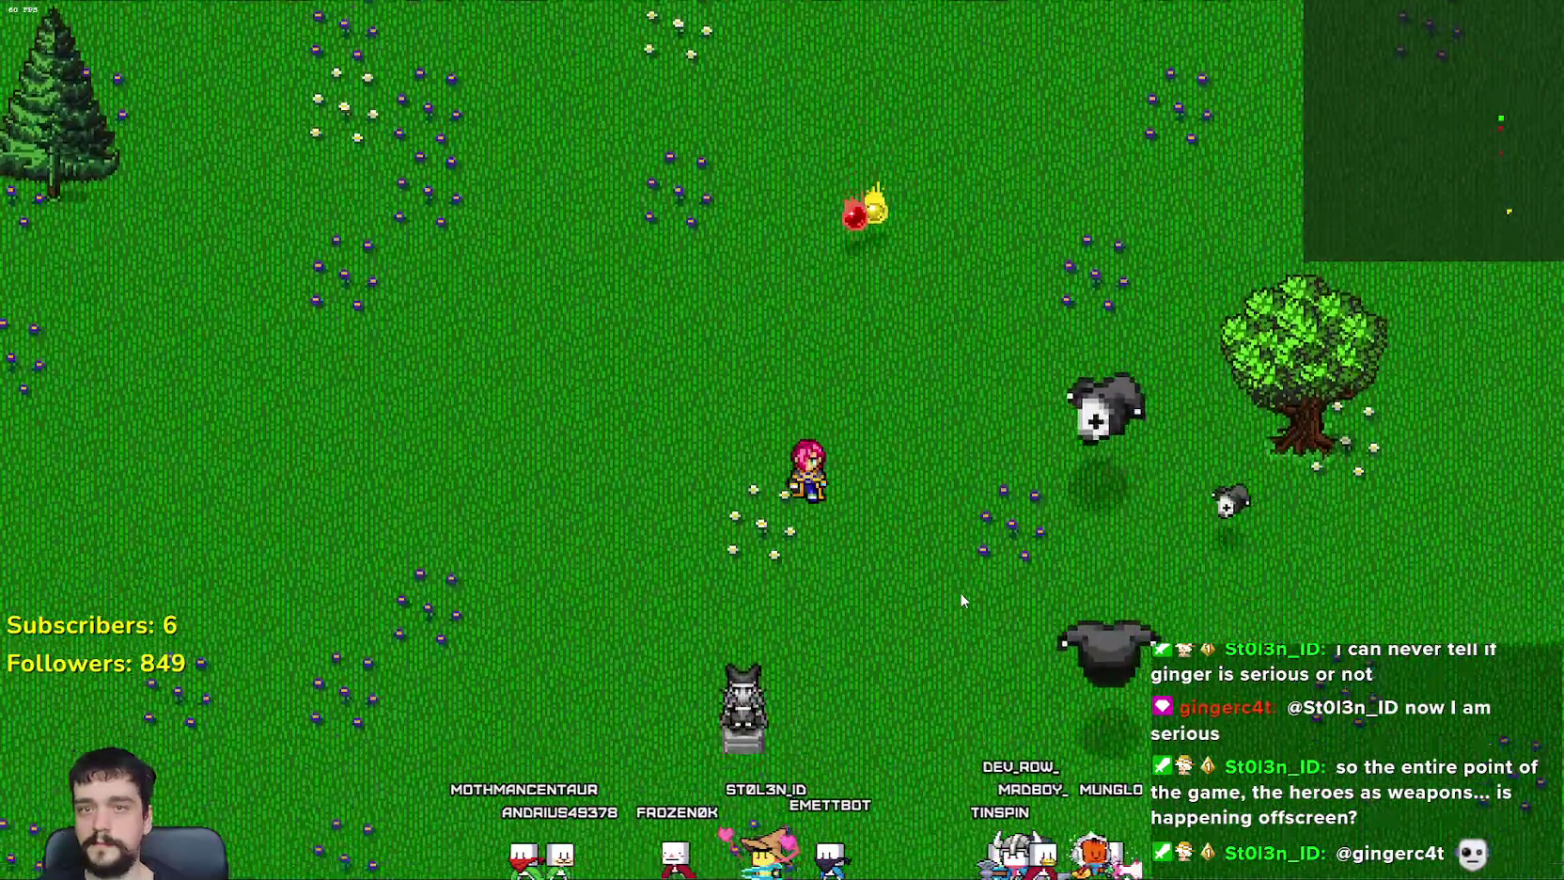
{"action": "key", "text": "s"}
{"action": "key", "text": "d"}
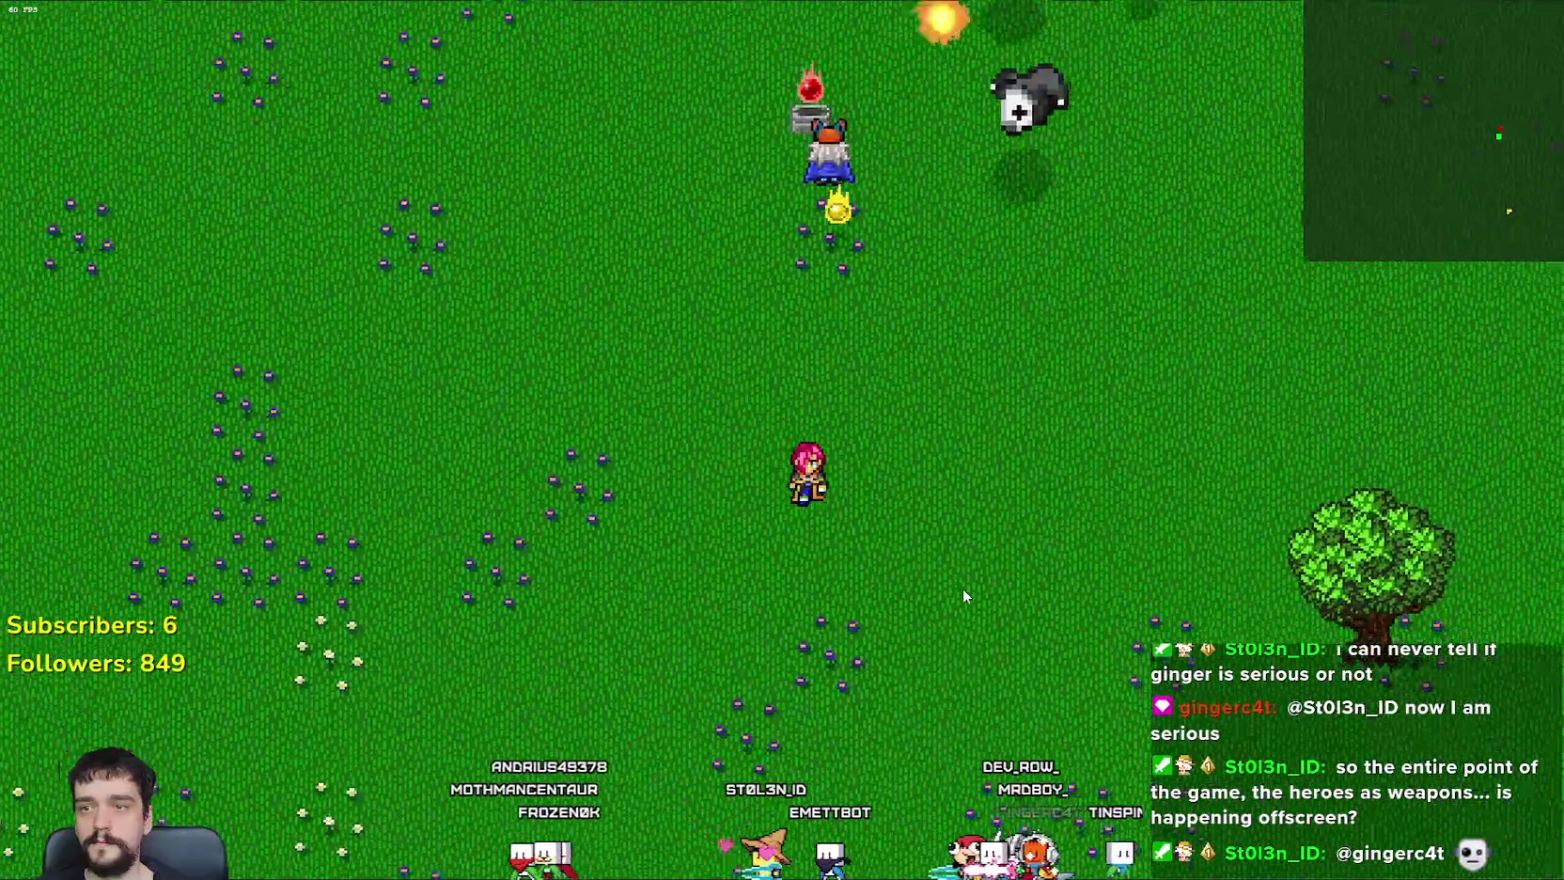
{"action": "key", "text": "s"}
{"action": "key", "text": "d"}
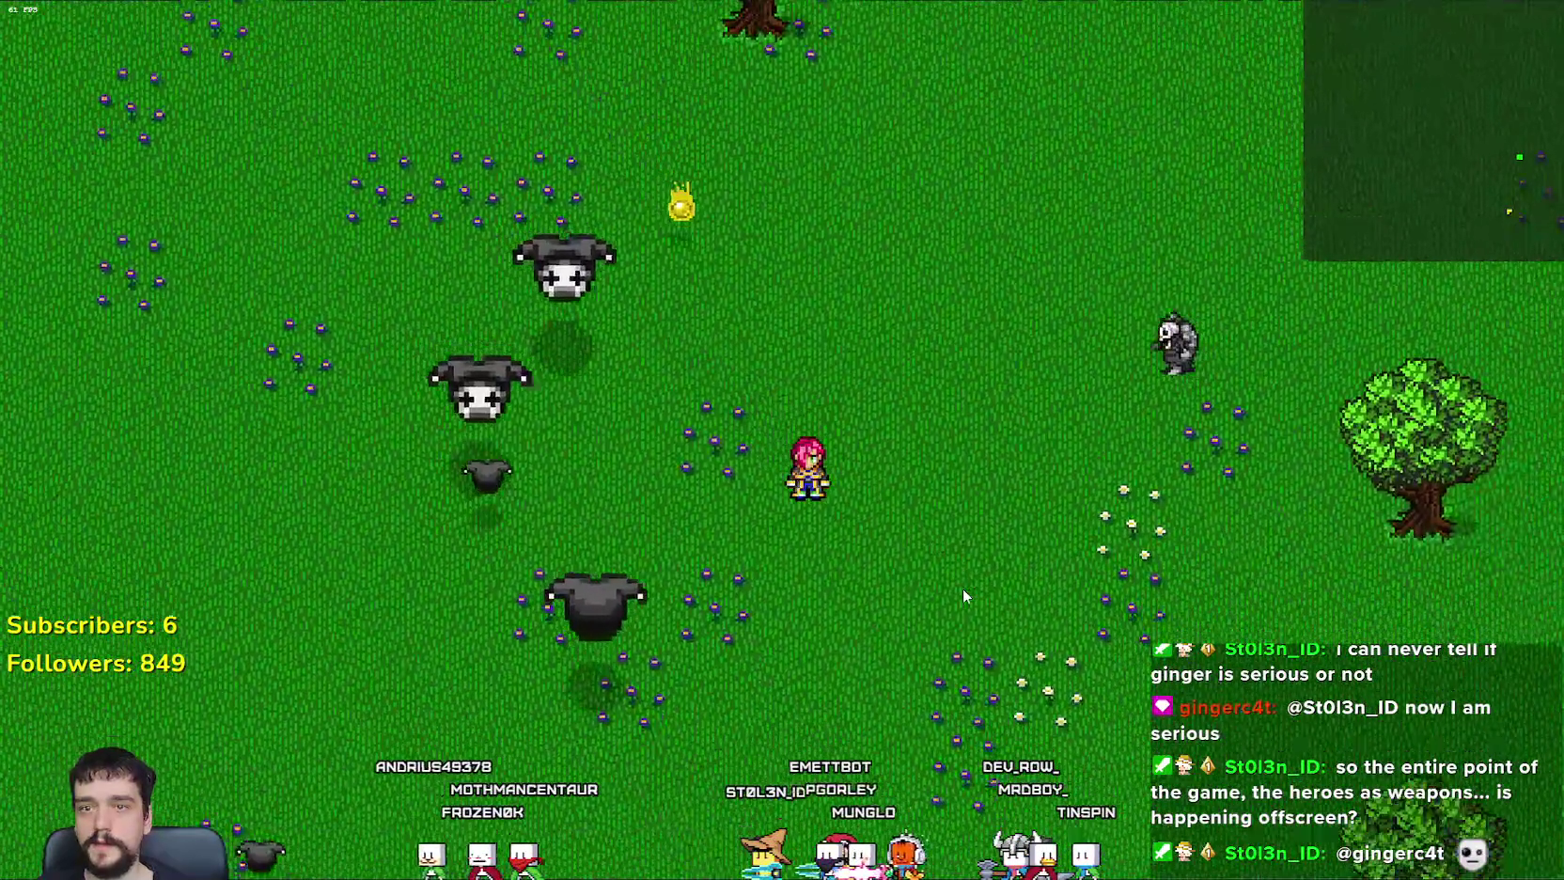
{"action": "key", "text": "s"}
{"action": "key", "text": "a"}
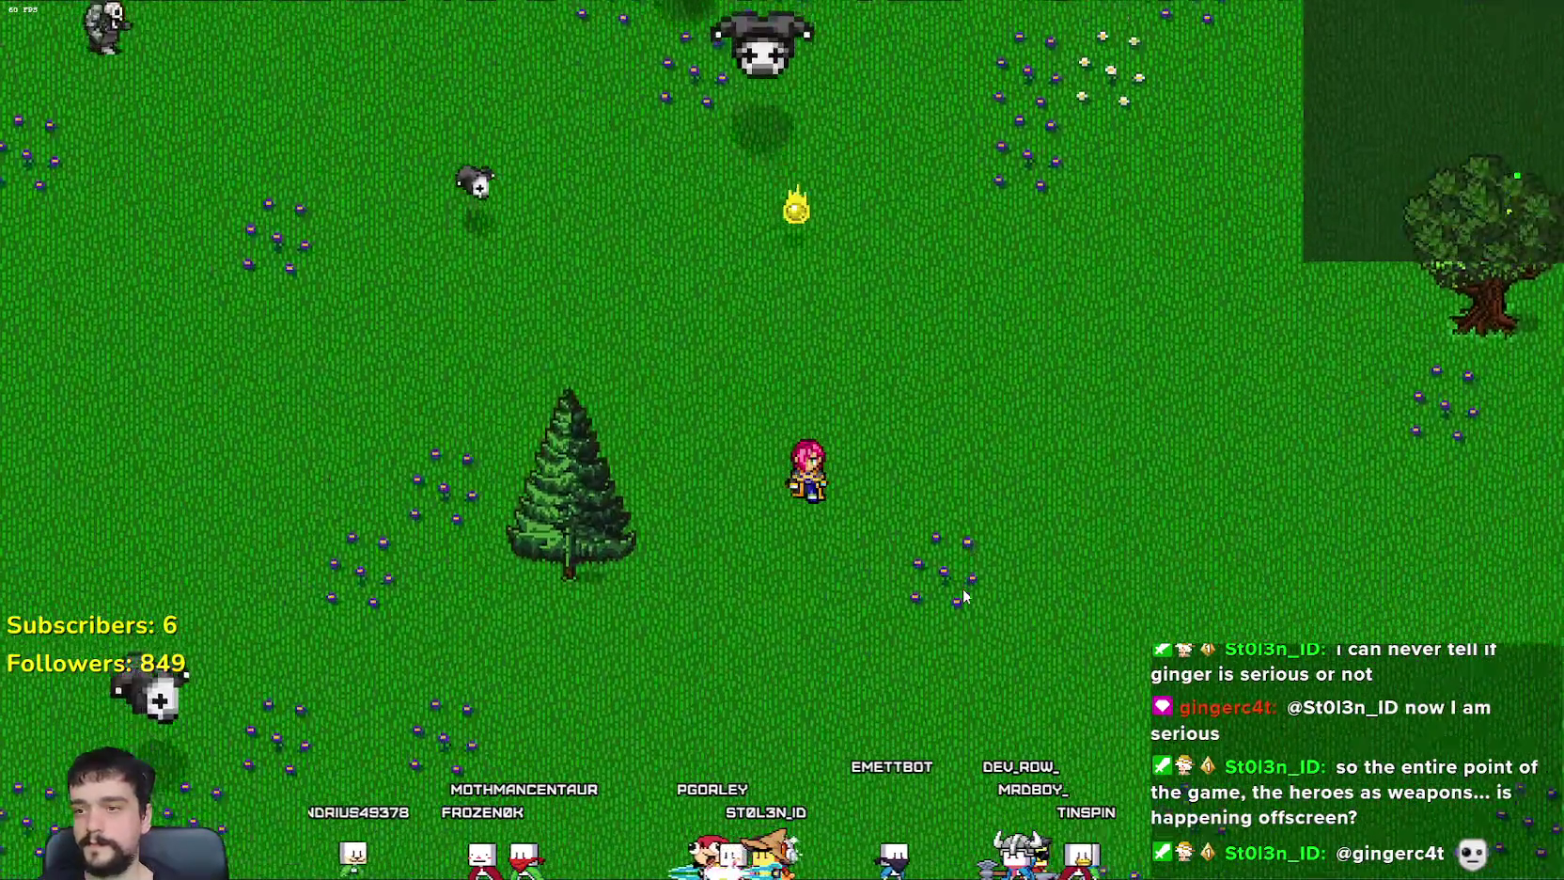
{"action": "key", "text": "s"}
{"action": "key", "text": "a"}
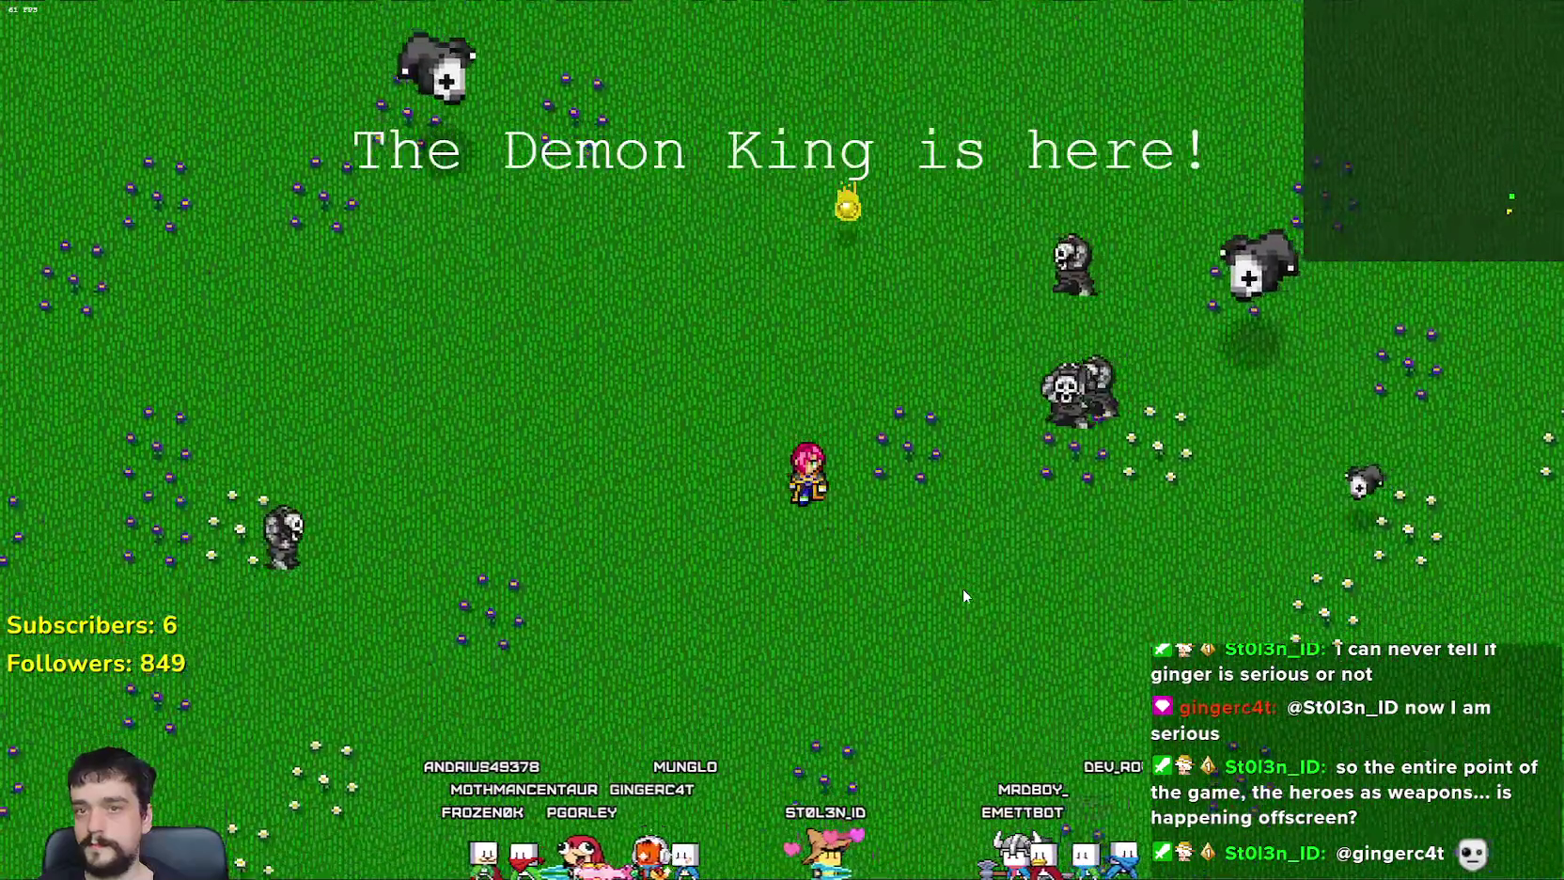
Step: Dodge the demon horde by moving south-west, north, west, then south
{"action": "key", "text": "s"}
{"action": "key", "text": "a"}
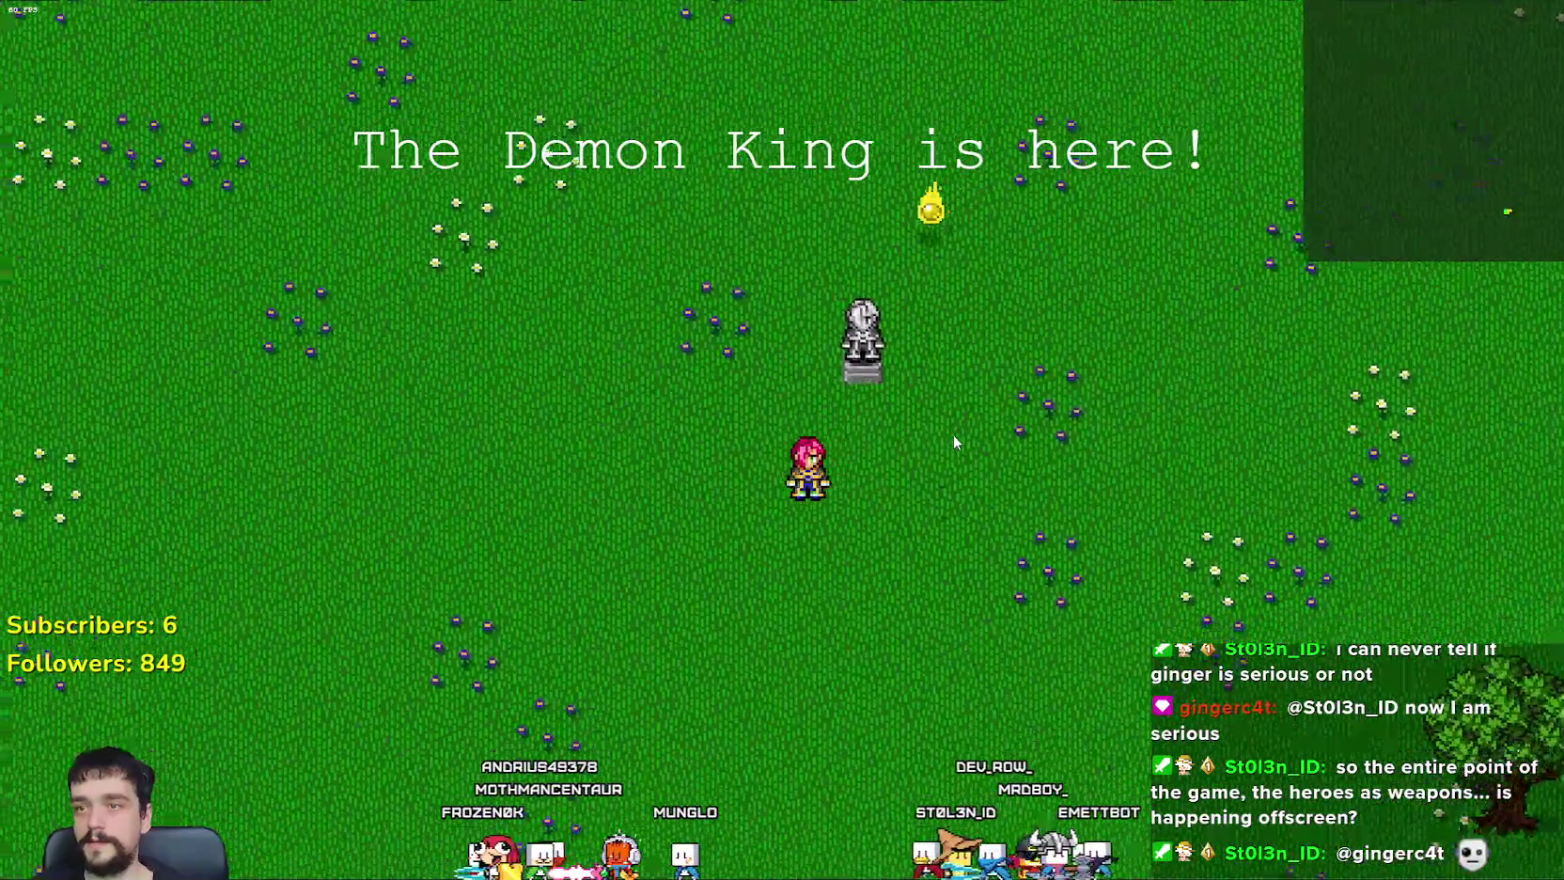
{"action": "key", "text": "w"}
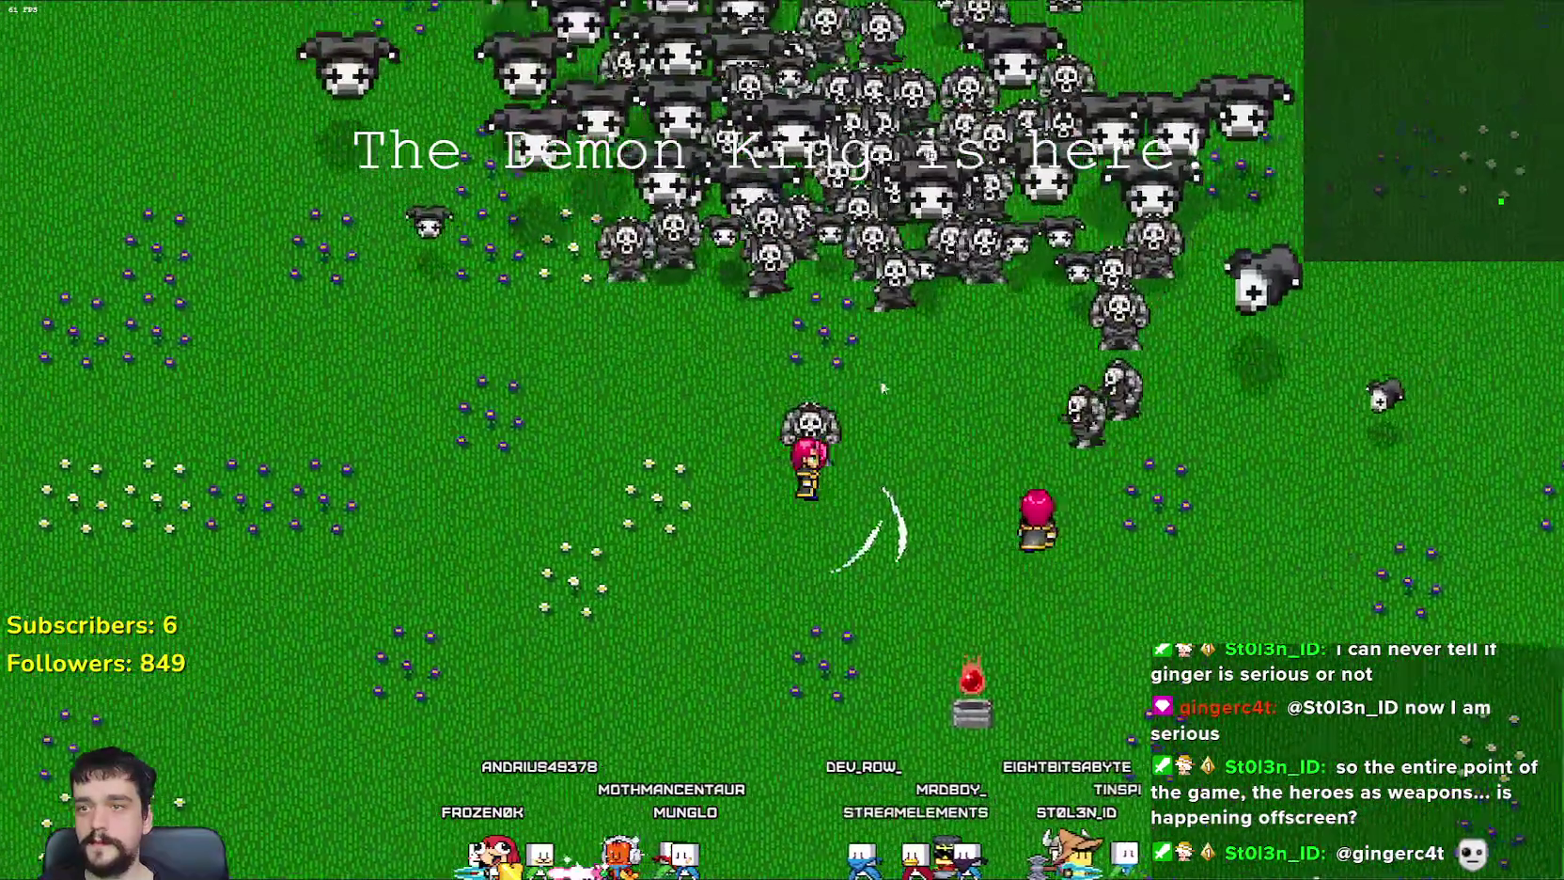
{"action": "key", "text": "a"}
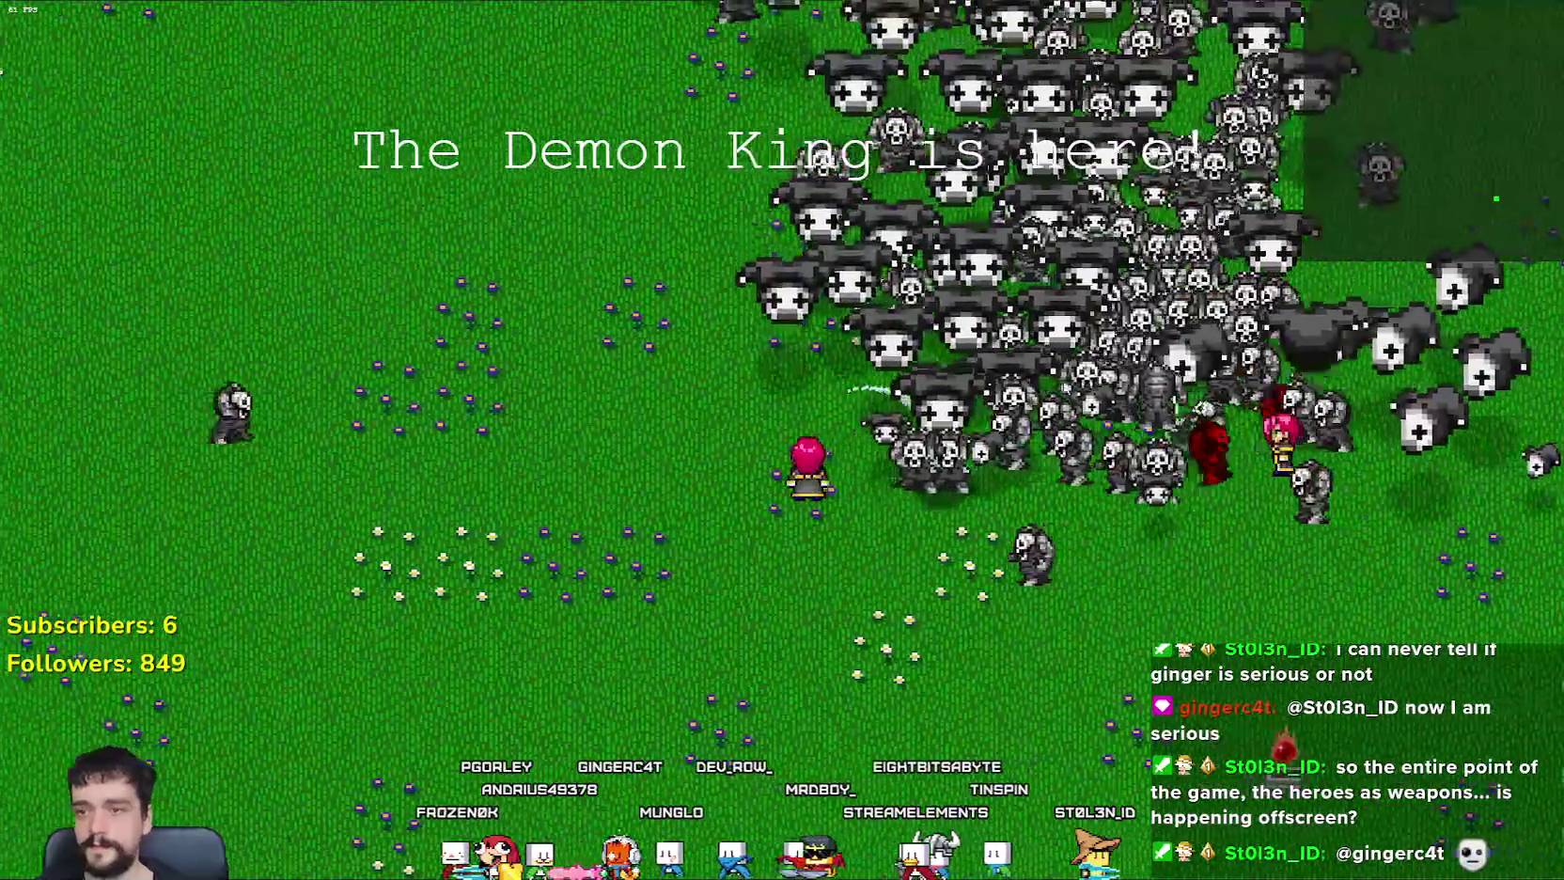
{"action": "key", "text": "s"}
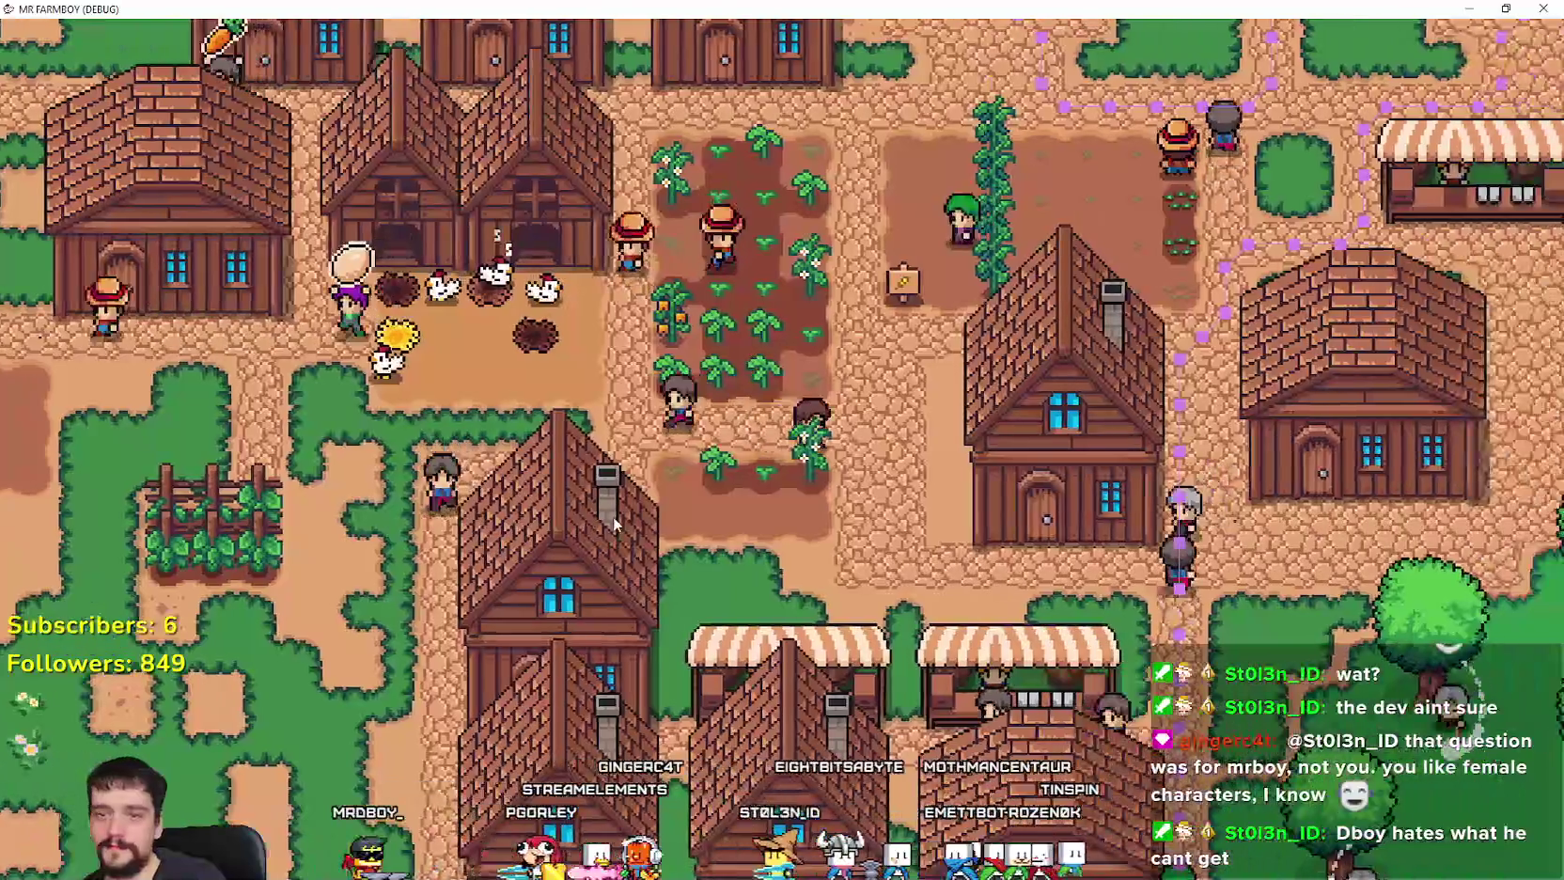
Step: Pan the farm town view around, briefly opening and closing a warehouse's inventory
{"action": "key", "text": "s"}
{"action": "key", "text": "d"}
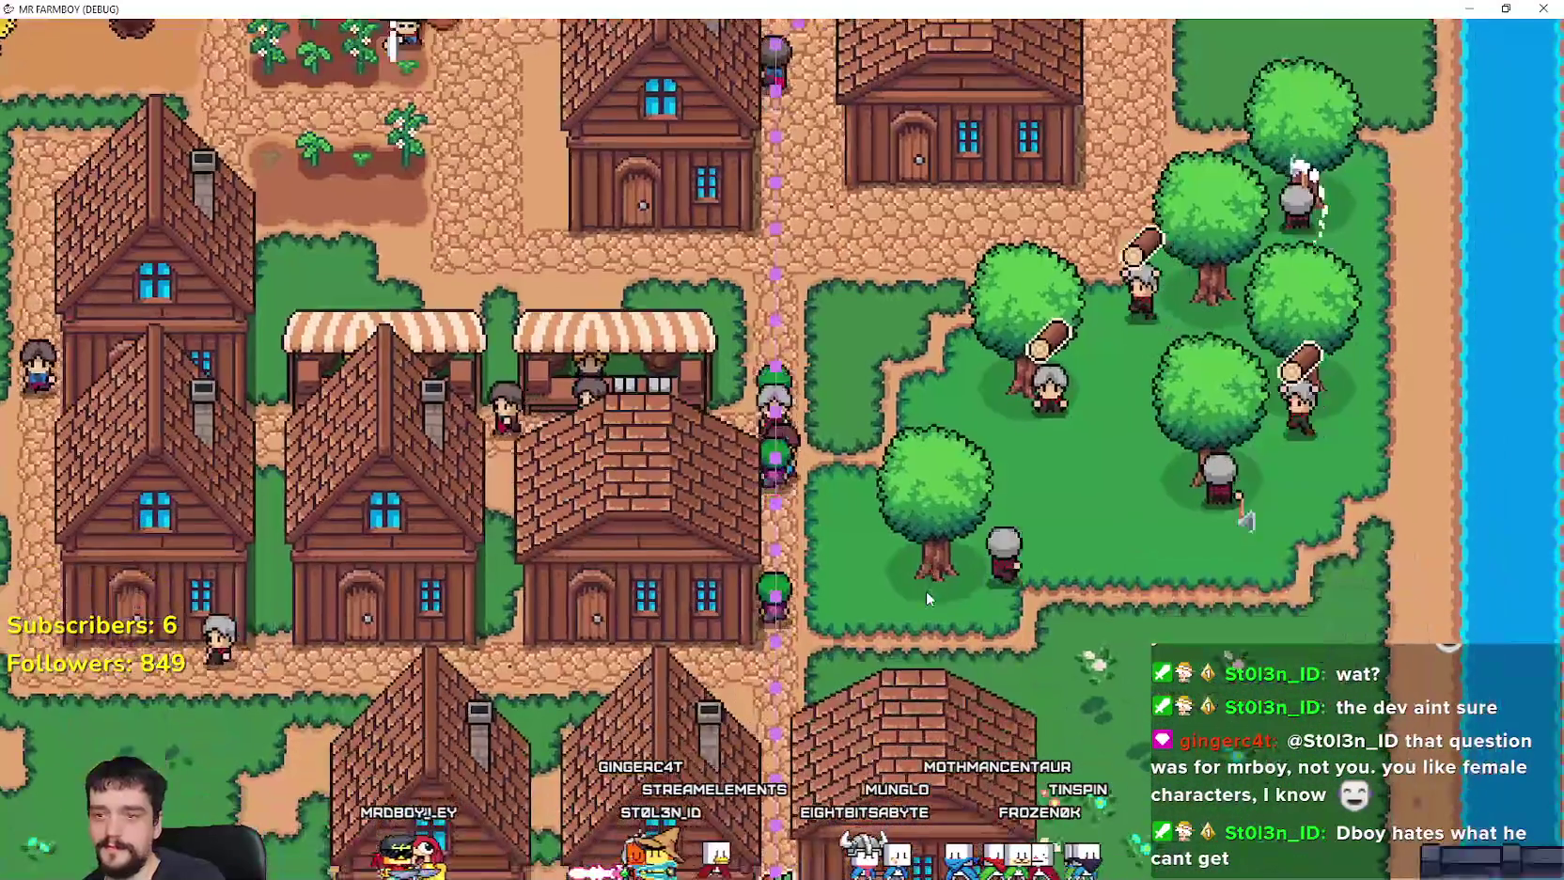
{"action": "left_click", "coordinate": [962, 589]}
{"action": "key", "text": "Escape"}
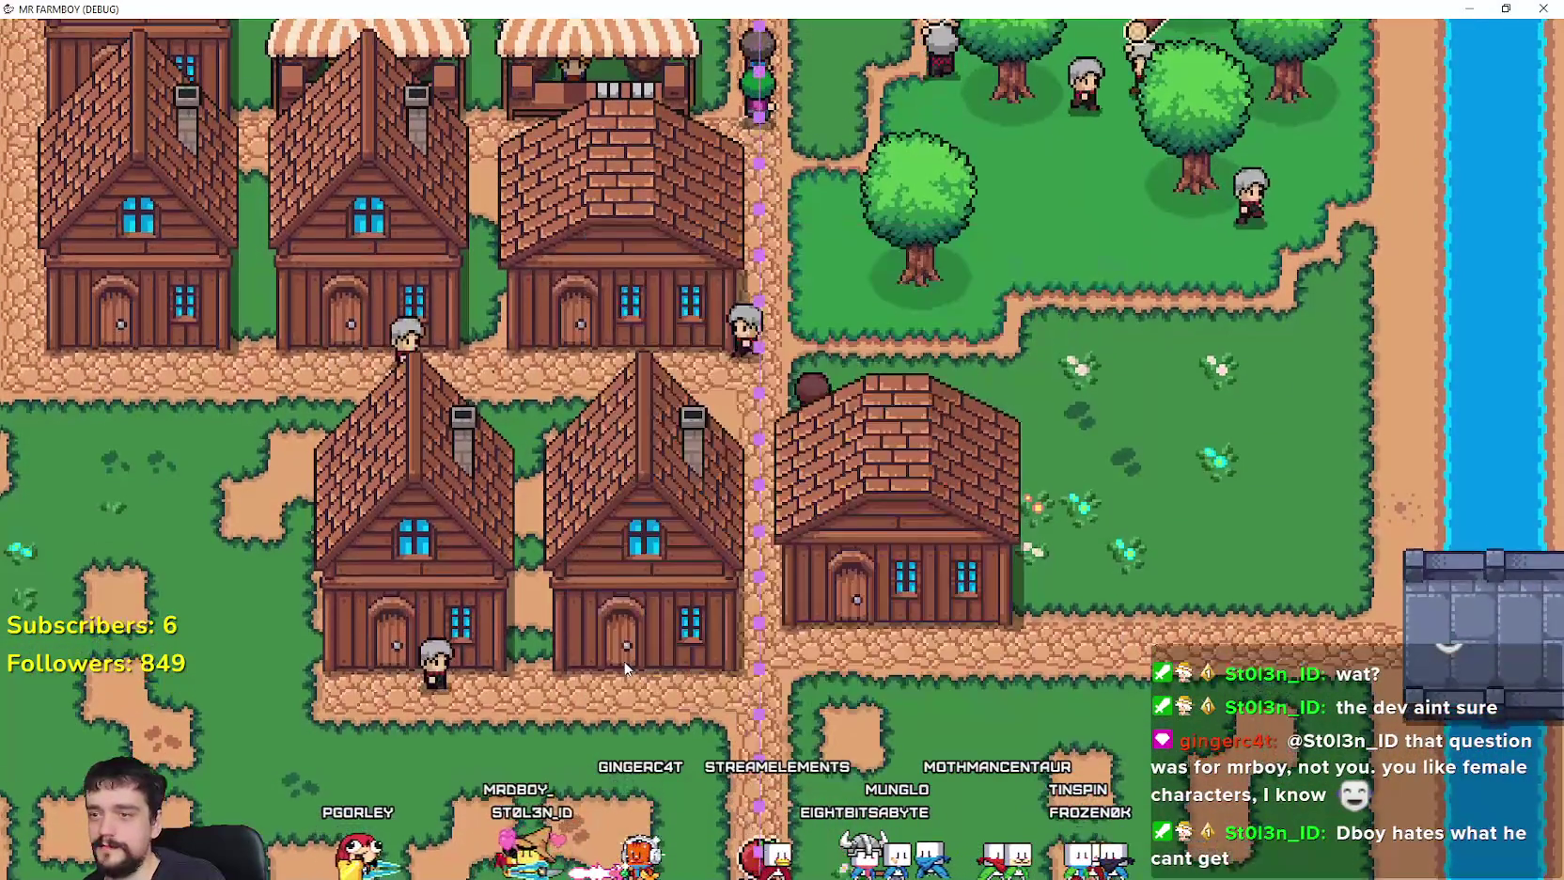
{"action": "key", "text": "a"}
{"action": "key", "text": "w"}
{"action": "key", "text": "d"}
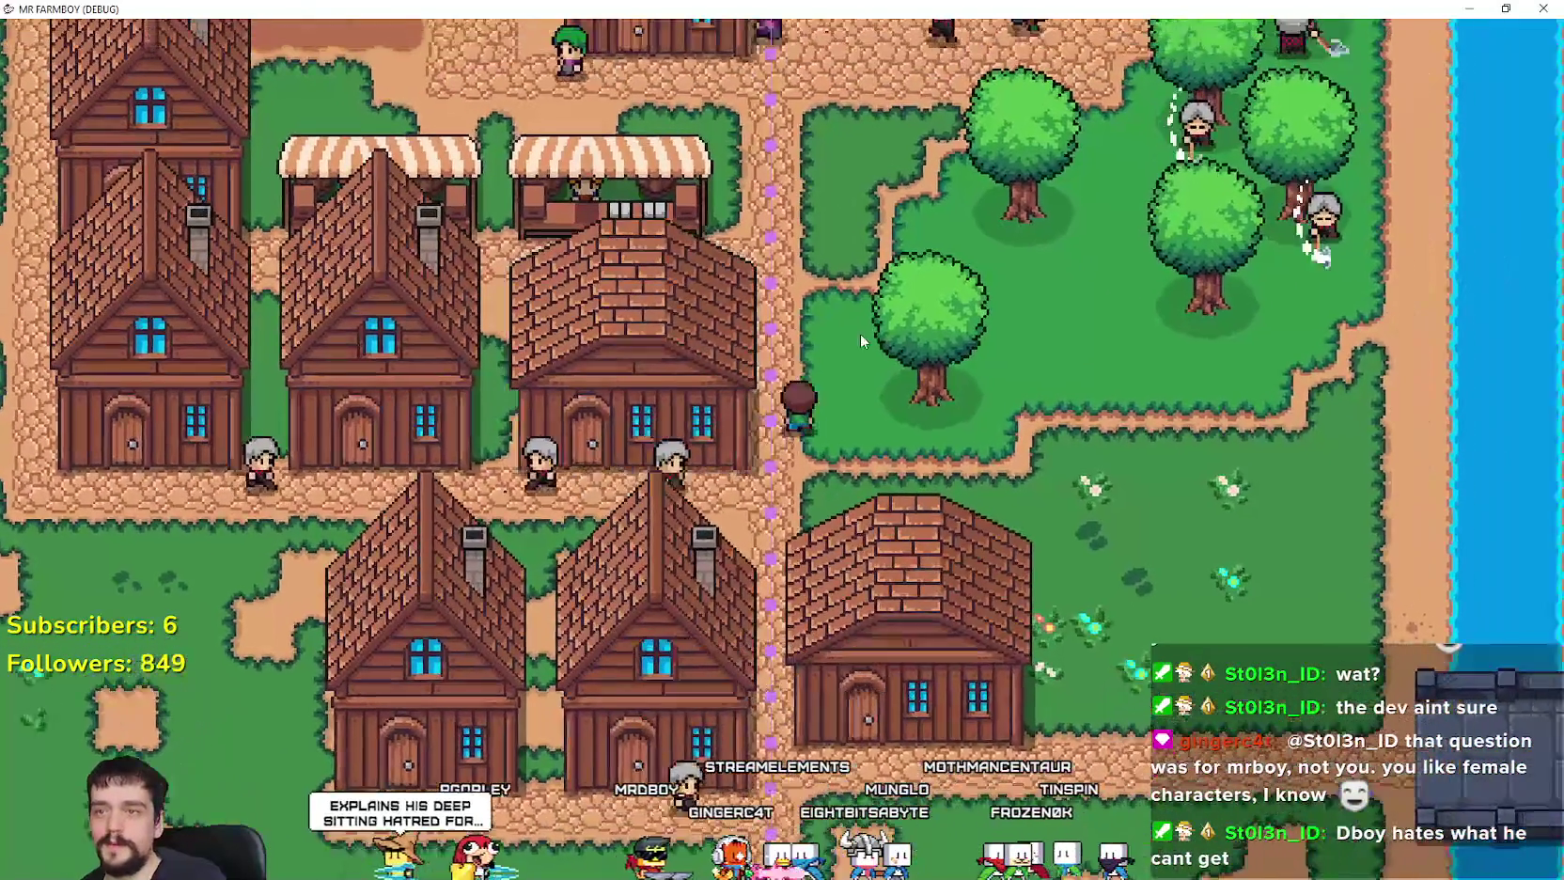
Step: Take the game out of fullscreen and return to forester_npc.gd at line 246
{"action": "key", "text": "super+Down"}
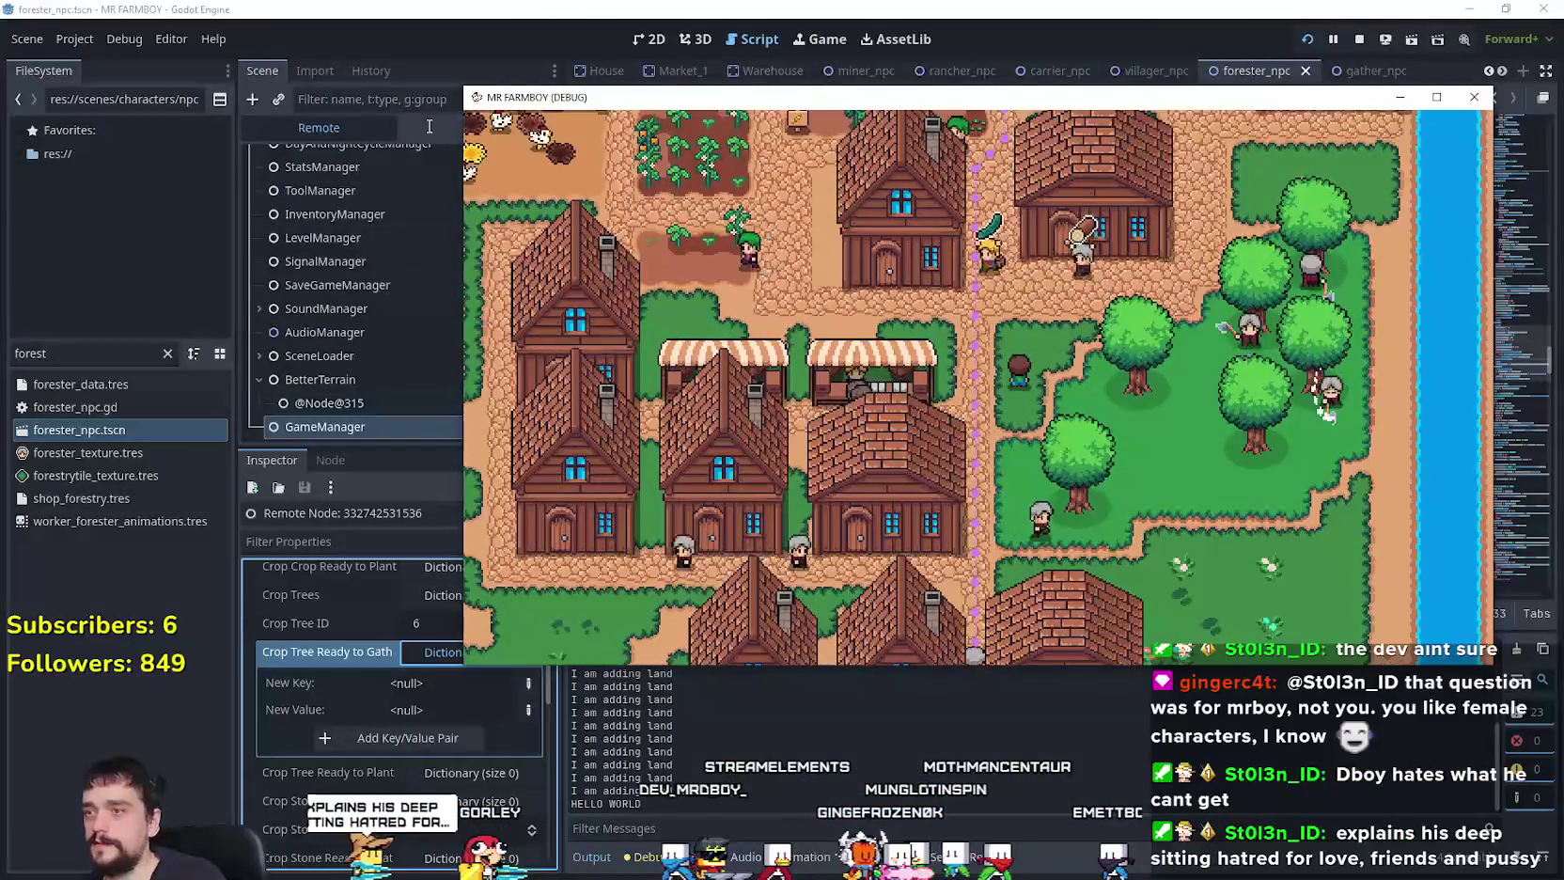
{"action": "left_click", "coordinate": [346, 128]}
{"action": "left_click", "coordinate": [394, 403]}
{"action": "left_click", "coordinate": [376, 427]}
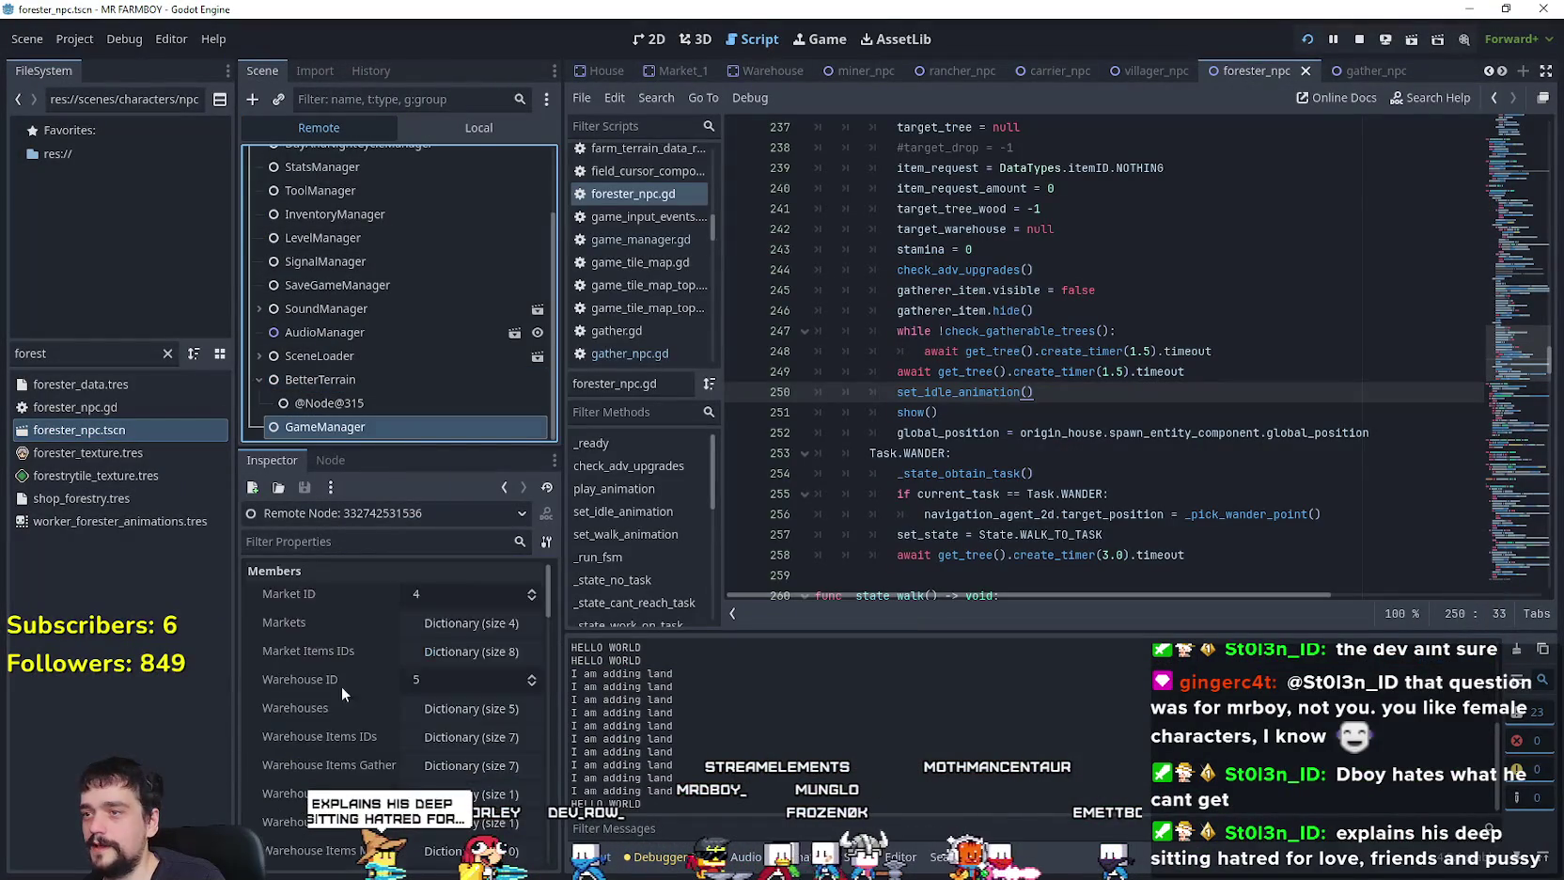
{"action": "scroll", "scroll_direction": "down", "scroll_amount": 3}
{"action": "left_click", "coordinate": [1291, 305]}
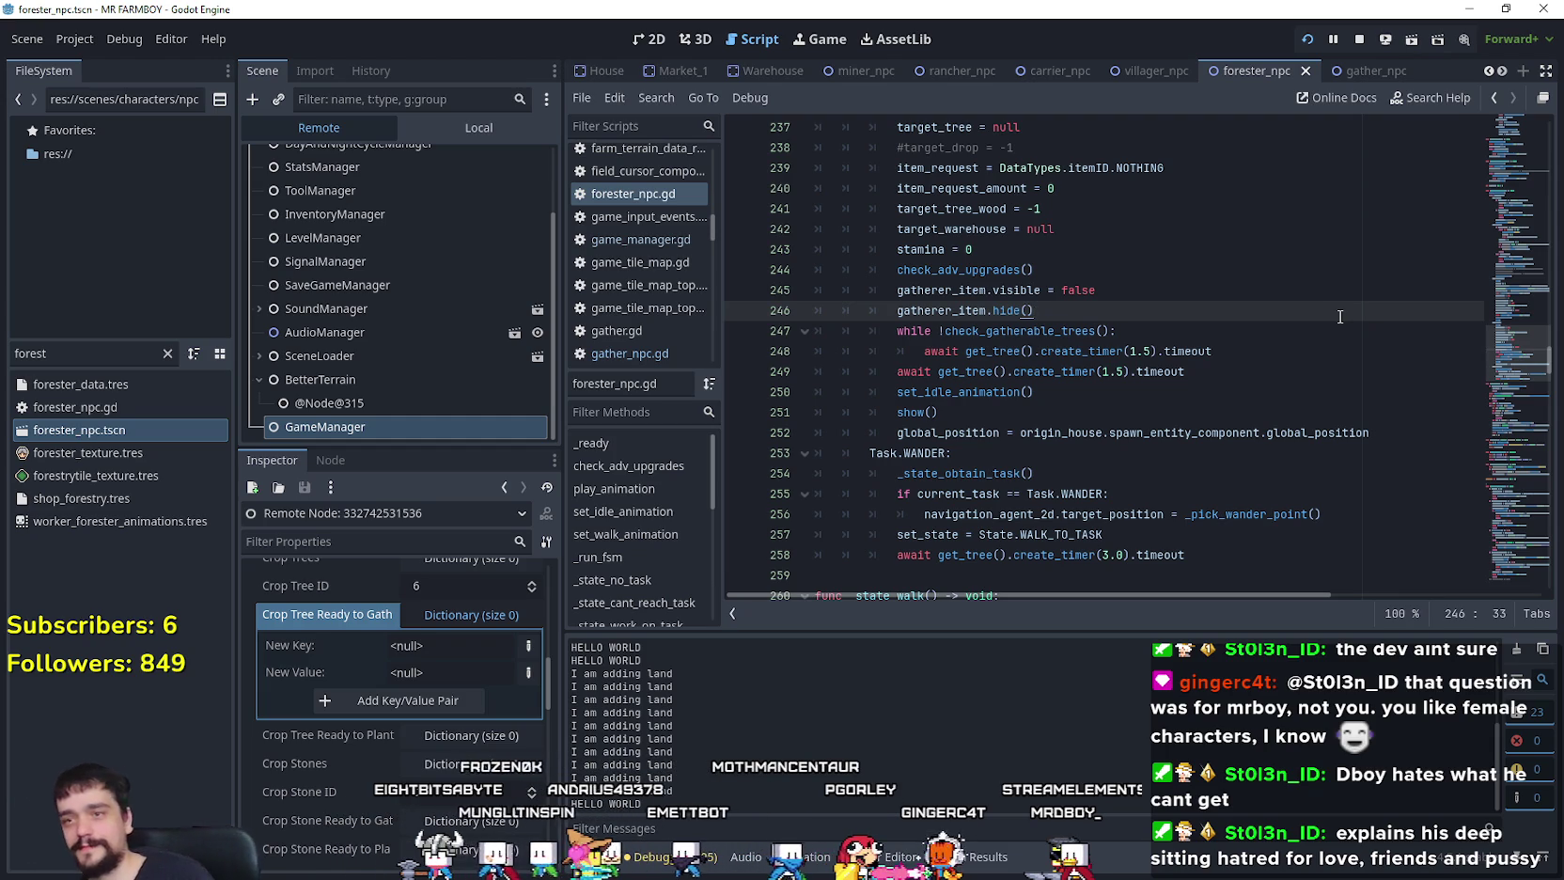
{"action": "scroll", "scroll_direction": "up", "scroll_amount": 3}
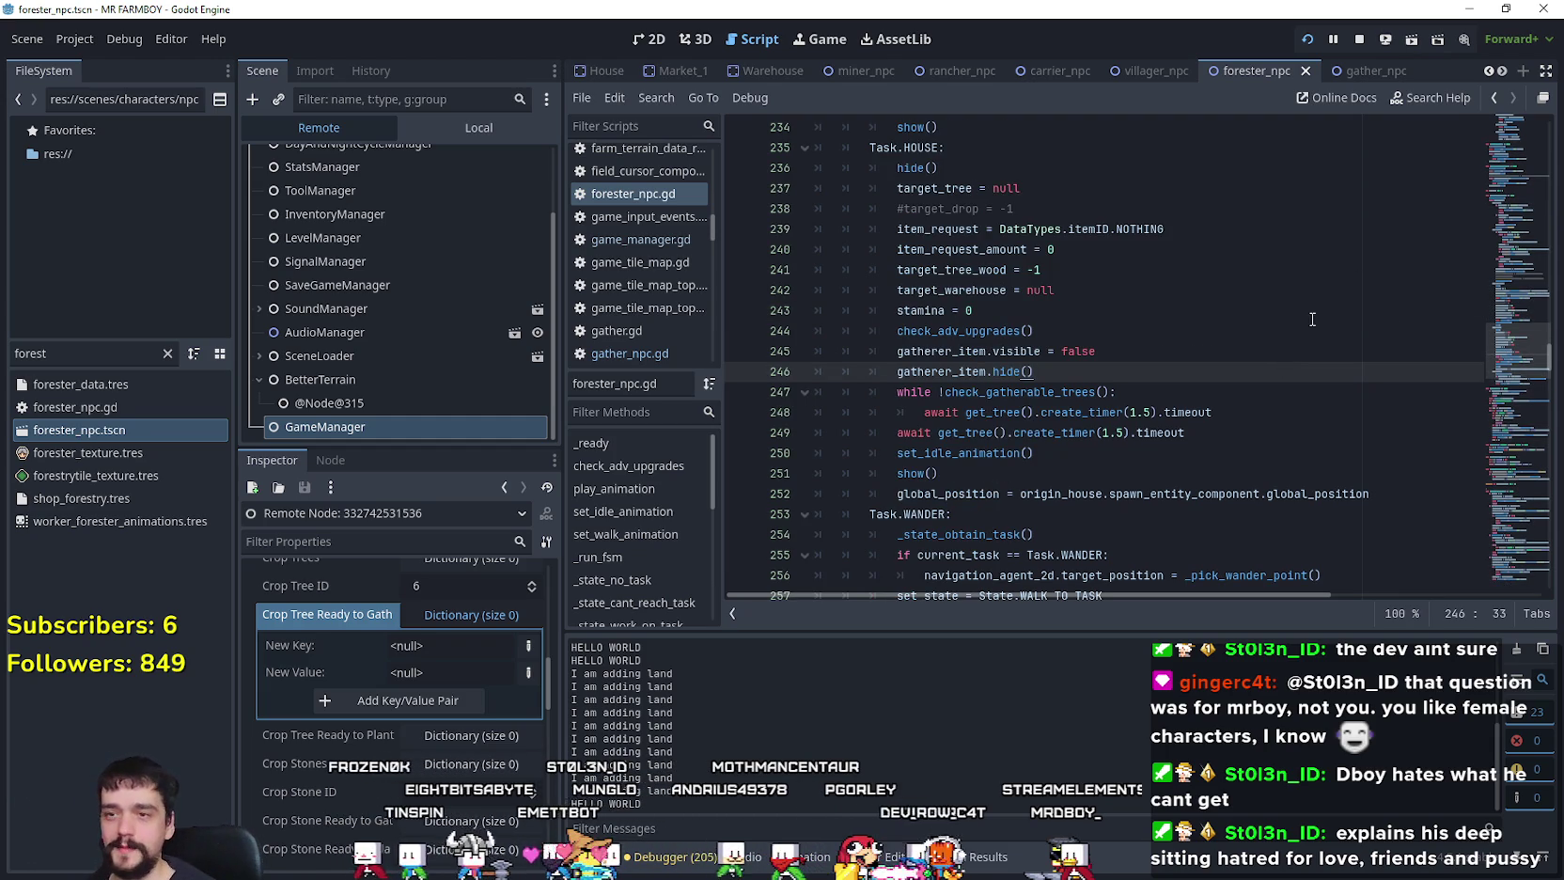
Step: Review the waiting-loop lines 246–249, then run the farm game with F5 and zoom out
{"action": "left_click_drag", "start_coordinate": [1273, 425], "coordinate": [729, 370]}
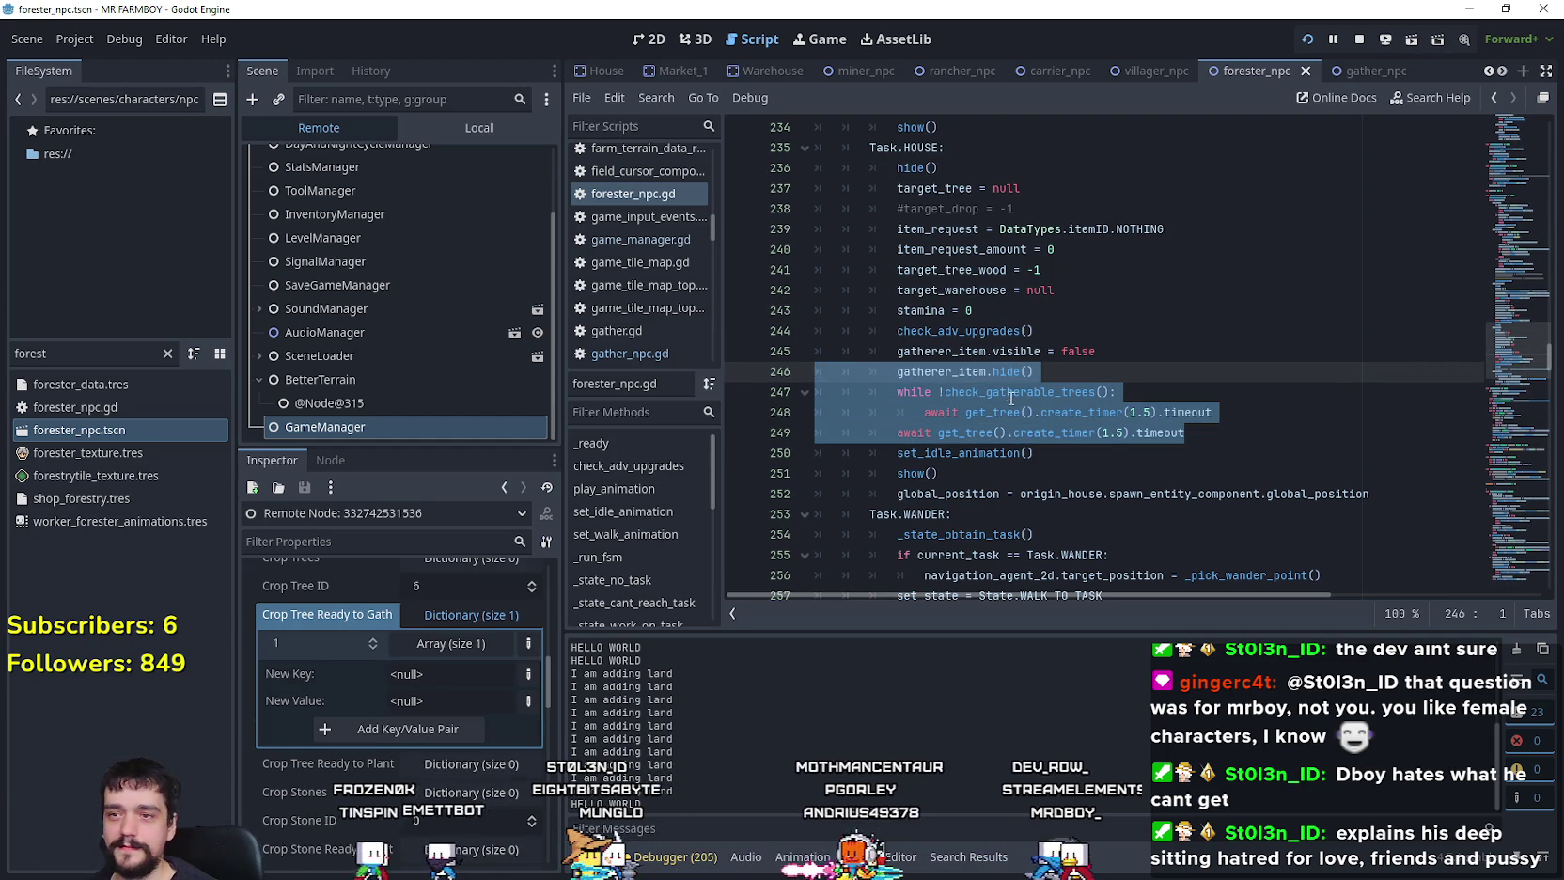
{"action": "left_click", "coordinate": [1150, 391]}
{"action": "key", "text": "F5"}
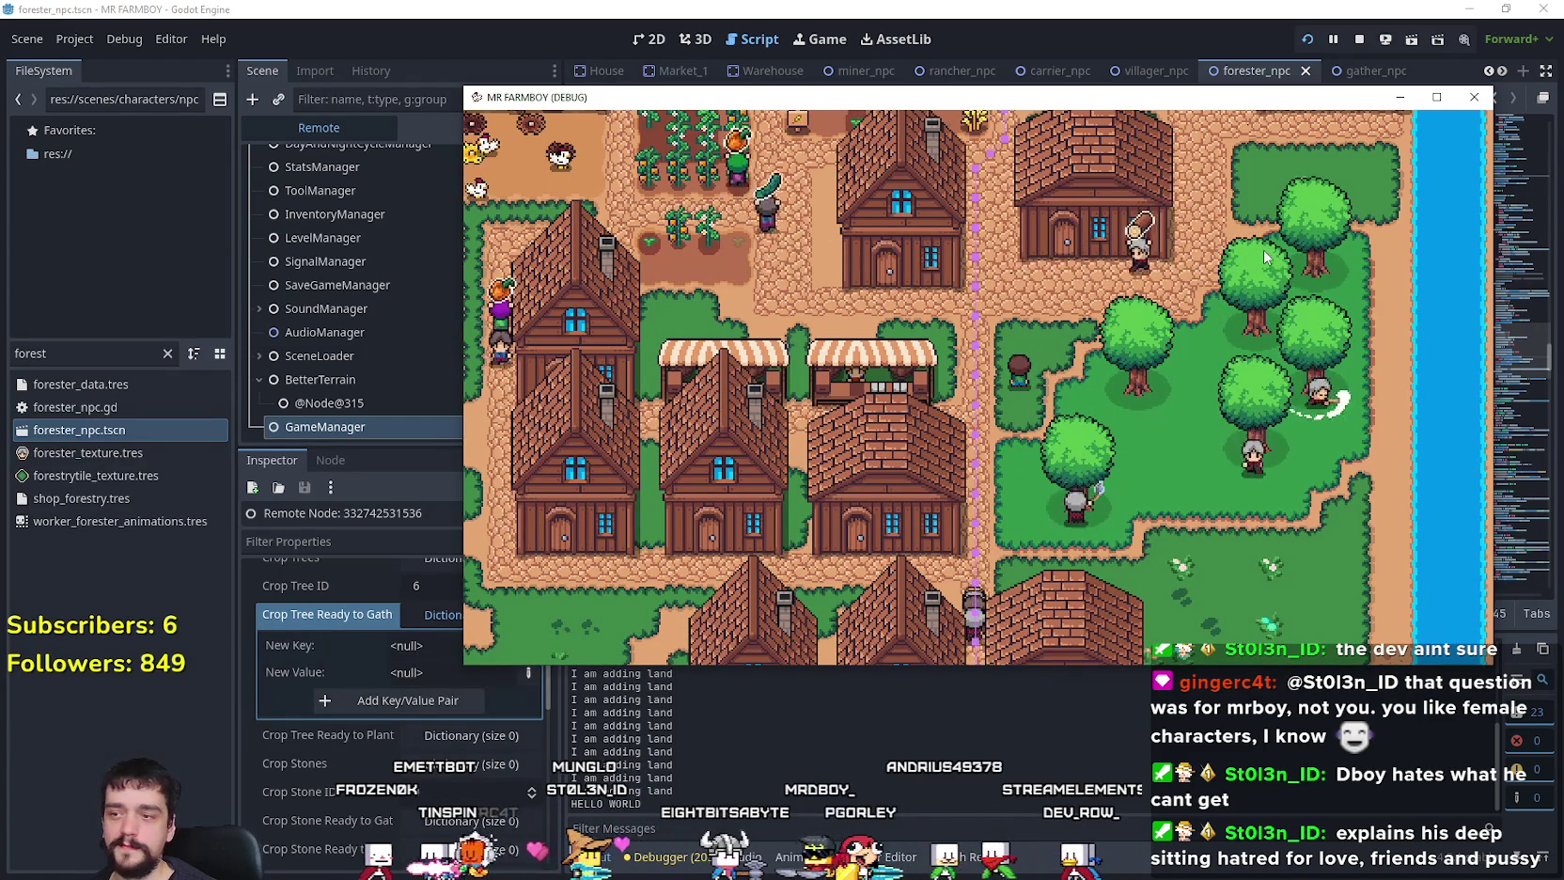
{"action": "scroll", "scroll_direction": "down", "scroll_amount": 3}
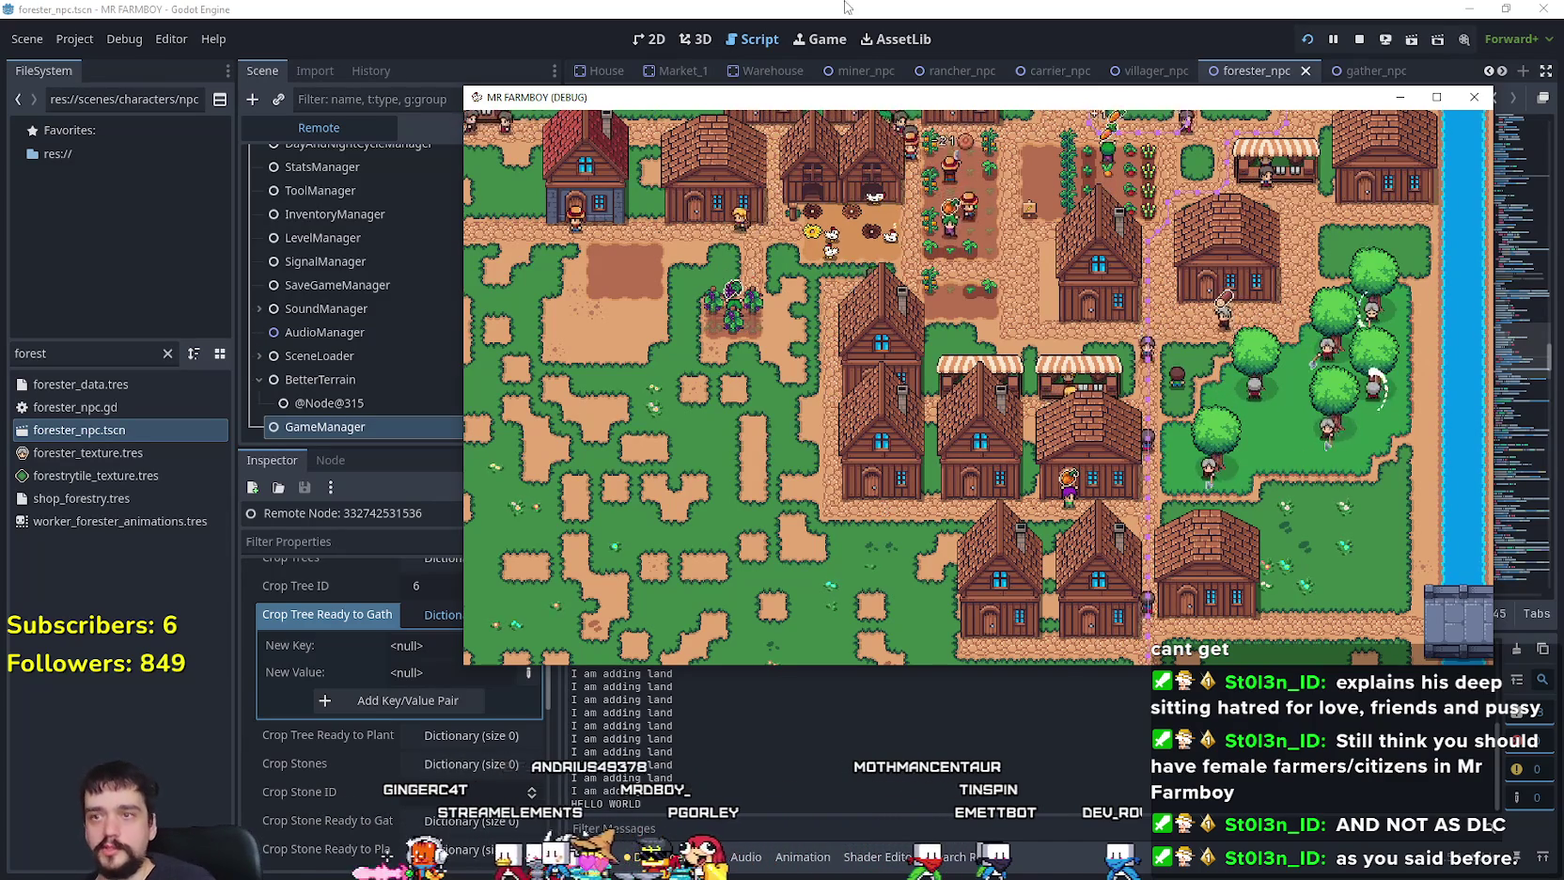
Step: Change the line 248 timer in forester_npc.gd from 1.5 to 3.15
{"action": "left_click", "coordinate": [891, 75]}
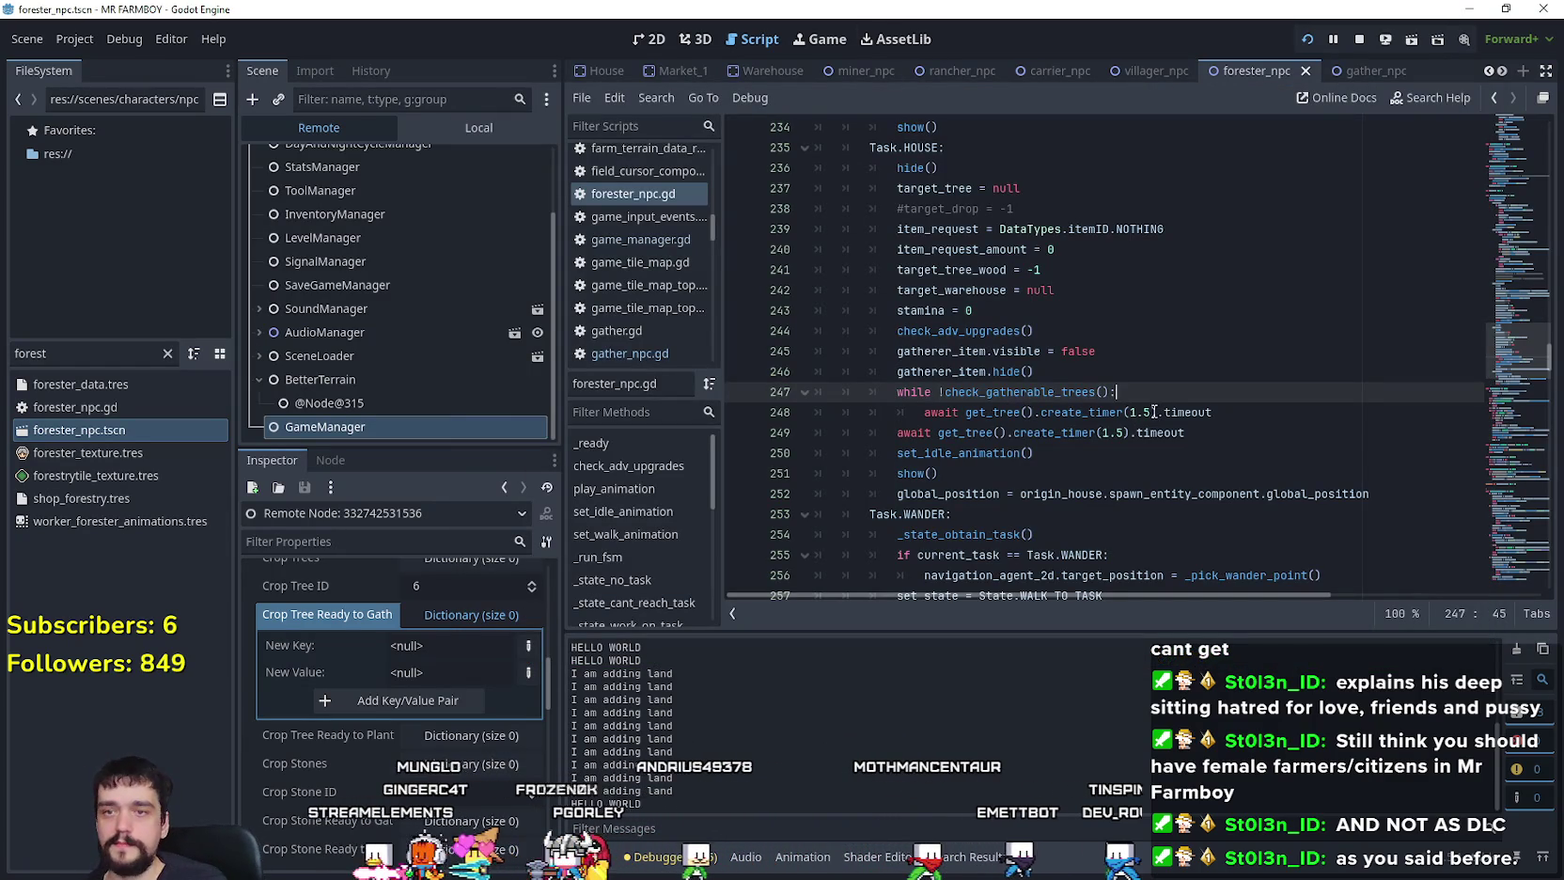
{"action": "left_click", "coordinate": [1139, 412]}
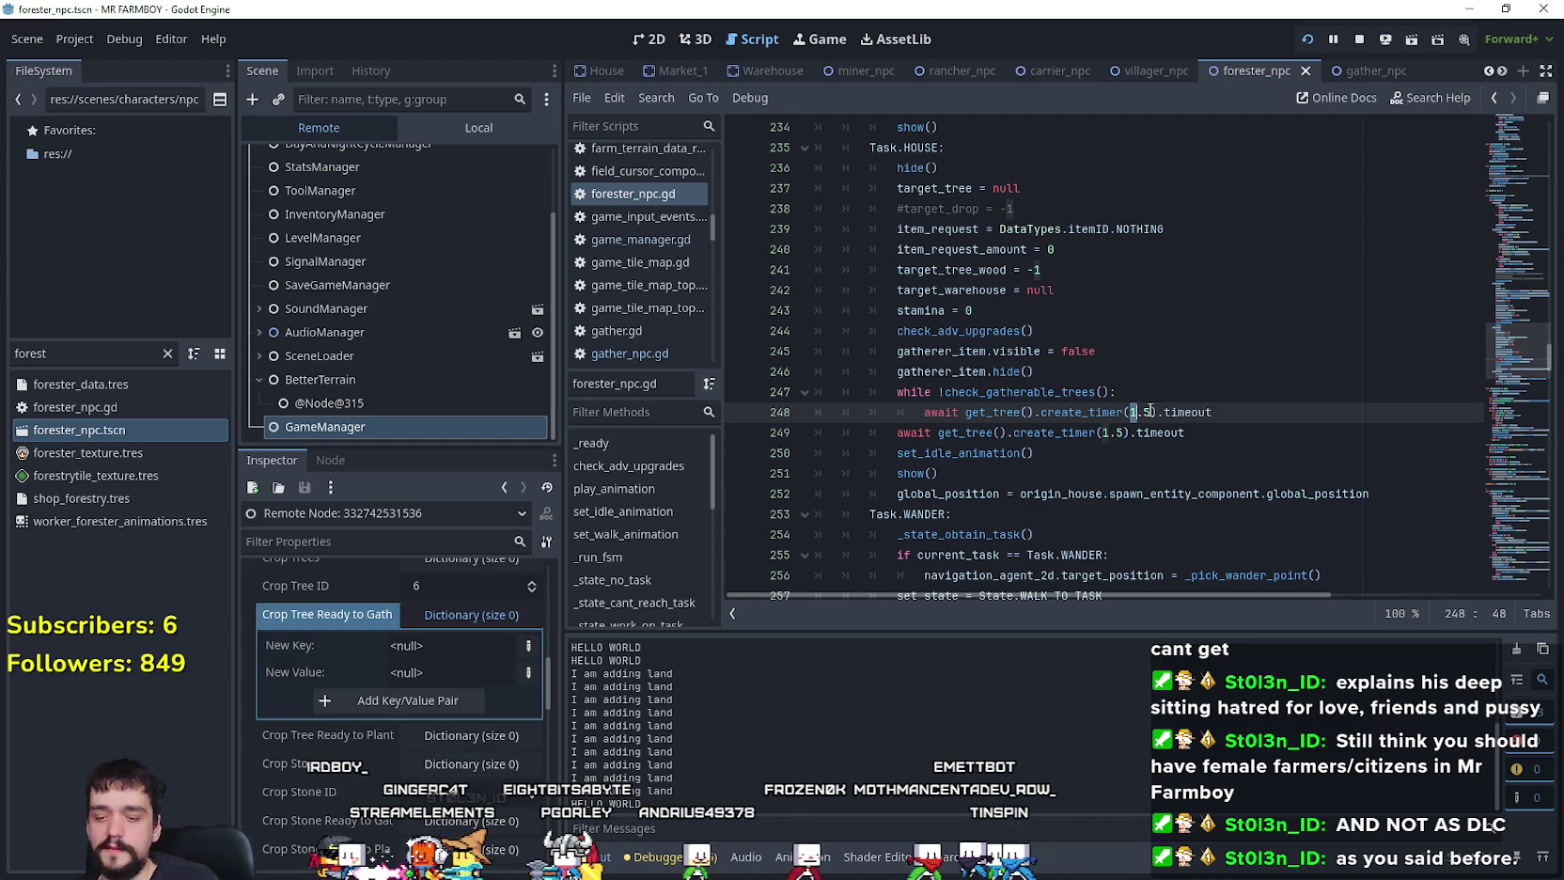
{"action": "key", "text": "Delete"}
{"action": "type", "text": "3"}
{"action": "key", "text": "Delete"}
{"action": "type", "text": "2"}
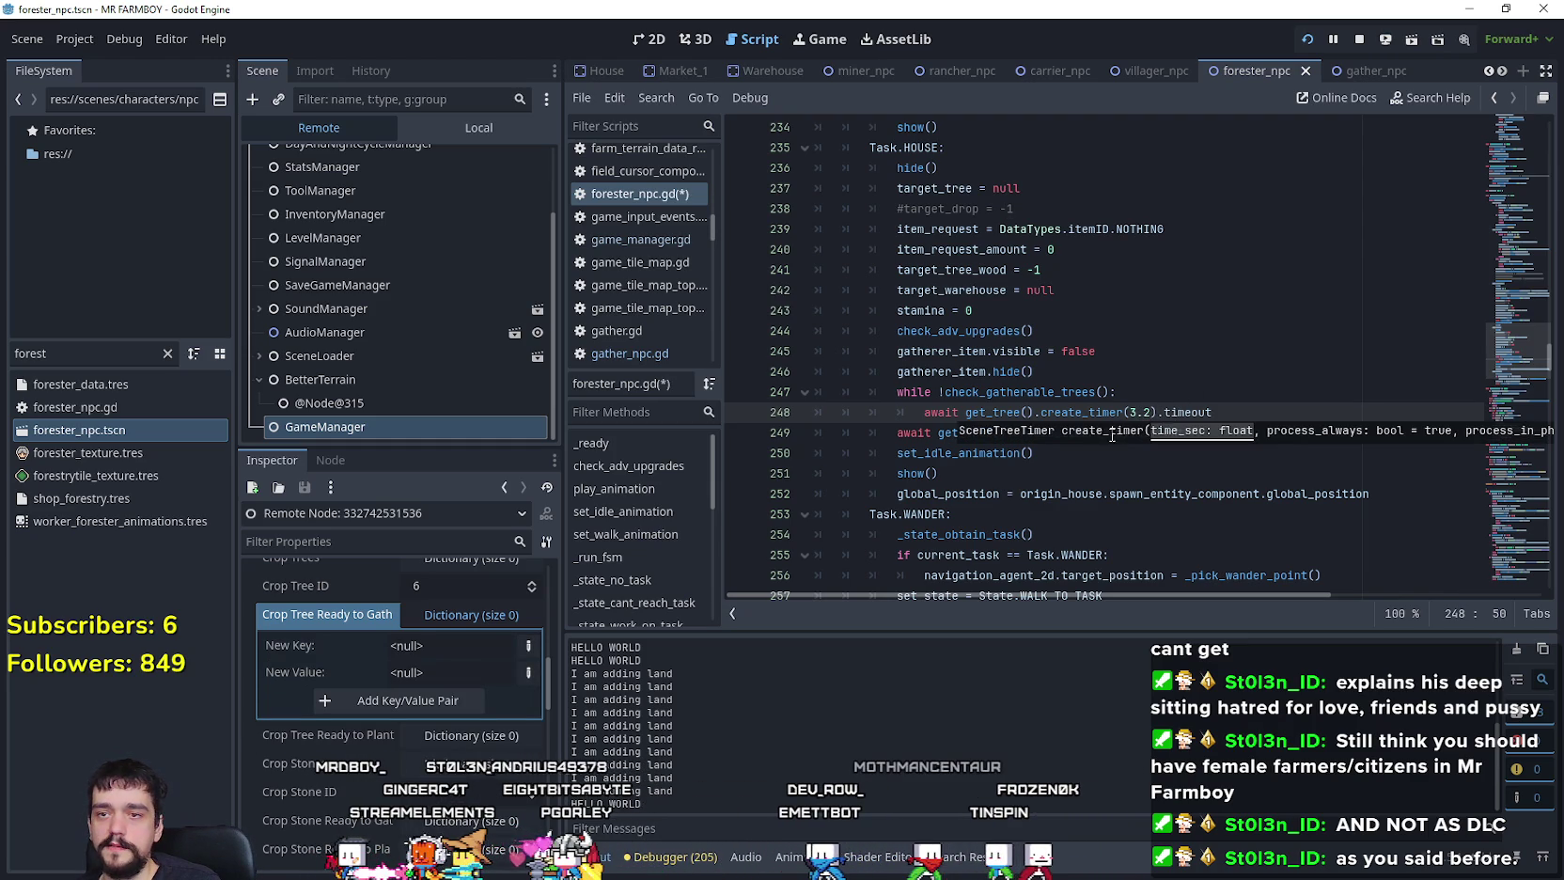
{"action": "left_click", "coordinate": [1143, 412]}
{"action": "type", "text": "1"}
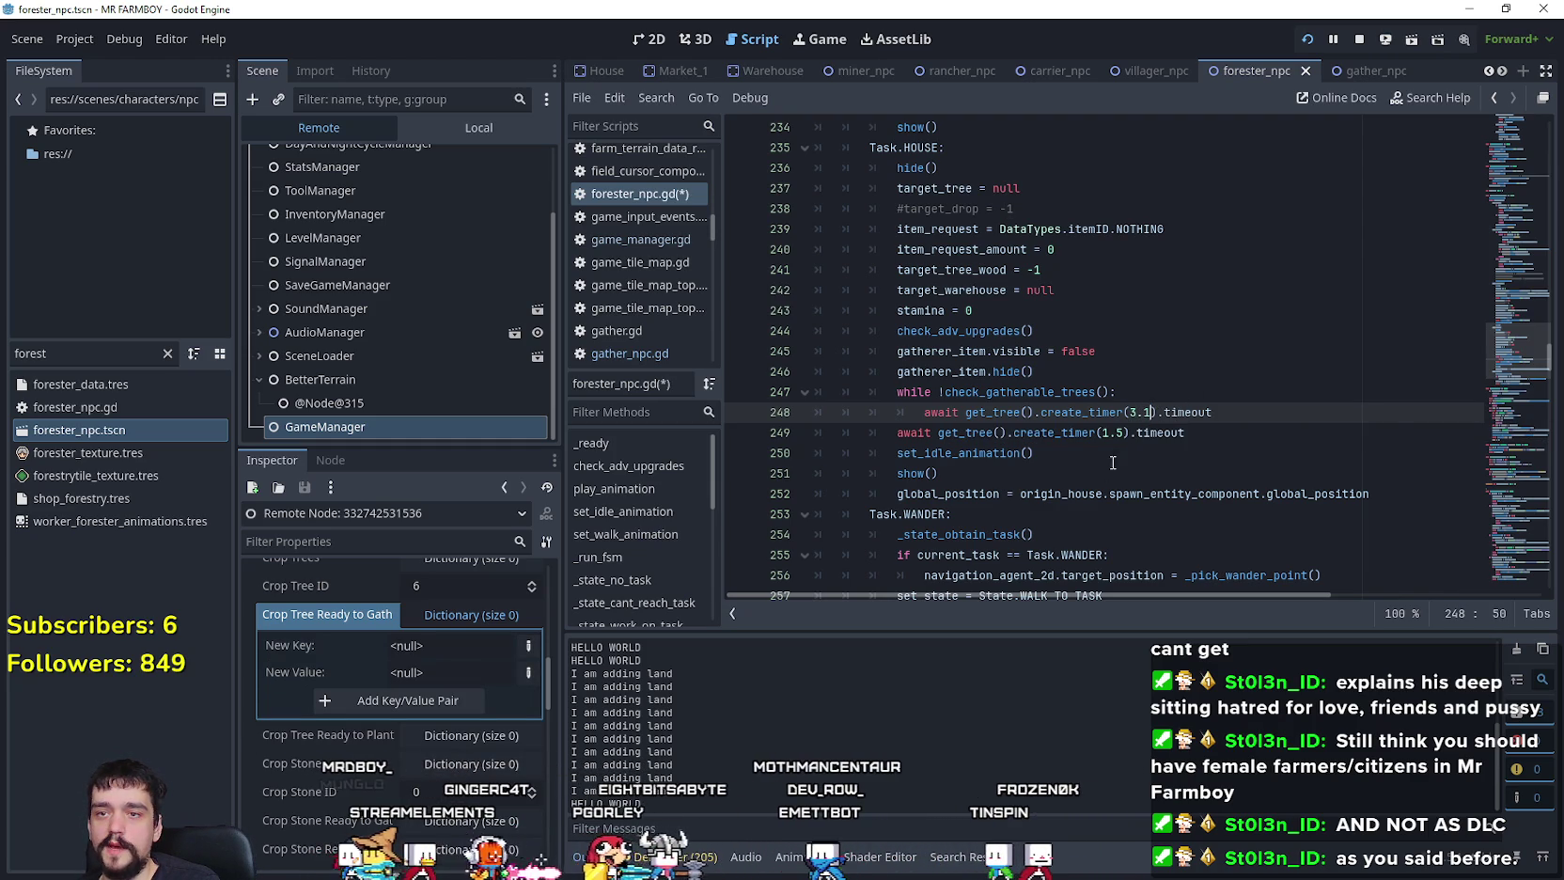
{"action": "left_click", "coordinate": [1113, 413]}
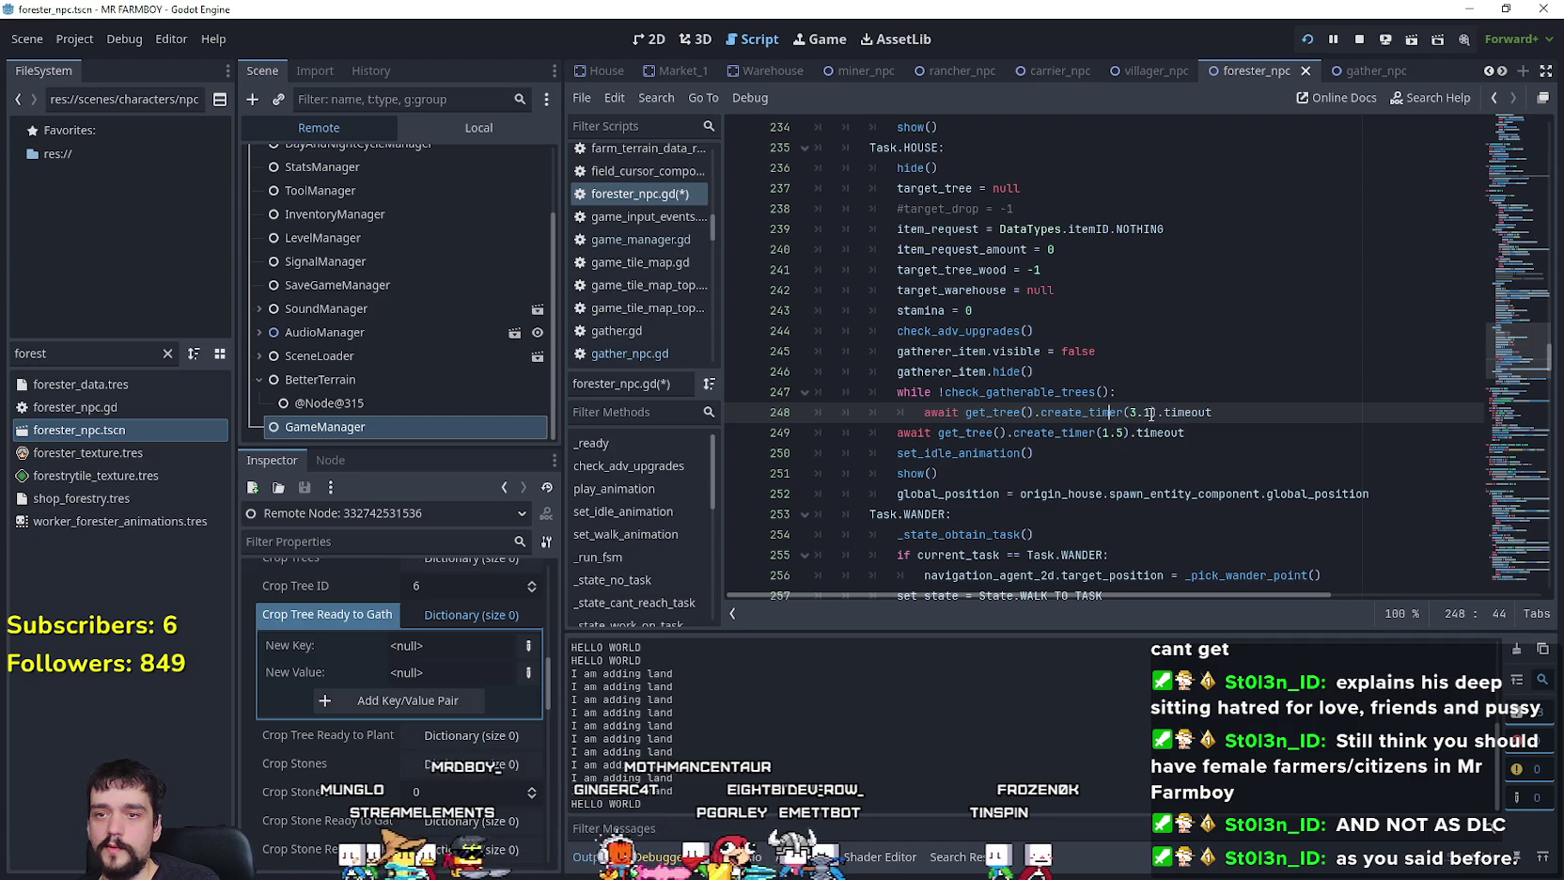
{"action": "type", "text": "5"}
{"action": "left_click", "coordinate": [1112, 414]}
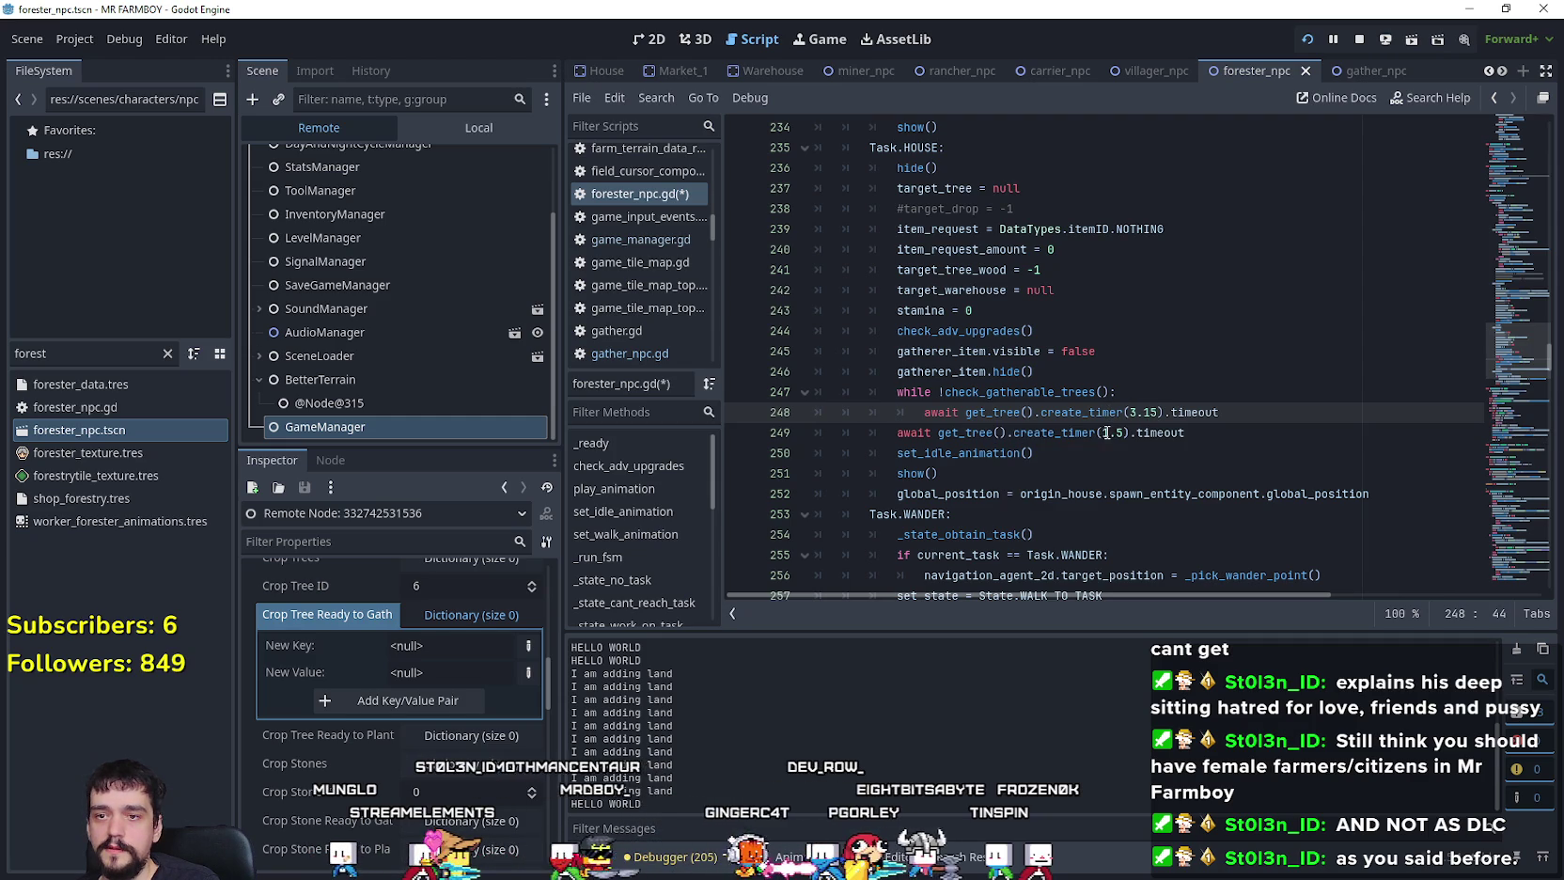
Step: Set the line 249 timer to 3.11 and save the forester script
{"action": "left_click", "coordinate": [1106, 432]}
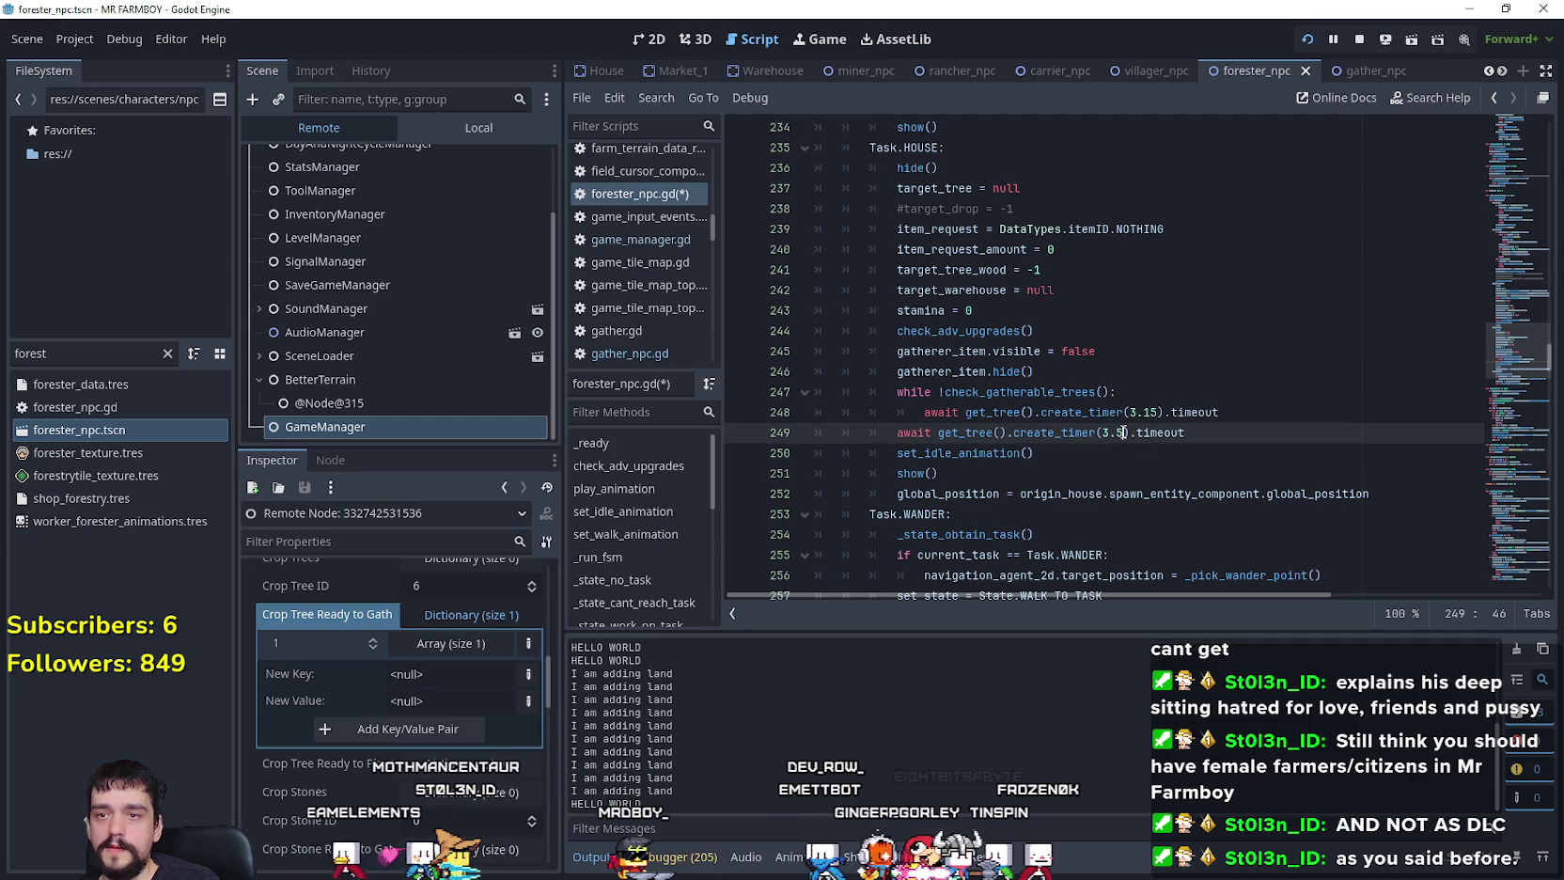
{"action": "left_click_drag", "start_coordinate": [1123, 432], "coordinate": [1116, 432]}
{"action": "type", "text": "1"}
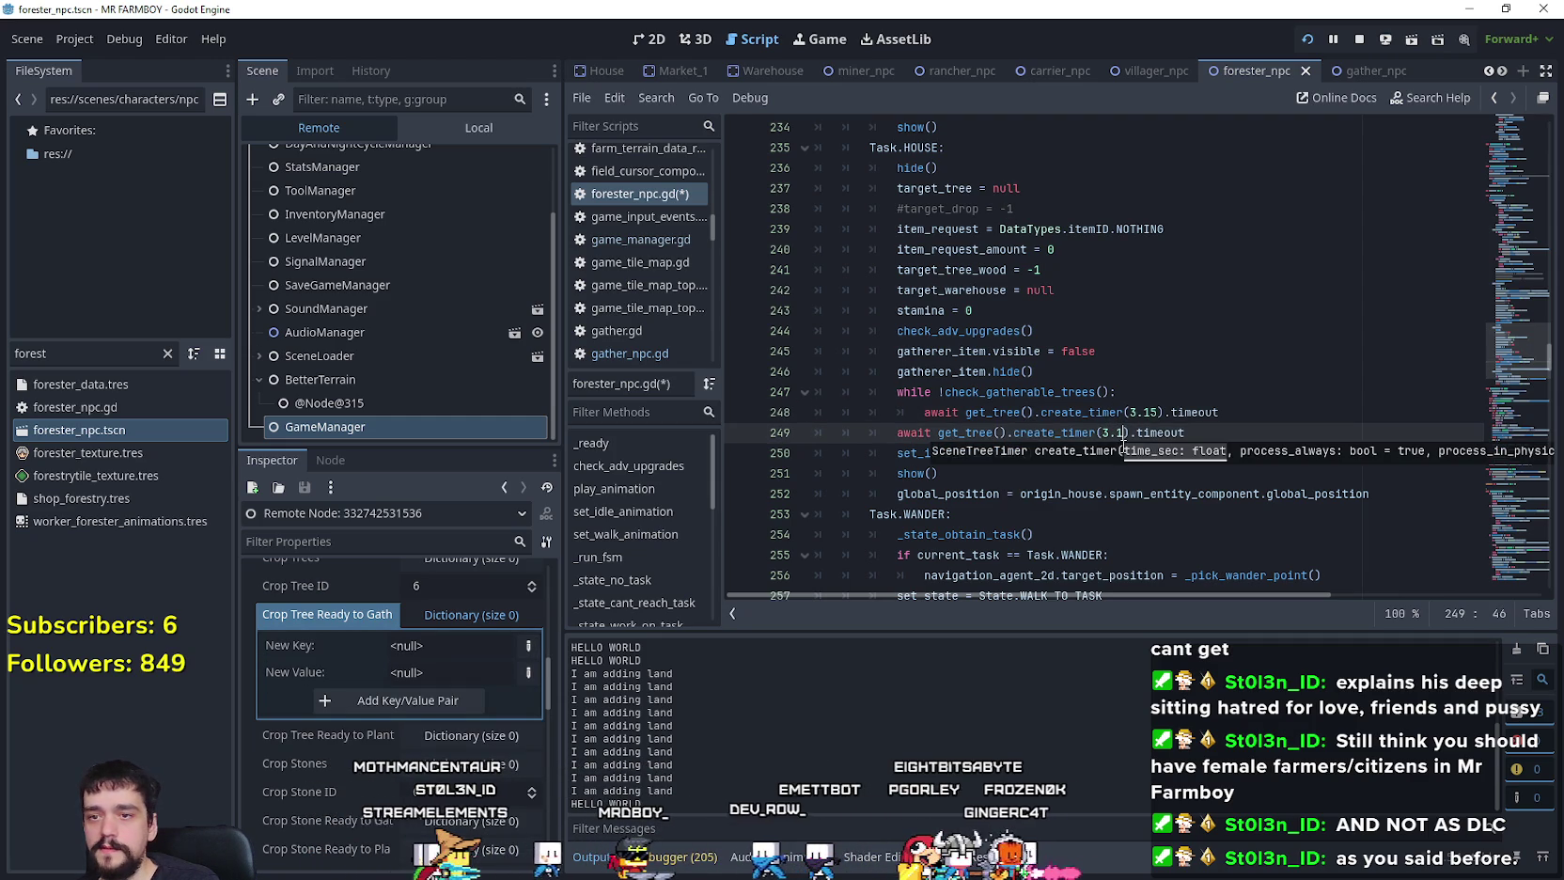
{"action": "type", "text": "1"}
{"action": "left_click", "coordinate": [1295, 432]}
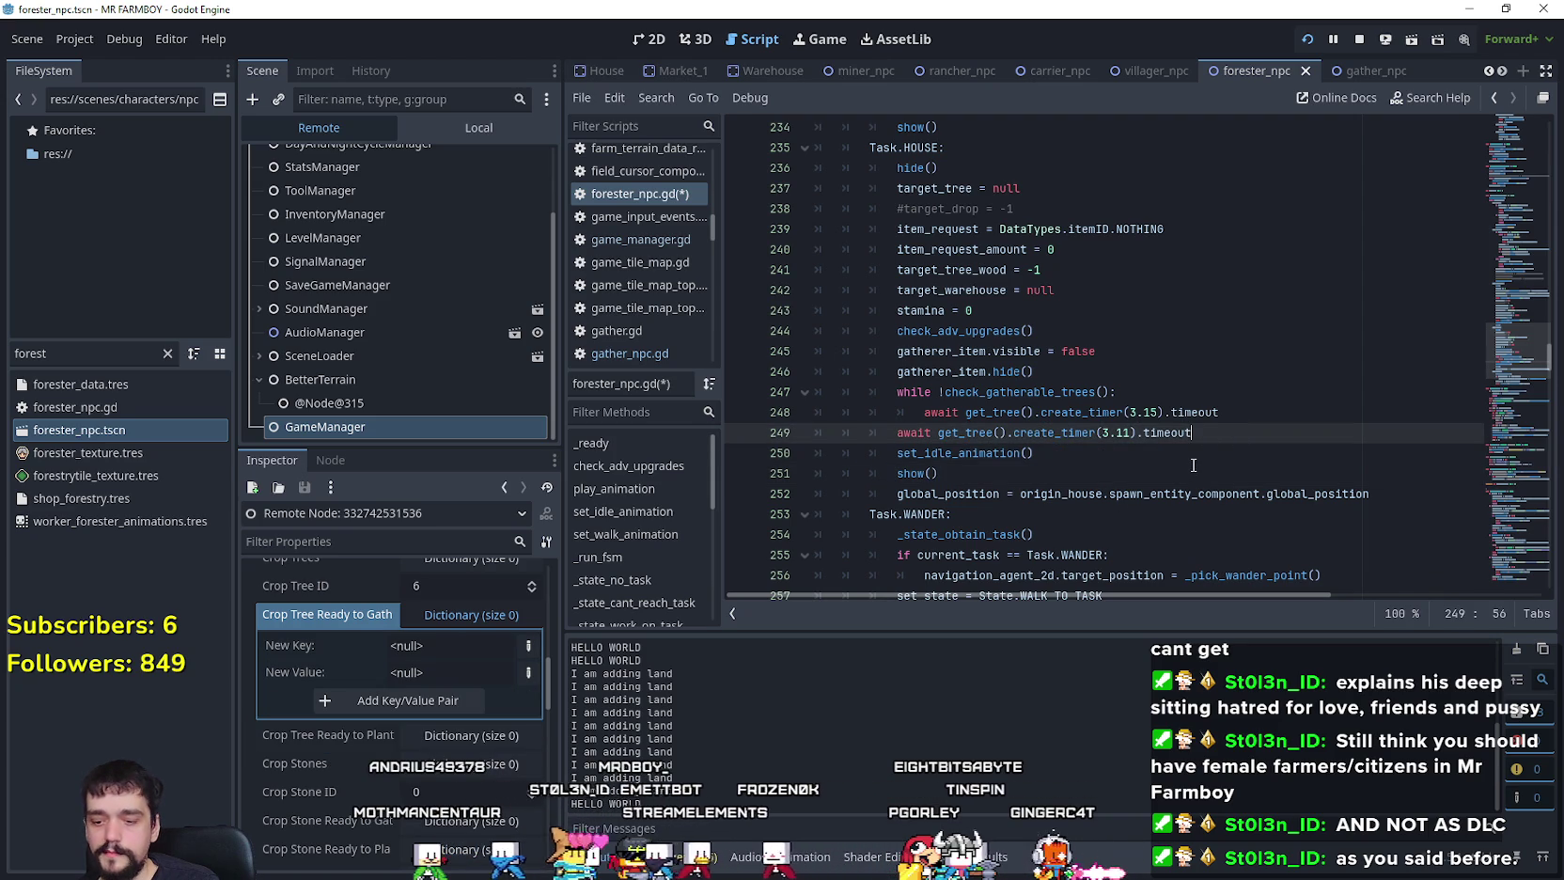
{"action": "key", "text": "ctrl+s"}
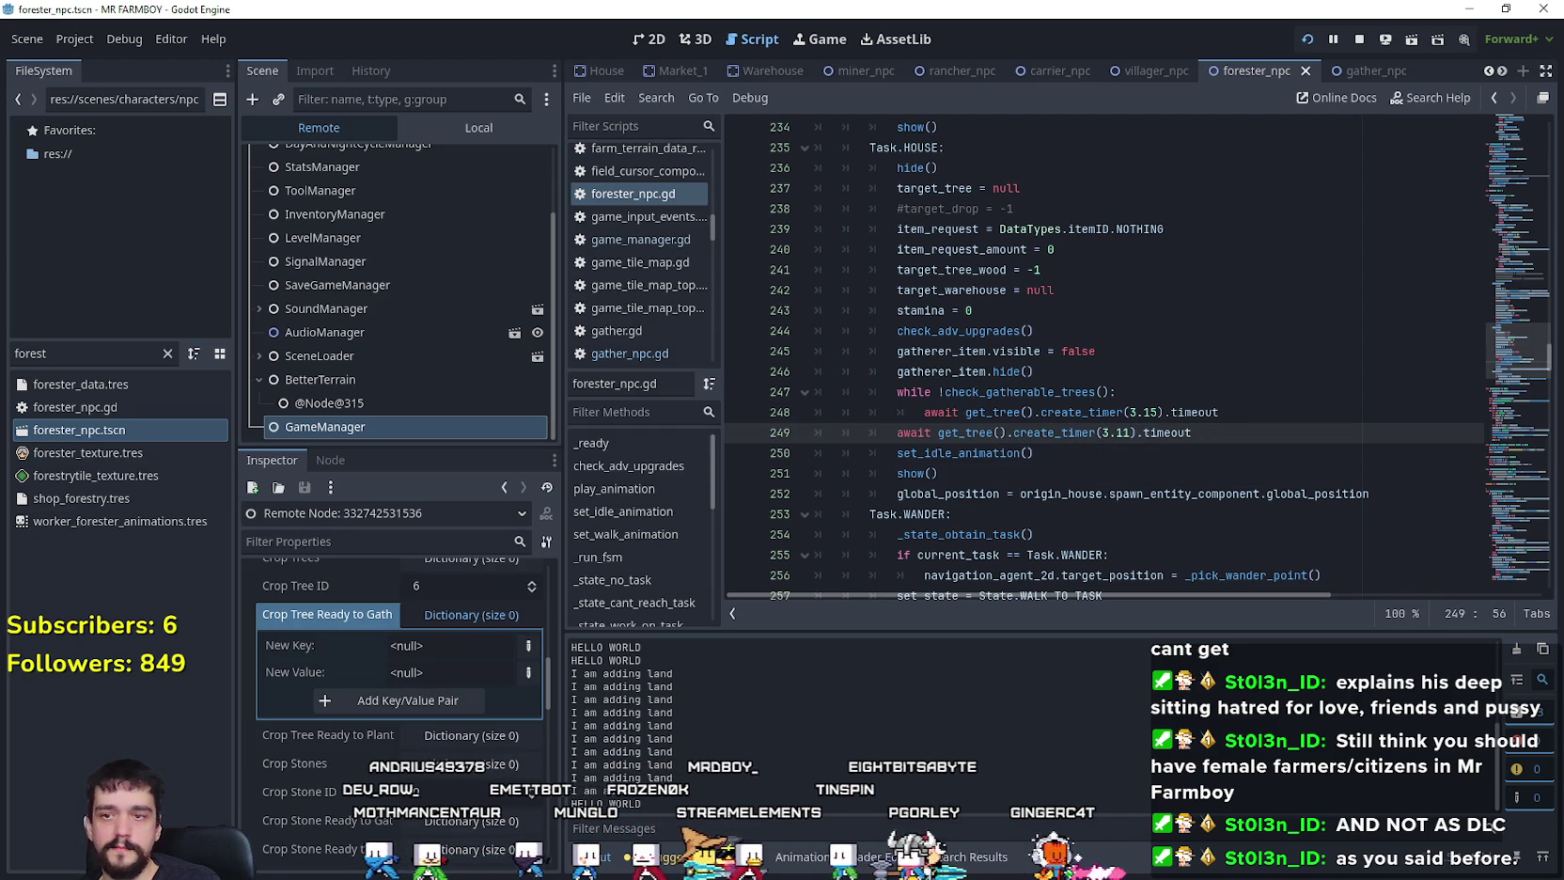
{"action": "key", "text": "alt+Tab"}
Step: Pause, stop and relaunch the game with the edited forester script
{"action": "key", "text": "Escape"}
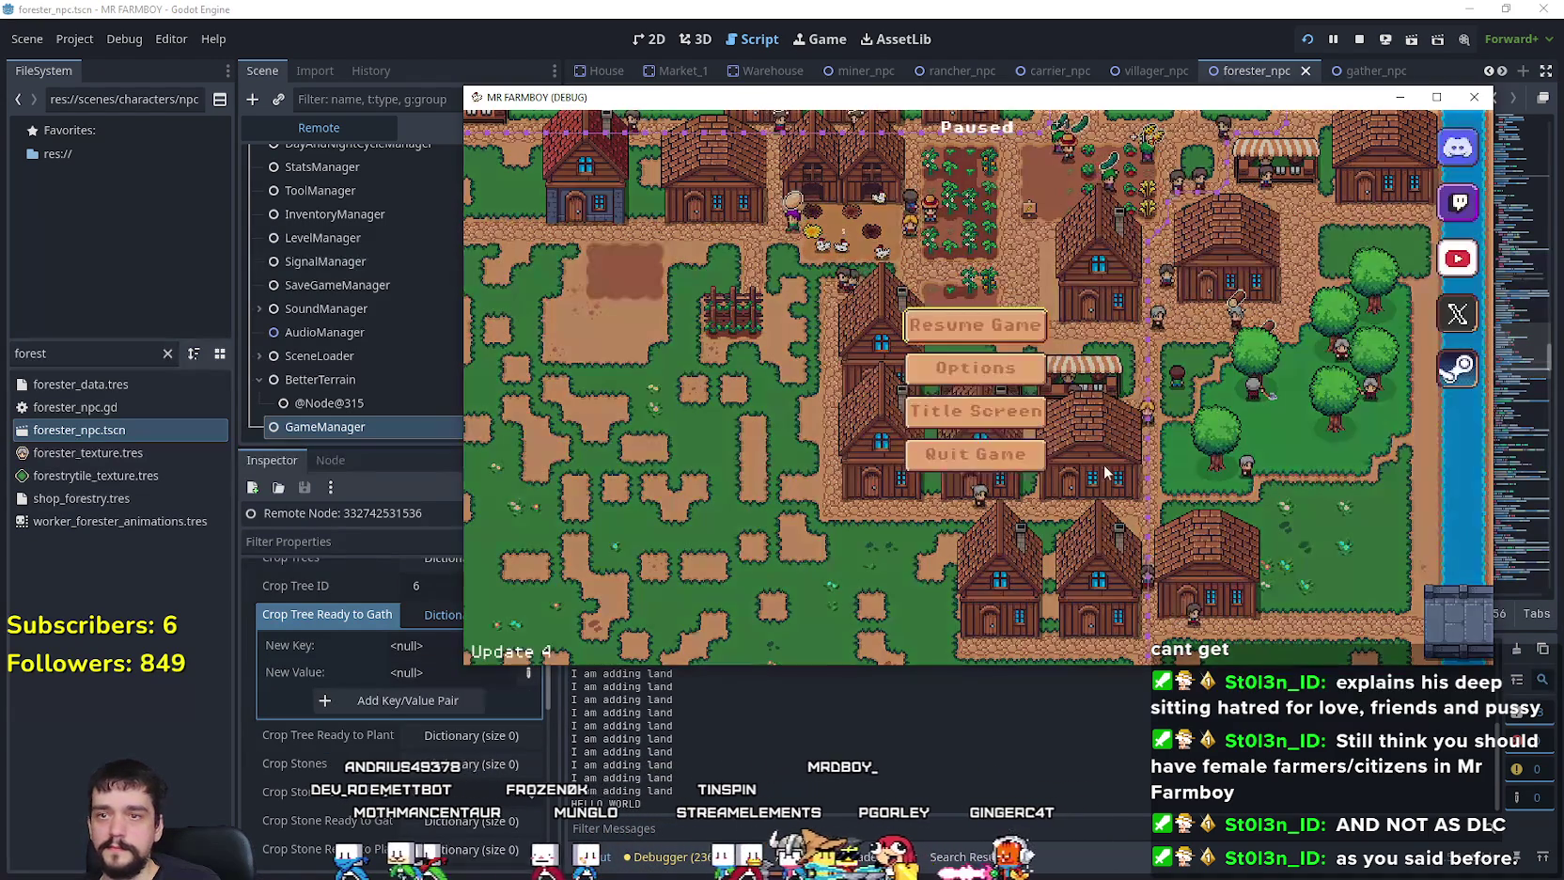
{"action": "left_click", "coordinate": [1359, 38]}
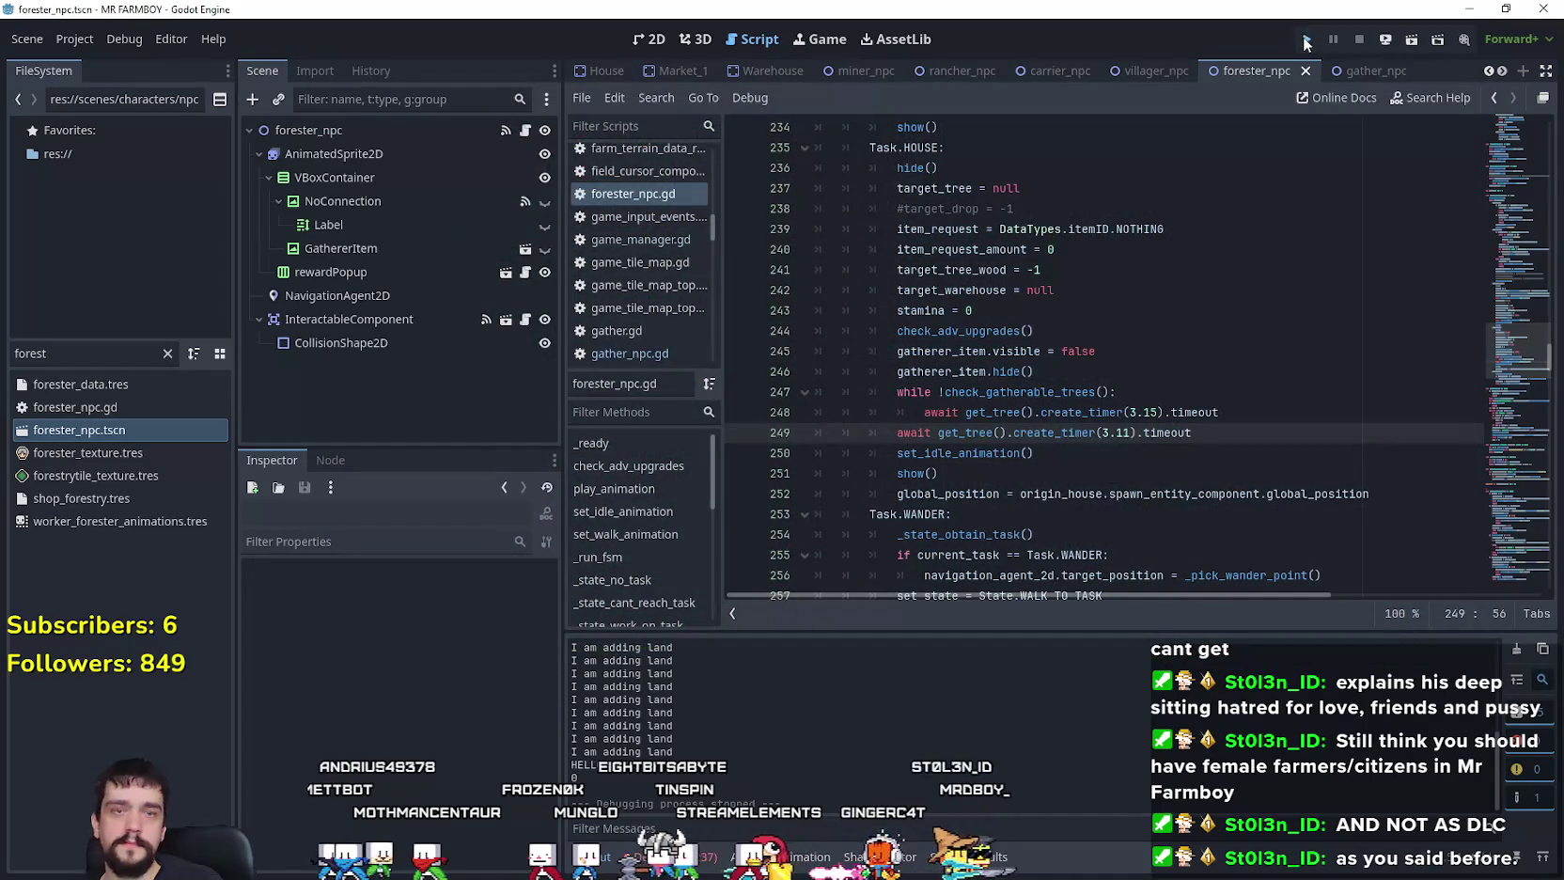
{"action": "left_click", "coordinate": [1396, 43]}
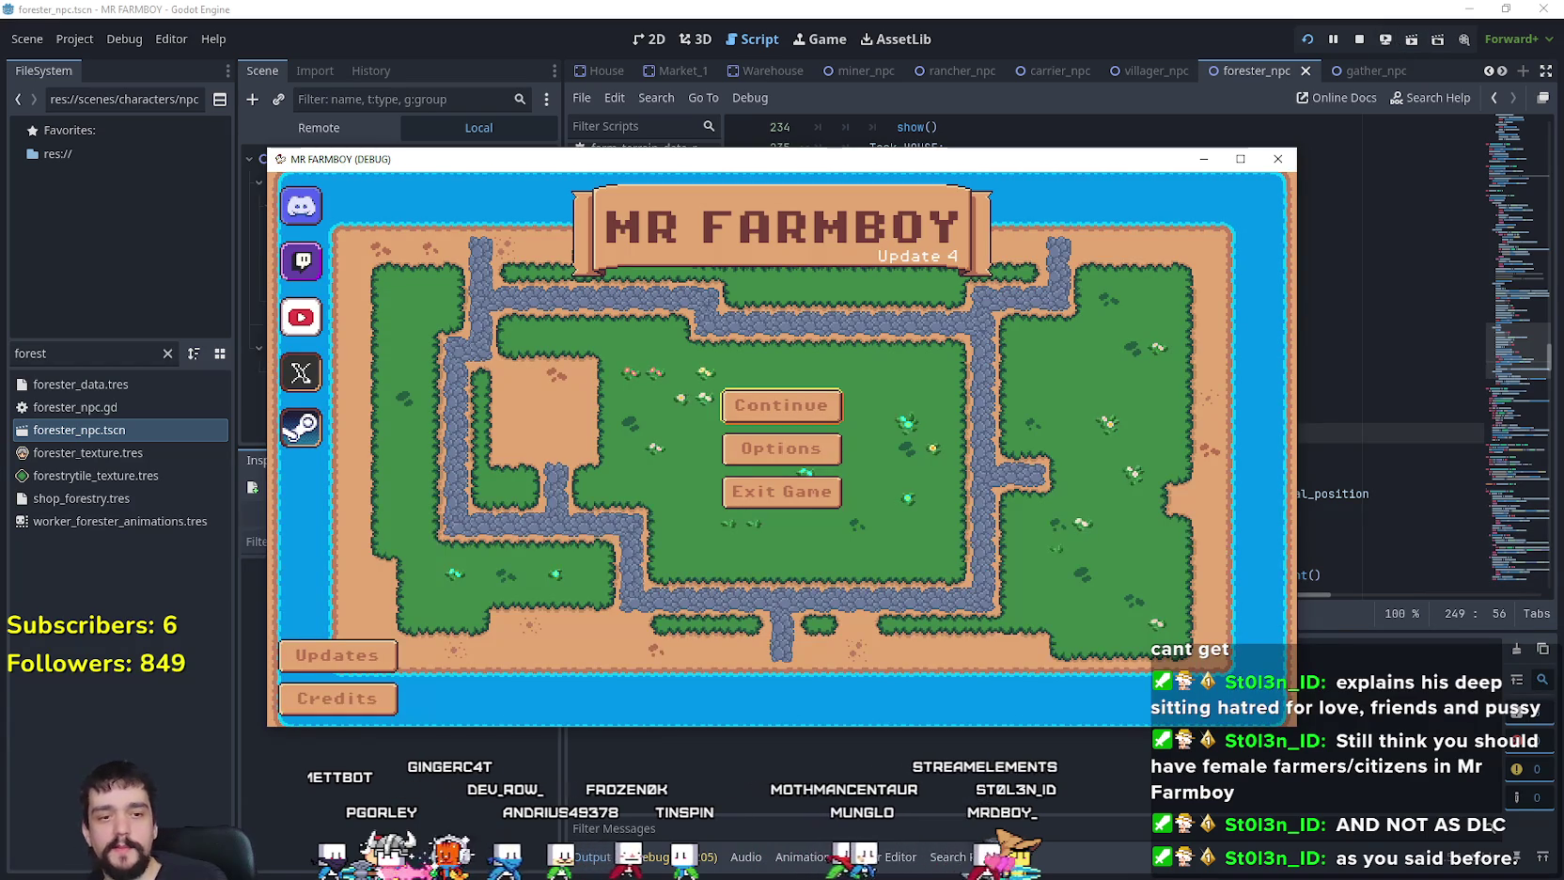
Step: Bring FARMBOYMASTERPLAN.txt in Notepad to the front and enlarge its text
{"action": "key", "text": "alt+Tab"}
{"action": "key", "text": "alt+Tab"}
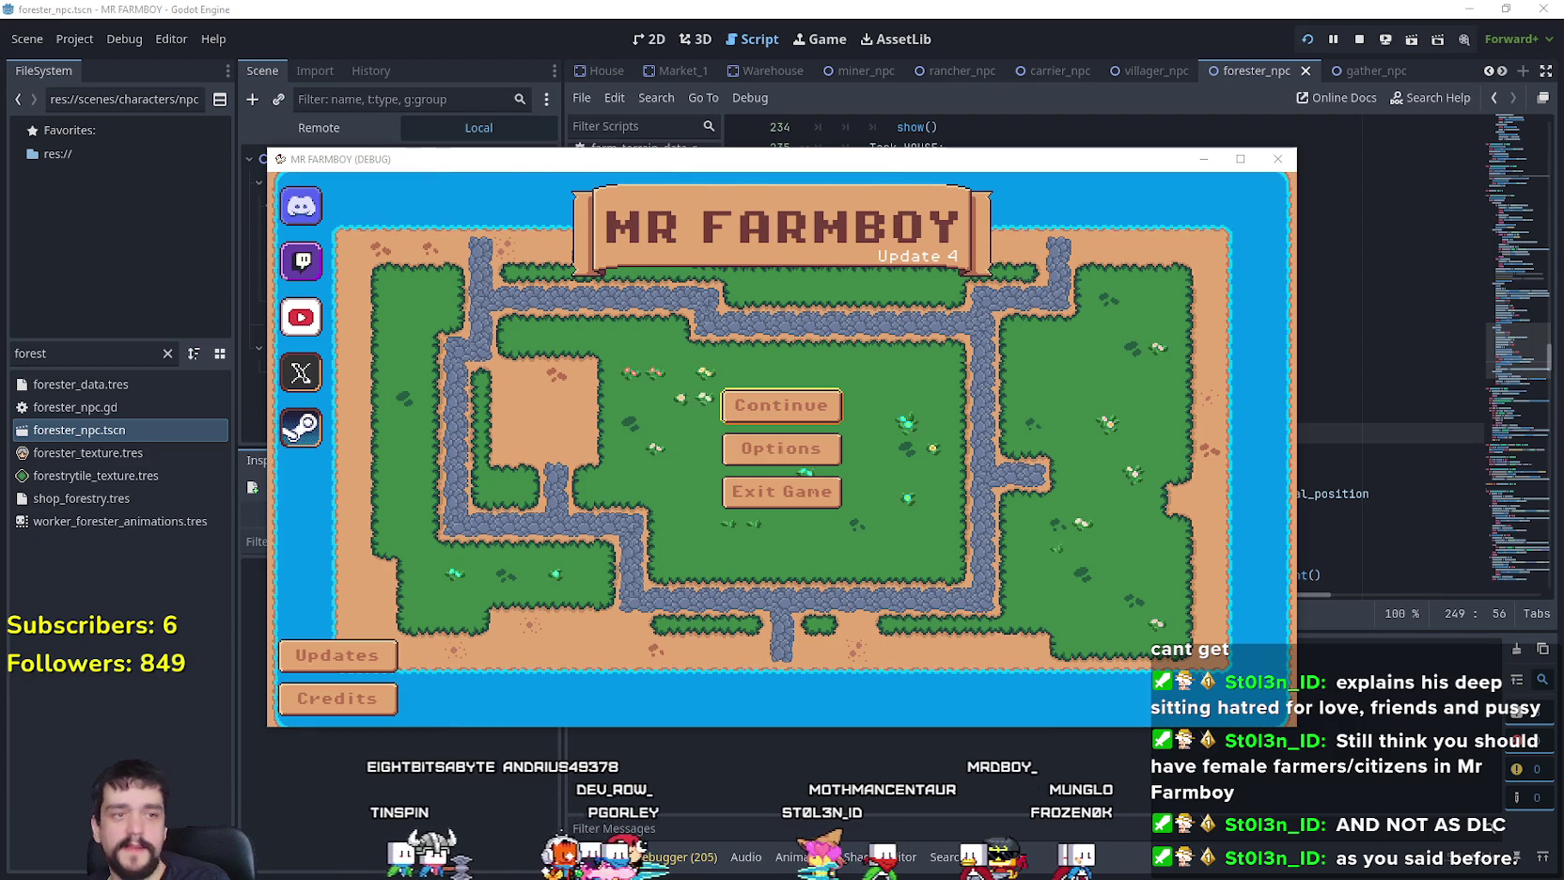
{"action": "key", "text": "alt+Tab"}
{"action": "scroll", "scroll_direction": "up", "scroll_amount": 3}
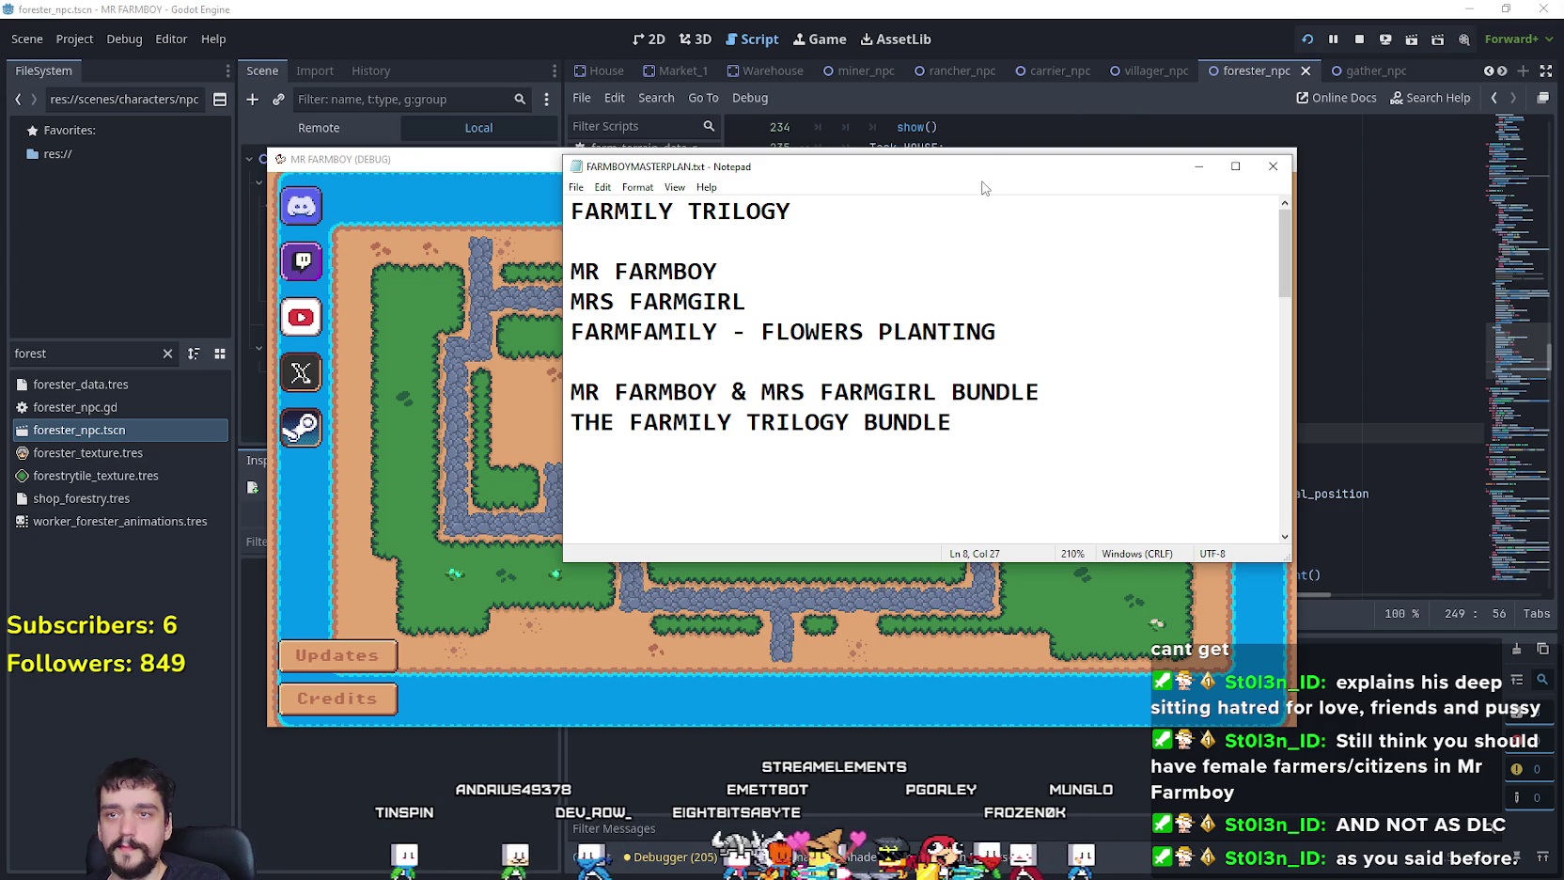
Step: Move the notes to the top right and load Save 6 via the game's Continue menu
{"action": "left_click_drag", "start_coordinate": [968, 166], "coordinate": [1180, 31]}
{"action": "left_click", "coordinate": [659, 498]}
{"action": "left_click", "coordinate": [796, 393]}
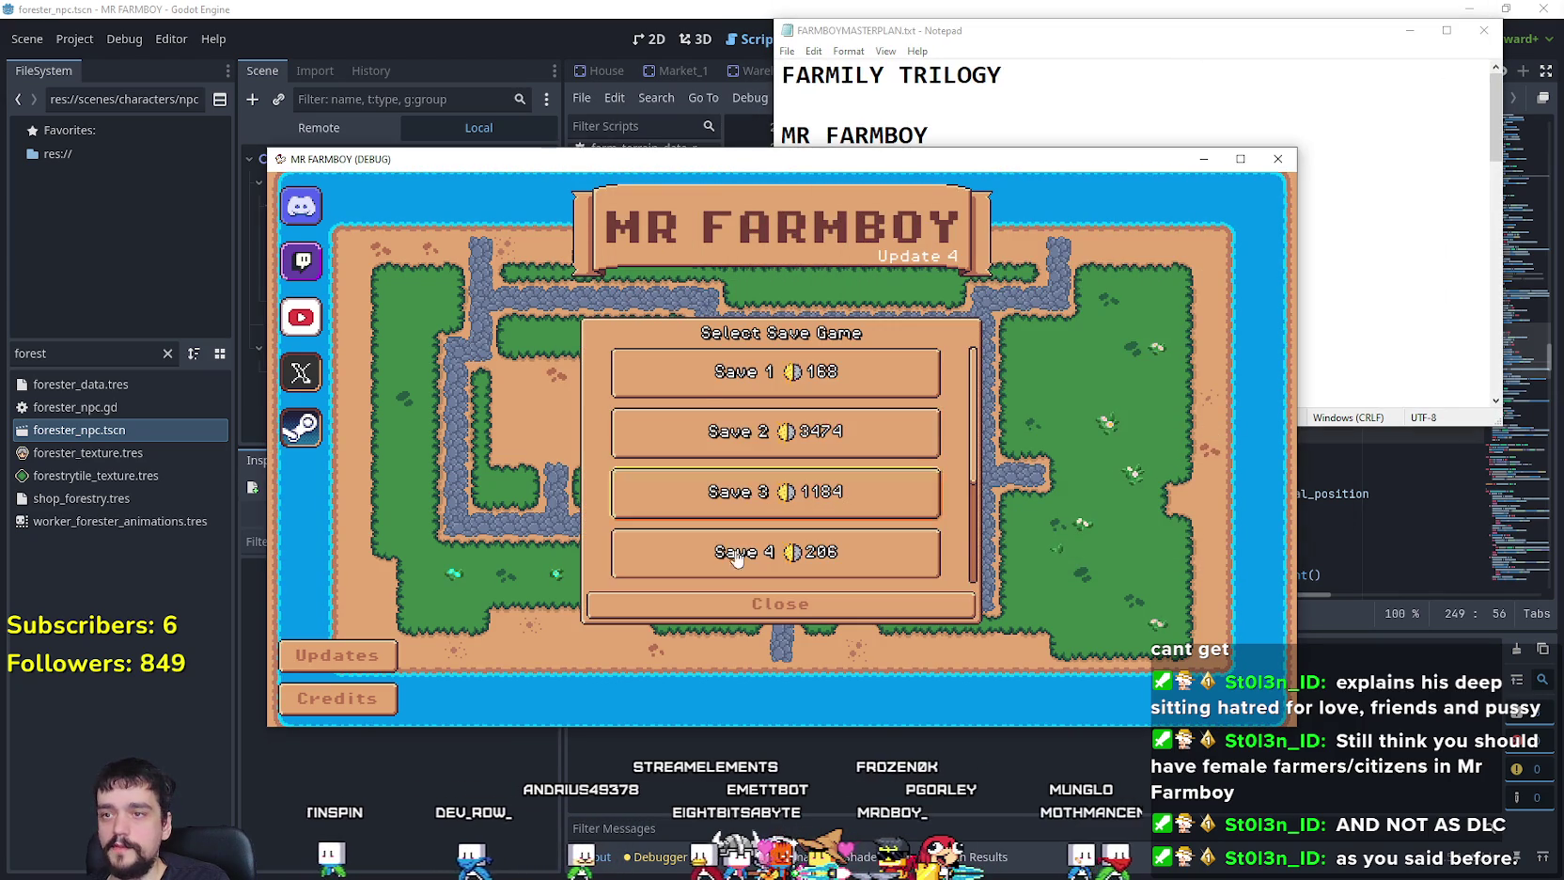
{"action": "left_click", "coordinate": [808, 491]}
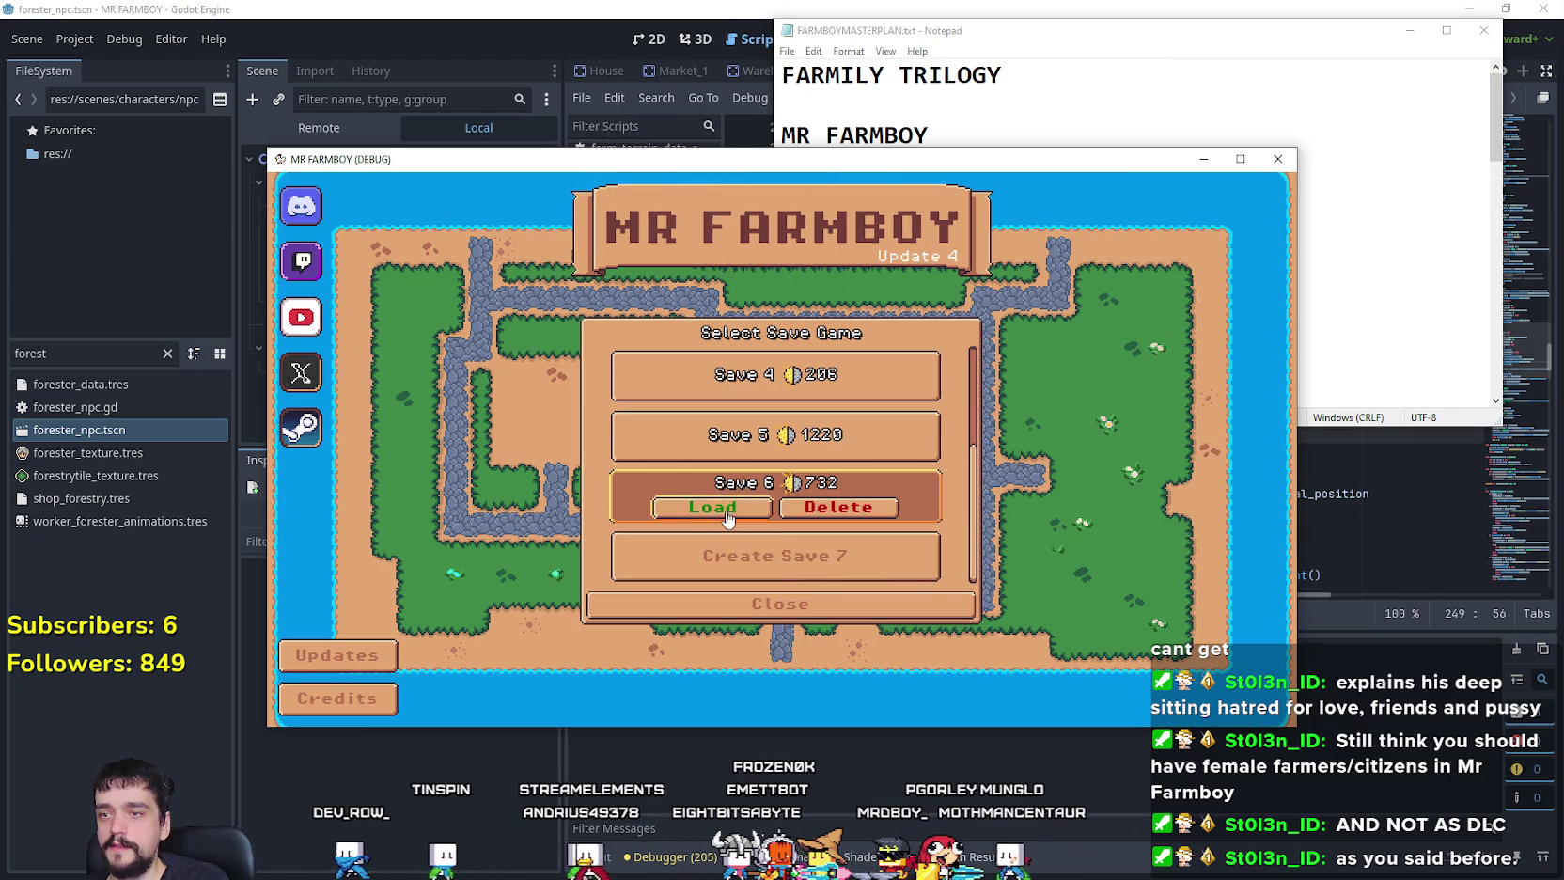
{"action": "left_click", "coordinate": [649, 503]}
{"action": "left_click_drag", "start_coordinate": [1081, 41], "coordinate": [1125, 35]}
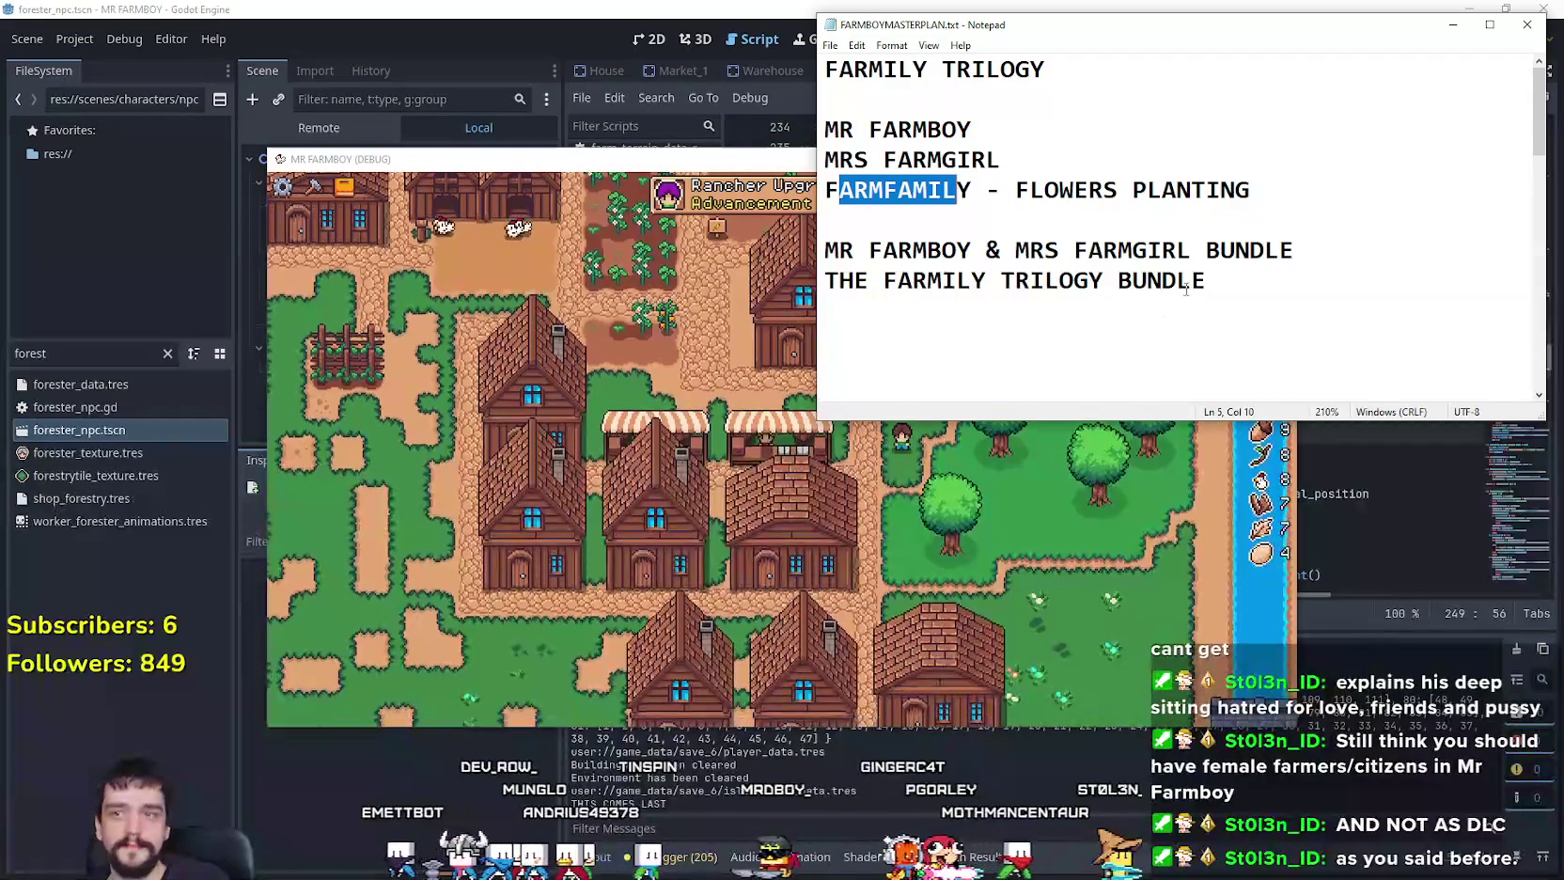
Step: Highlight the two bundle lines in the plan, then maximize the Mr Farmboy window
{"action": "left_click_drag", "start_coordinate": [1326, 254], "coordinate": [801, 245]}
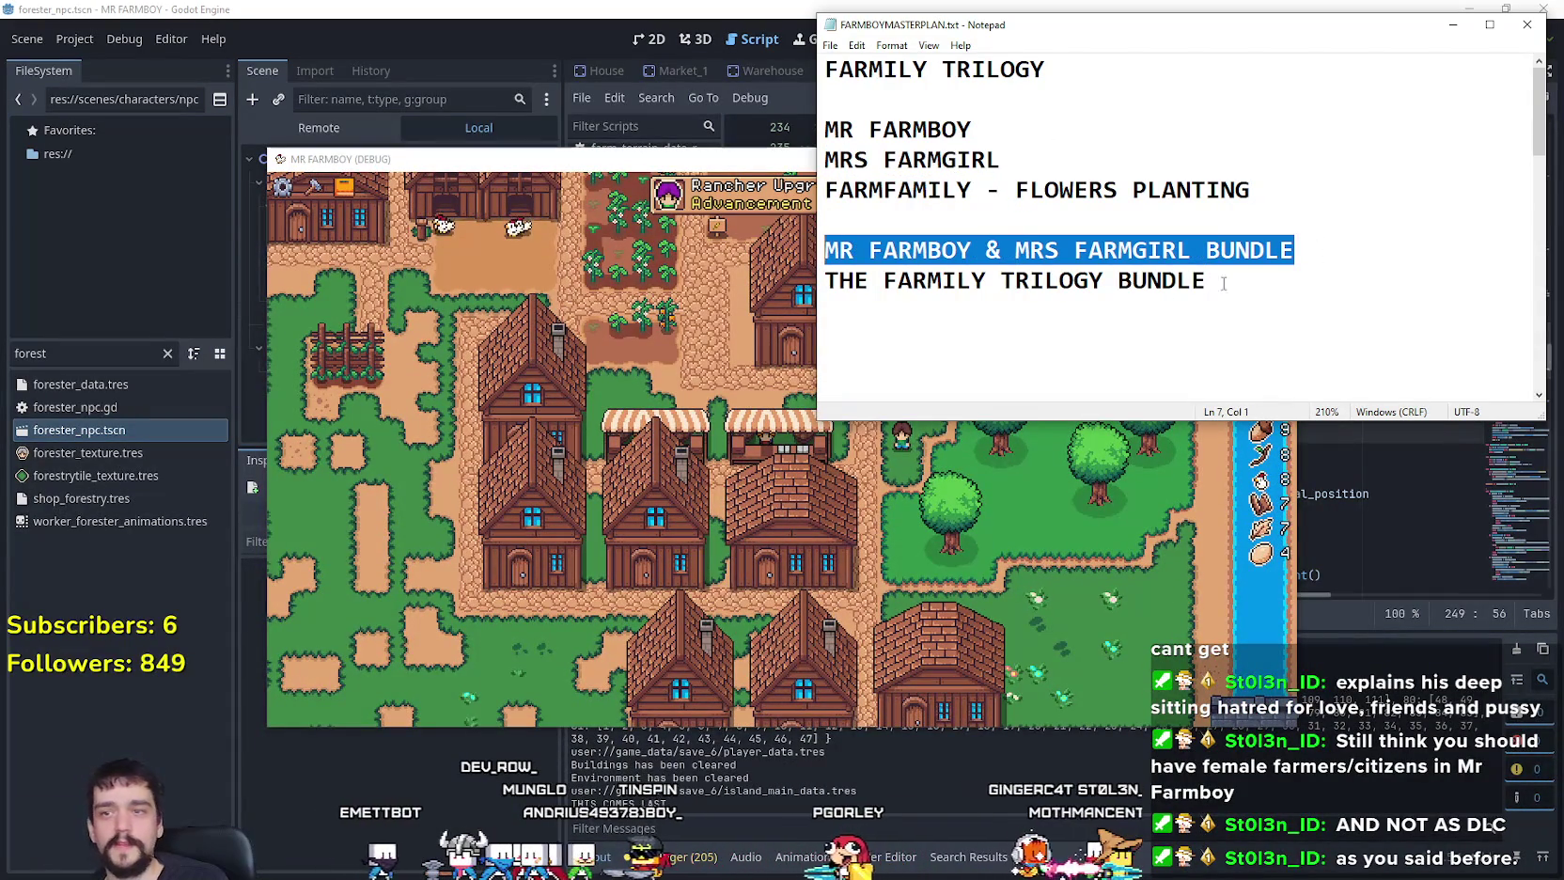
{"action": "left_click_drag", "start_coordinate": [1211, 282], "coordinate": [1119, 255]}
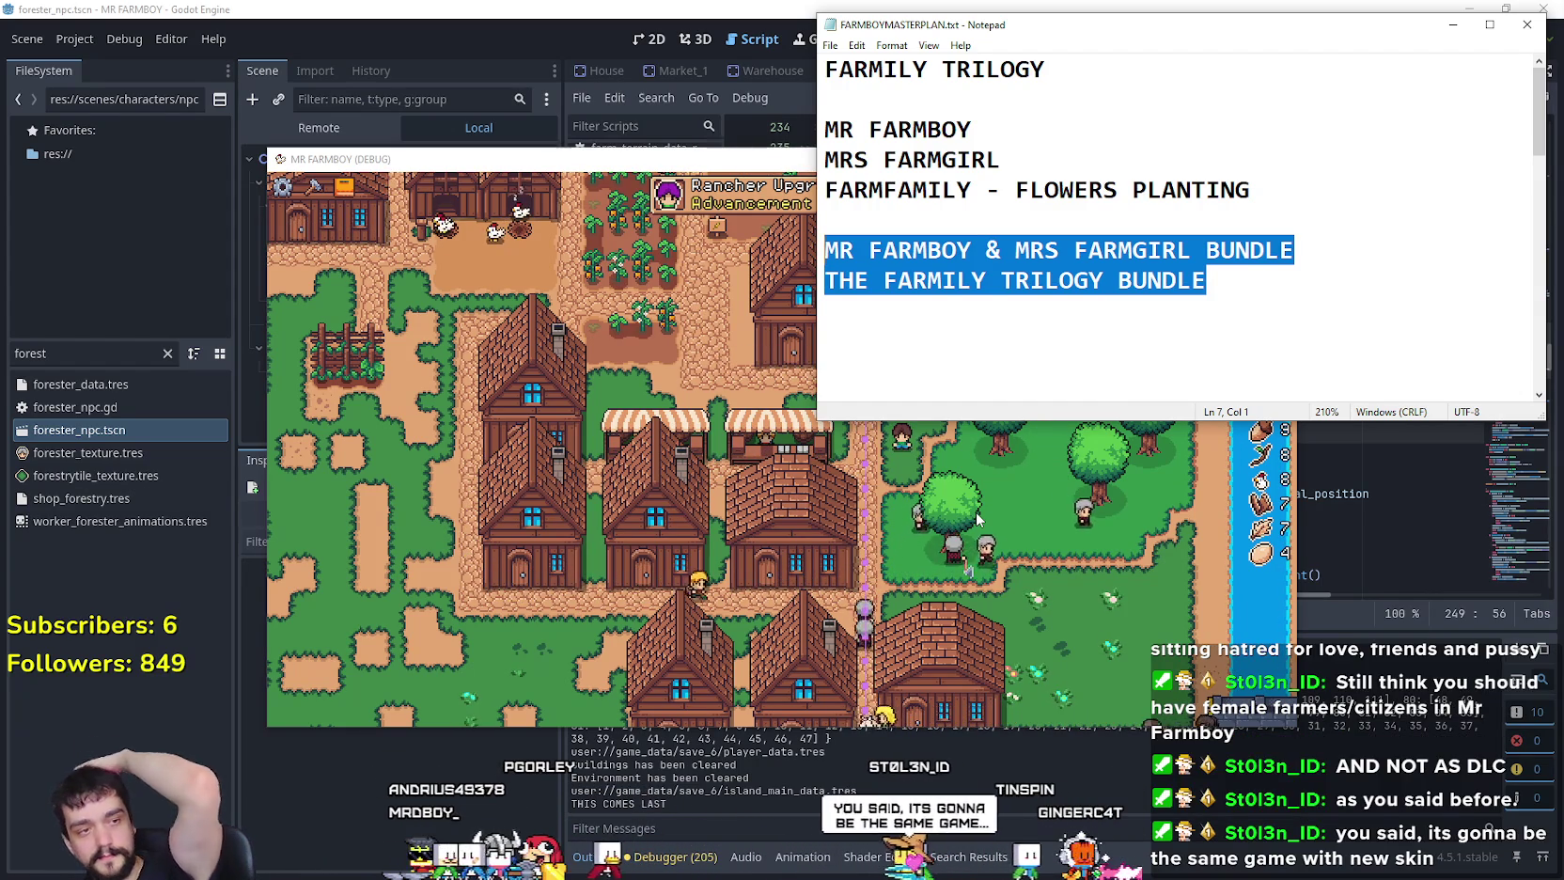
{"action": "left_click", "coordinate": [989, 582]}
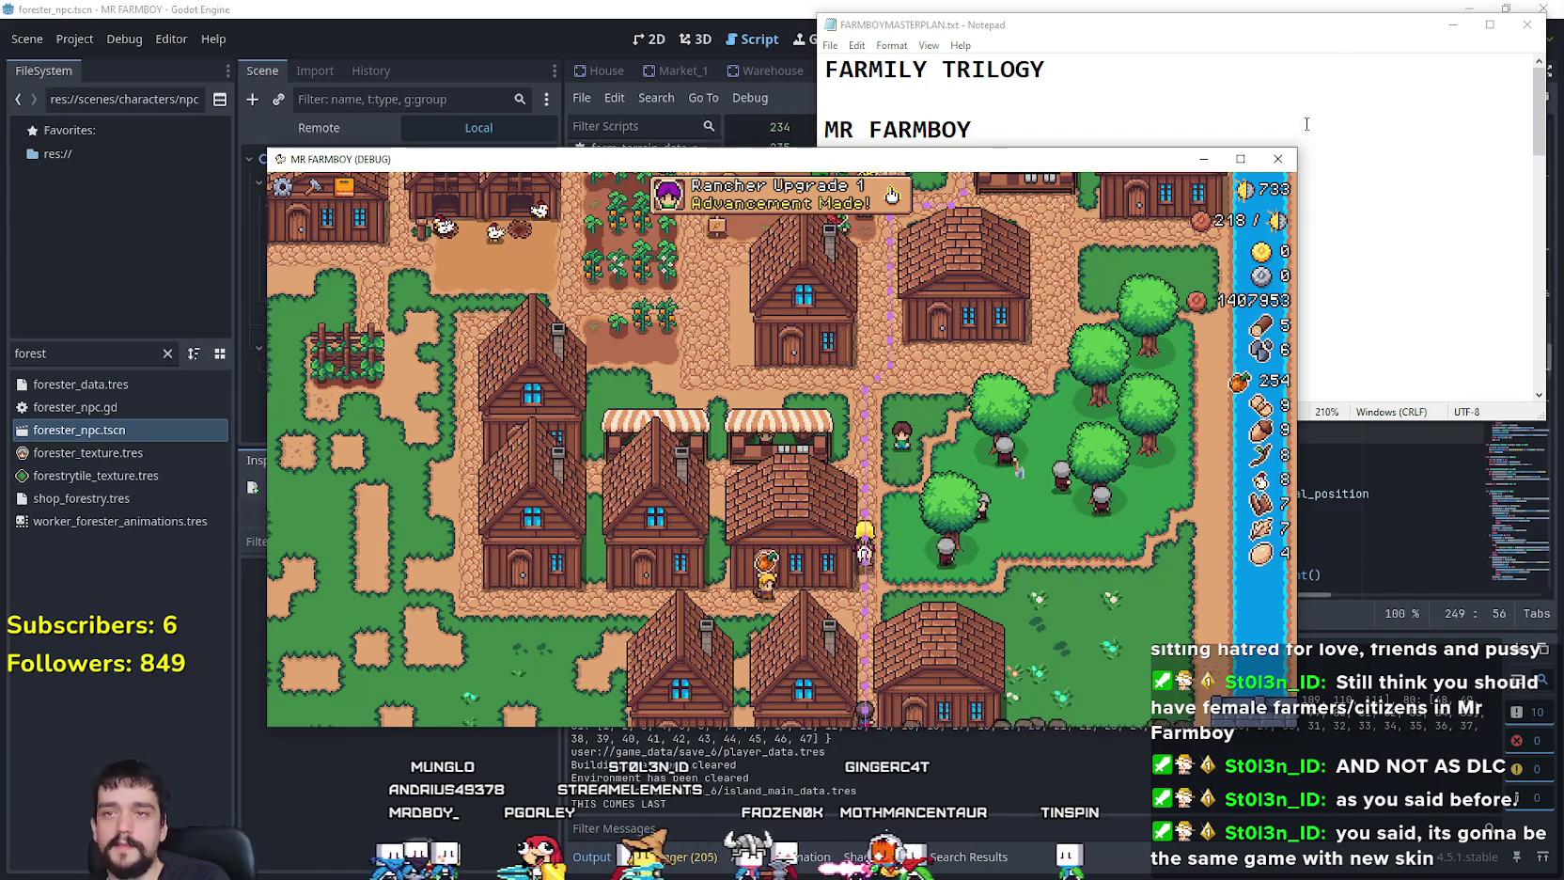
{"action": "left_click", "coordinate": [1338, 263]}
{"action": "left_click", "coordinate": [1083, 586]}
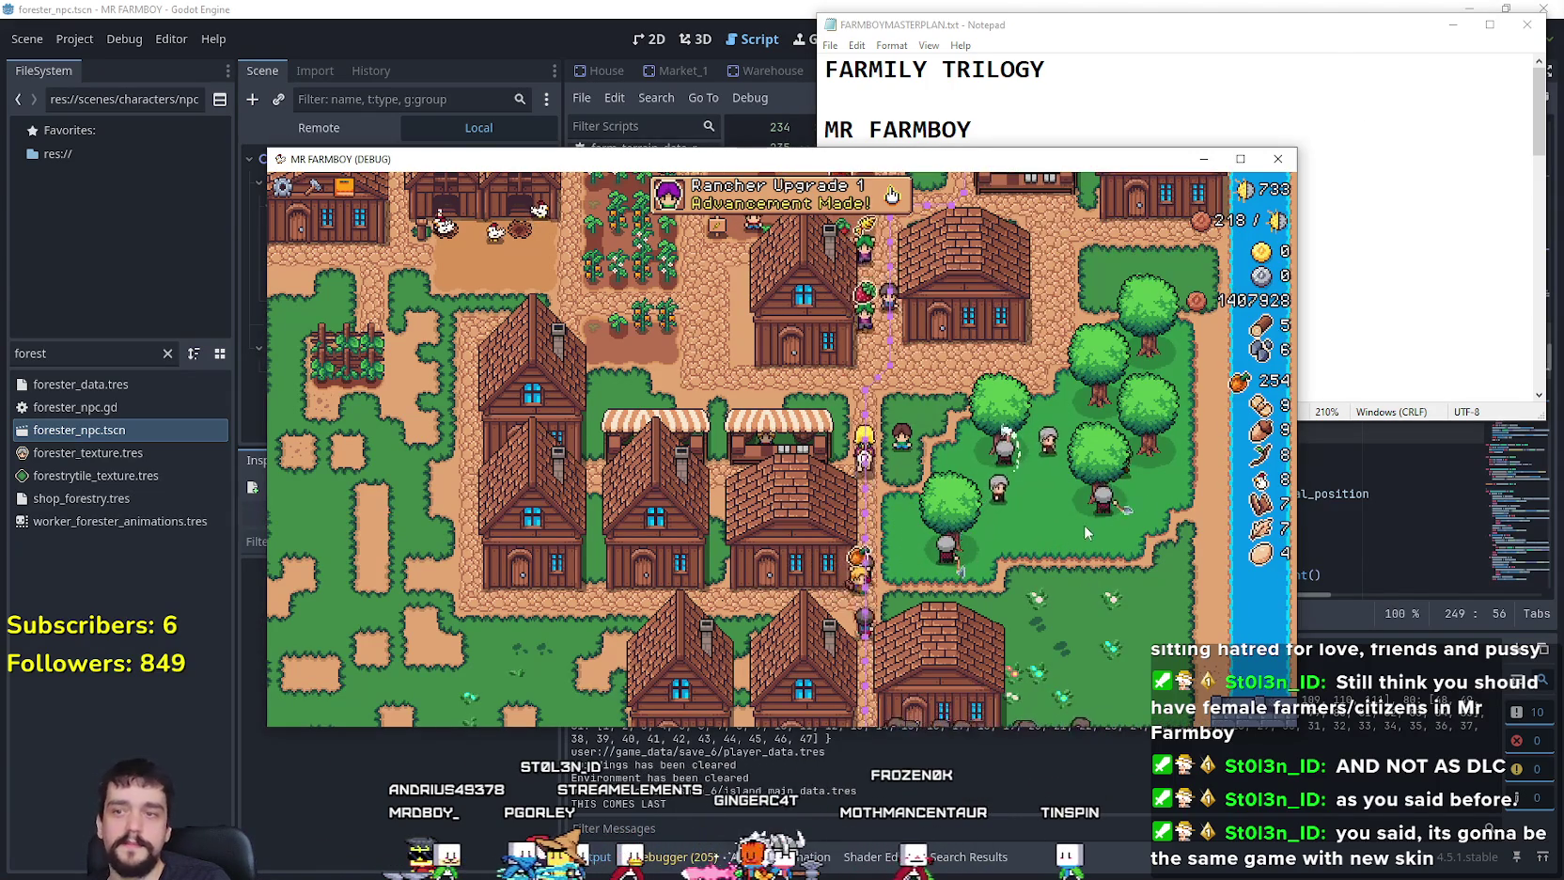
{"action": "left_click", "coordinate": [1250, 164]}
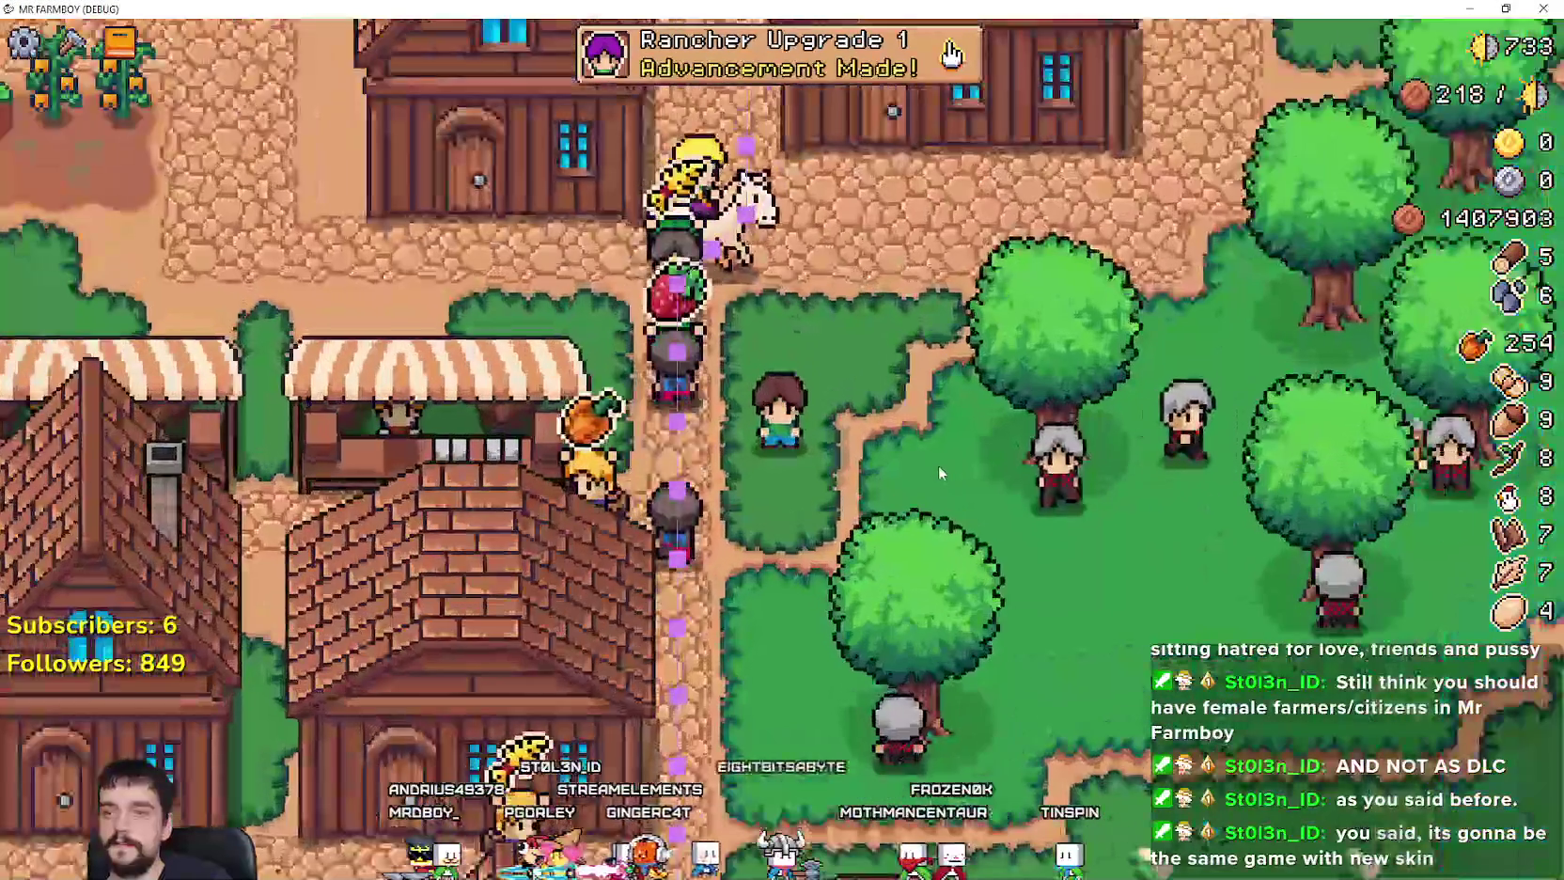
Step: Walk the farmer around the village houses and north toward the river and bridge
{"action": "key", "text": "s"}
{"action": "key", "text": "d"}
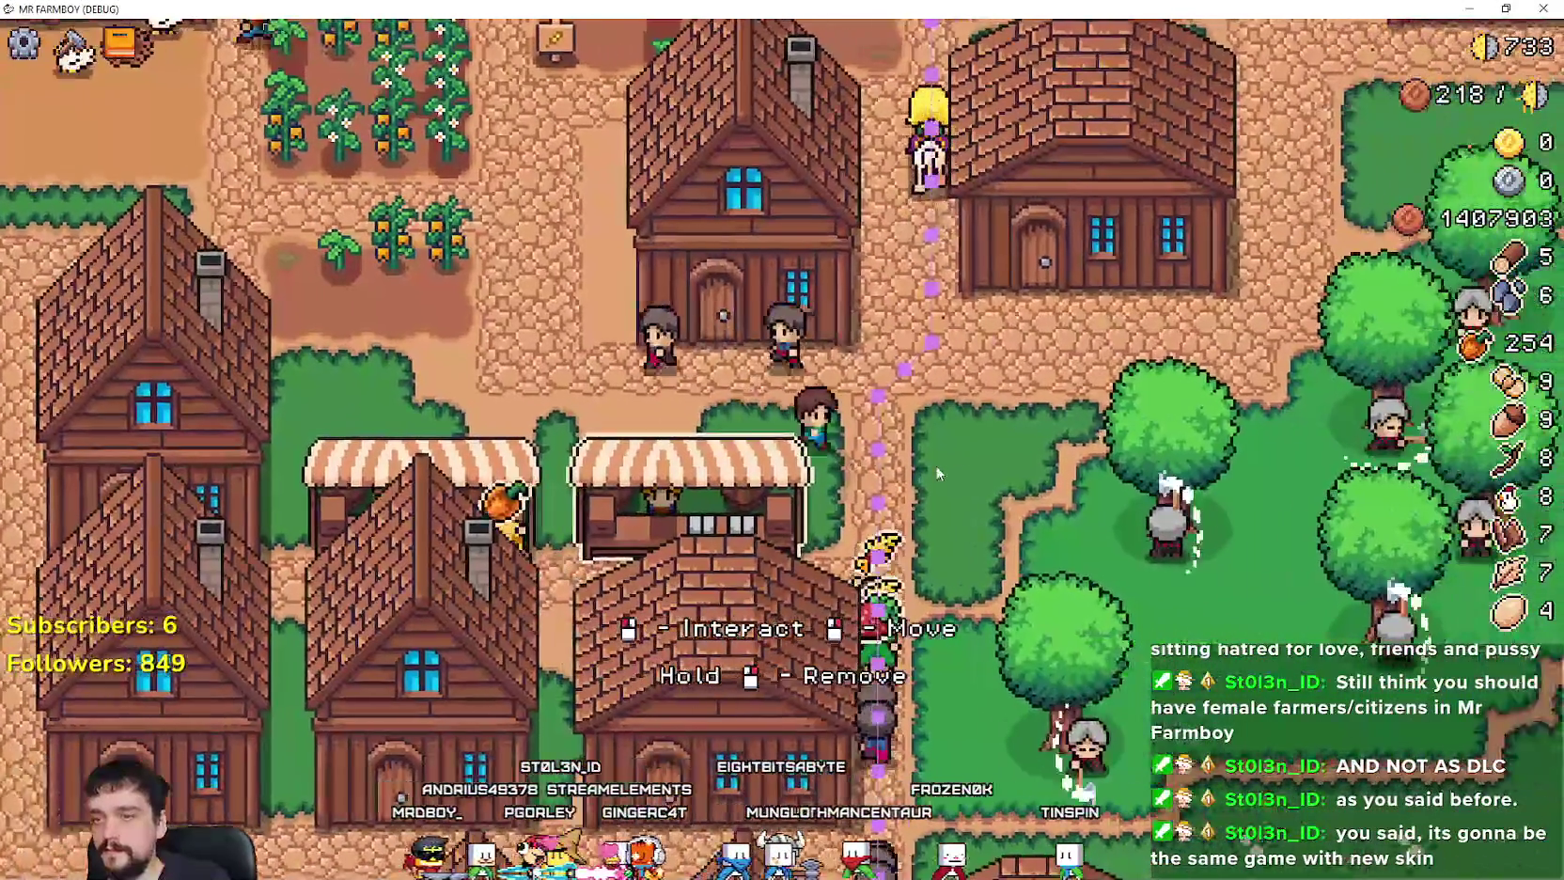
{"action": "key", "text": "s"}
{"action": "key", "text": "a"}
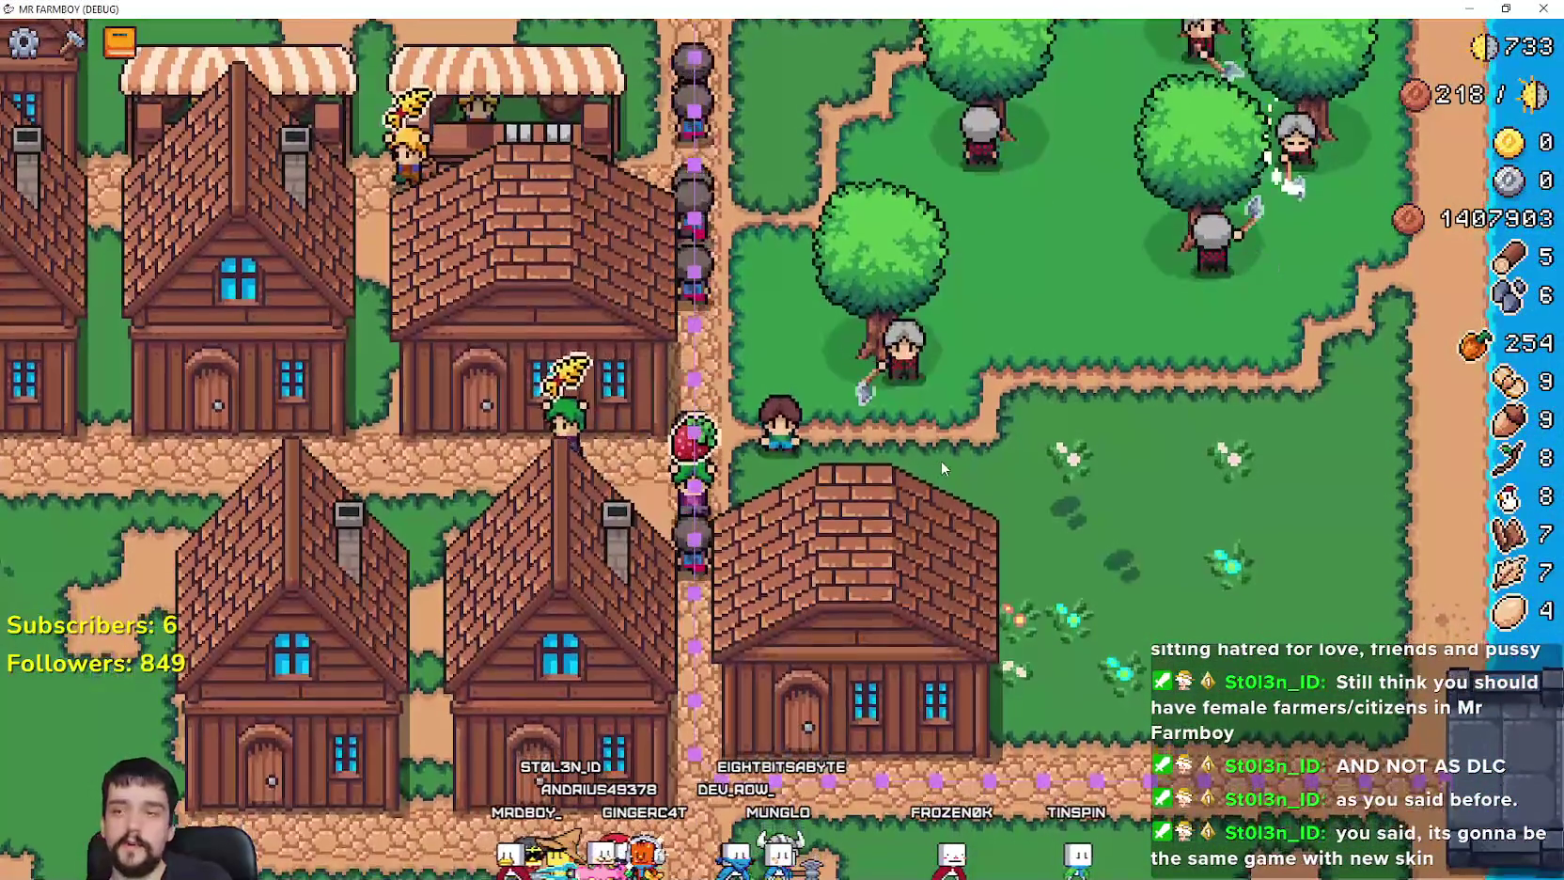
{"action": "key", "text": "a"}
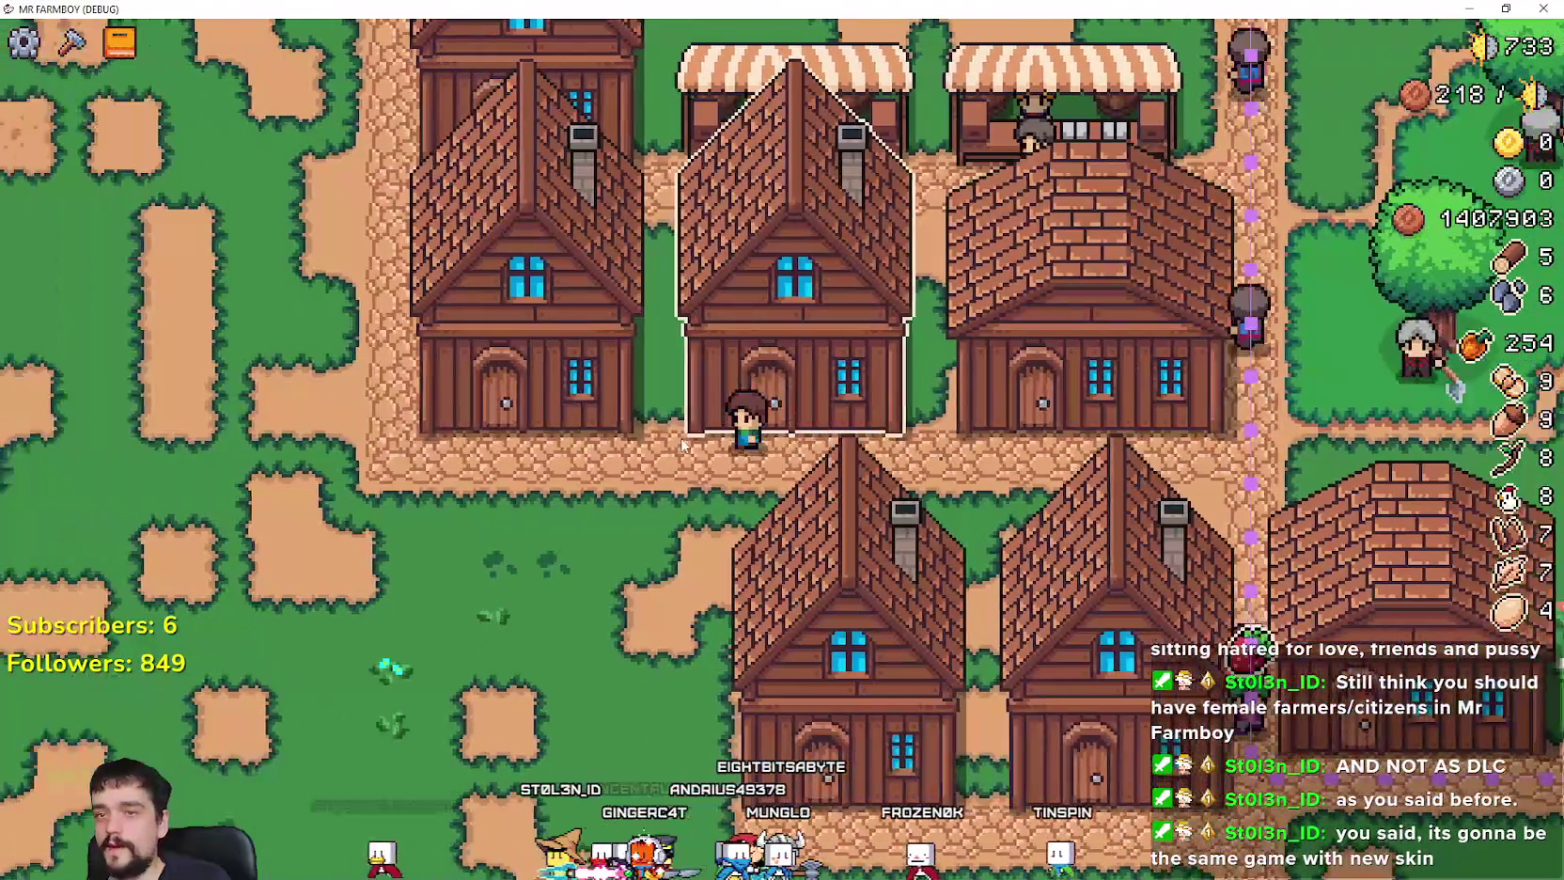
{"action": "key", "text": "w"}
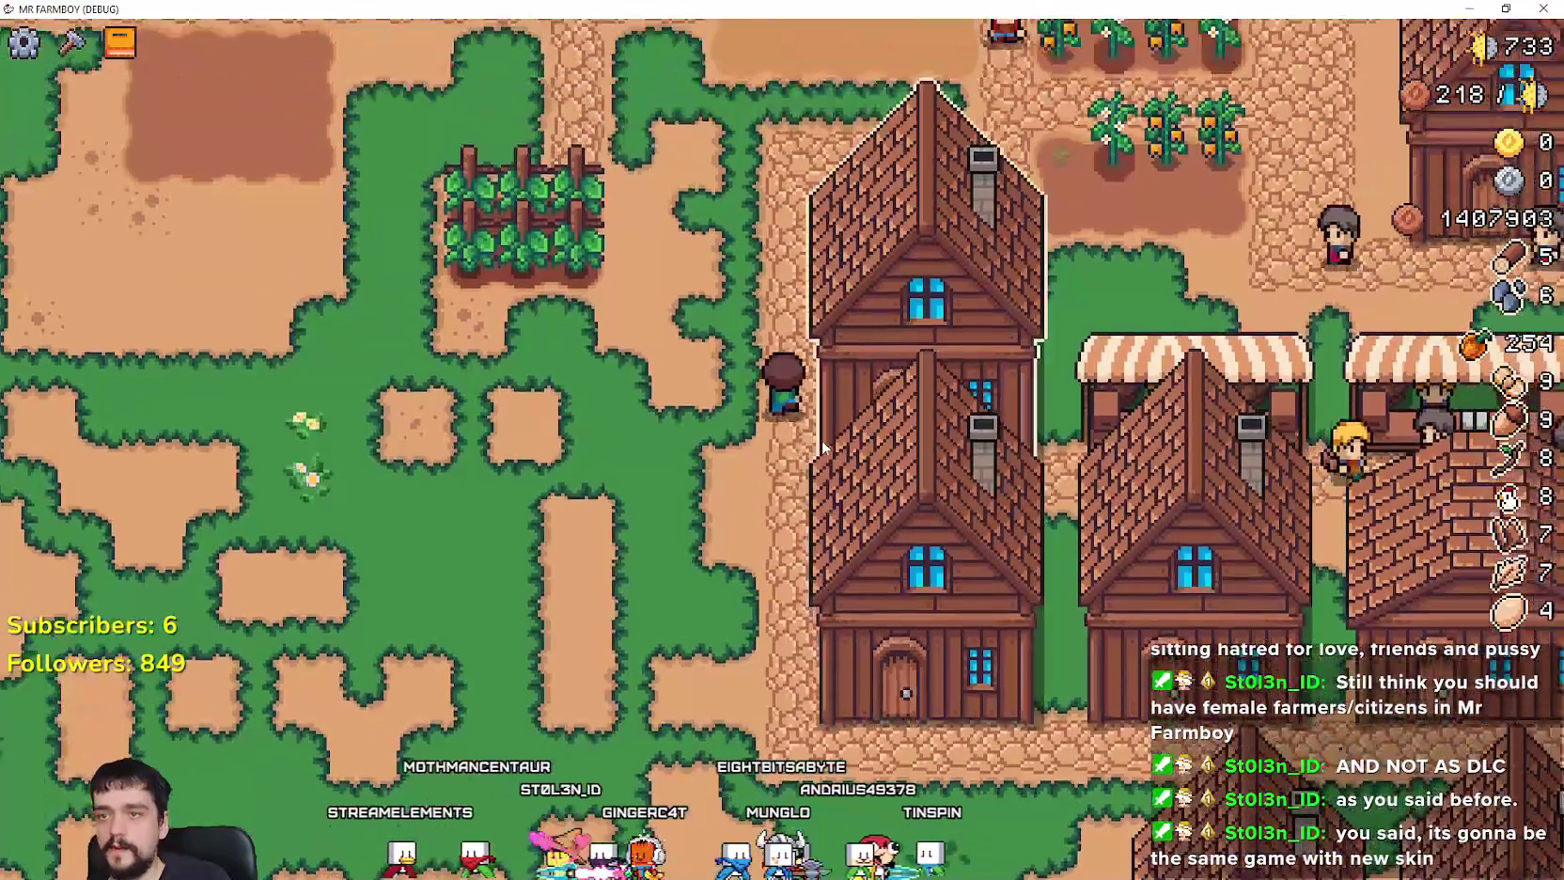
{"action": "key", "text": "d"}
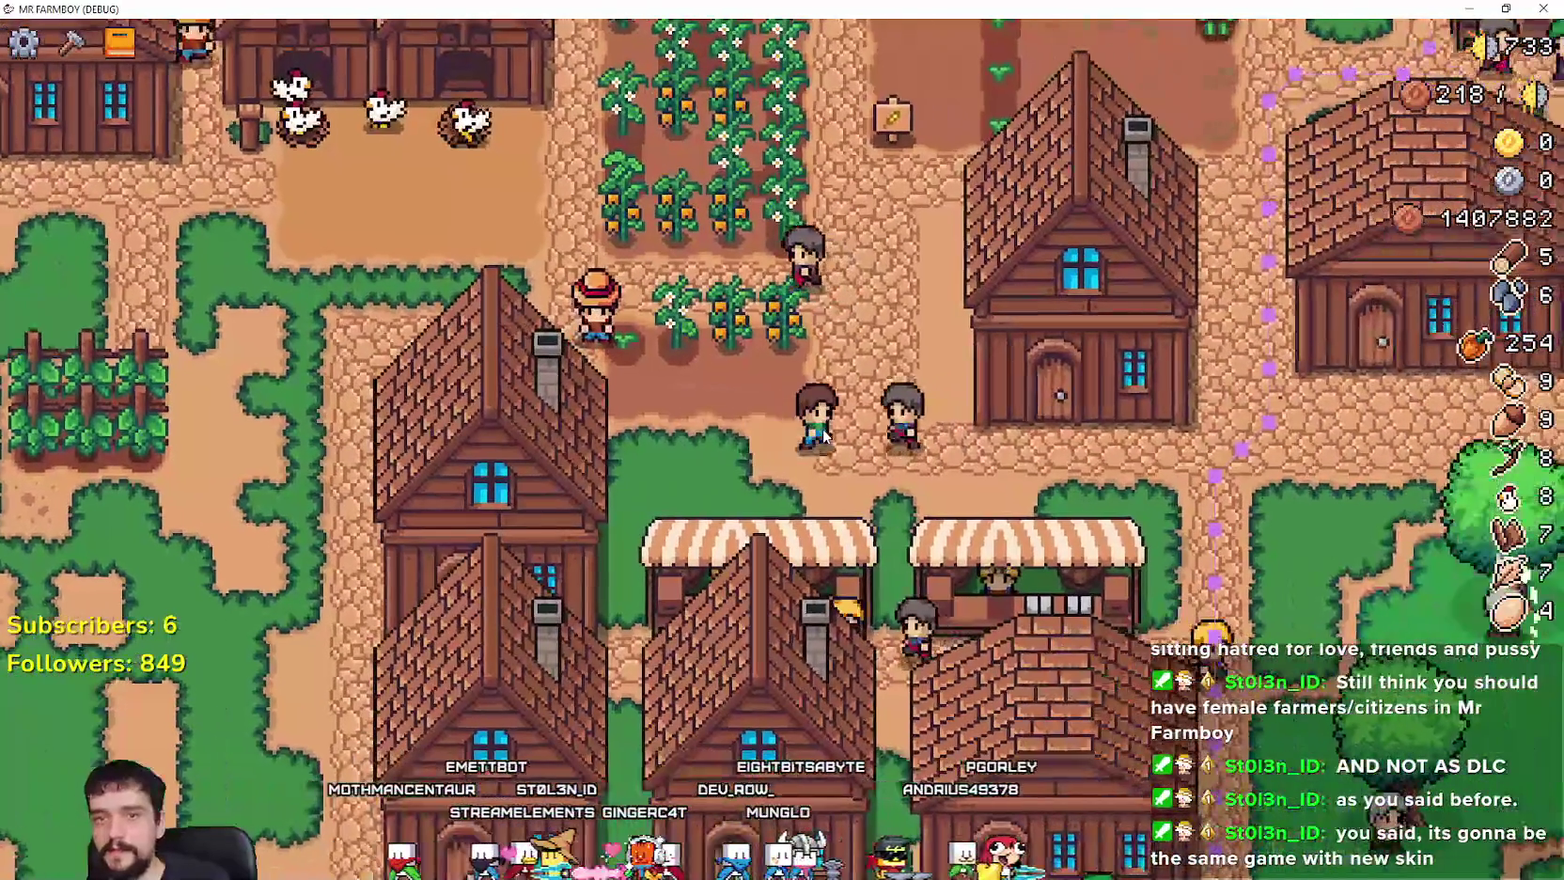
{"action": "key", "text": "s"}
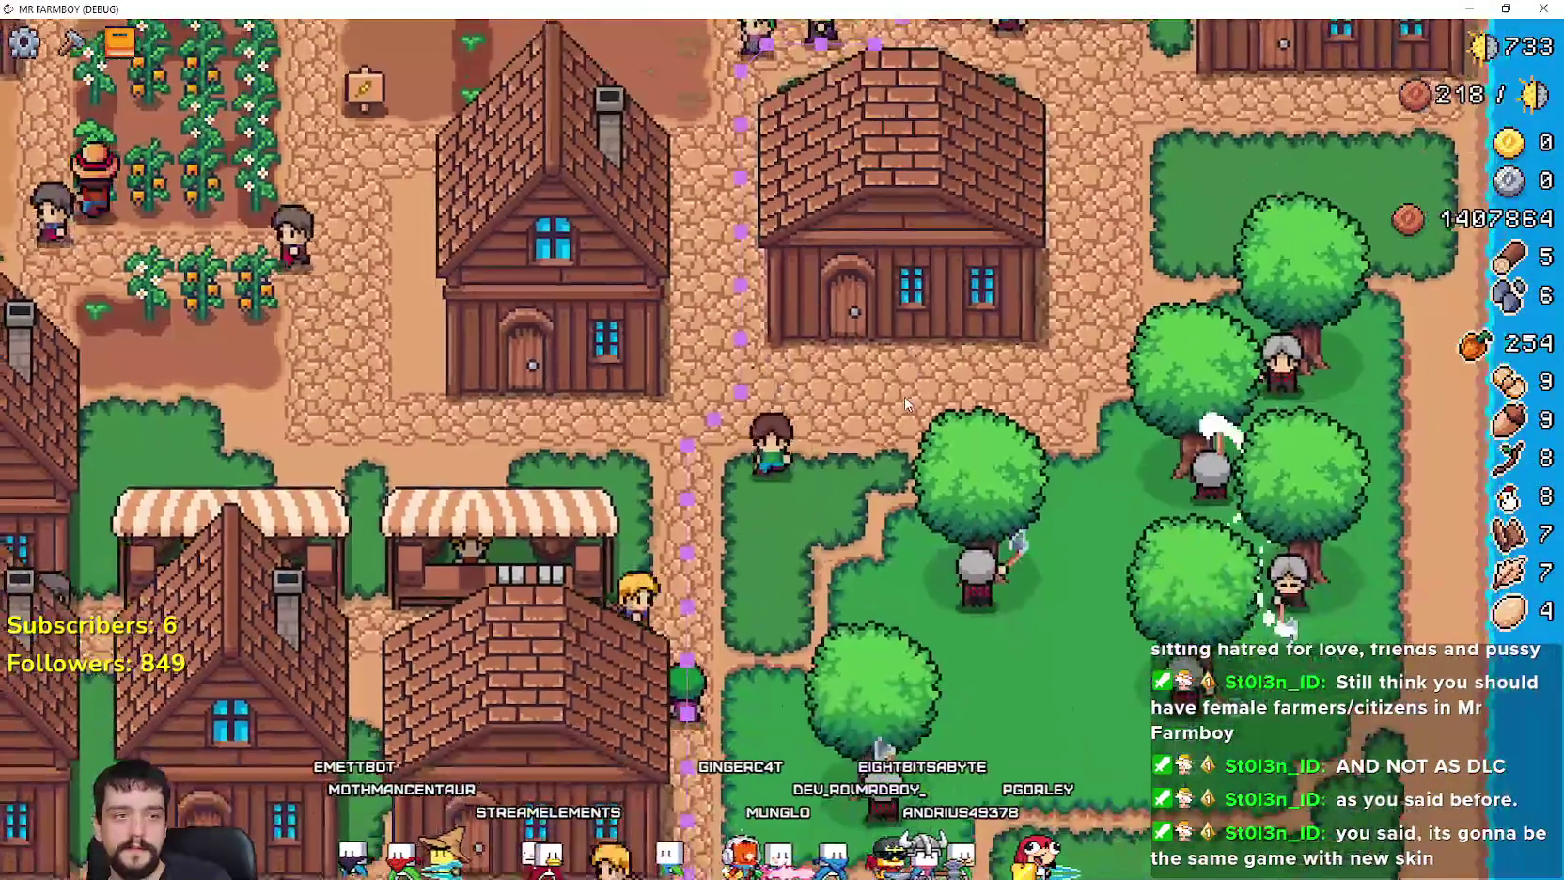
{"action": "key", "text": "w"}
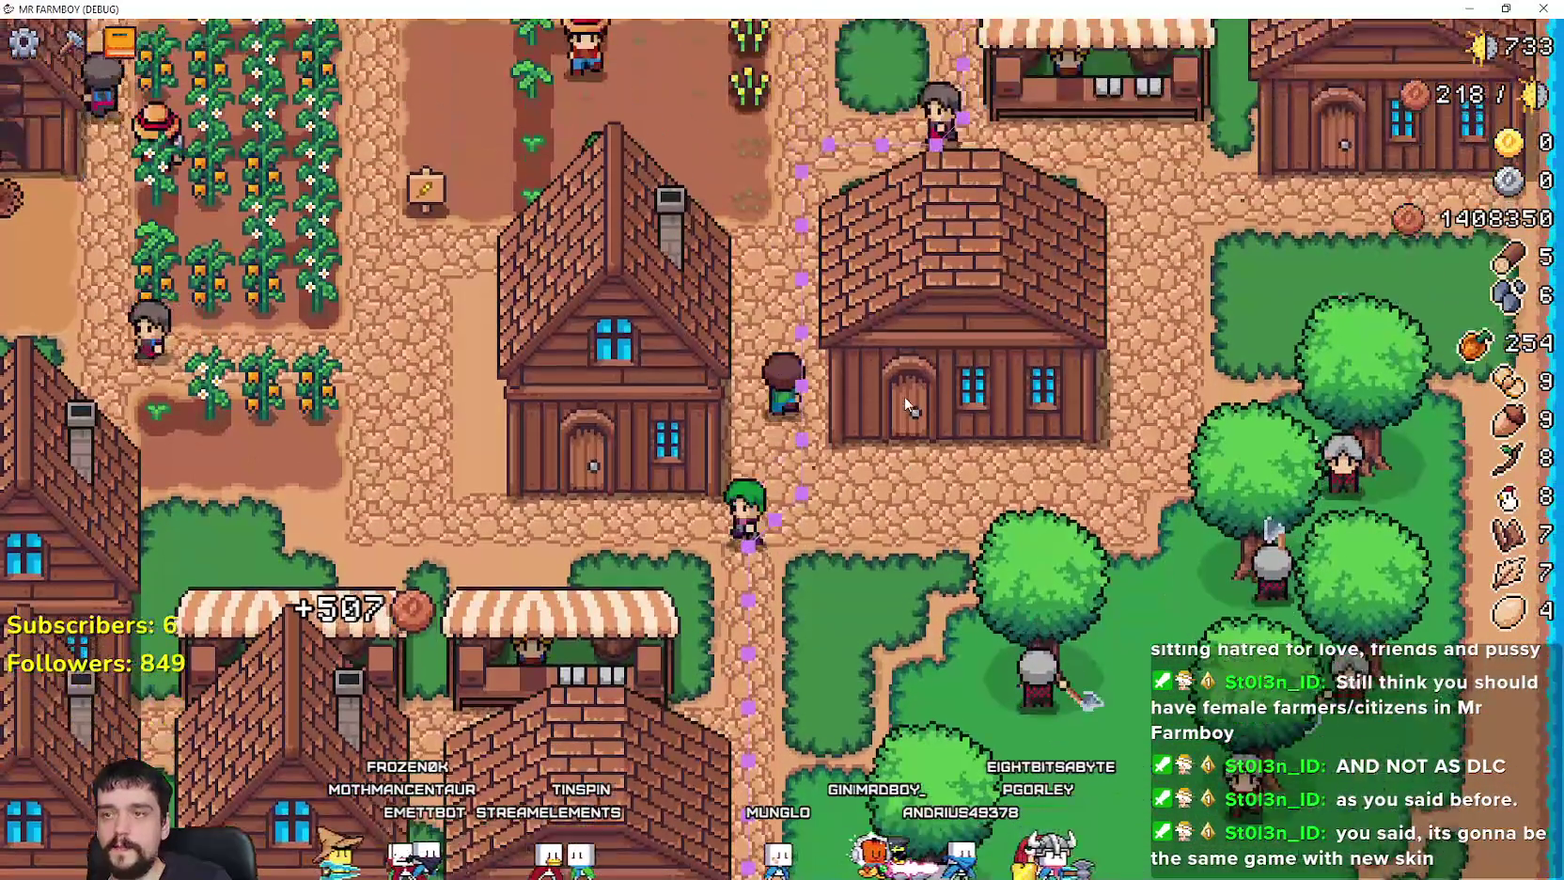
{"action": "key", "text": "w"}
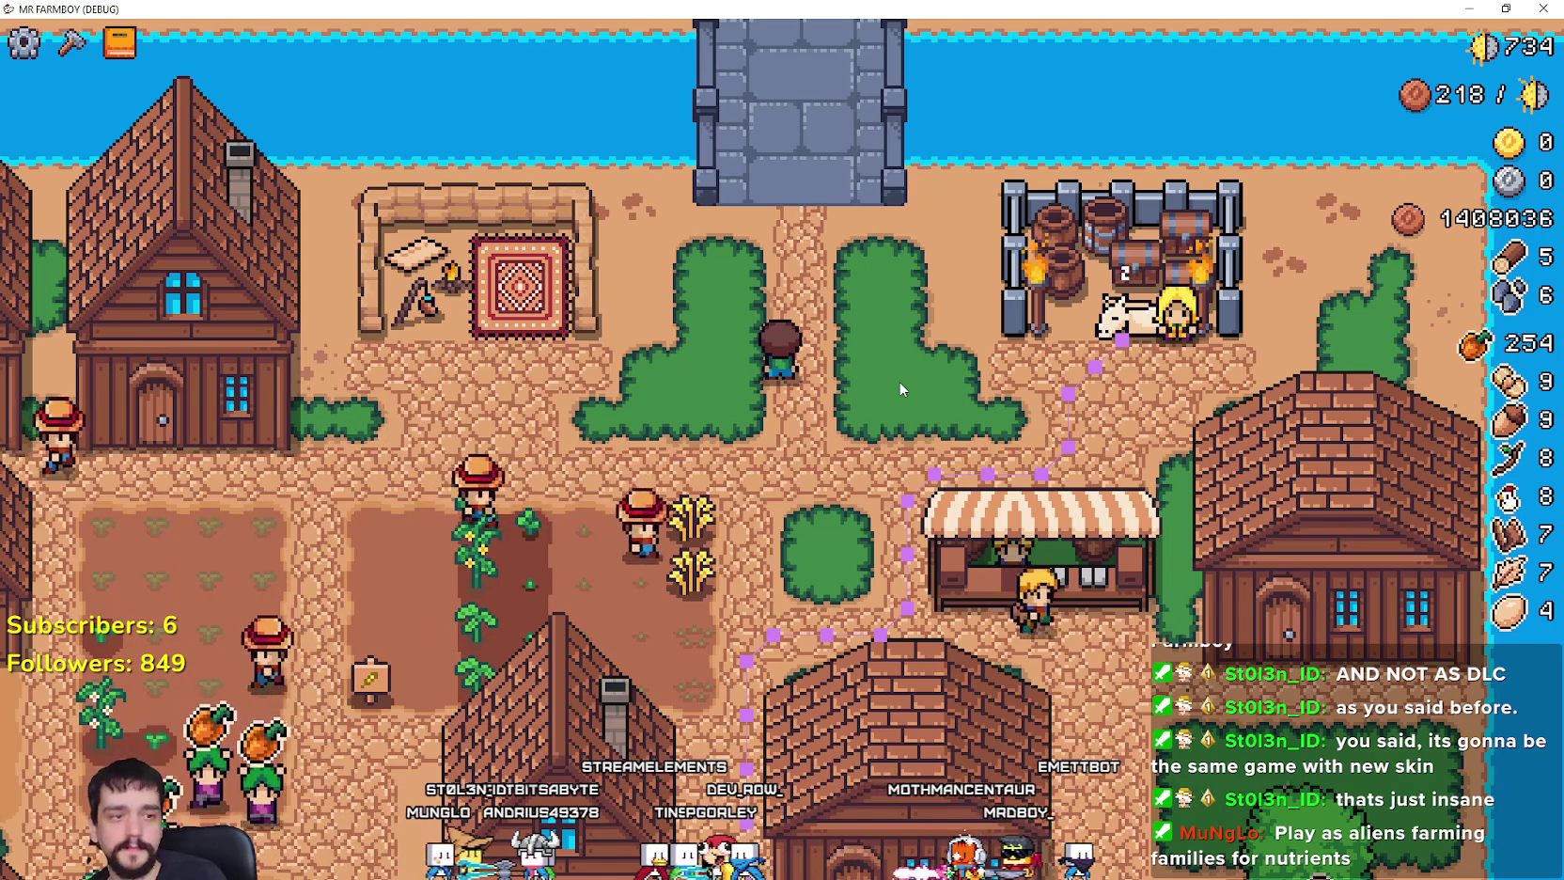
Step: Walk down the path and west to the crop field by the grape vines, zooming out
{"action": "key", "text": "a"}
{"action": "key", "text": "s"}
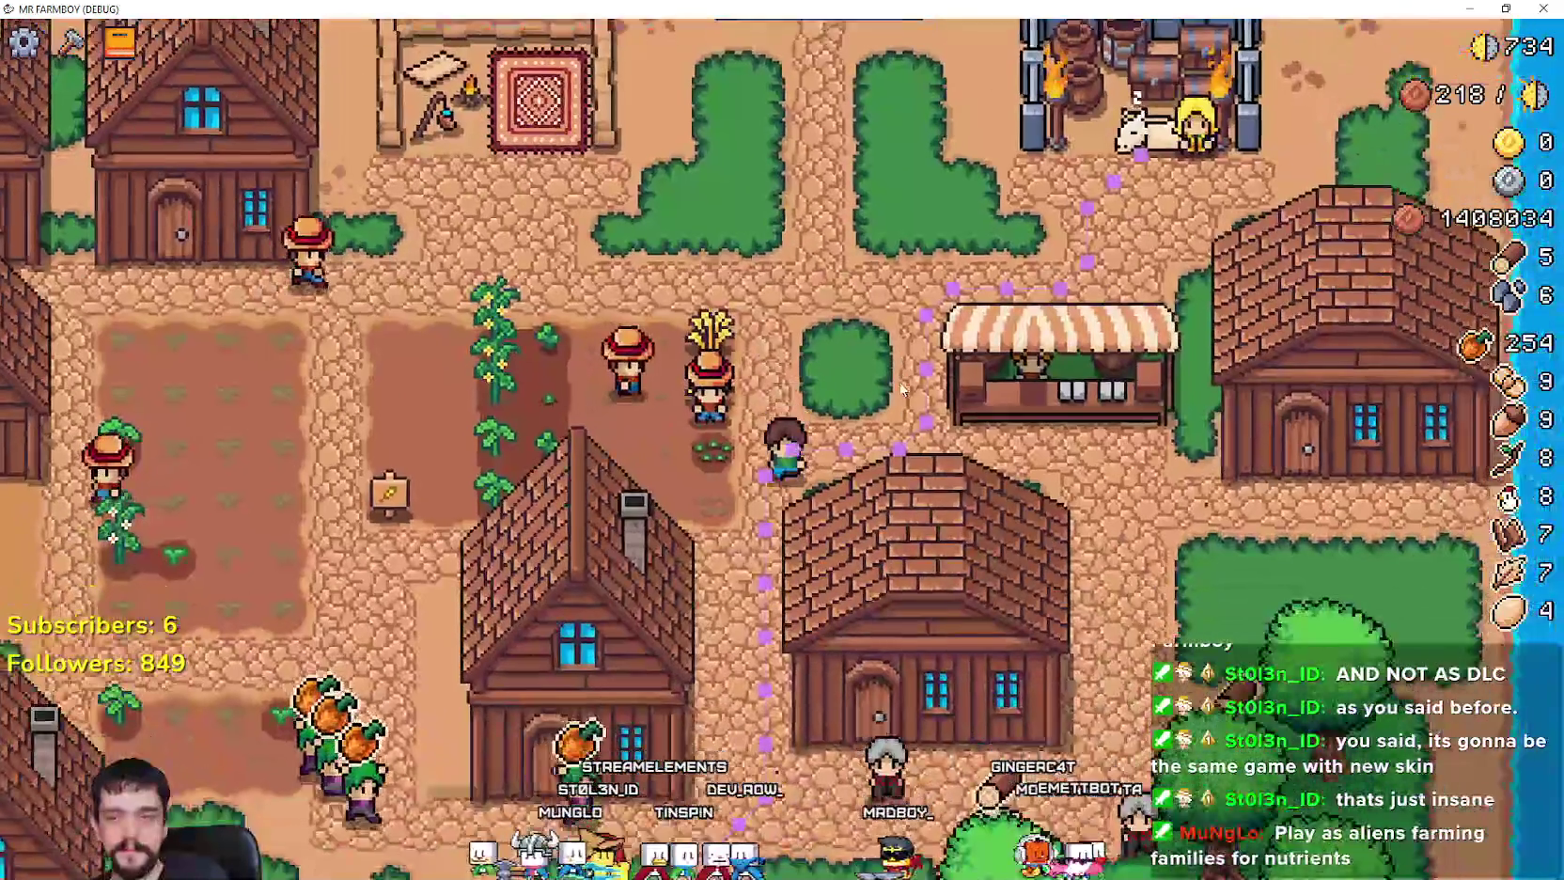
{"action": "key", "text": "s"}
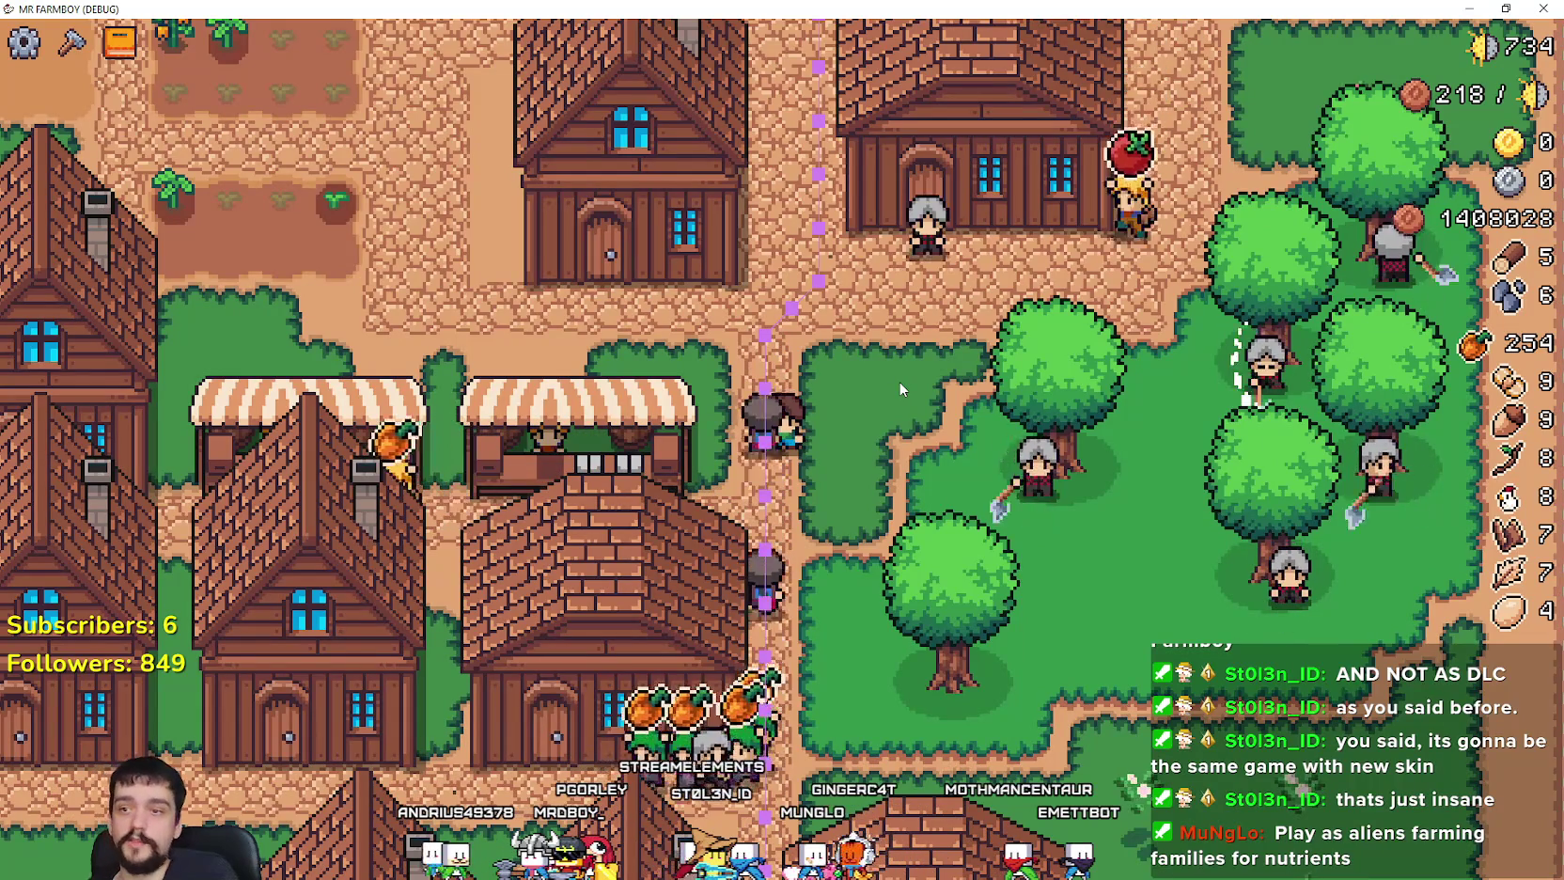
{"action": "key", "text": "w"}
{"action": "key", "text": "a"}
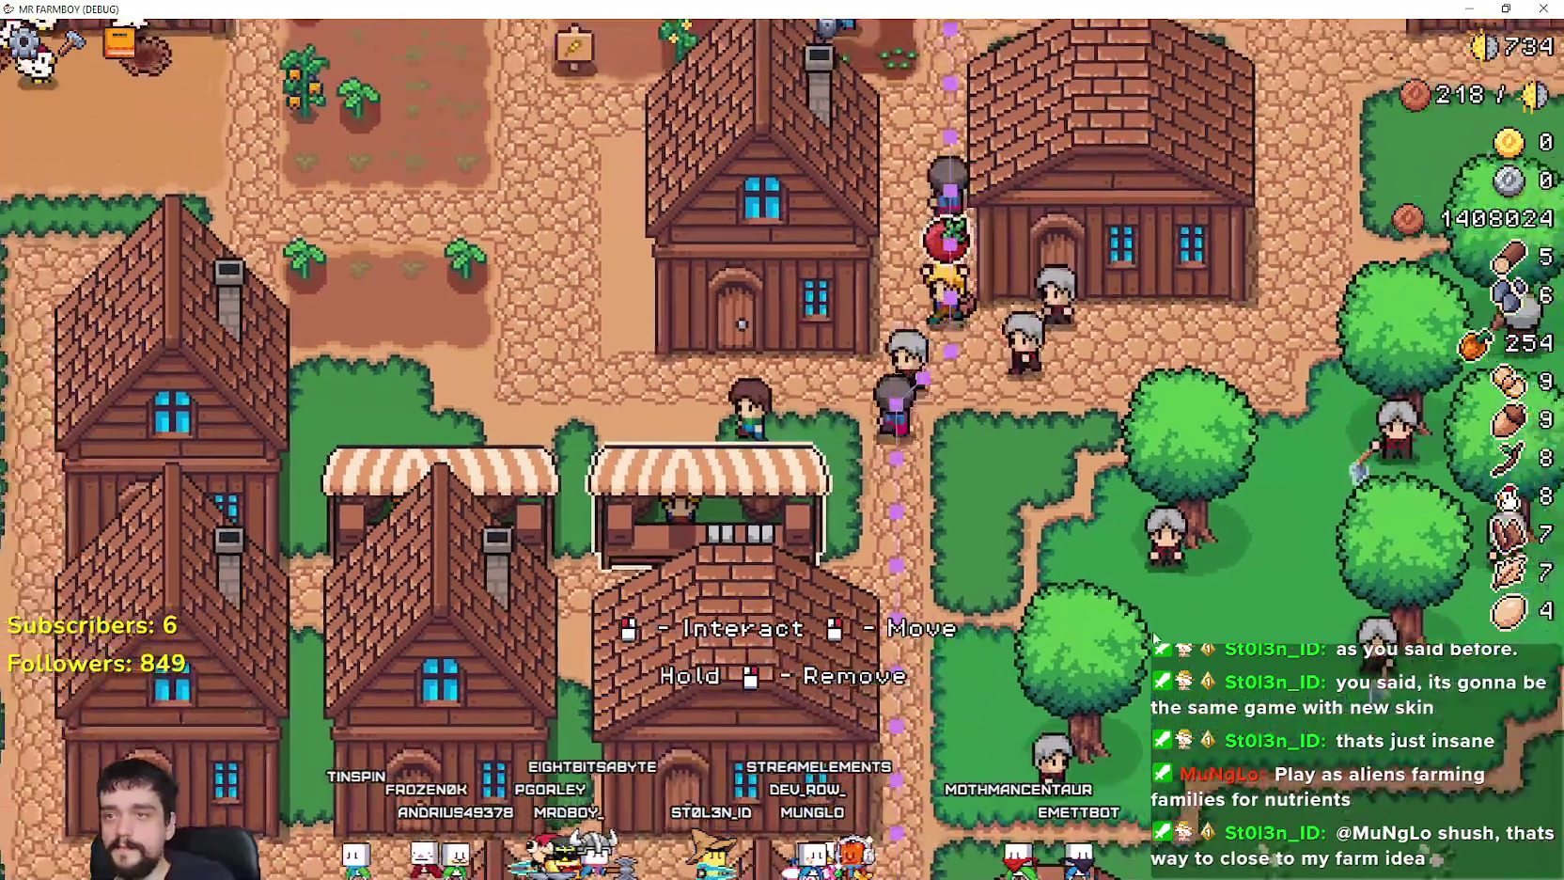
{"action": "key", "text": "a"}
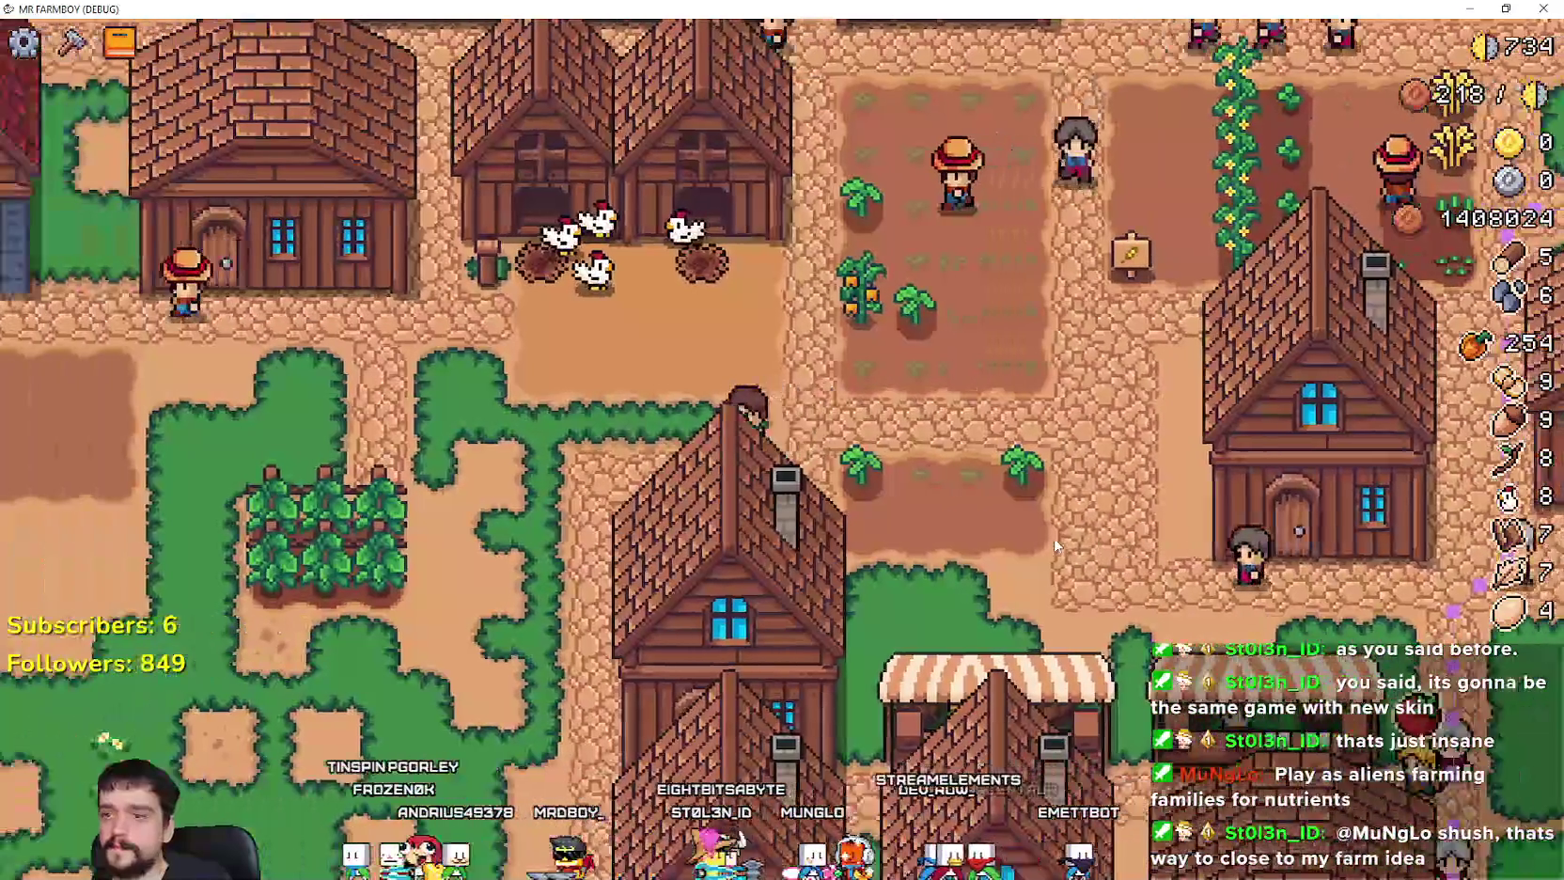
{"action": "key", "text": "a"}
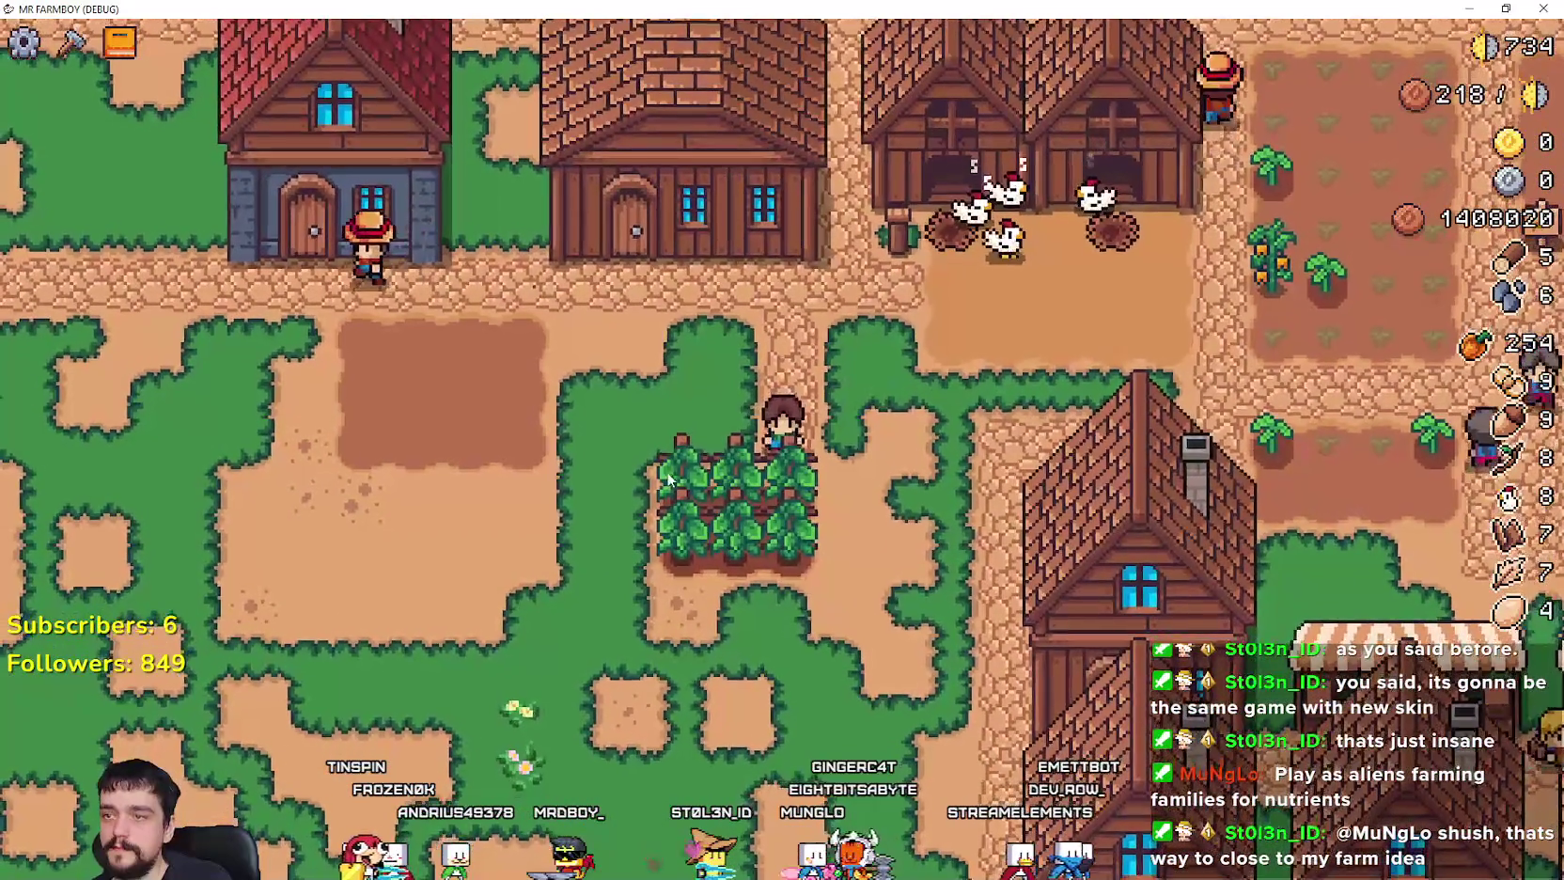
{"action": "scroll", "scroll_direction": "down", "scroll_amount": 3}
Step: Walk the farmer right and up through the village toward the river, then back south
{"action": "key", "text": "d"}
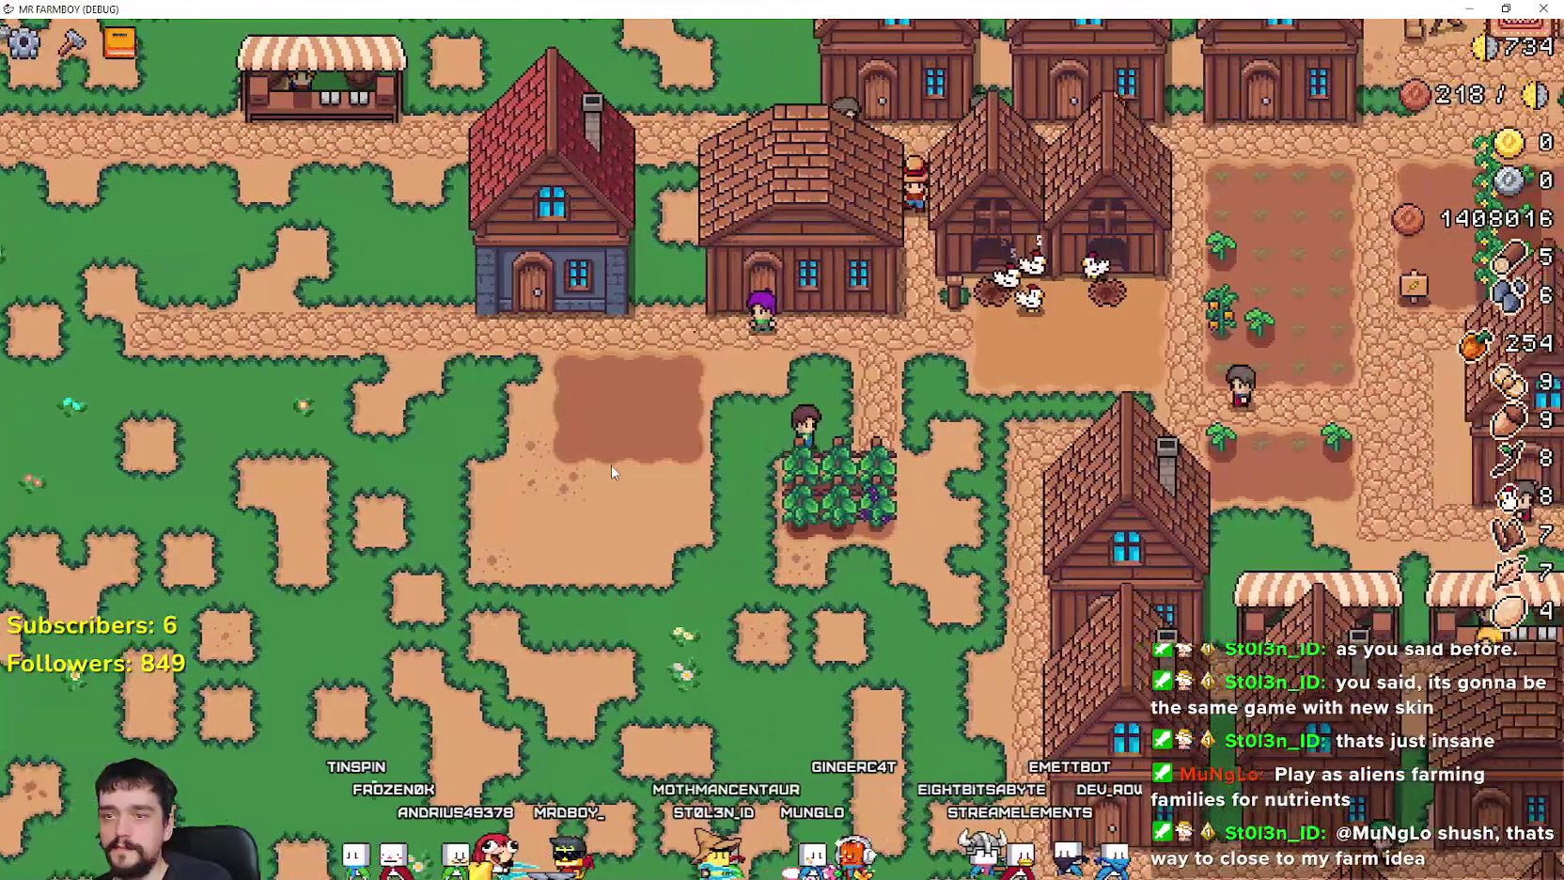
{"action": "key", "text": "d"}
{"action": "key", "text": "w"}
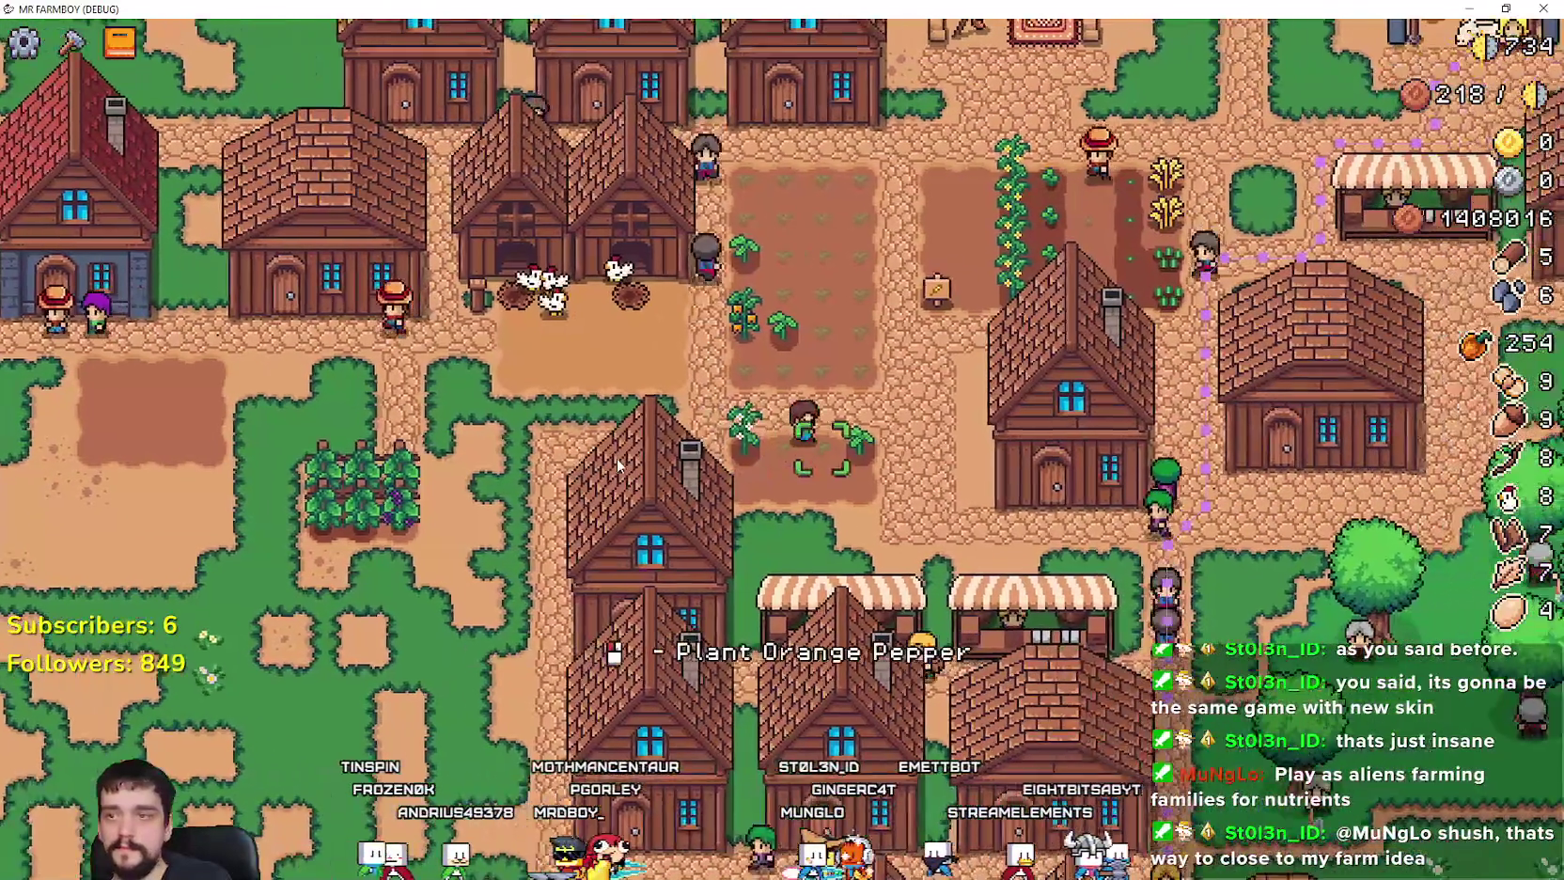
{"action": "key", "text": "w"}
{"action": "key", "text": "d"}
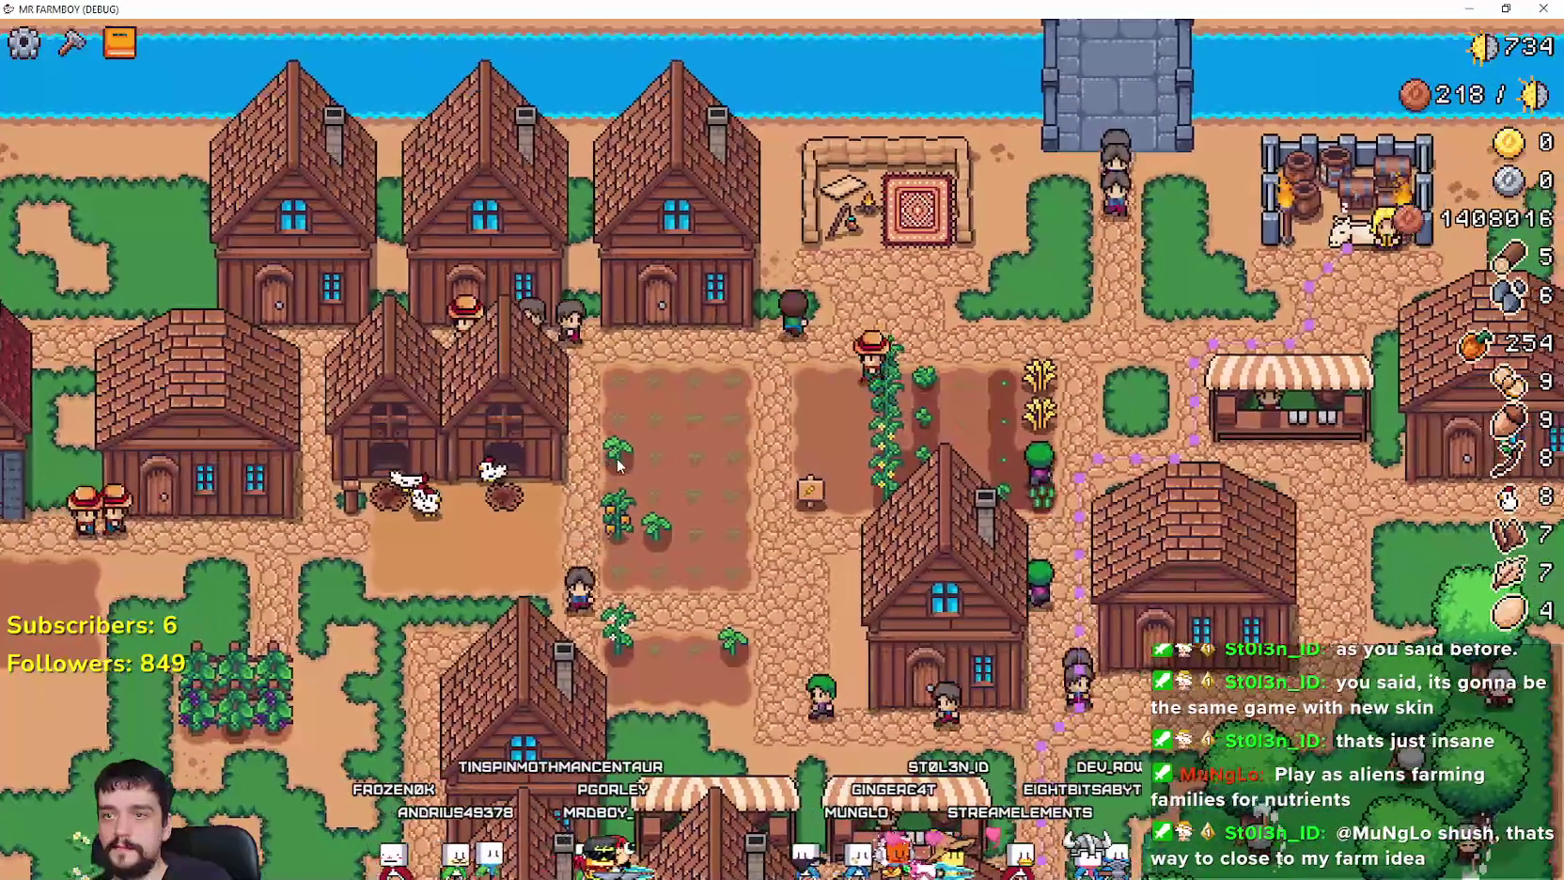
{"action": "key", "text": "s"}
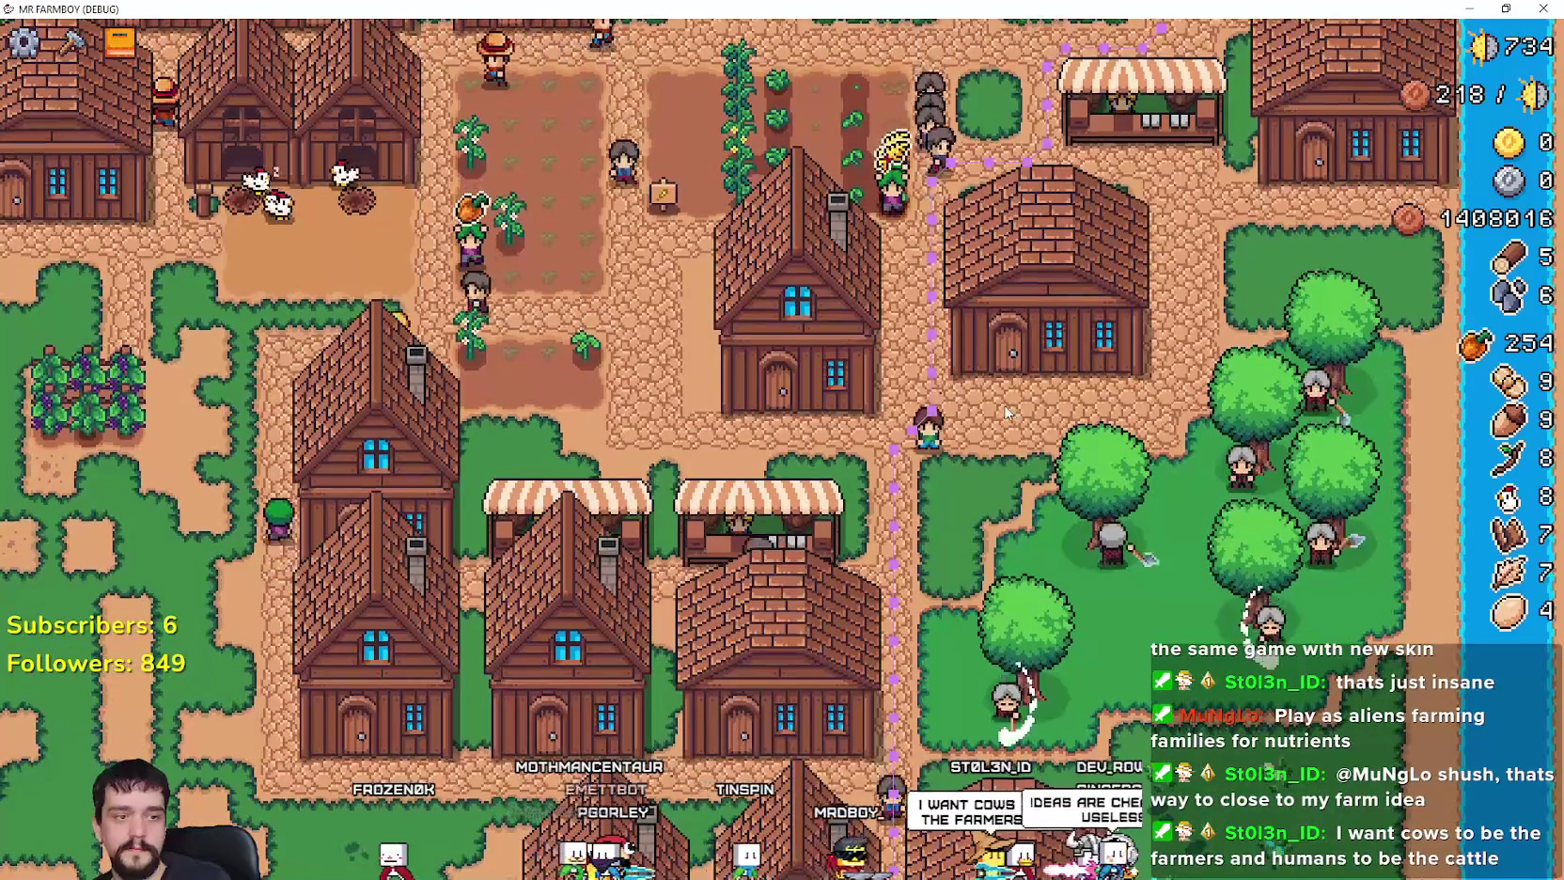
{"action": "key", "text": "d"}
{"action": "key", "text": "s"}
Step: Zoom in and out over the village and foresters, then bring FARMBOYMASTERPLAN.txt to the front
{"action": "scroll", "scroll_direction": "down", "scroll_amount": 3}
{"action": "scroll", "scroll_direction": "up", "scroll_amount": 3}
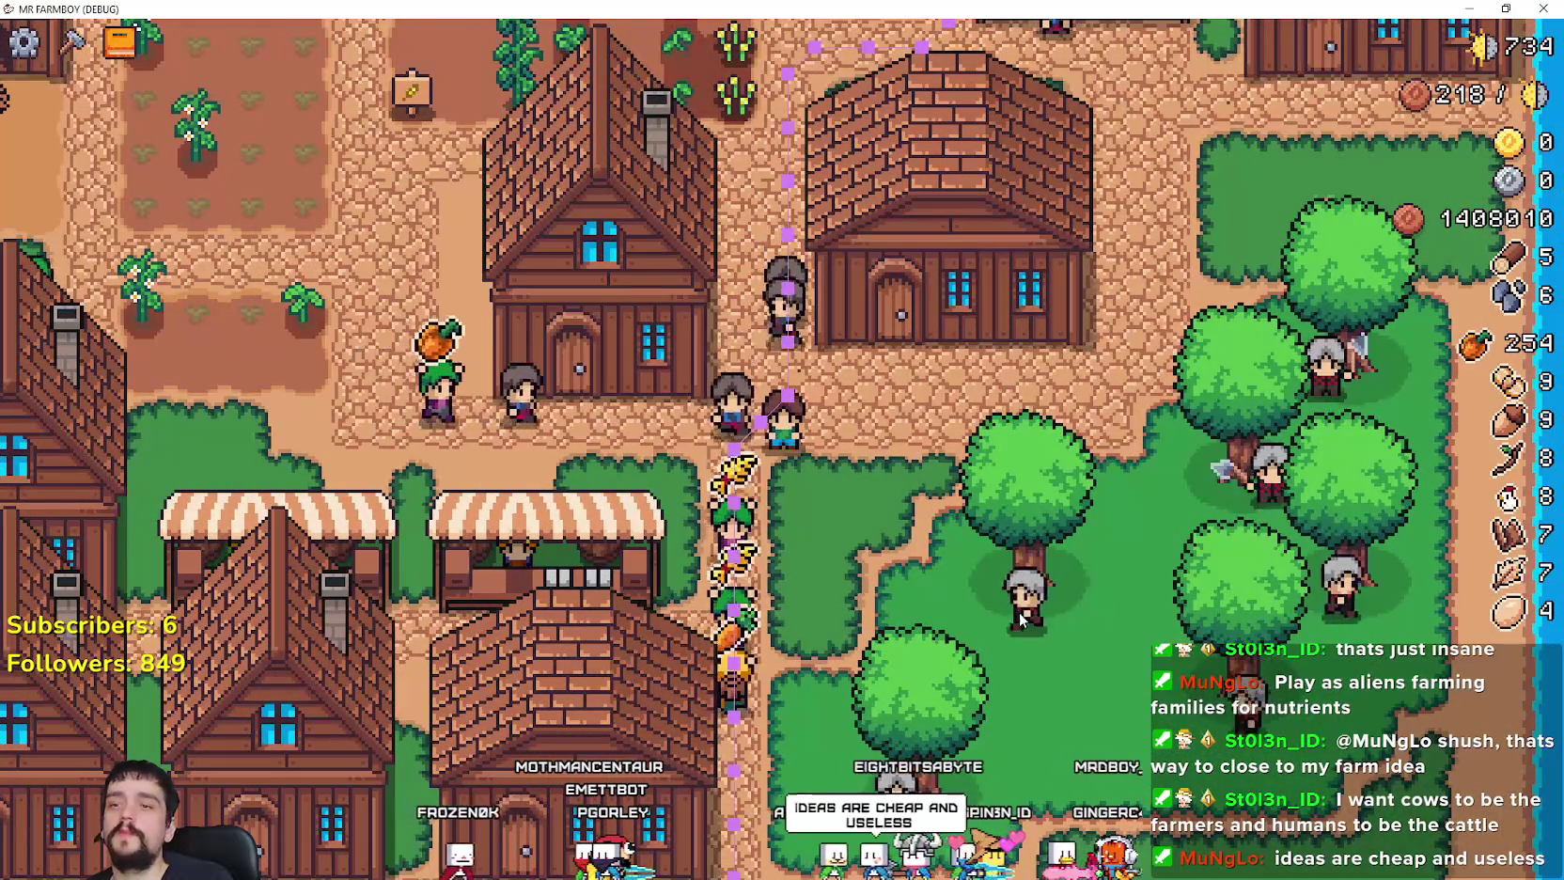
{"action": "scroll", "scroll_direction": "down", "scroll_amount": 3}
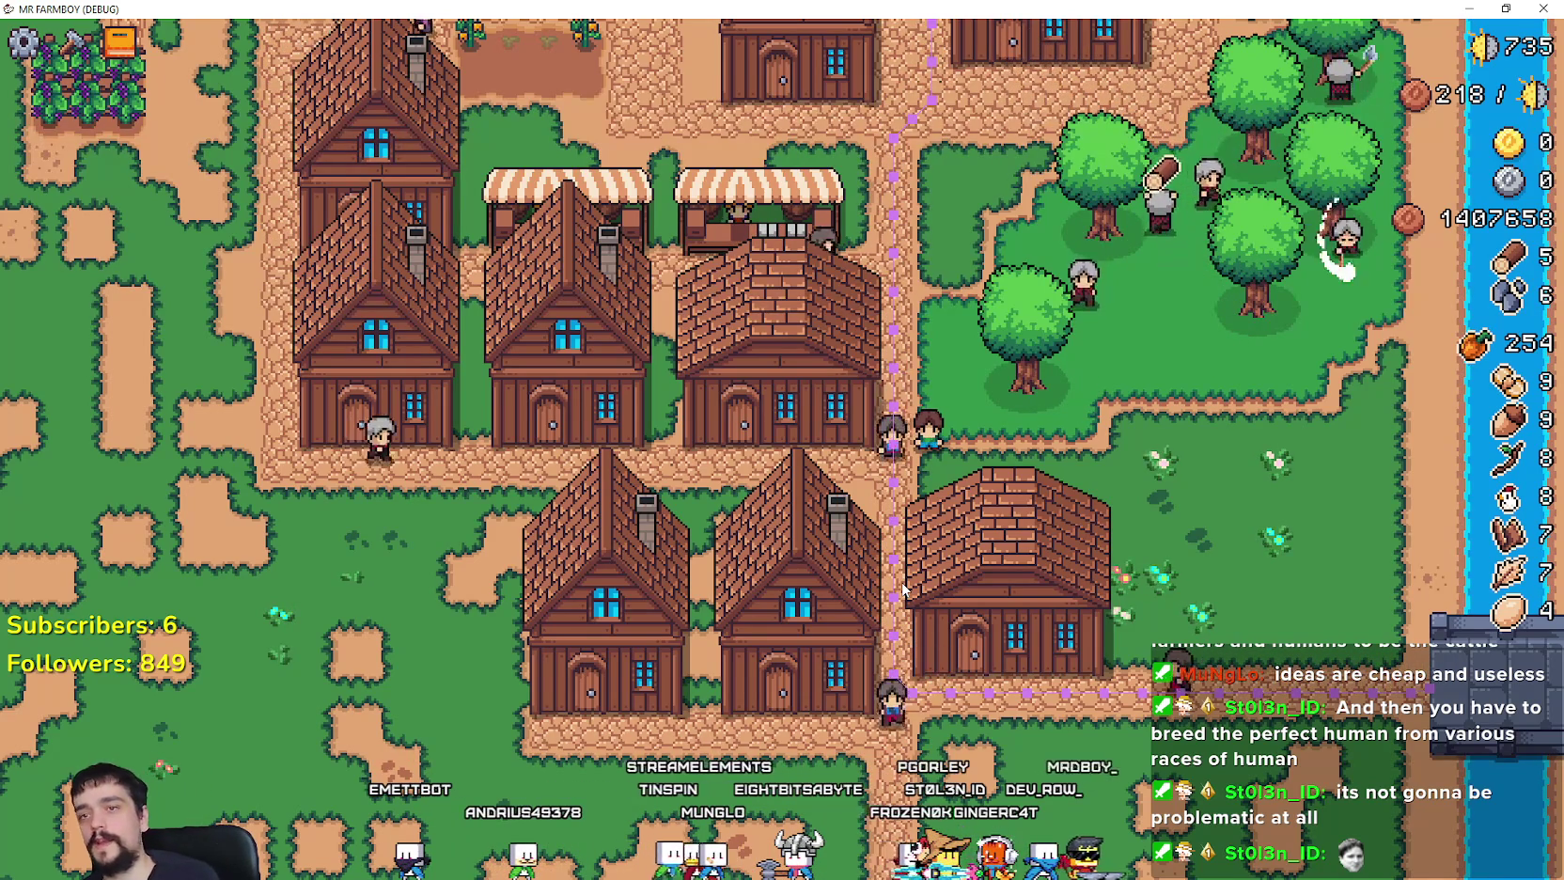
{"action": "scroll", "scroll_direction": "up", "scroll_amount": 3}
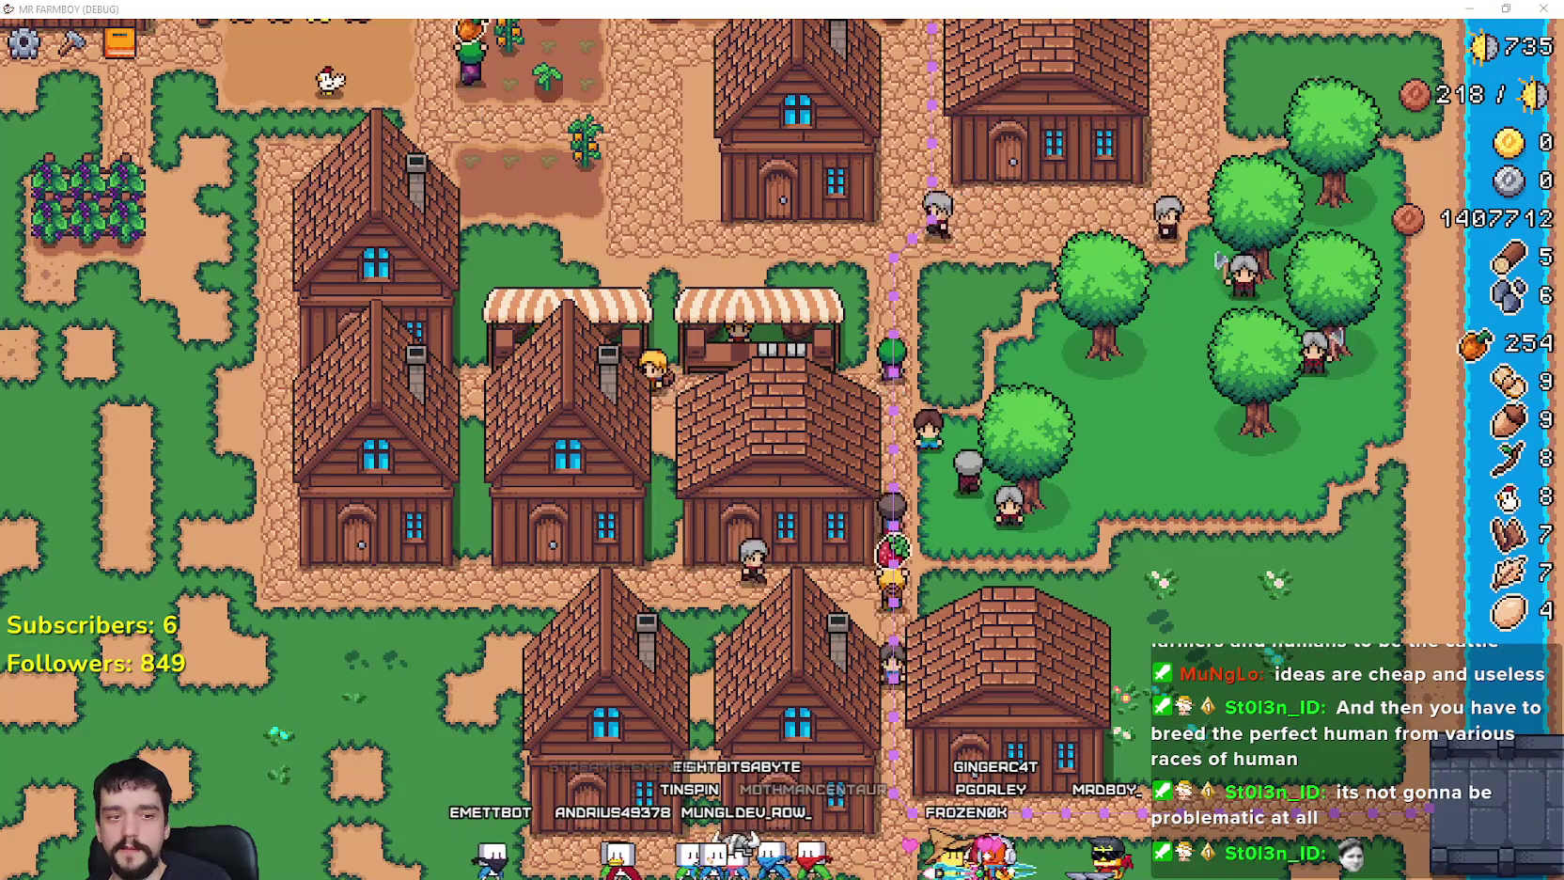
{"action": "key", "text": "alt+Tab"}
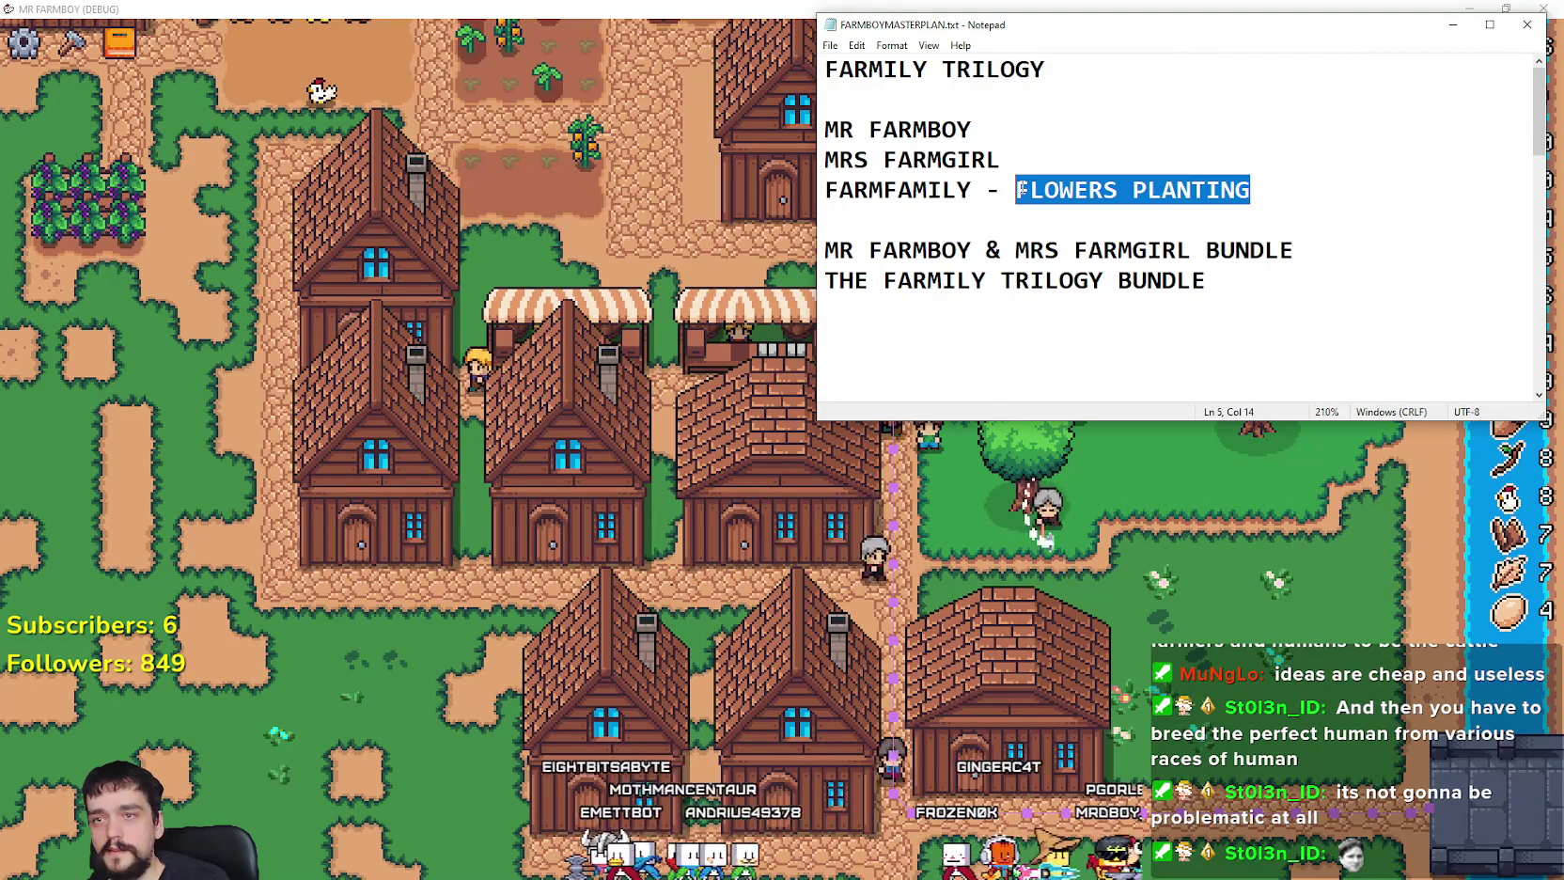
Step: Clear the FLOWERS PLANTING selection, minimize Notepad, then restore the master plan notes
{"action": "left_click", "coordinate": [1292, 201]}
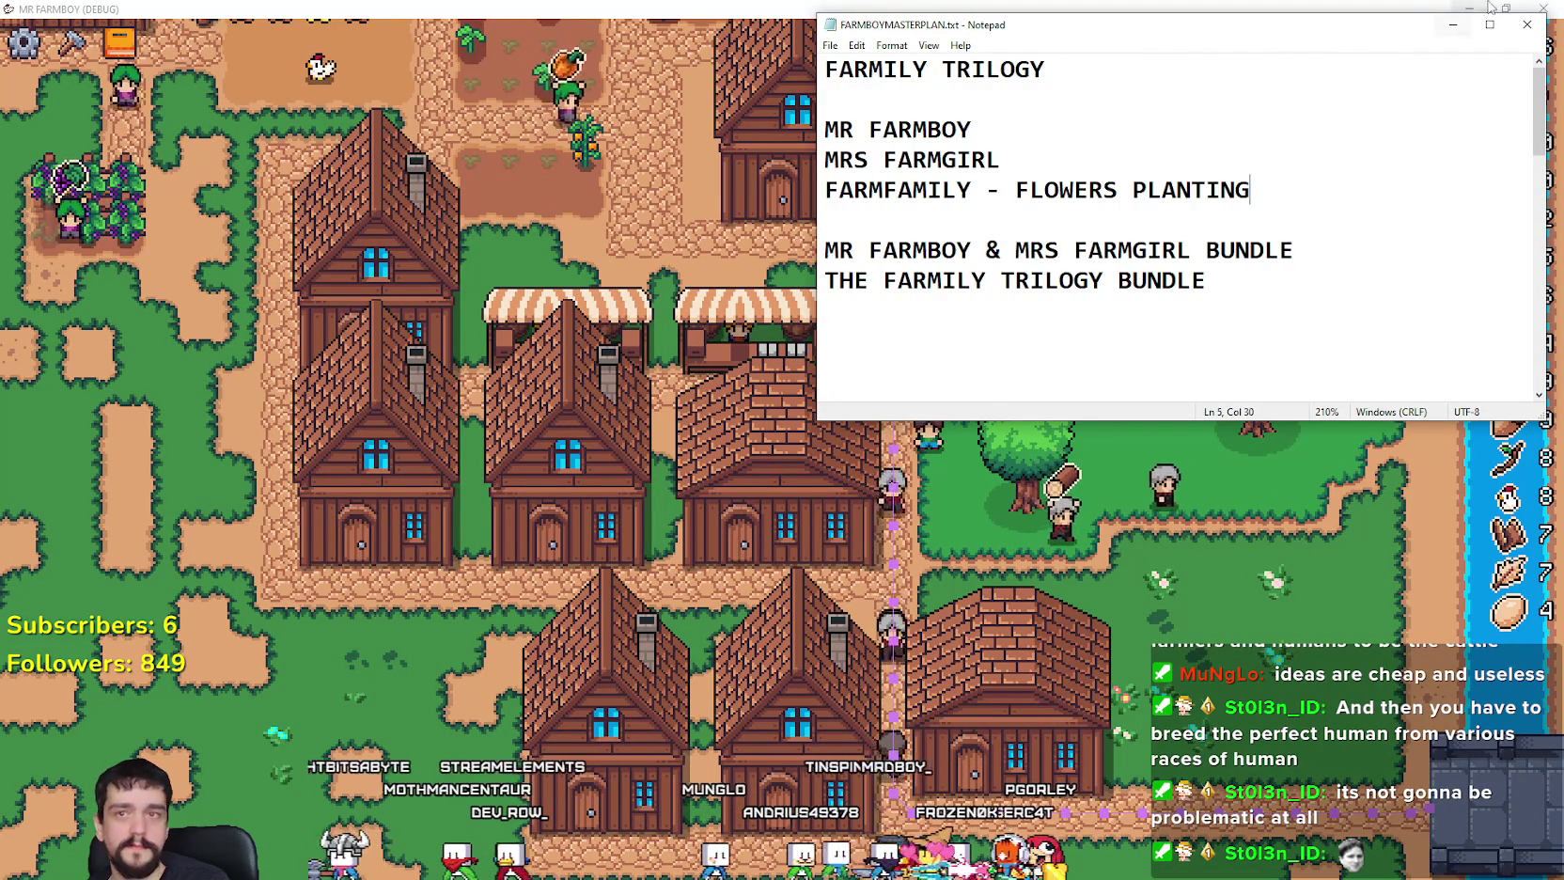
{"action": "left_click", "coordinate": [1449, 23]}
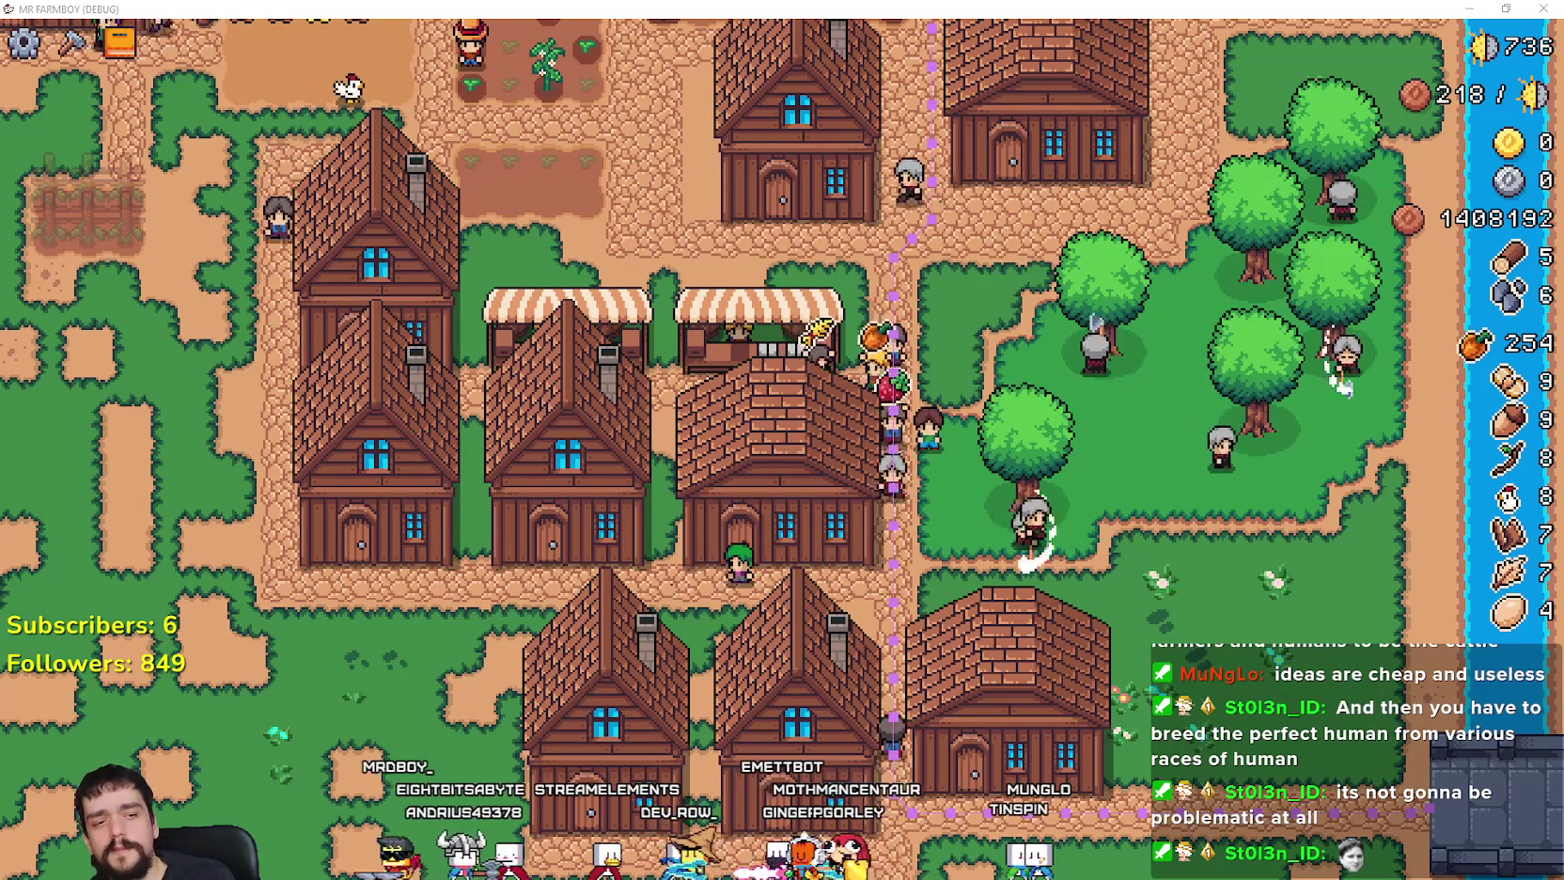
{"action": "key", "text": "alt+Tab"}
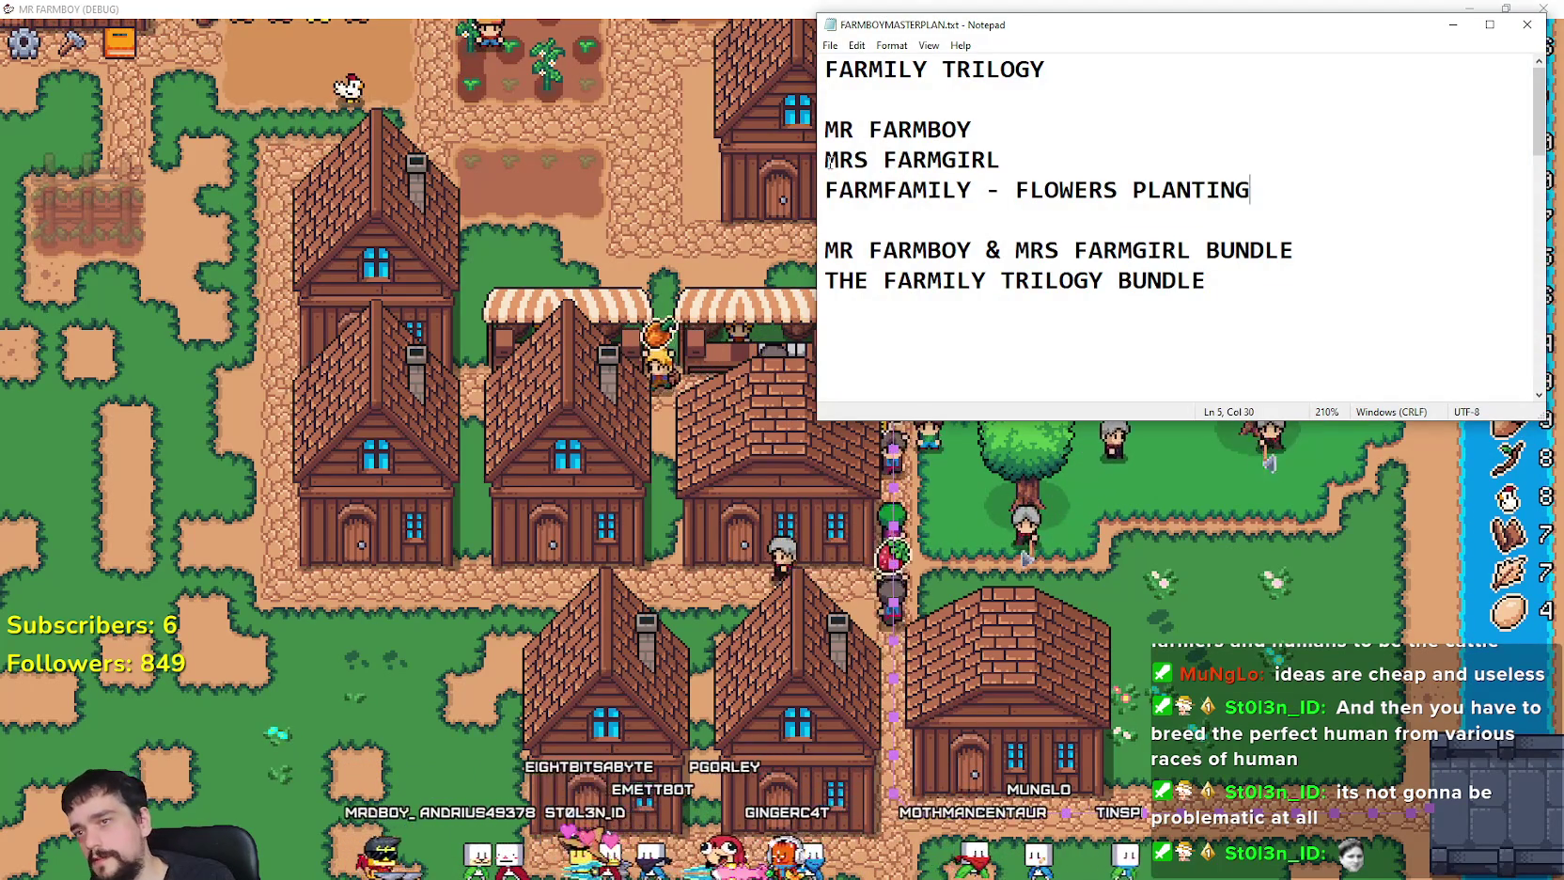
Step: Select the MR FARMBOY and MRS FARMGIRL lines without editing them, then return to the game
{"action": "left_click_drag", "start_coordinate": [897, 161], "coordinate": [1013, 150]}
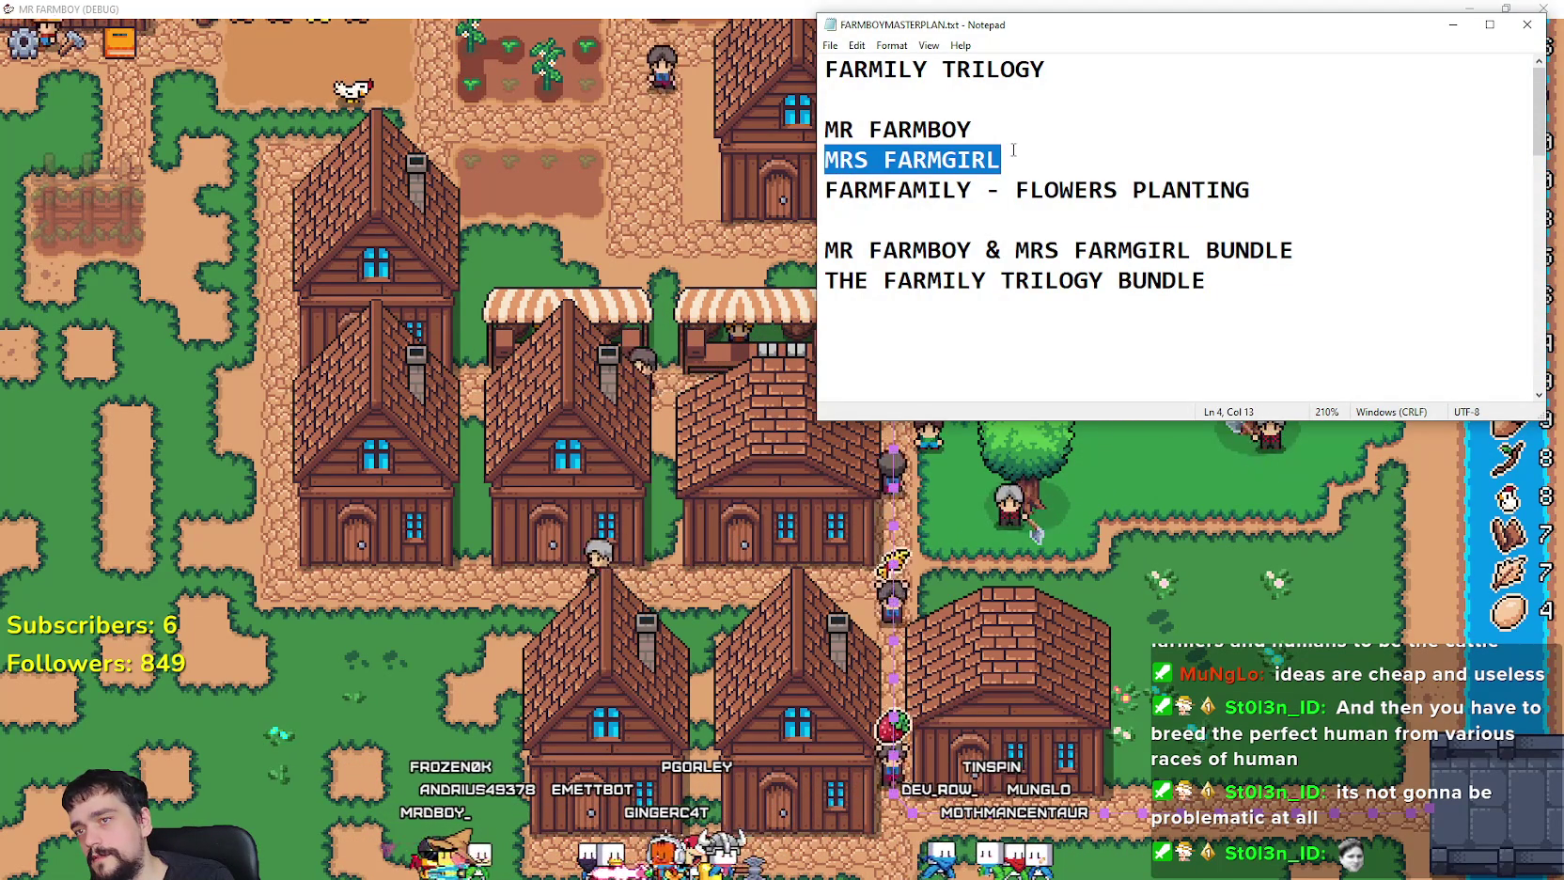
{"action": "left_click_drag", "start_coordinate": [825, 128], "coordinate": [1030, 127]}
{"action": "left_click_drag", "start_coordinate": [860, 128], "coordinate": [868, 160]}
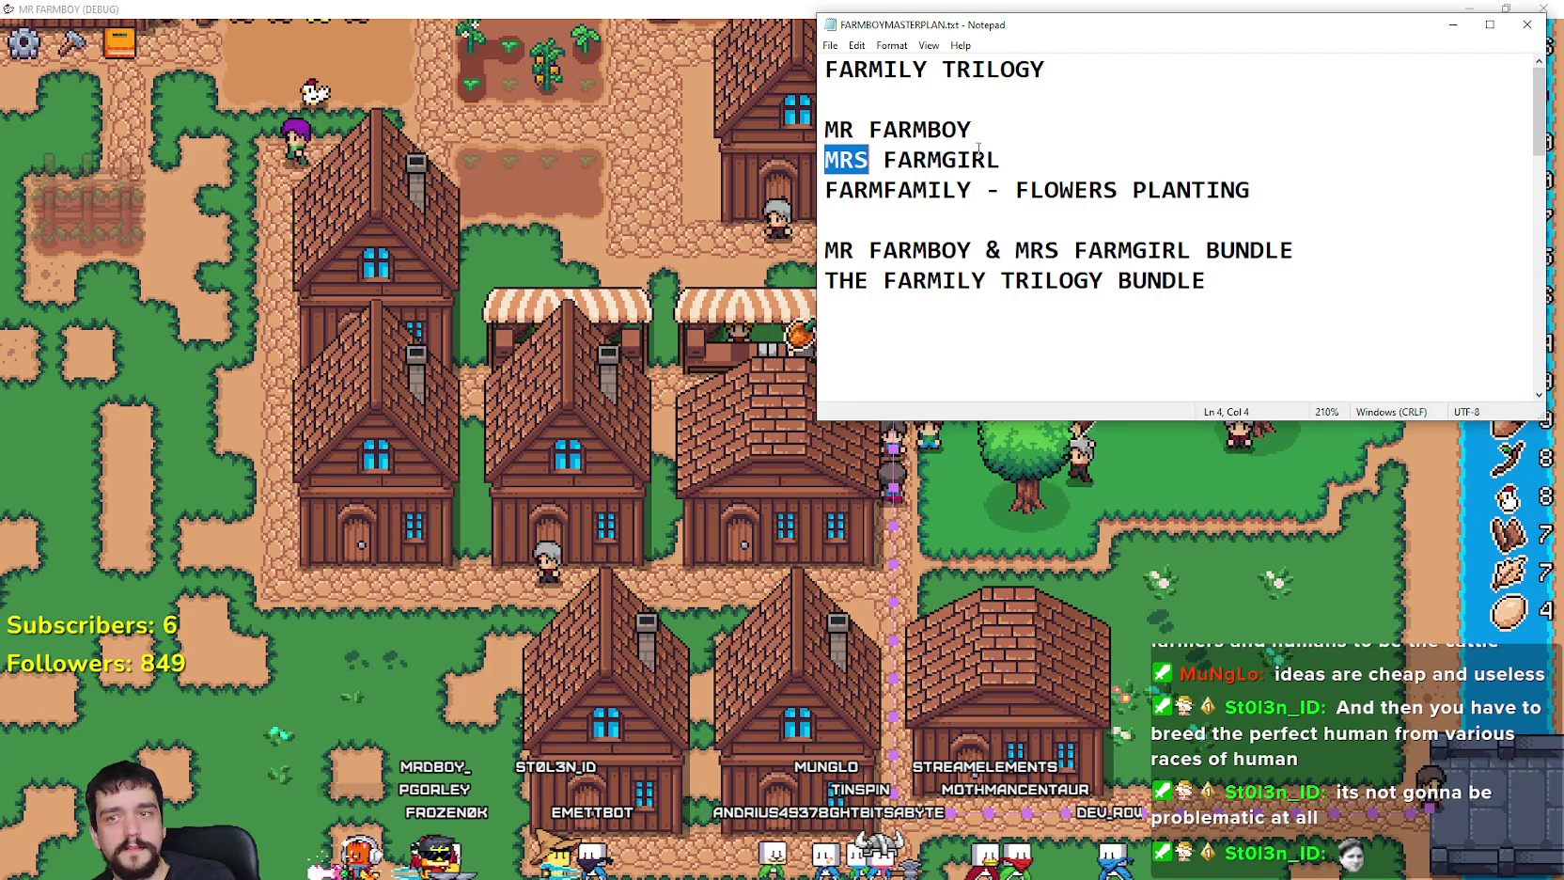
{"action": "left_click_drag", "start_coordinate": [1002, 160], "coordinate": [788, 128]}
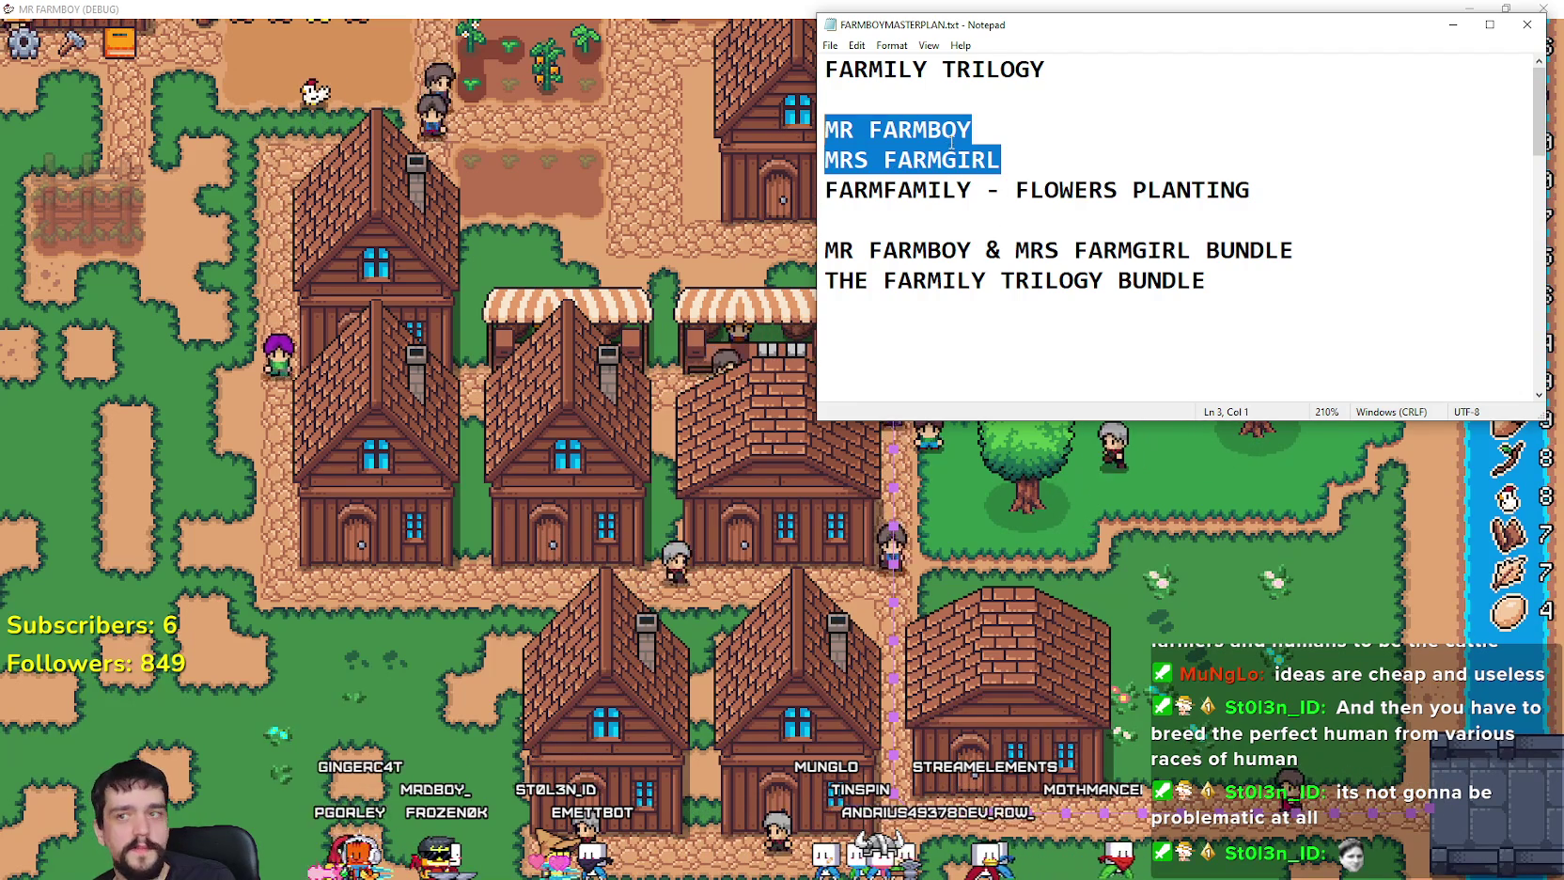
{"action": "left_click", "coordinate": [866, 128]}
{"action": "double_click", "coordinate": [866, 128]}
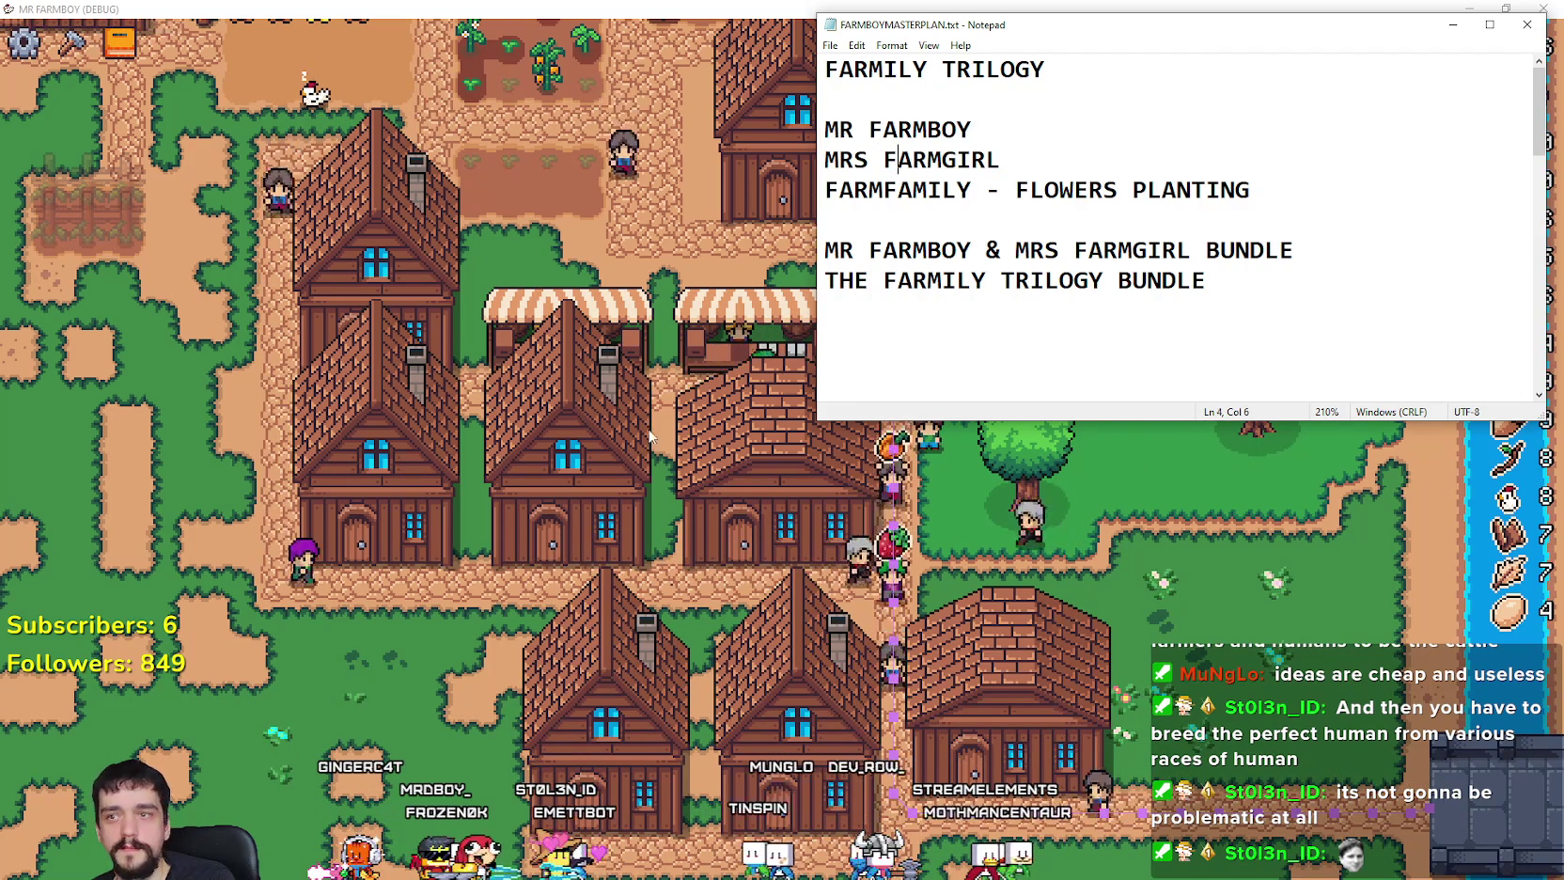
{"action": "left_click", "coordinate": [591, 501]}
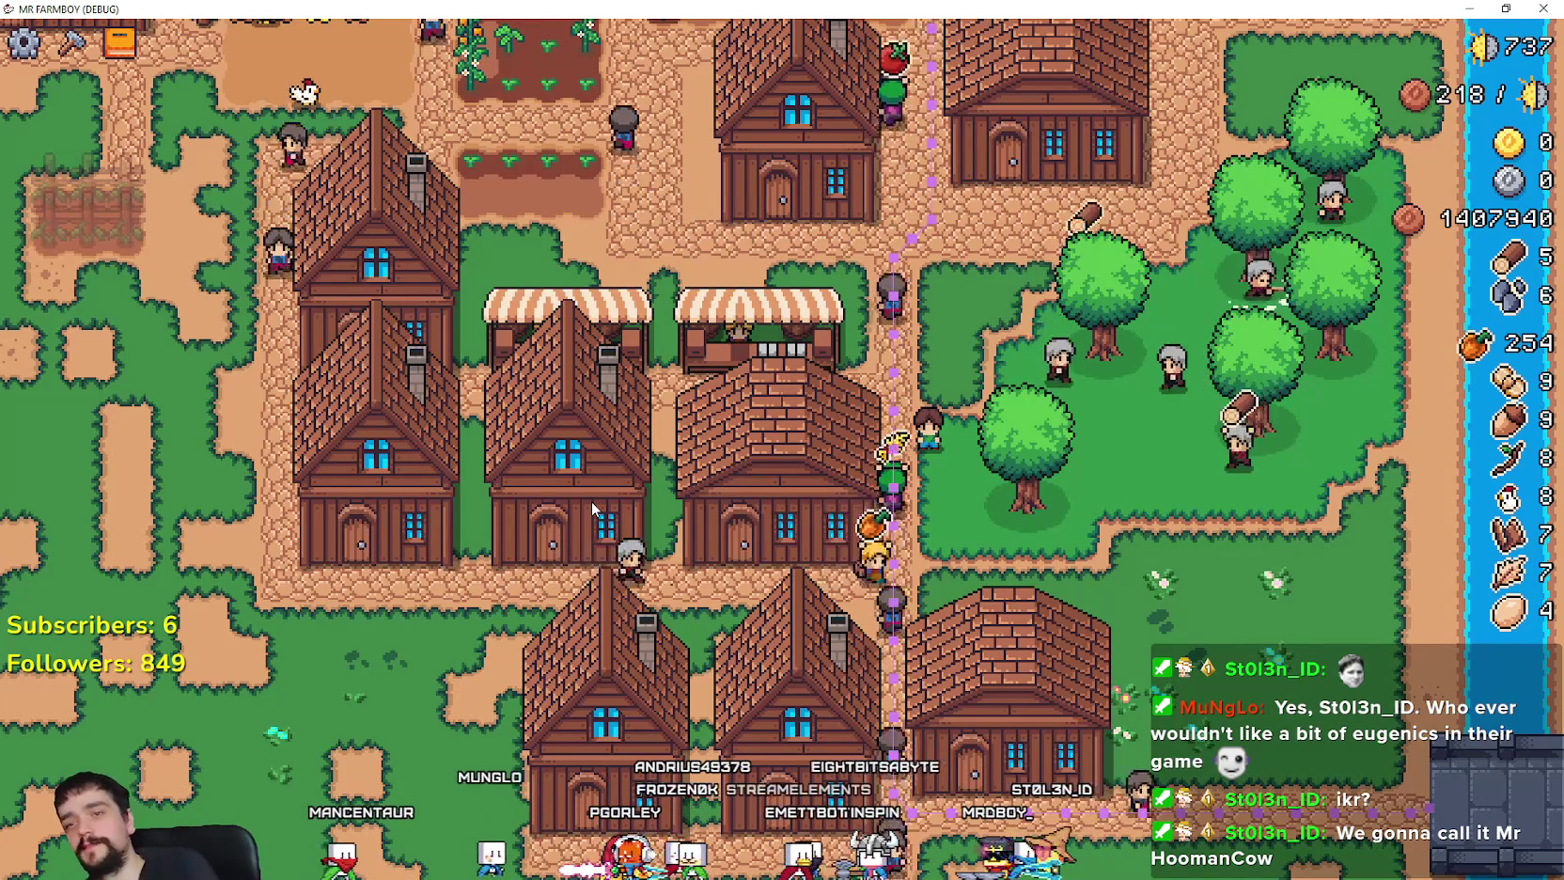
Step: Pan across the village to the river and bridge, then shrink the game to reveal the editor
{"action": "key", "text": "w"}
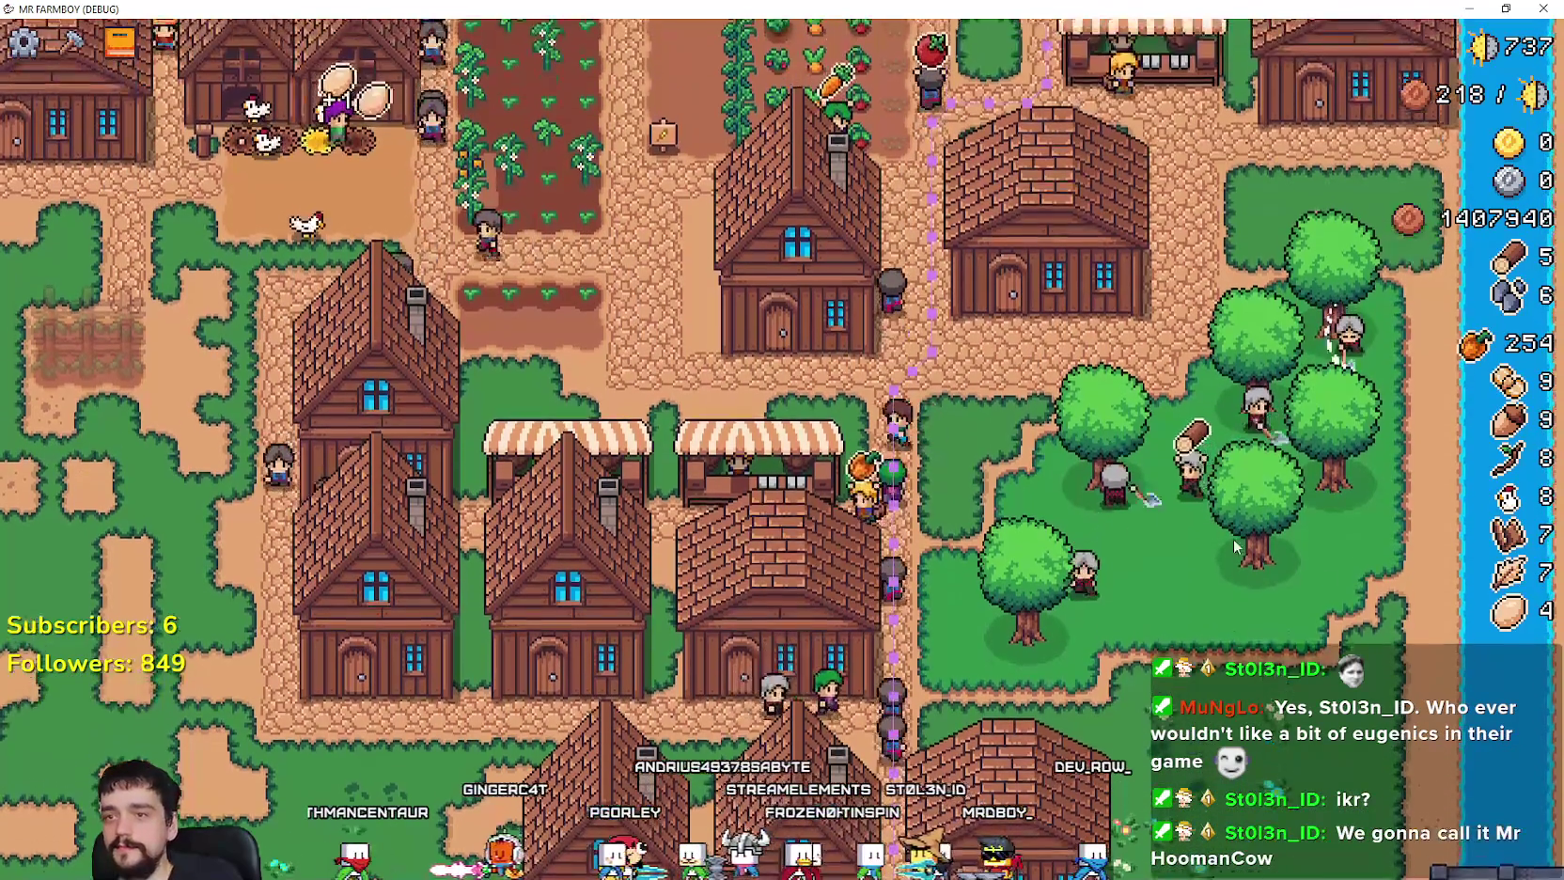
{"action": "key", "text": "a"}
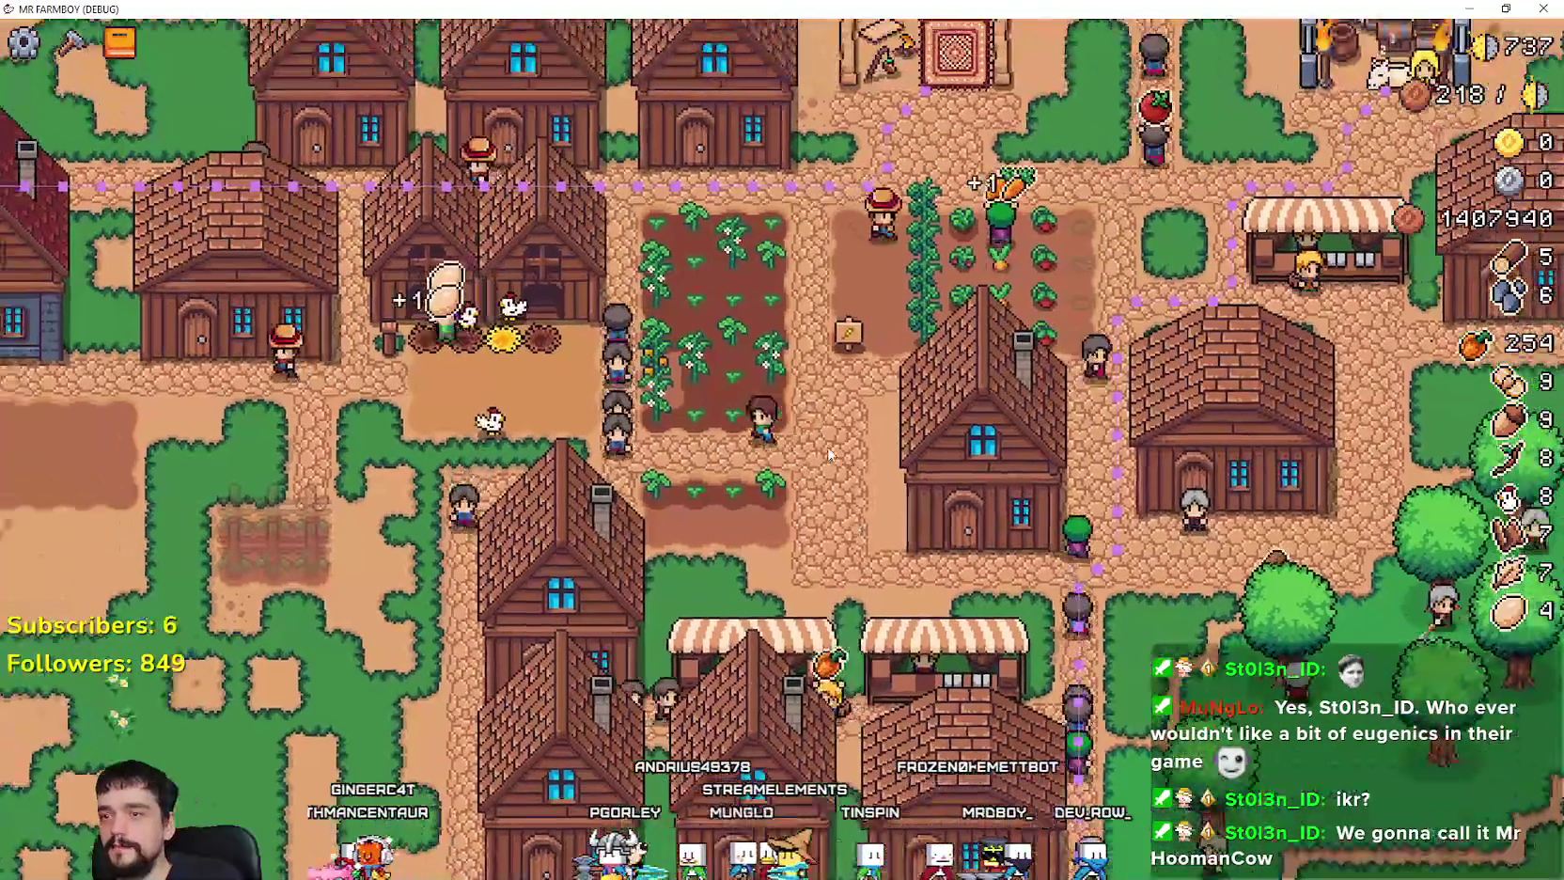
{"action": "key", "text": "d"}
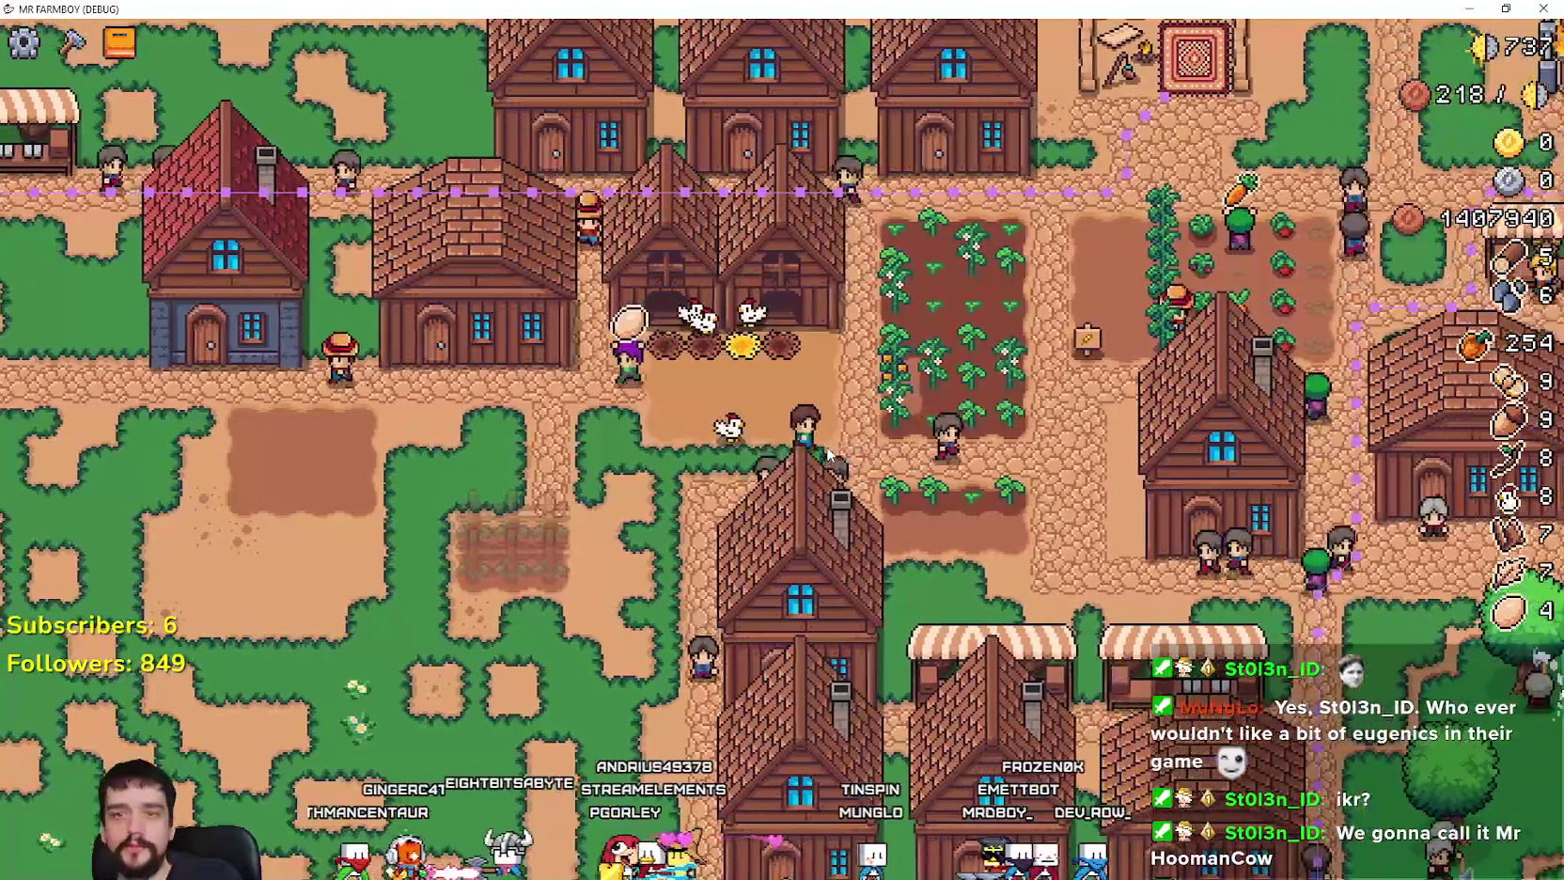
{"action": "key", "text": "w"}
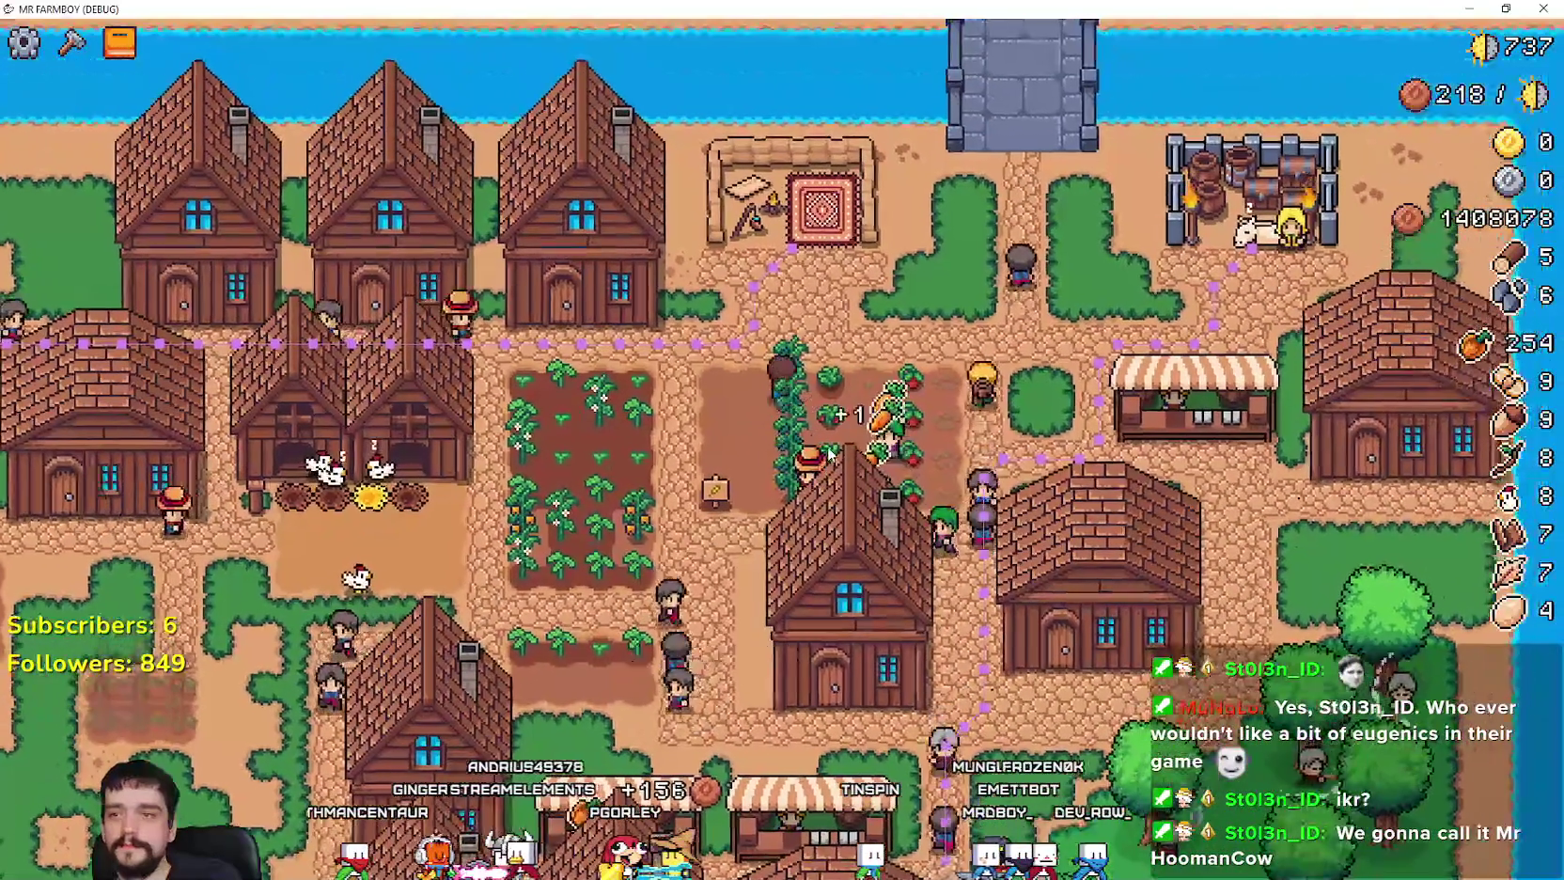
{"action": "scroll", "scroll_direction": "up", "scroll_amount": 3}
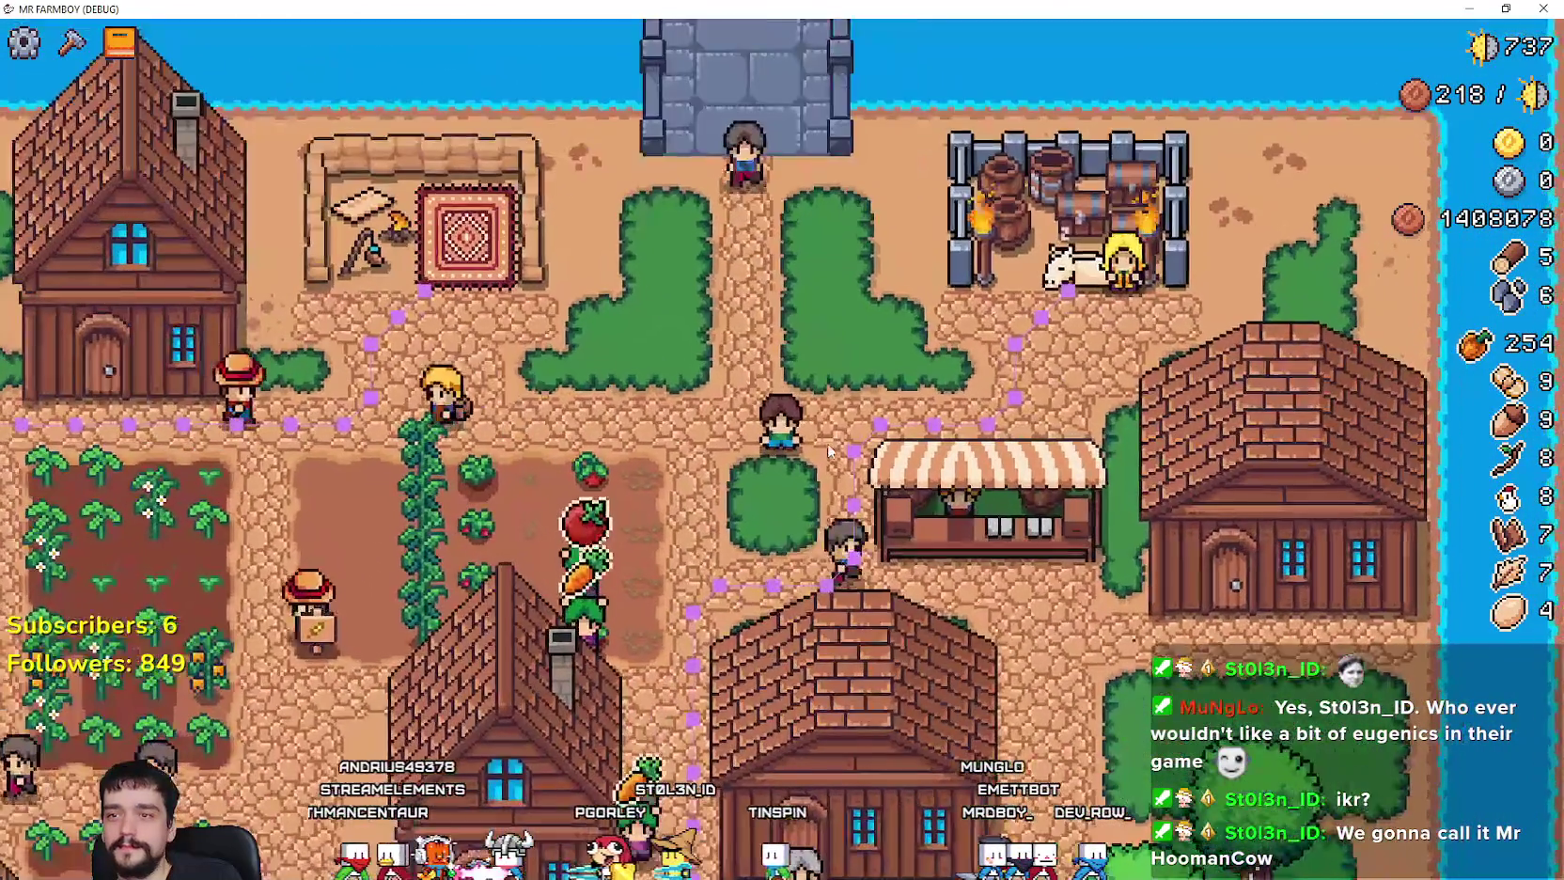
{"action": "scroll", "scroll_direction": "down", "scroll_amount": 3}
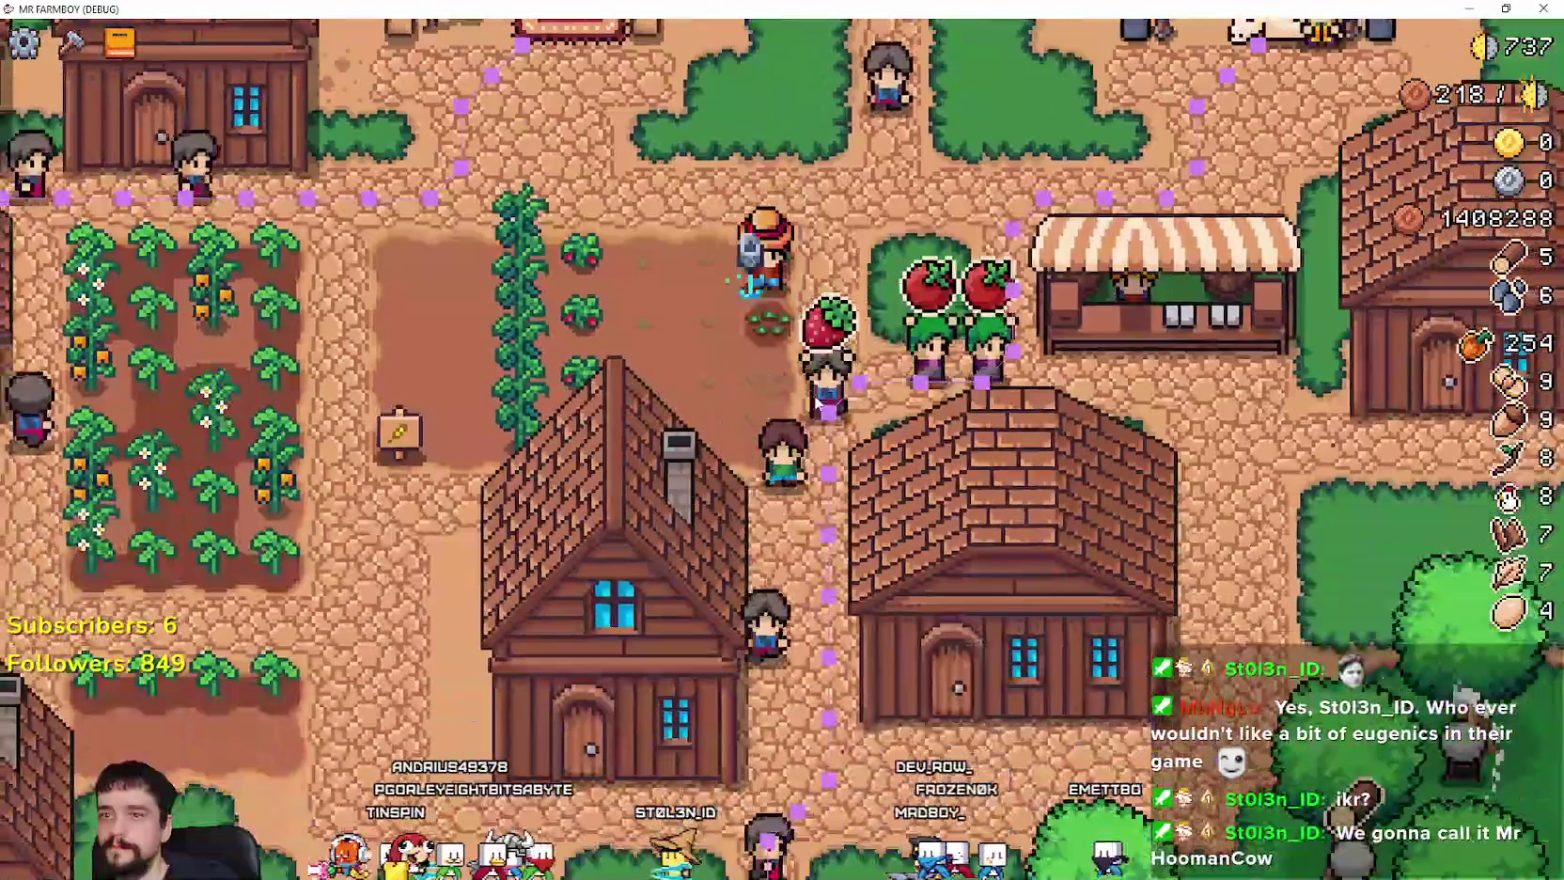
{"action": "scroll", "scroll_direction": "up", "scroll_amount": 3}
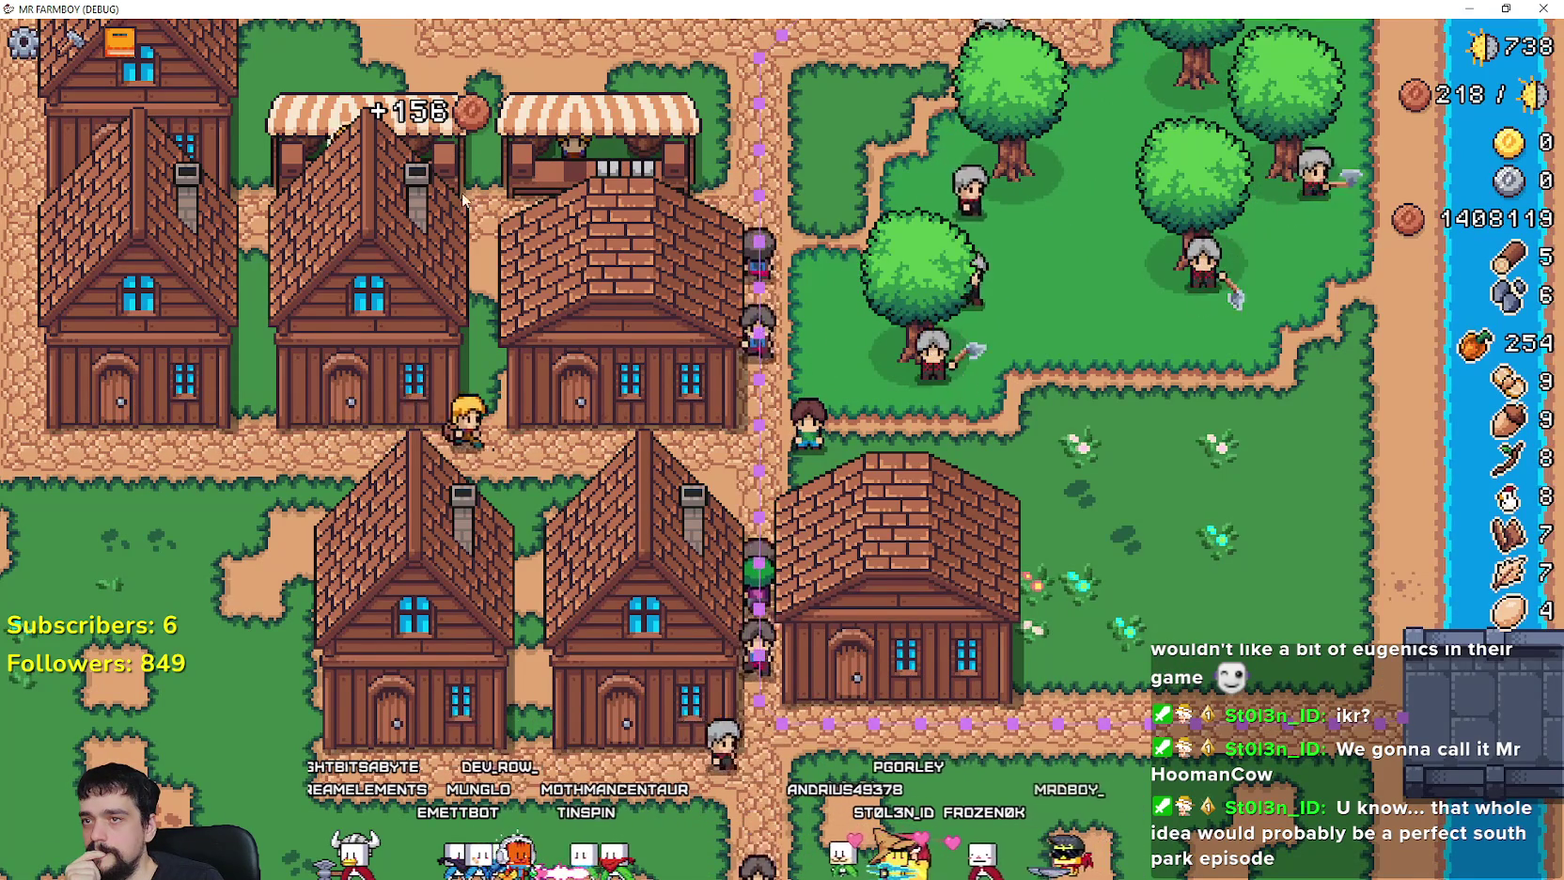
{"action": "key", "text": "super+Down"}
{"action": "left_click", "coordinate": [351, 139]}
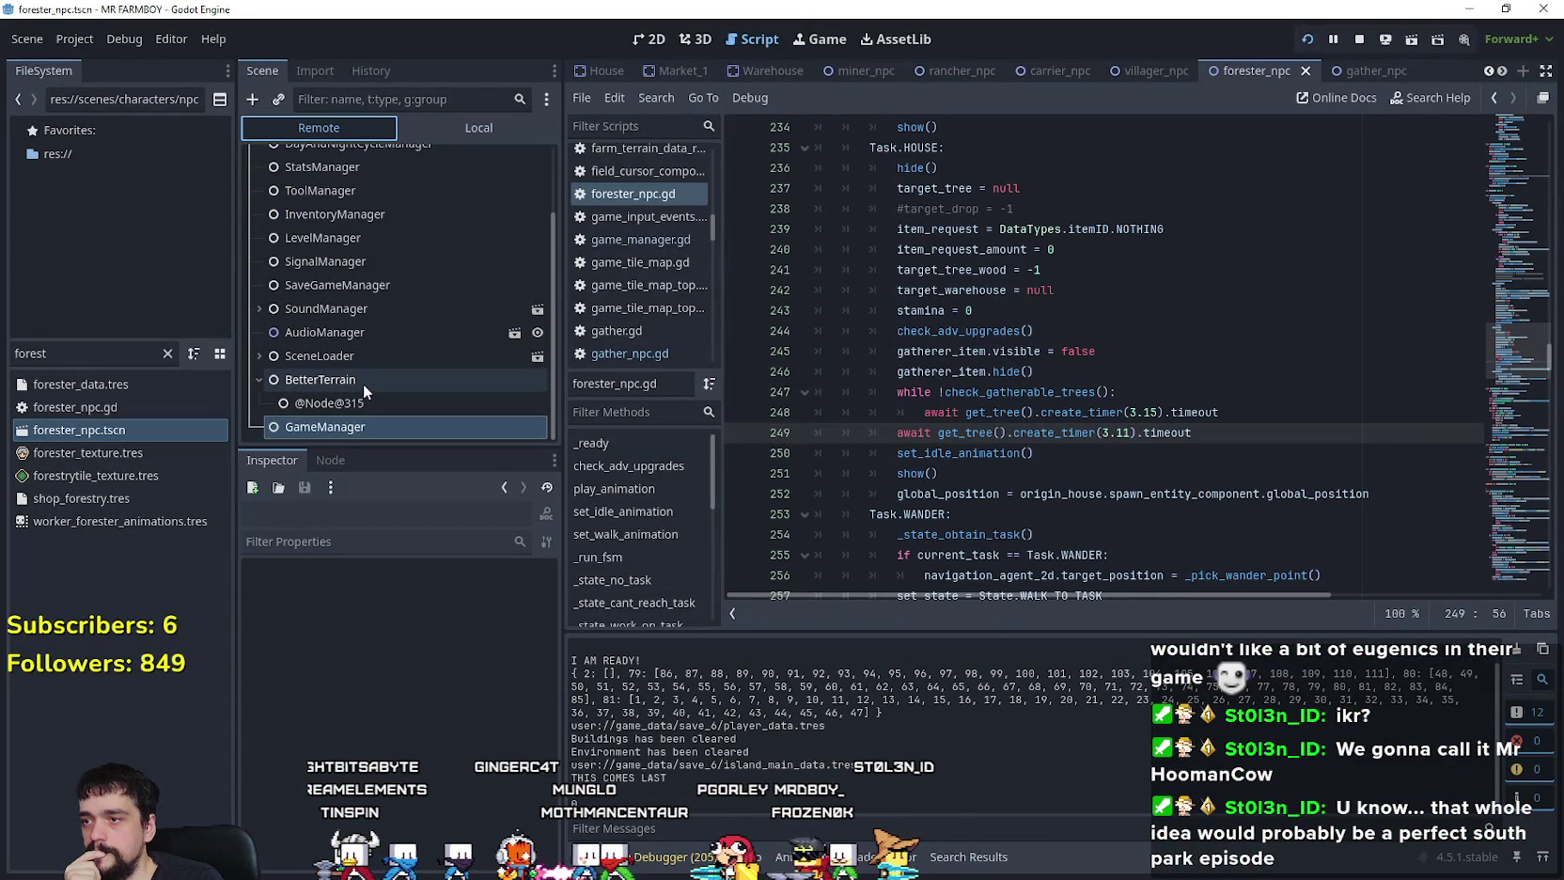
Step: Select GameManager in the Remote tree and expand its crop-trees-ready-to-gather dictionary and array
{"action": "left_click", "coordinate": [363, 427]}
{"action": "scroll", "scroll_direction": "down", "scroll_amount": 3}
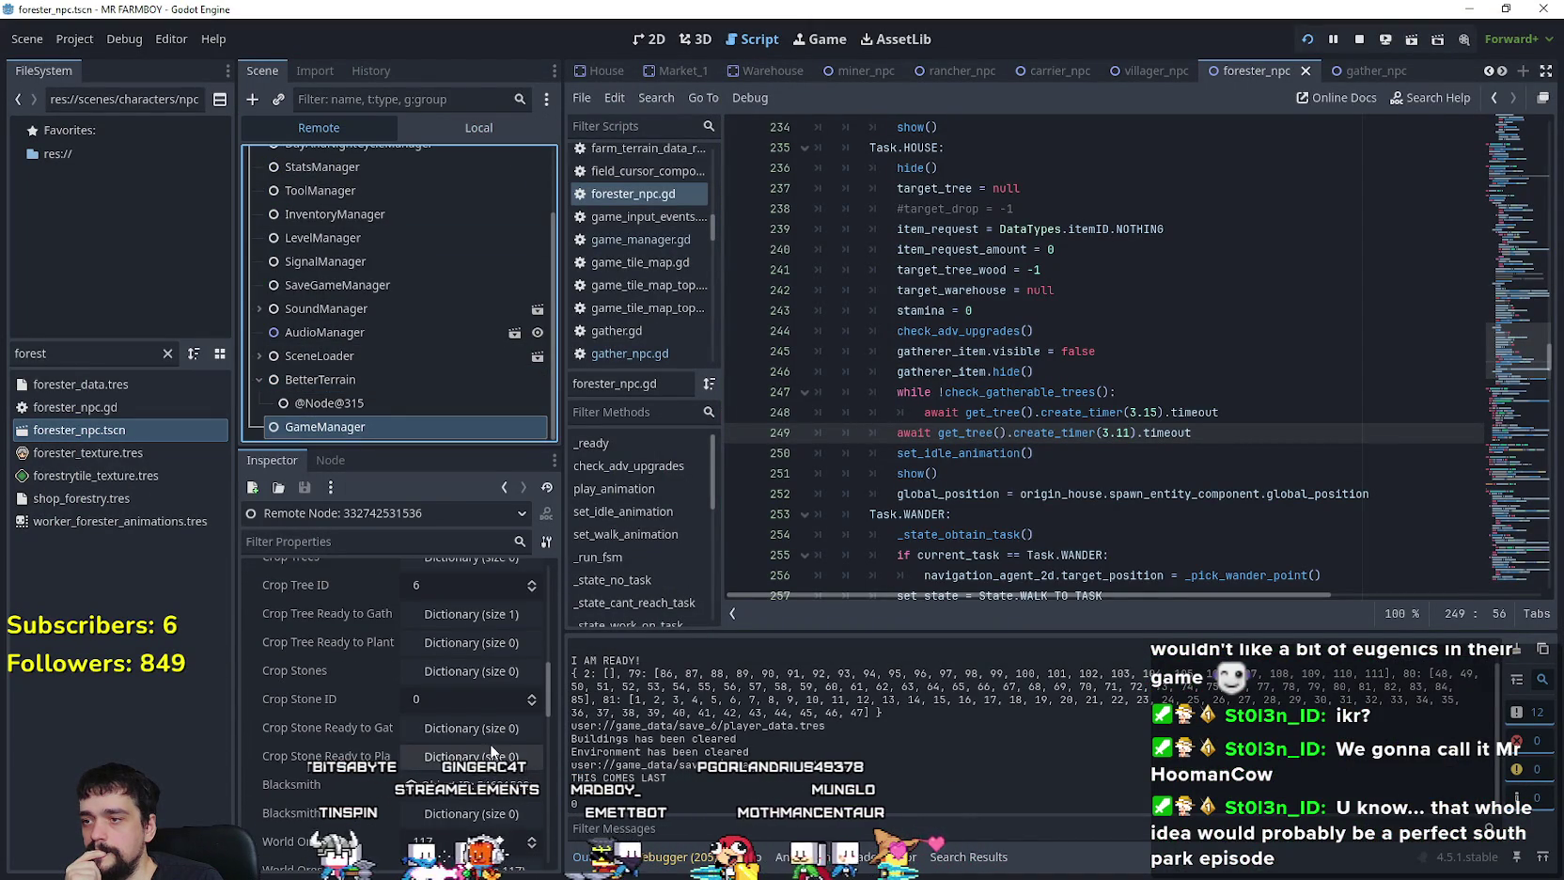
{"action": "left_click", "coordinate": [465, 614]}
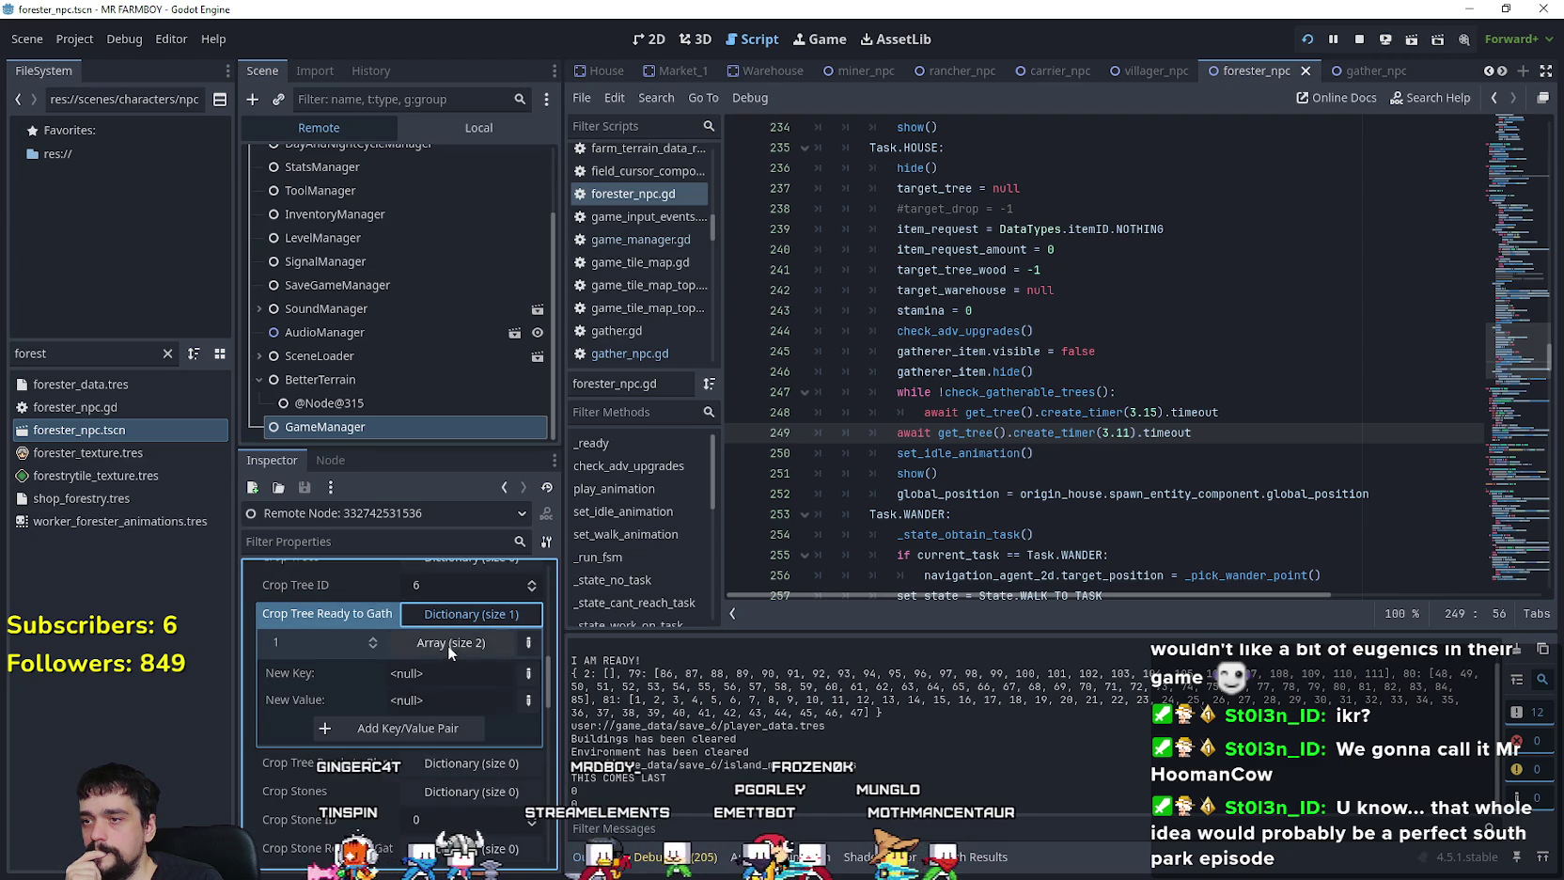
{"action": "left_click", "coordinate": [448, 645]}
Step: Select timer lines 248–249, then look up the check_gatherable_trees definition from line 247
{"action": "left_click", "coordinate": [1217, 436]}
{"action": "left_click_drag", "start_coordinate": [1217, 436], "coordinate": [803, 416]}
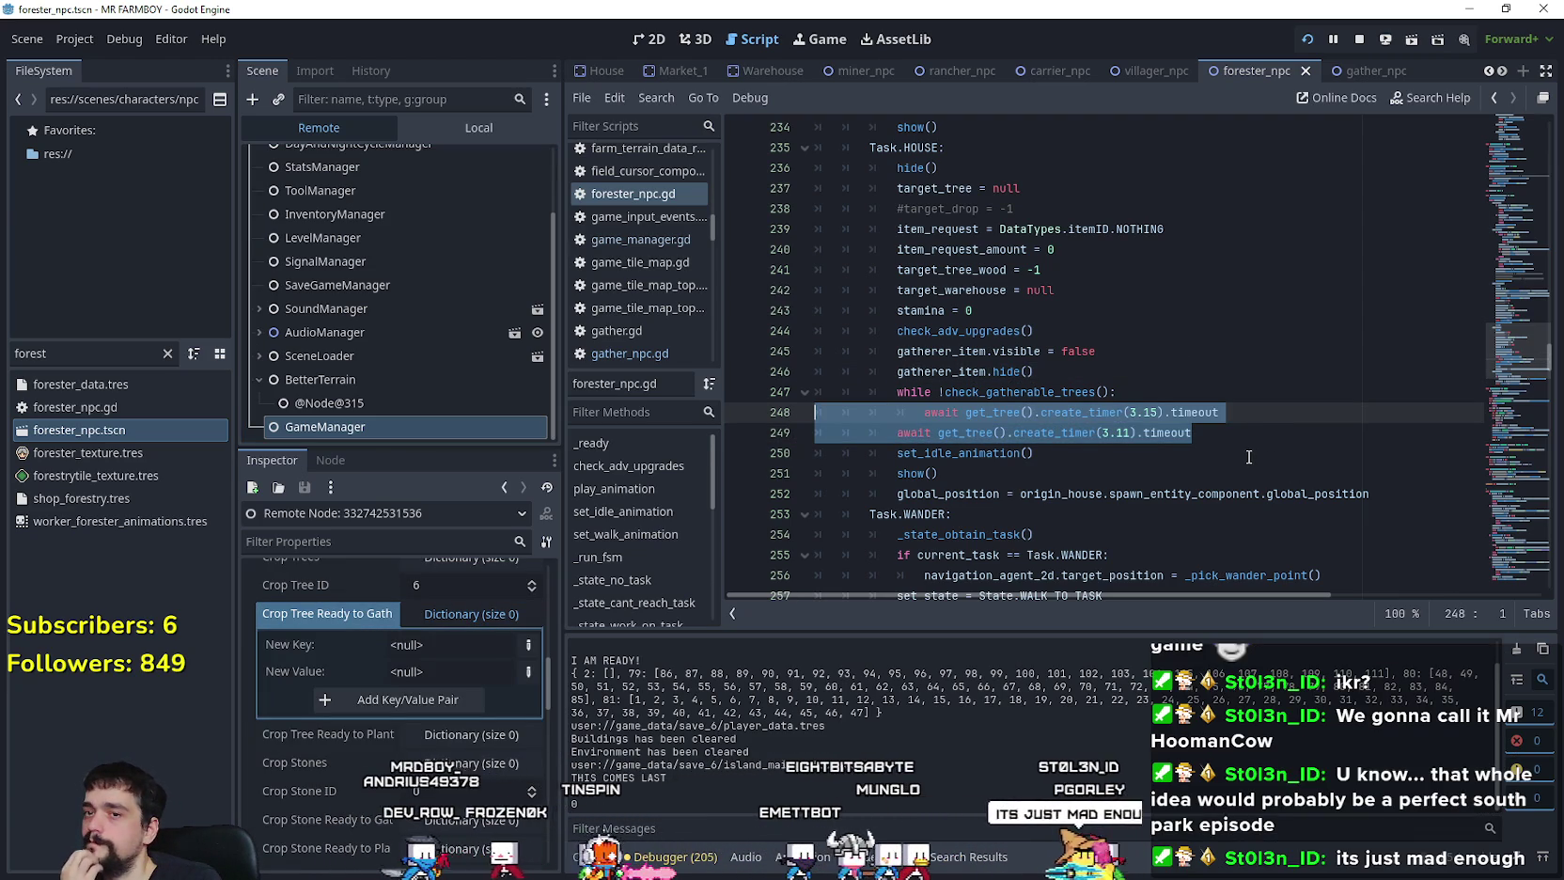
{"action": "left_click", "coordinate": [1050, 393]}
{"action": "right_click", "coordinate": [1050, 394]}
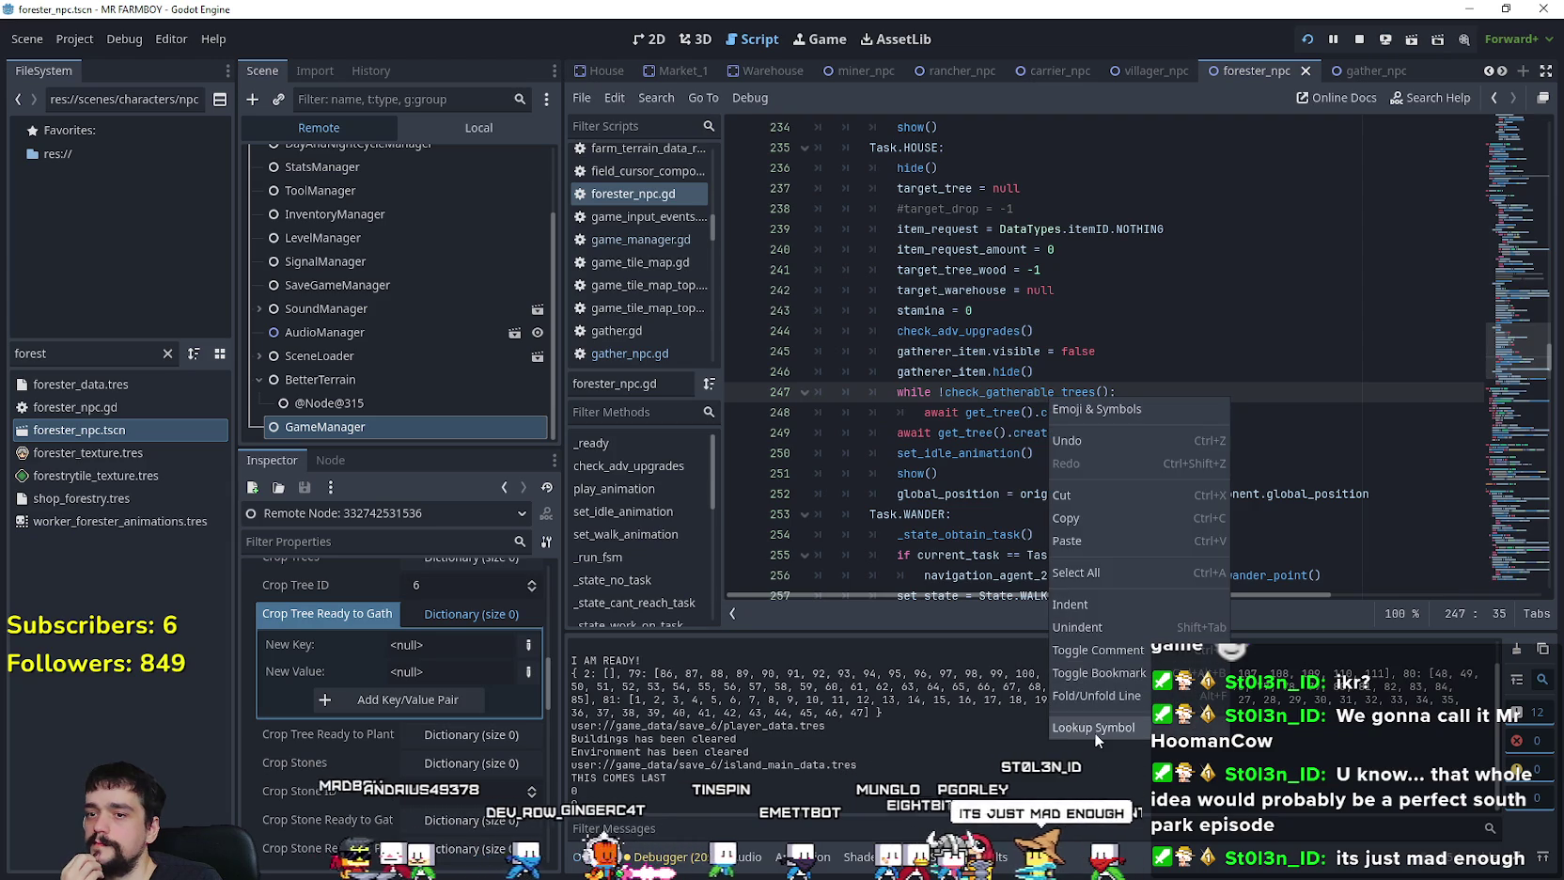
{"action": "left_click", "coordinate": [1094, 732]}
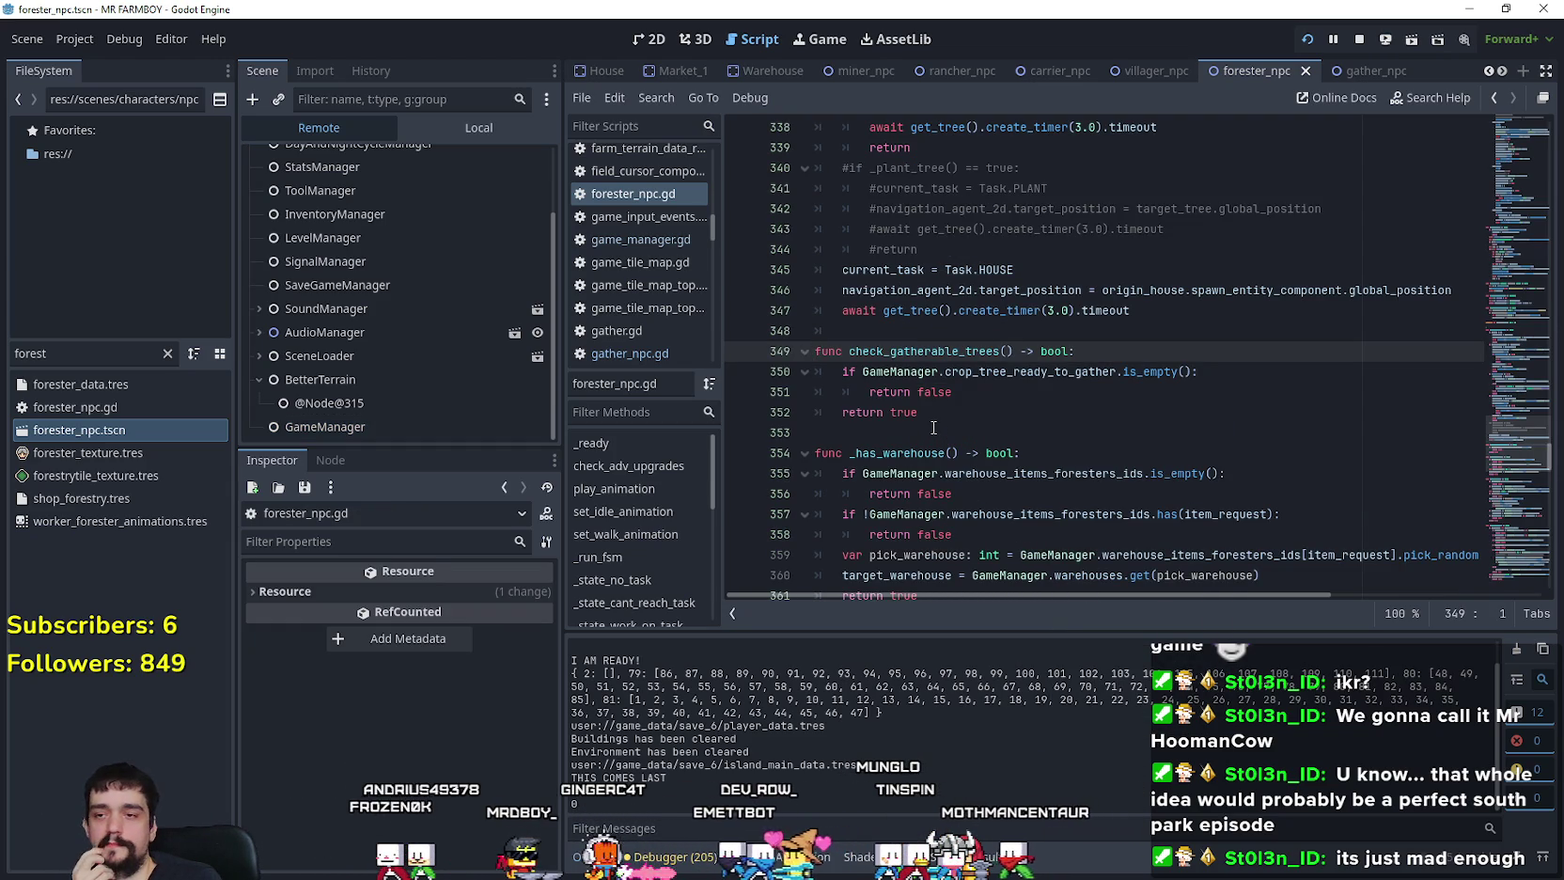
{"action": "left_click", "coordinate": [969, 391]}
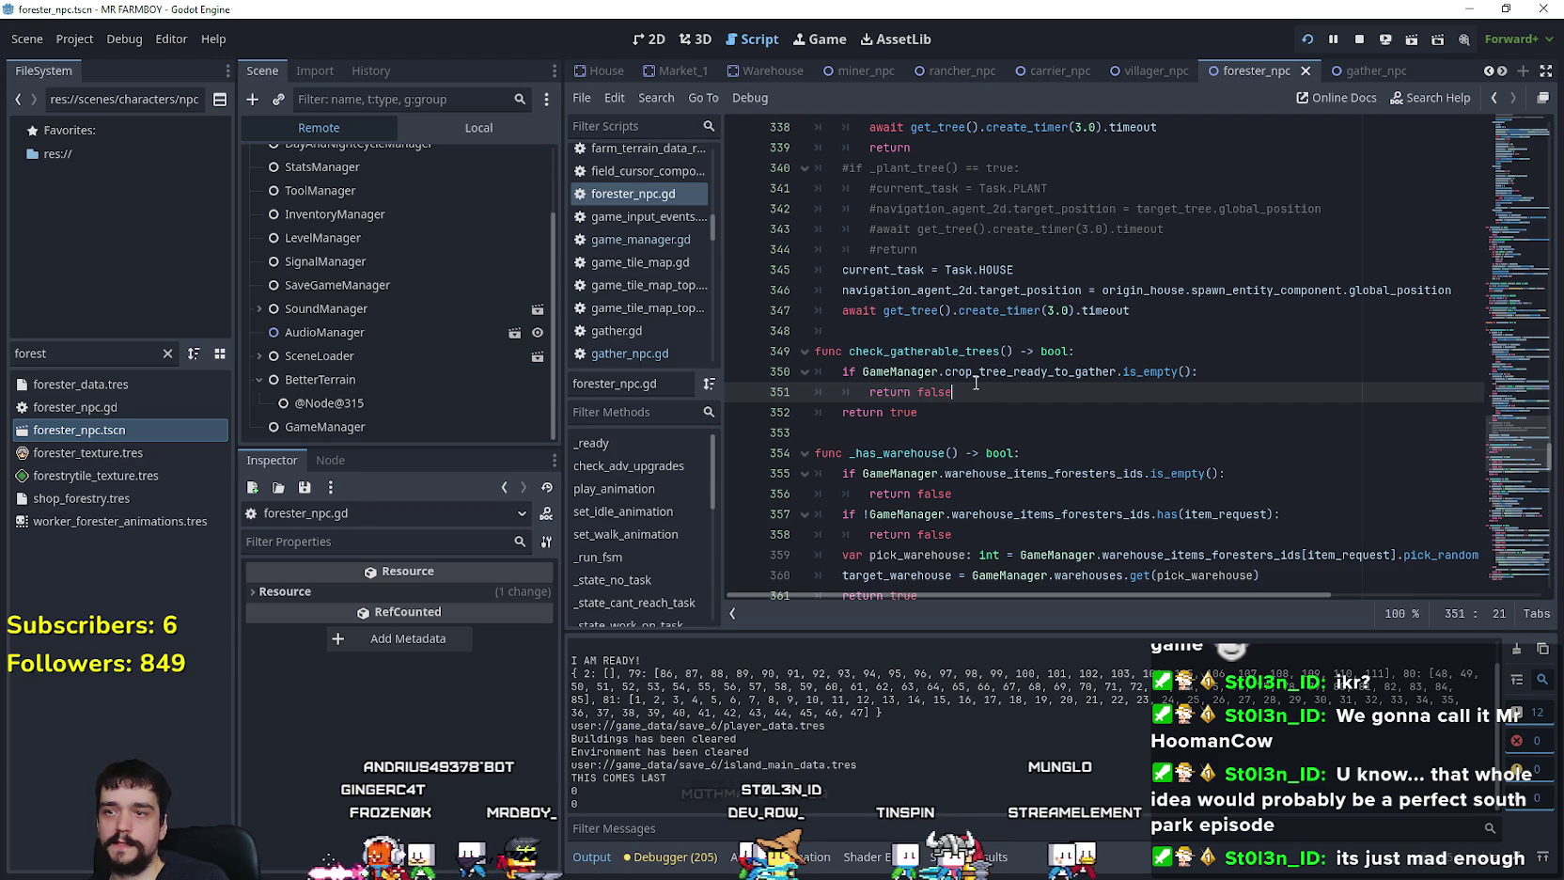
{"action": "left_click", "coordinate": [951, 345]}
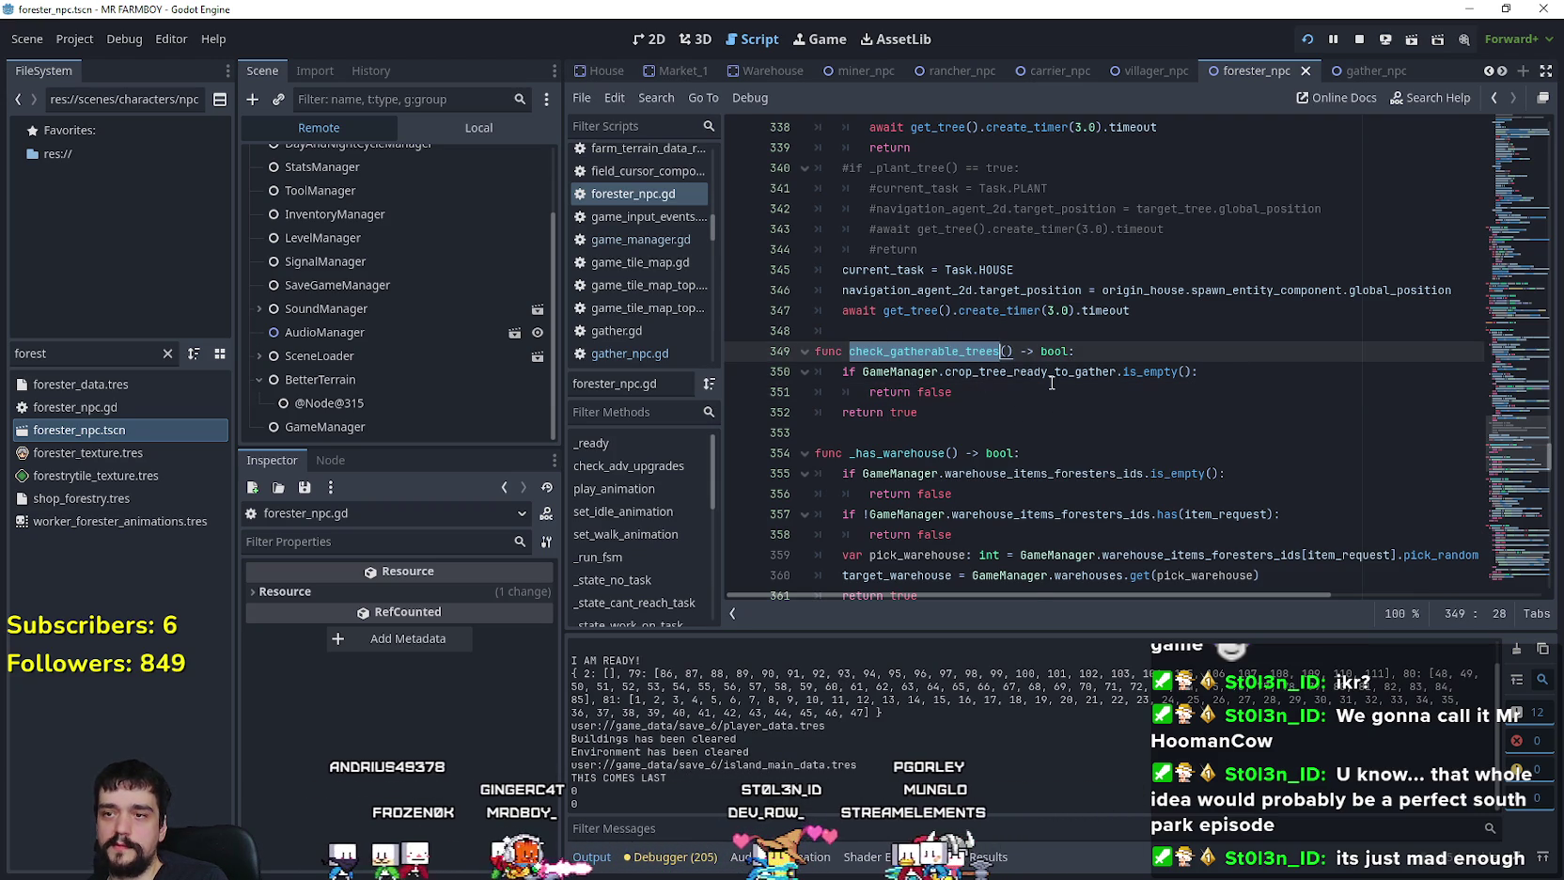
{"action": "mouse_move", "coordinate": [1045, 374]}
{"action": "left_click", "coordinate": [982, 396]}
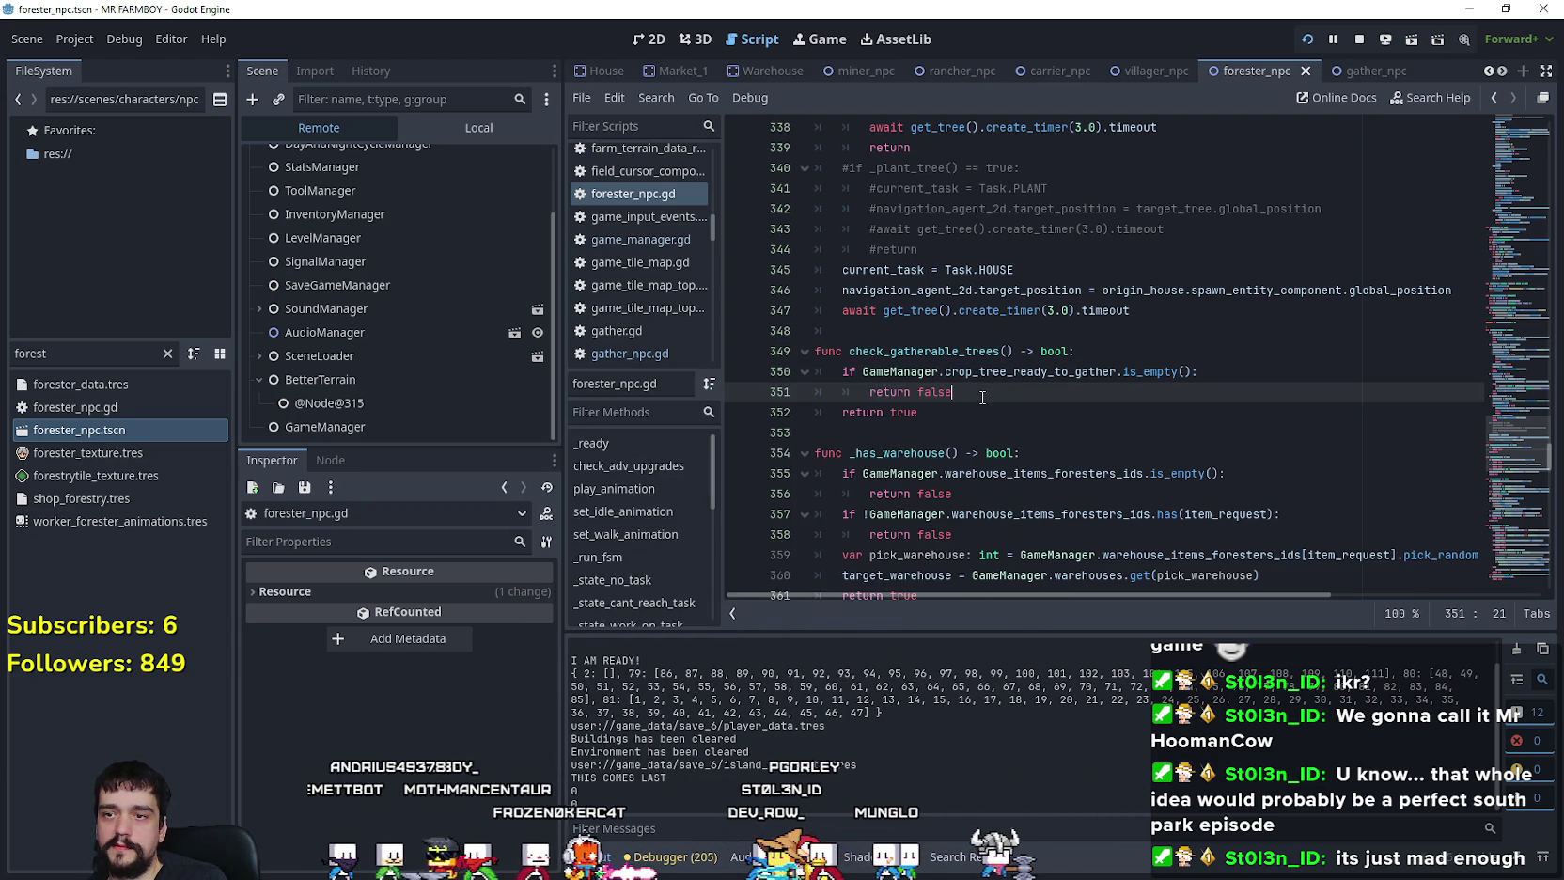
{"action": "left_click_drag", "start_coordinate": [1513, 452], "coordinate": [1512, 463]}
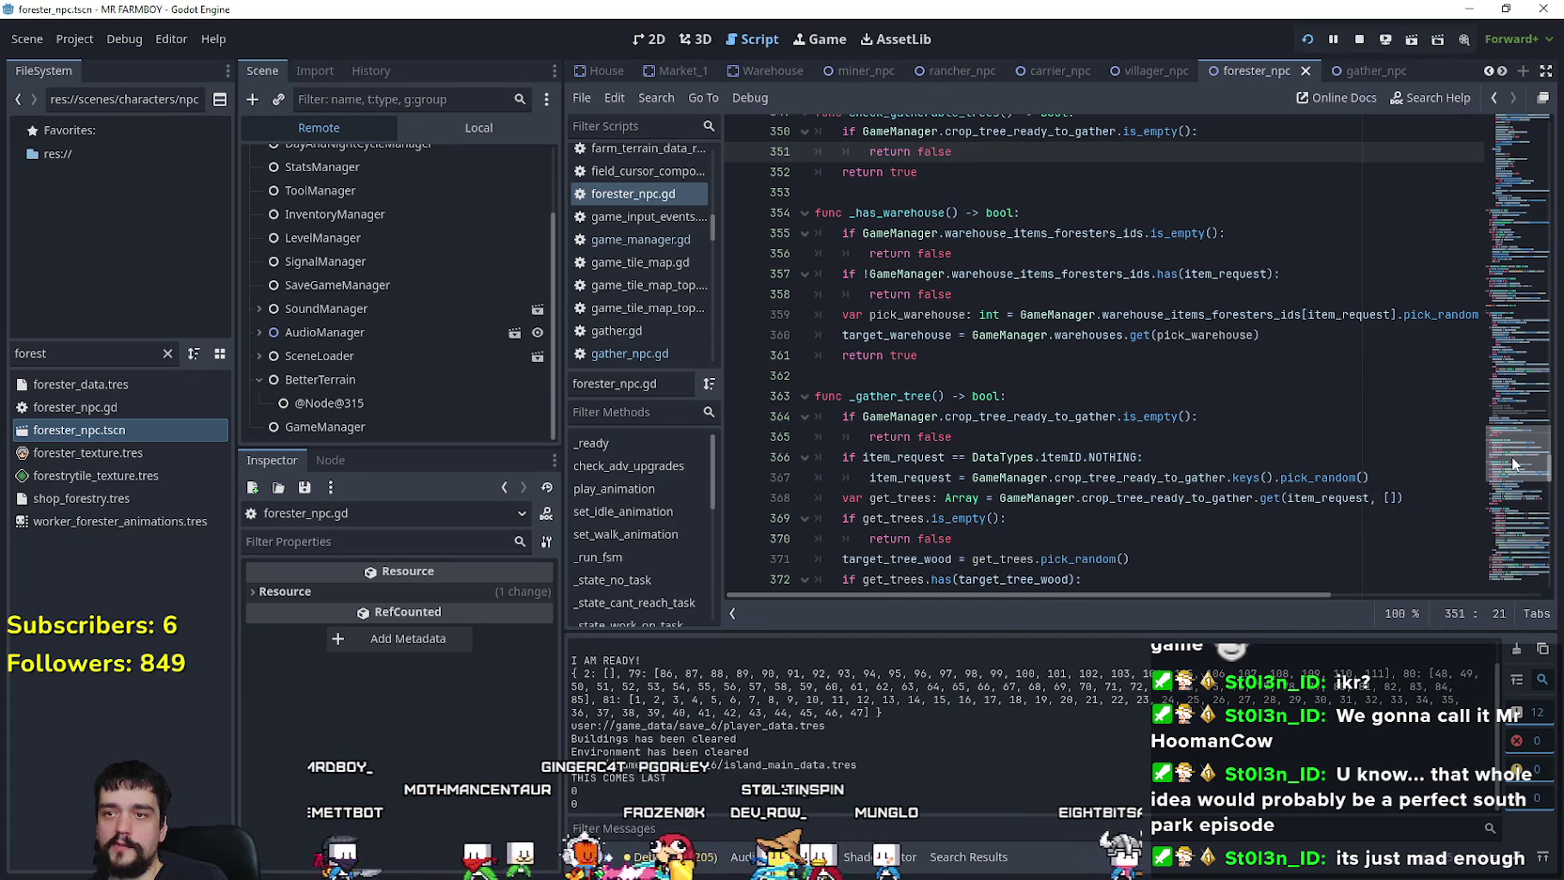
{"action": "scroll", "scroll_direction": "down", "scroll_amount": 3}
{"action": "left_click", "coordinate": [906, 335]}
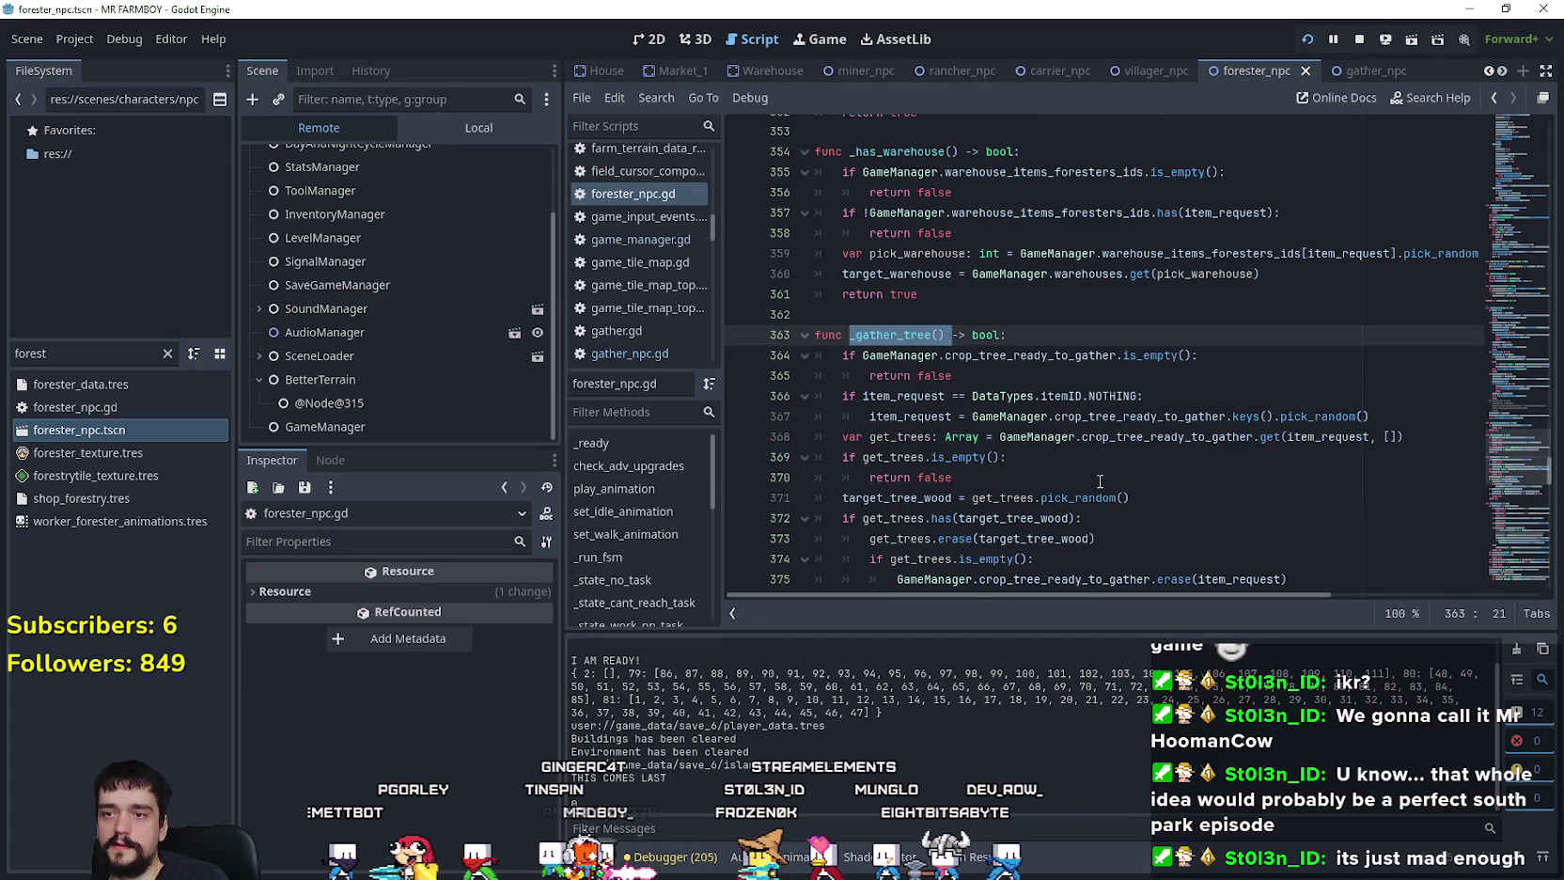
{"action": "left_click", "coordinate": [1100, 480]}
{"action": "scroll", "scroll_direction": "down", "scroll_amount": 3}
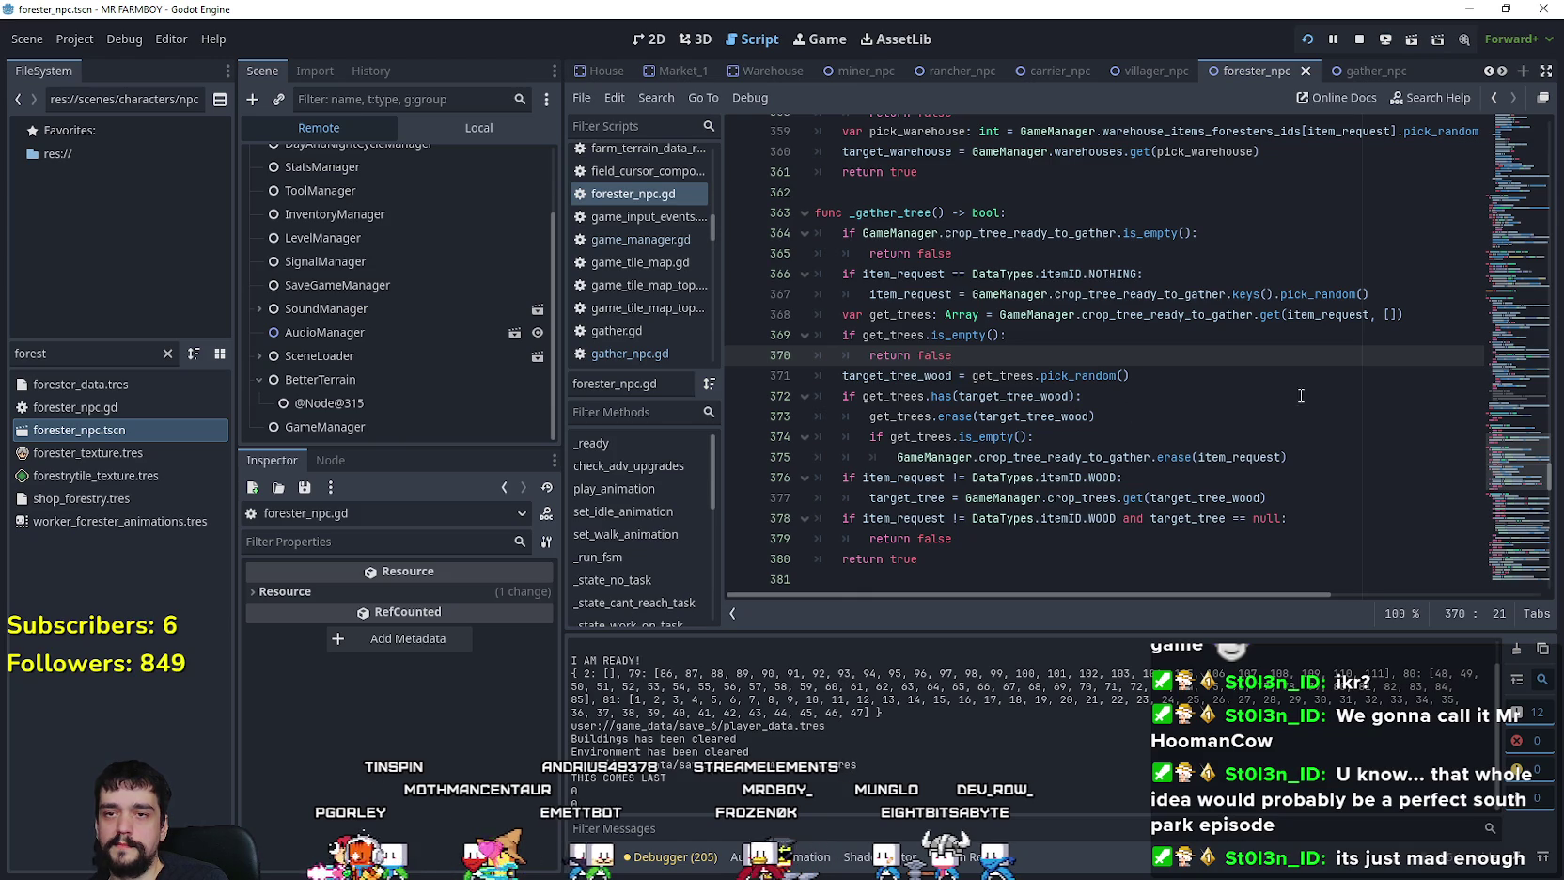
{"action": "double_click", "coordinate": [1350, 317]}
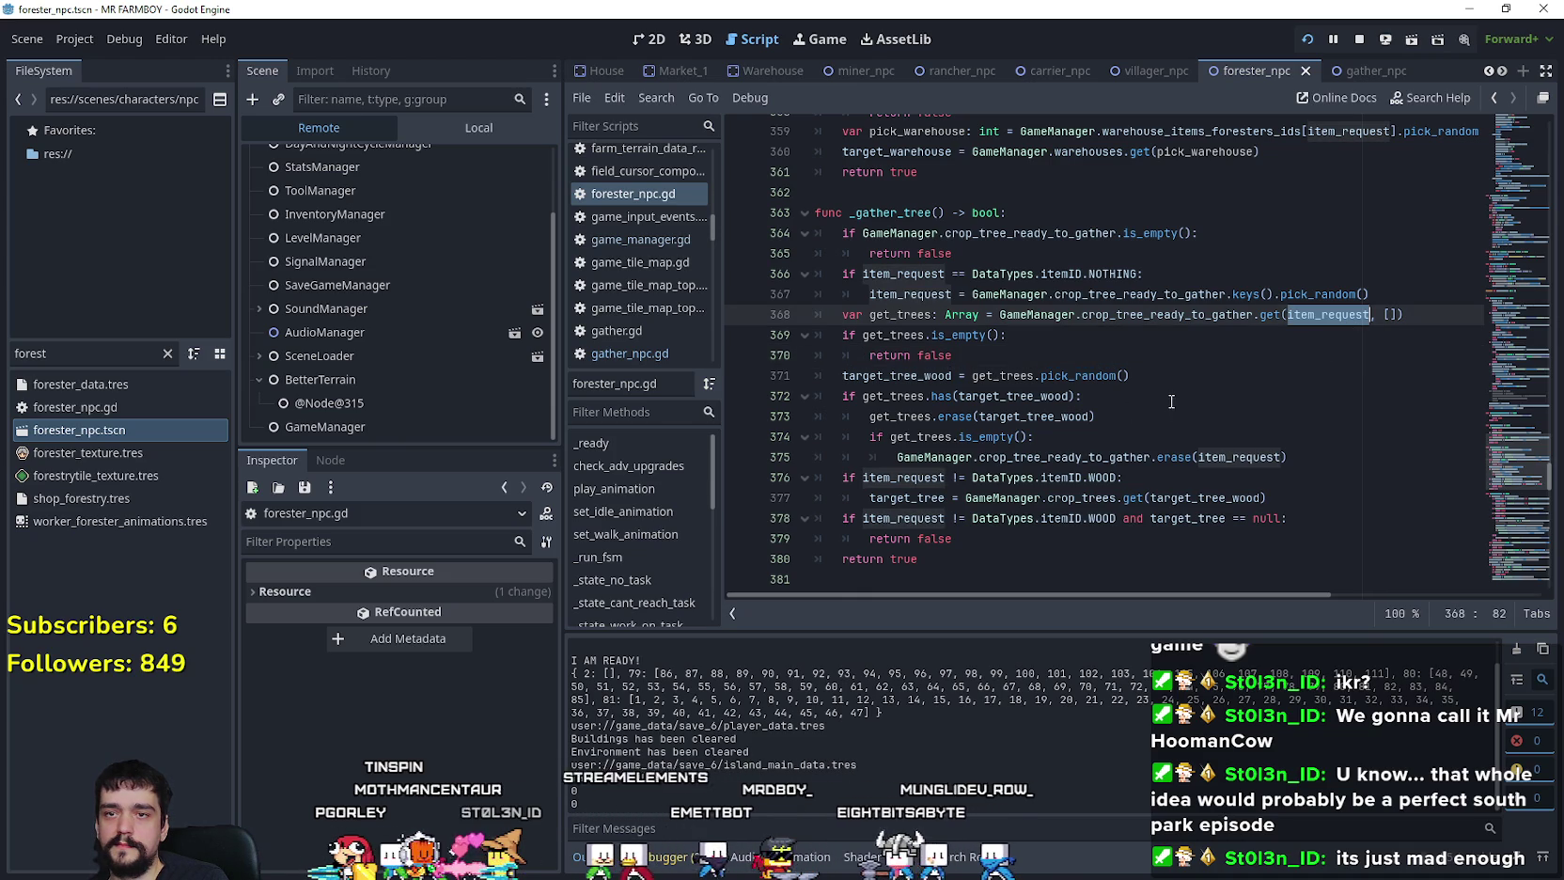
{"action": "double_click", "coordinate": [1155, 317]}
{"action": "scroll", "scroll_direction": "down", "scroll_amount": 3}
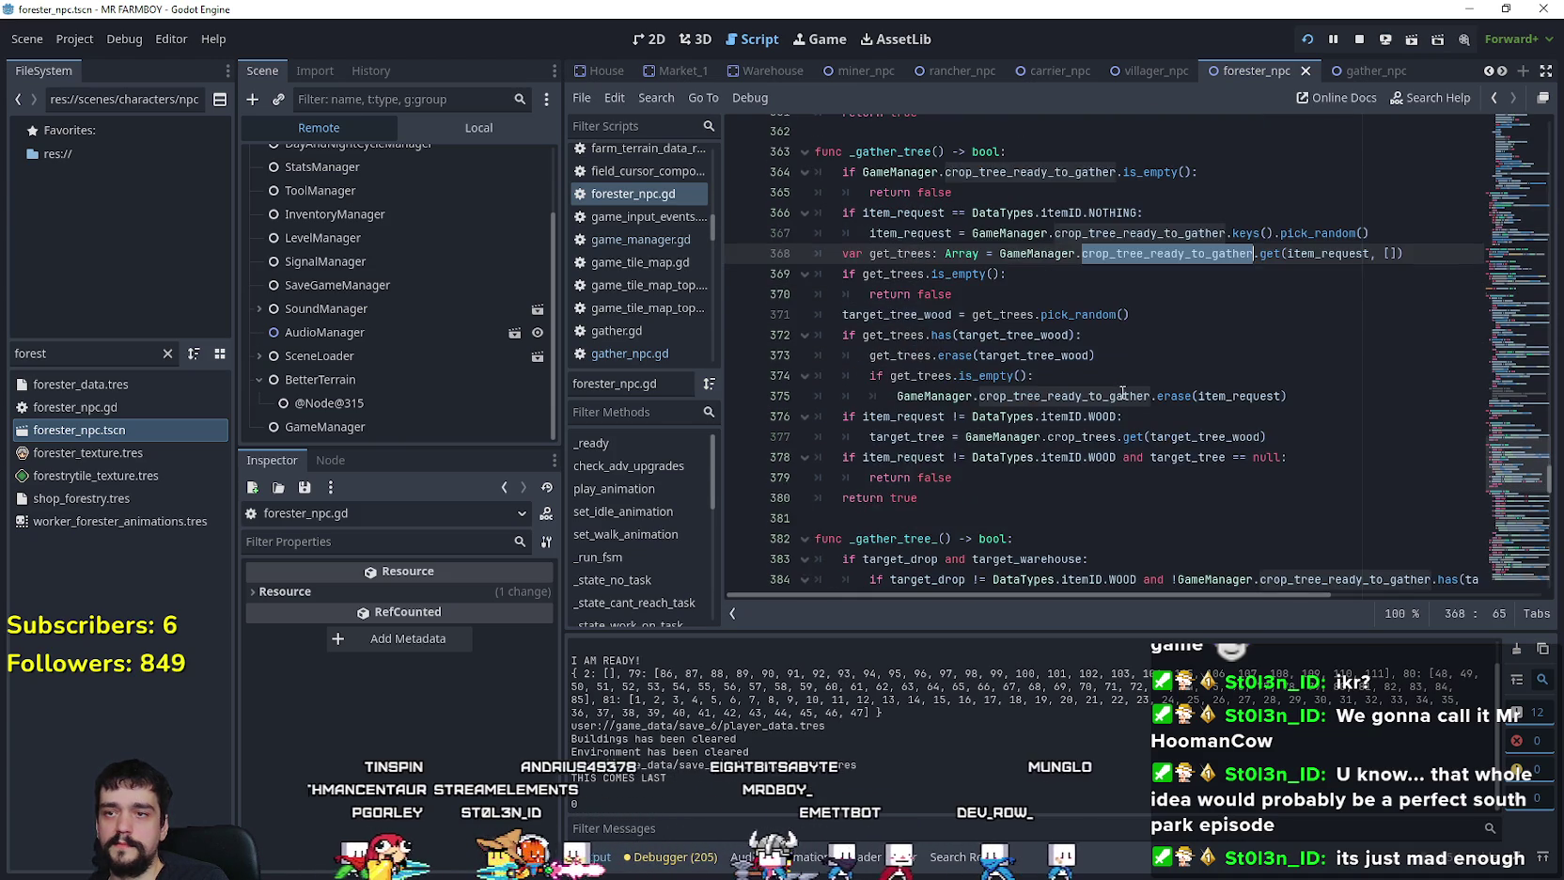
{"action": "left_click", "coordinate": [1316, 334]}
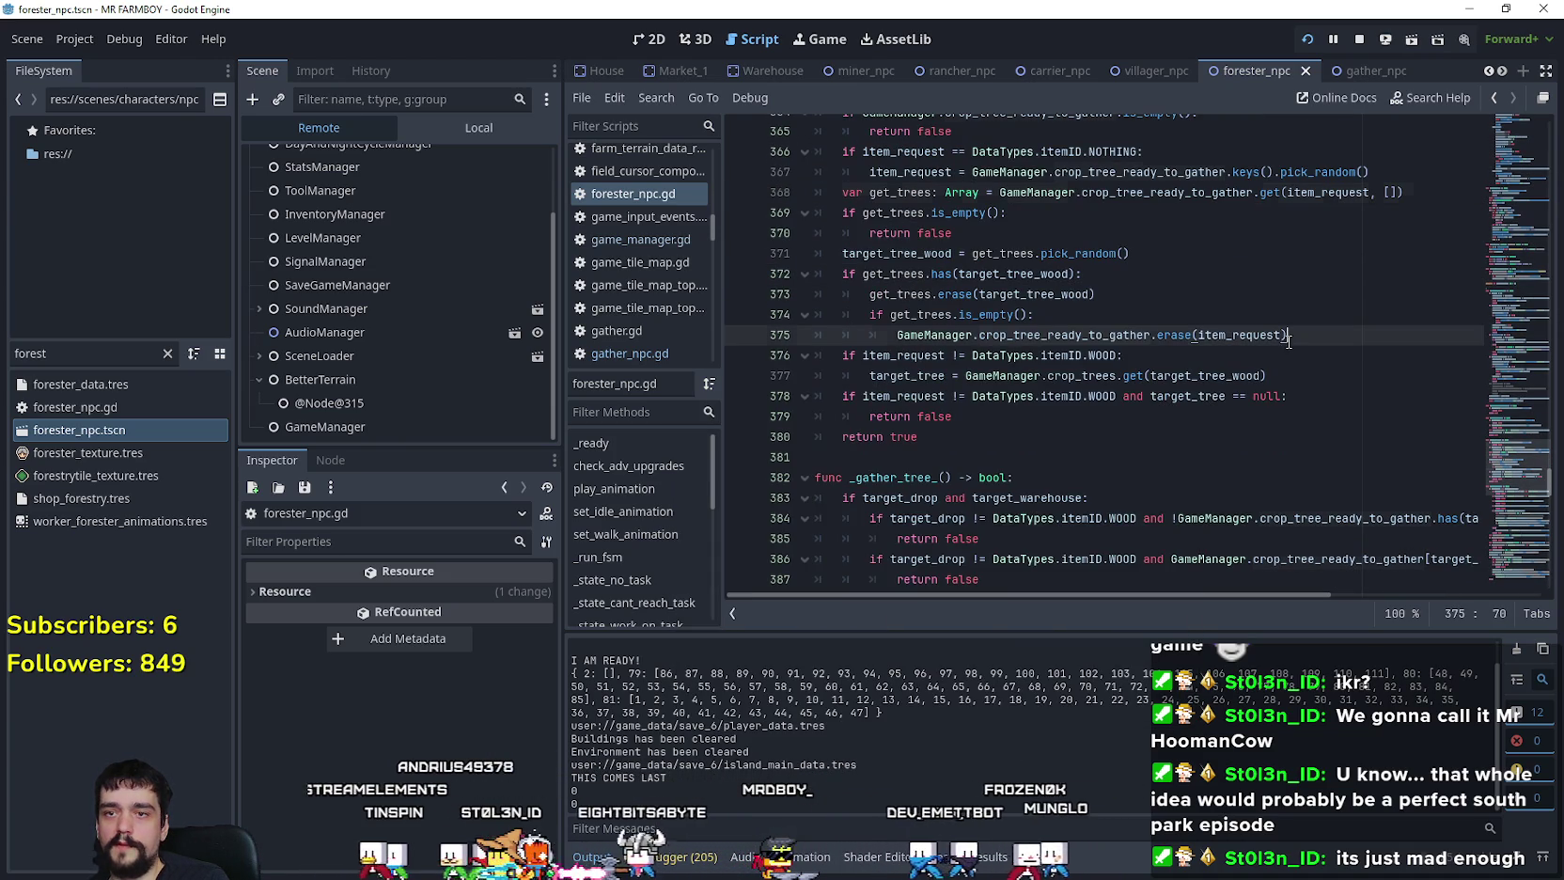
{"action": "scroll", "scroll_direction": "up", "scroll_amount": 3}
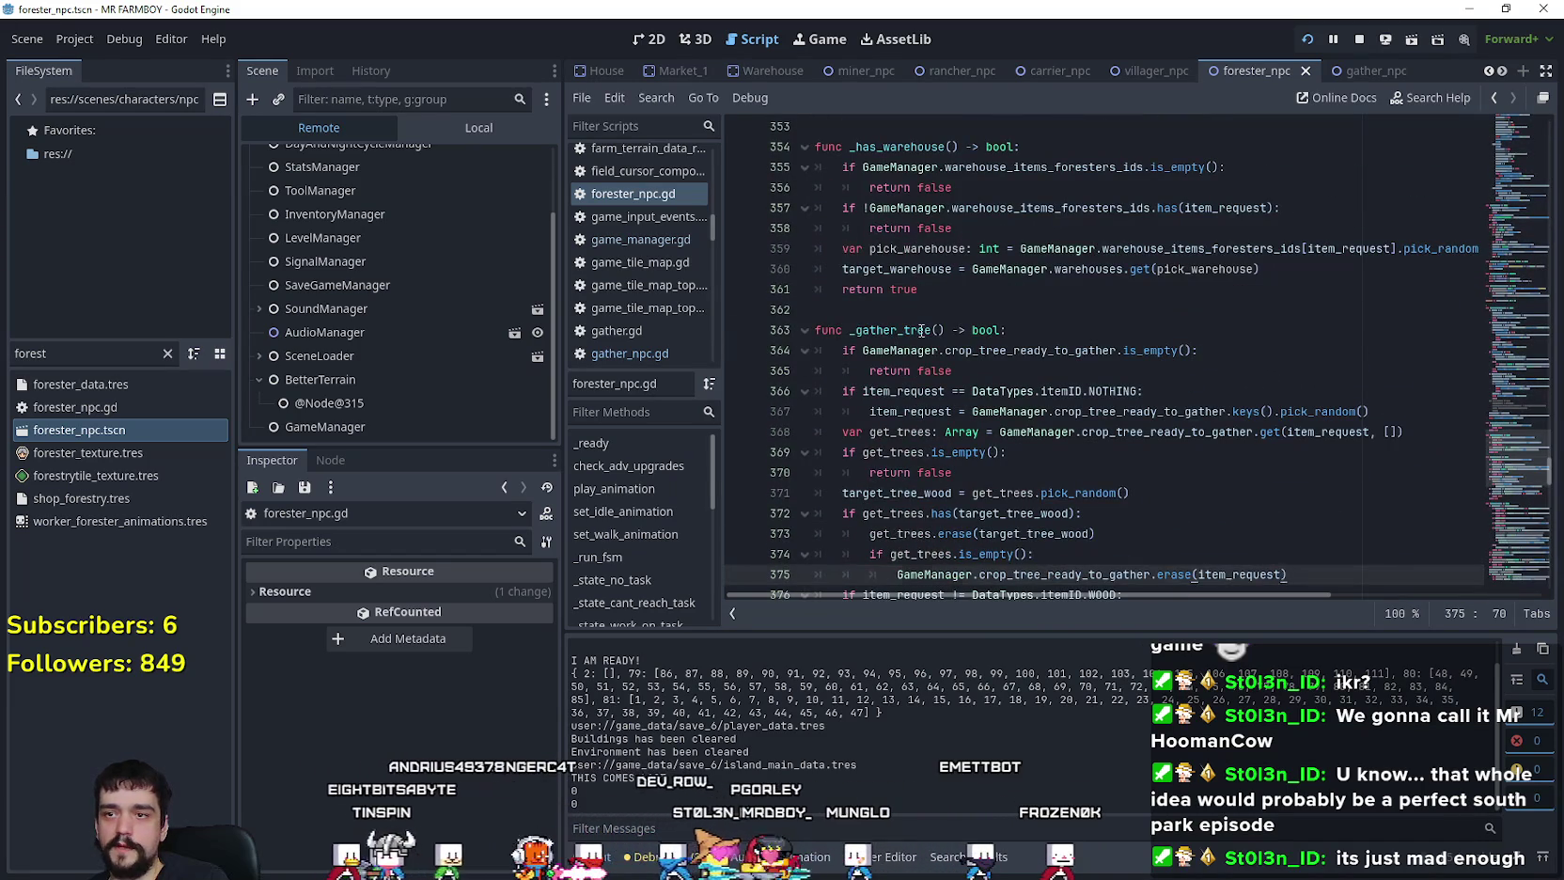
{"action": "double_click", "coordinate": [921, 330]}
{"action": "right_click", "coordinate": [931, 327]}
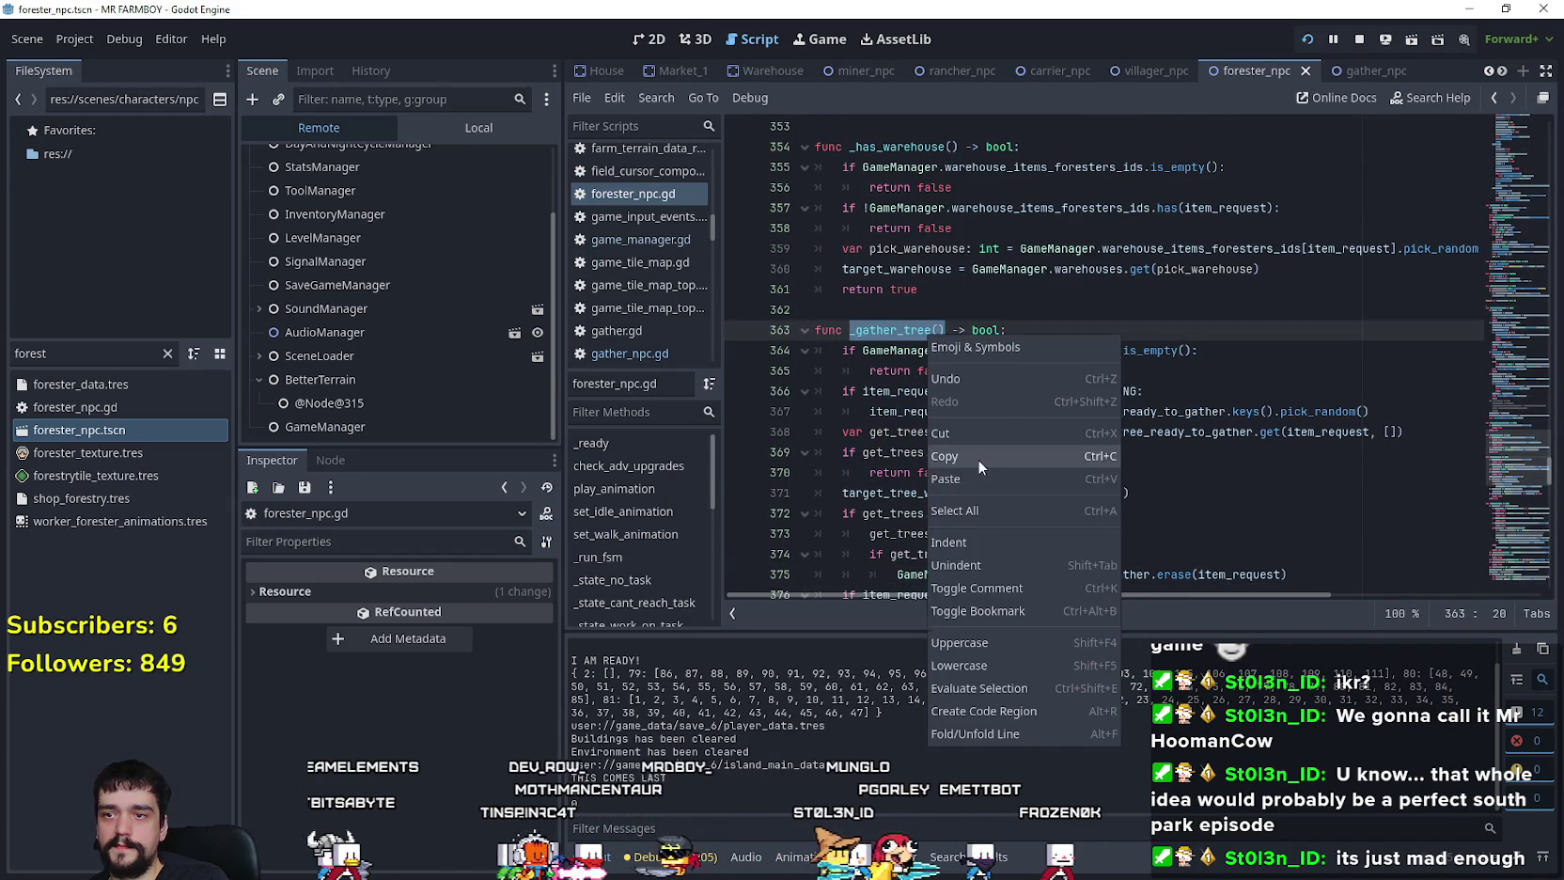
{"action": "left_click", "coordinate": [978, 459]}
{"action": "scroll", "scroll_direction": "up", "scroll_amount": 3}
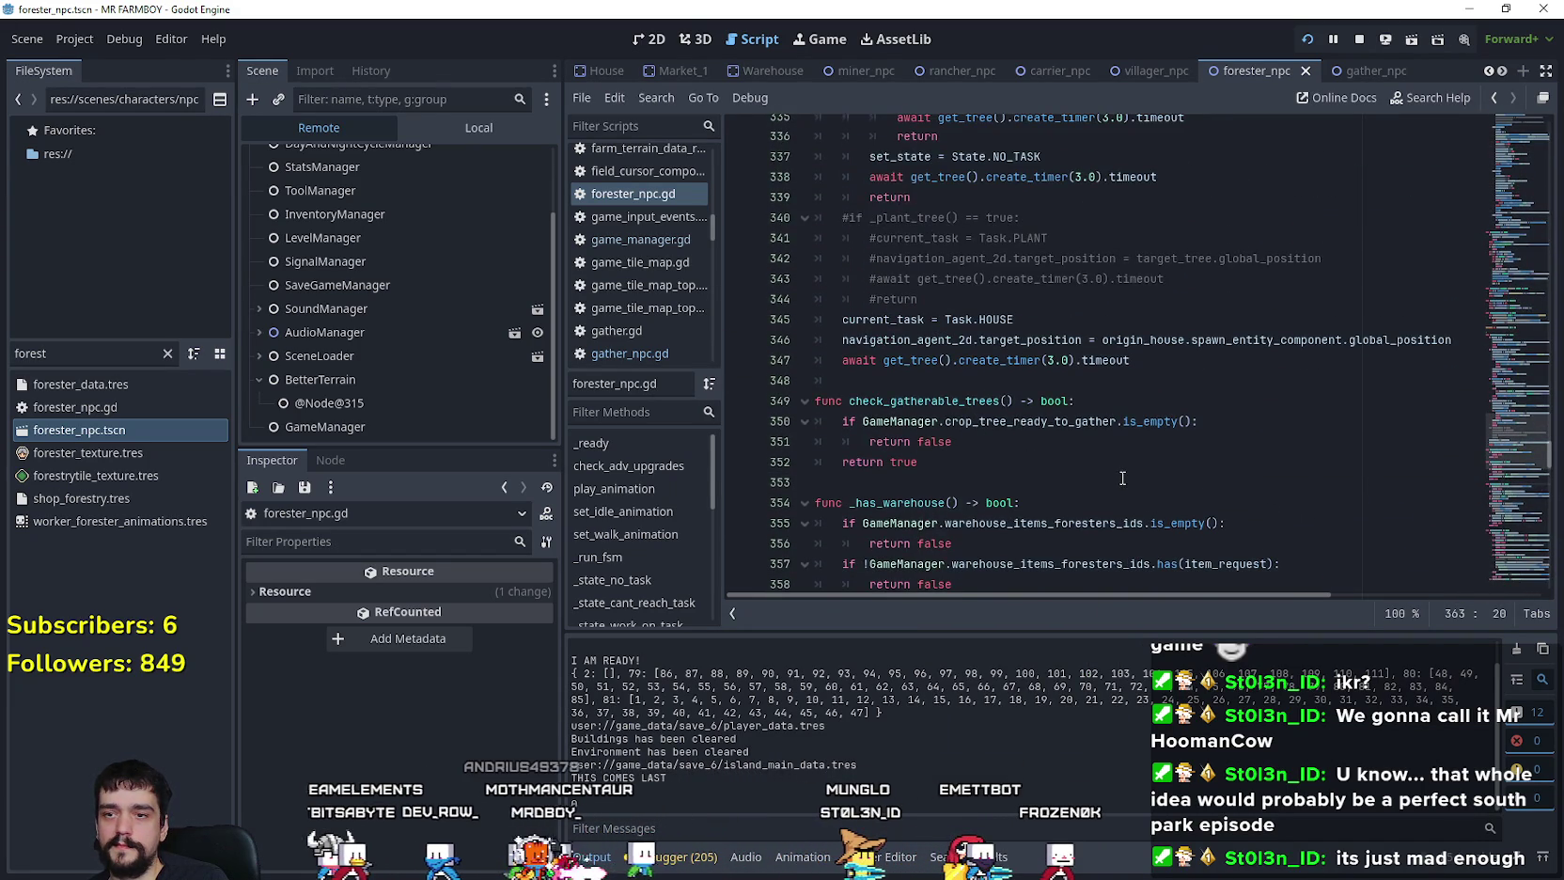
{"action": "scroll", "scroll_direction": "down", "scroll_amount": 3}
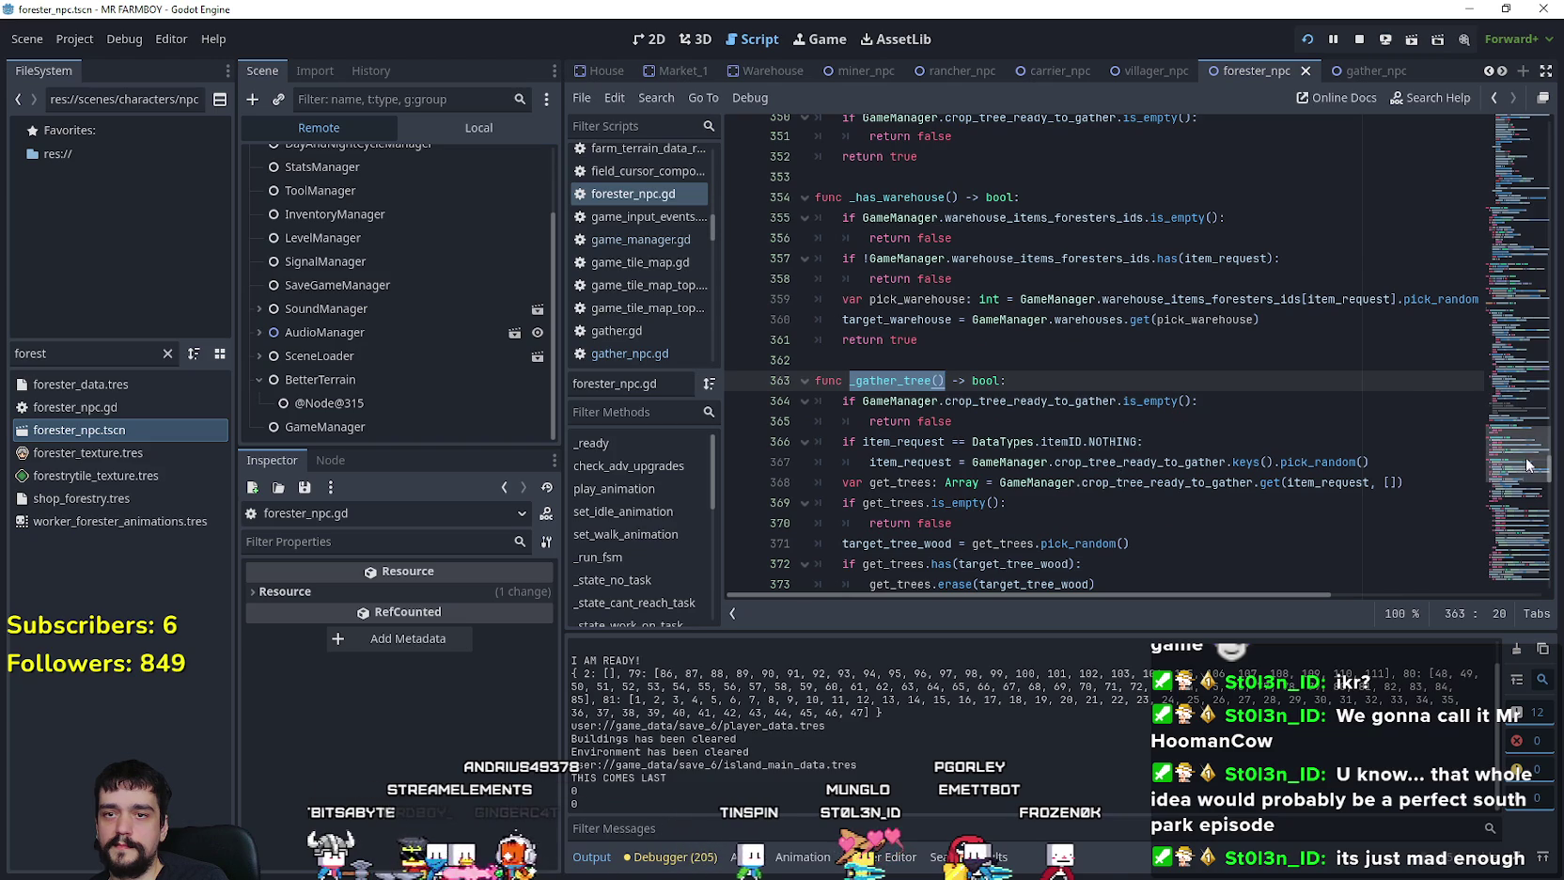
{"action": "left_click_drag", "start_coordinate": [1511, 464], "coordinate": [1513, 413]}
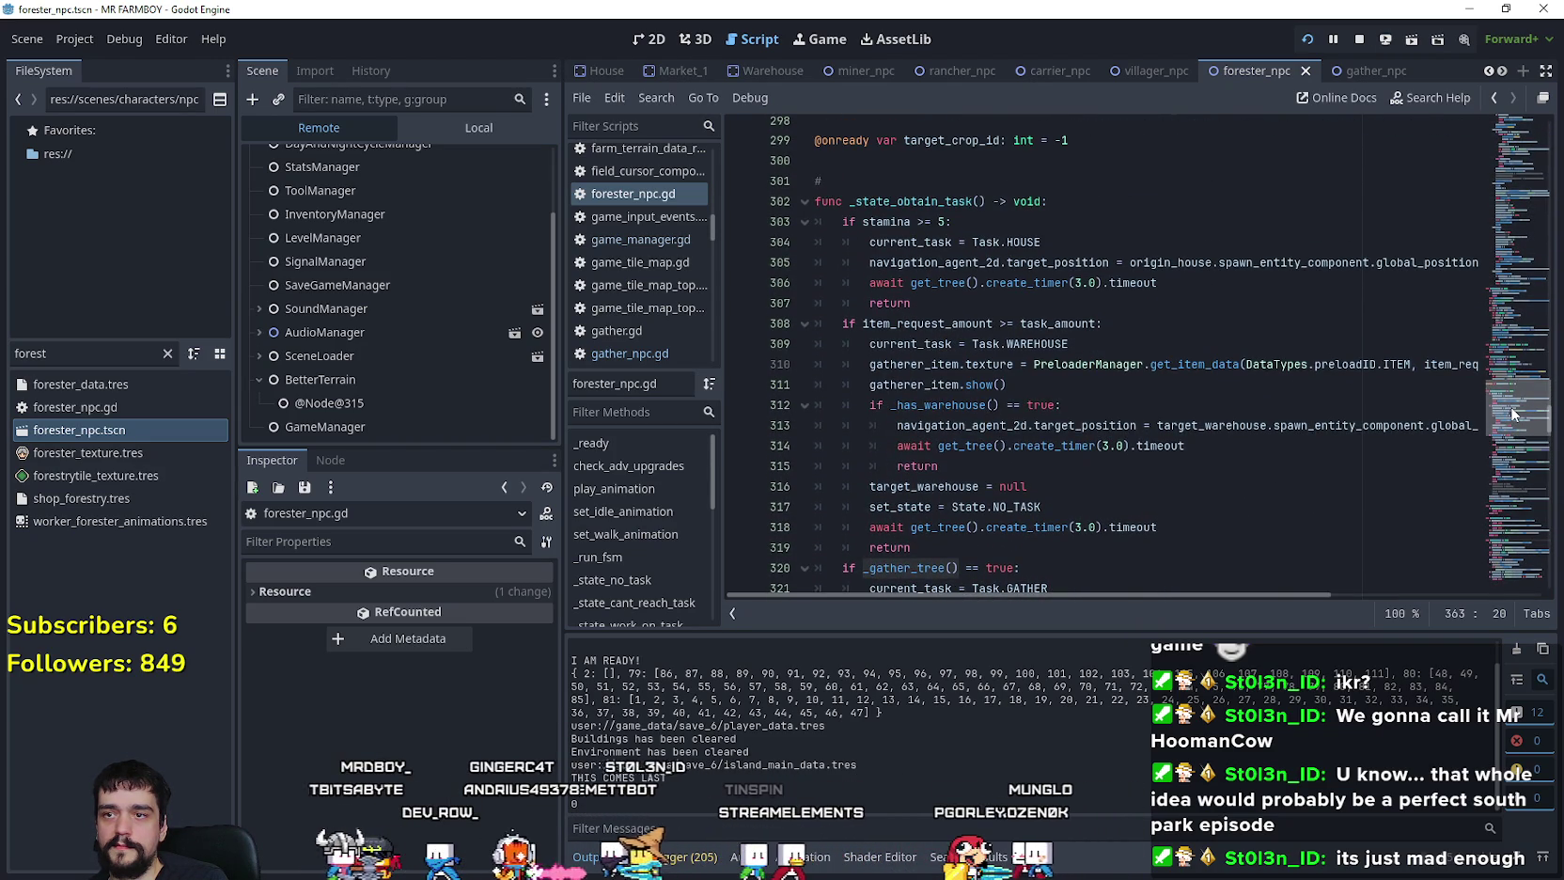
{"action": "left_click", "coordinate": [1511, 414]}
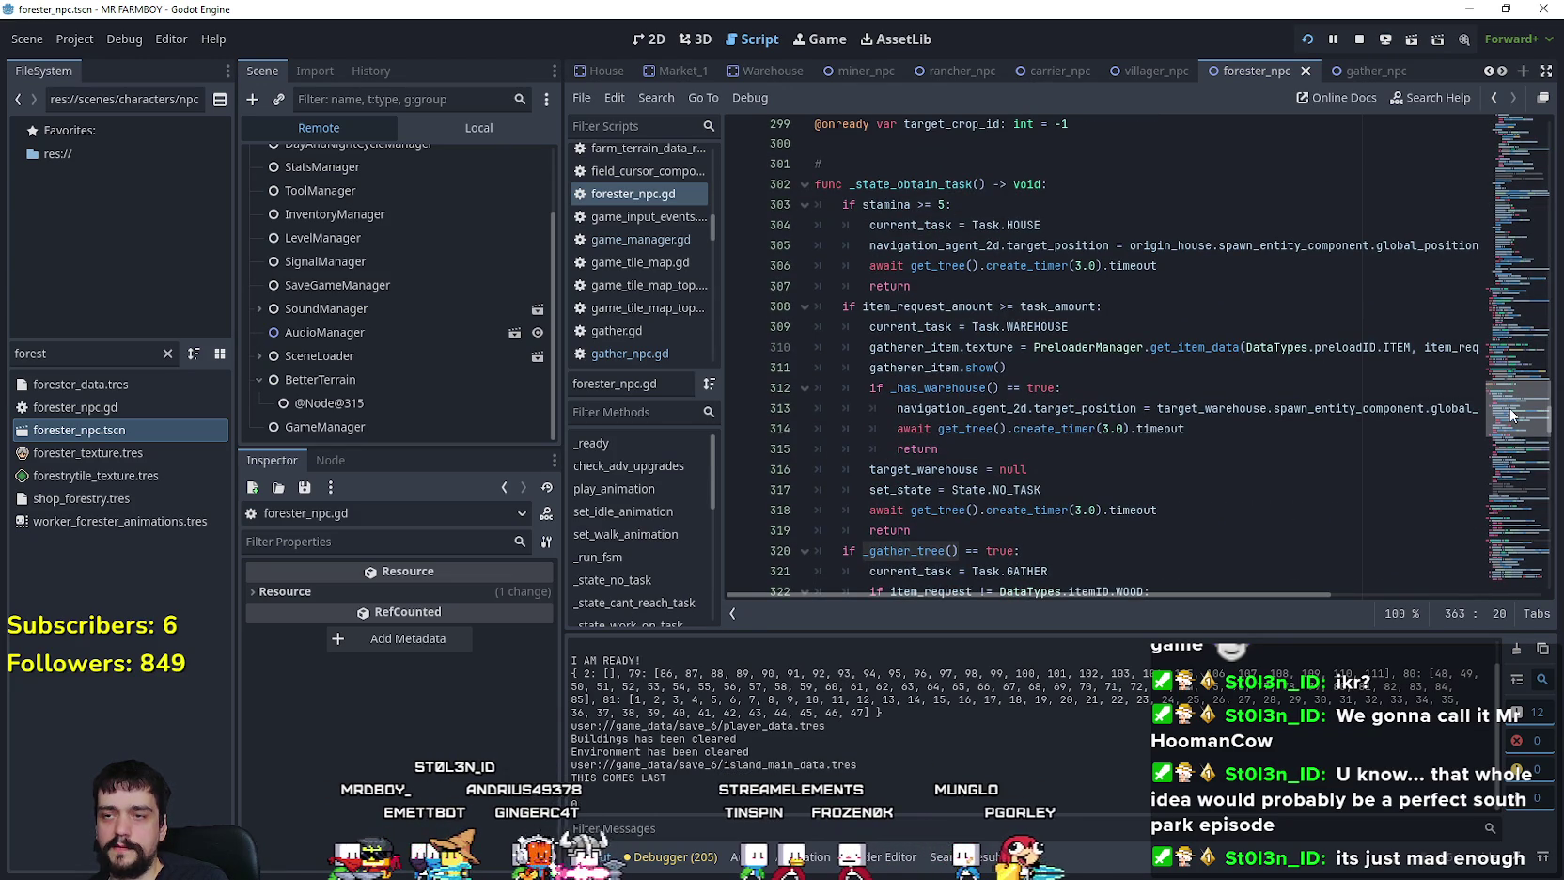
{"action": "scroll", "scroll_direction": "down", "scroll_amount": 3}
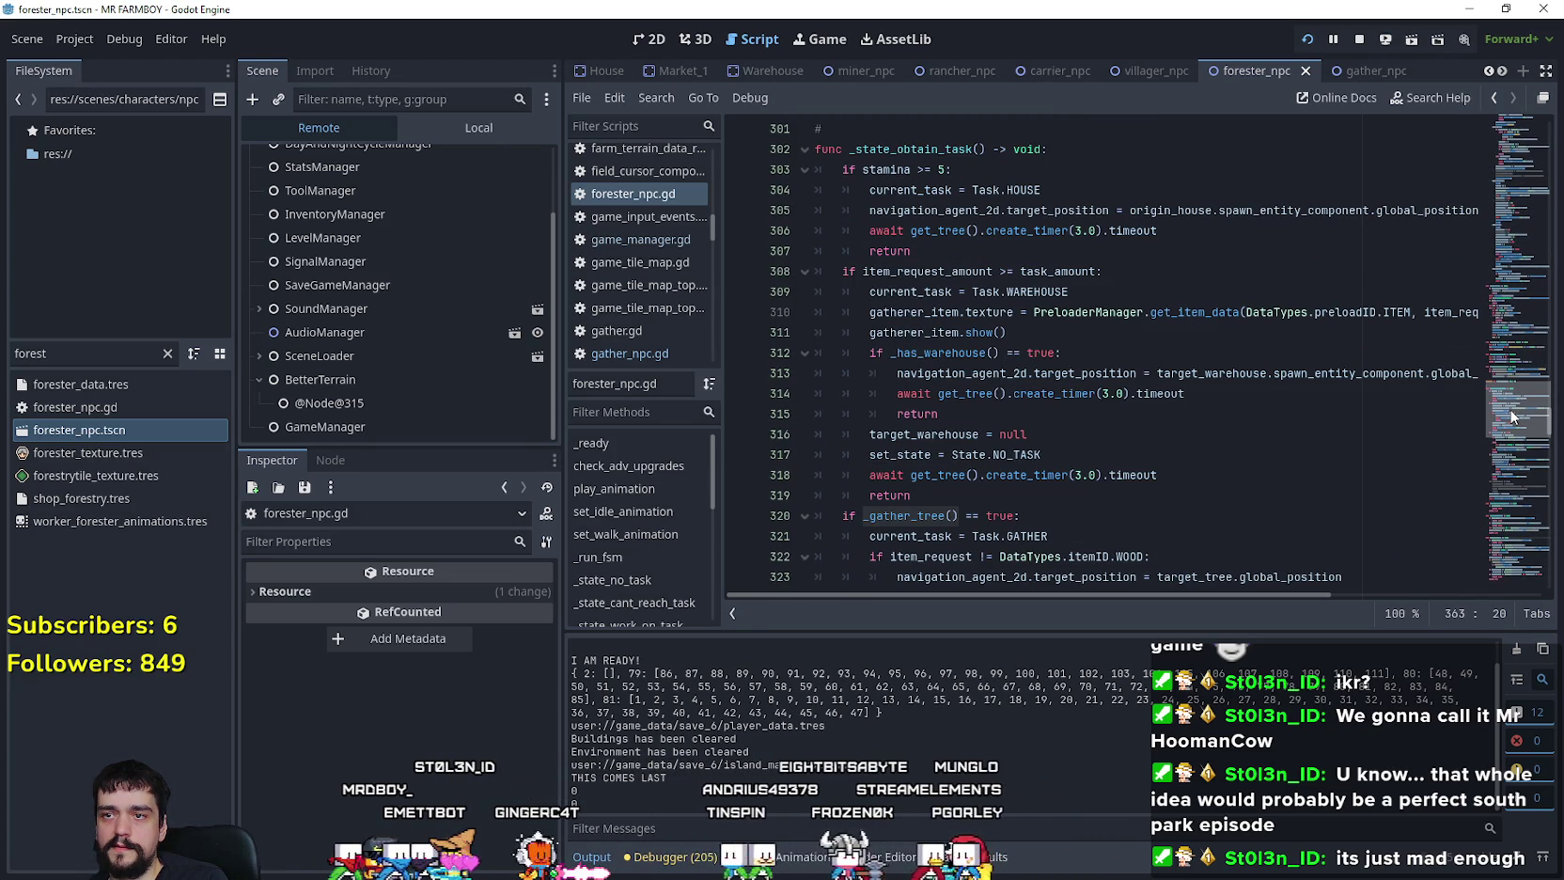
{"action": "left_click", "coordinate": [939, 152]}
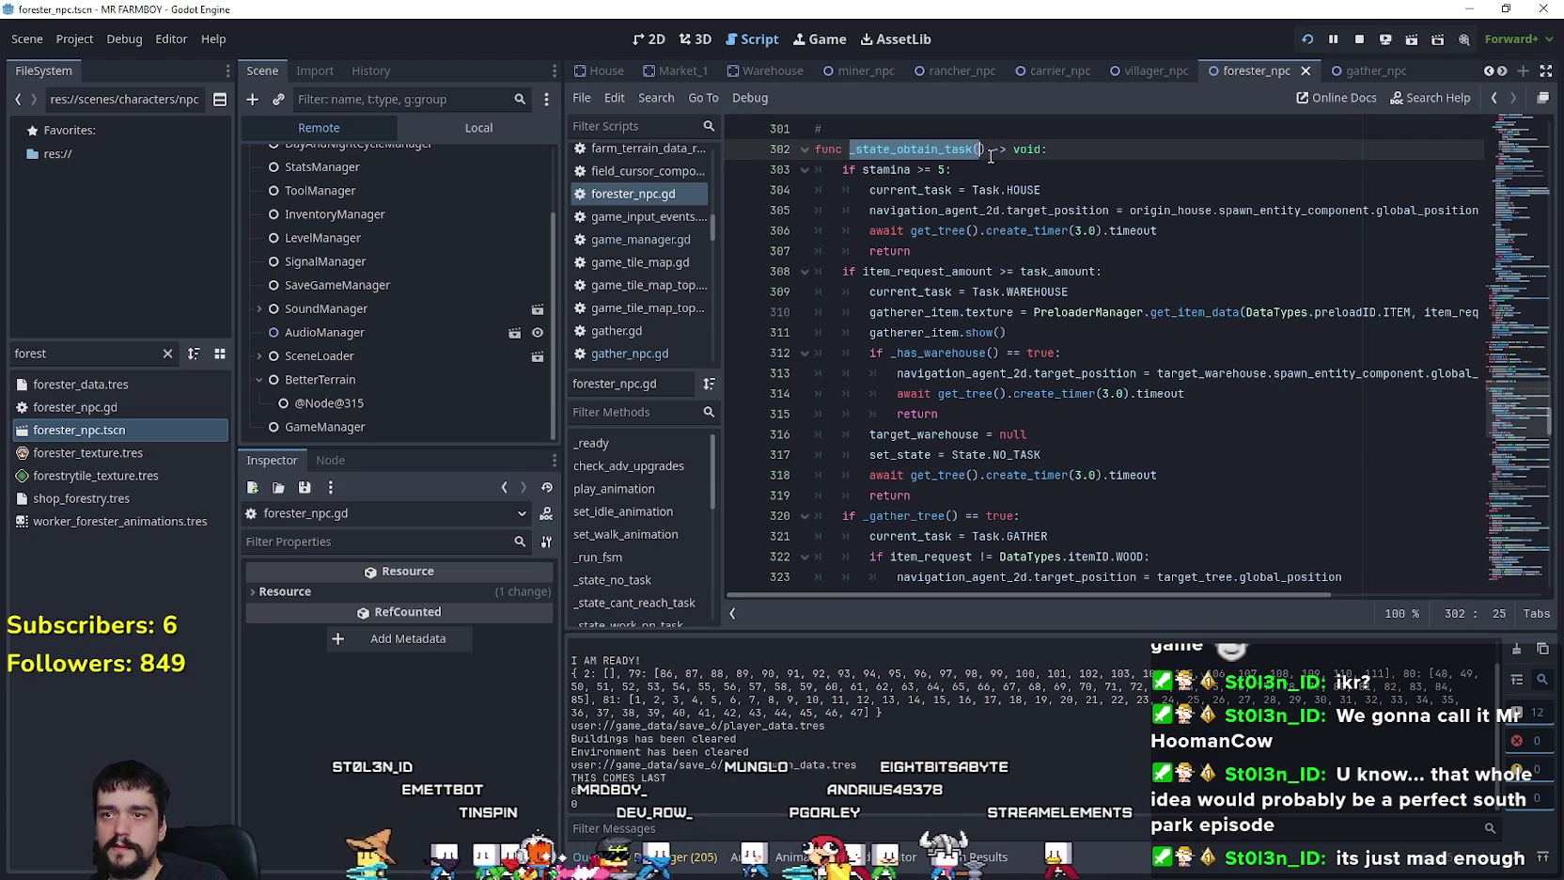
{"action": "right_click", "coordinate": [951, 154]}
{"action": "left_click", "coordinate": [1011, 274]}
{"action": "scroll", "scroll_direction": "up", "scroll_amount": 3}
{"action": "scroll", "scroll_direction": "up", "scroll_amount": 3}
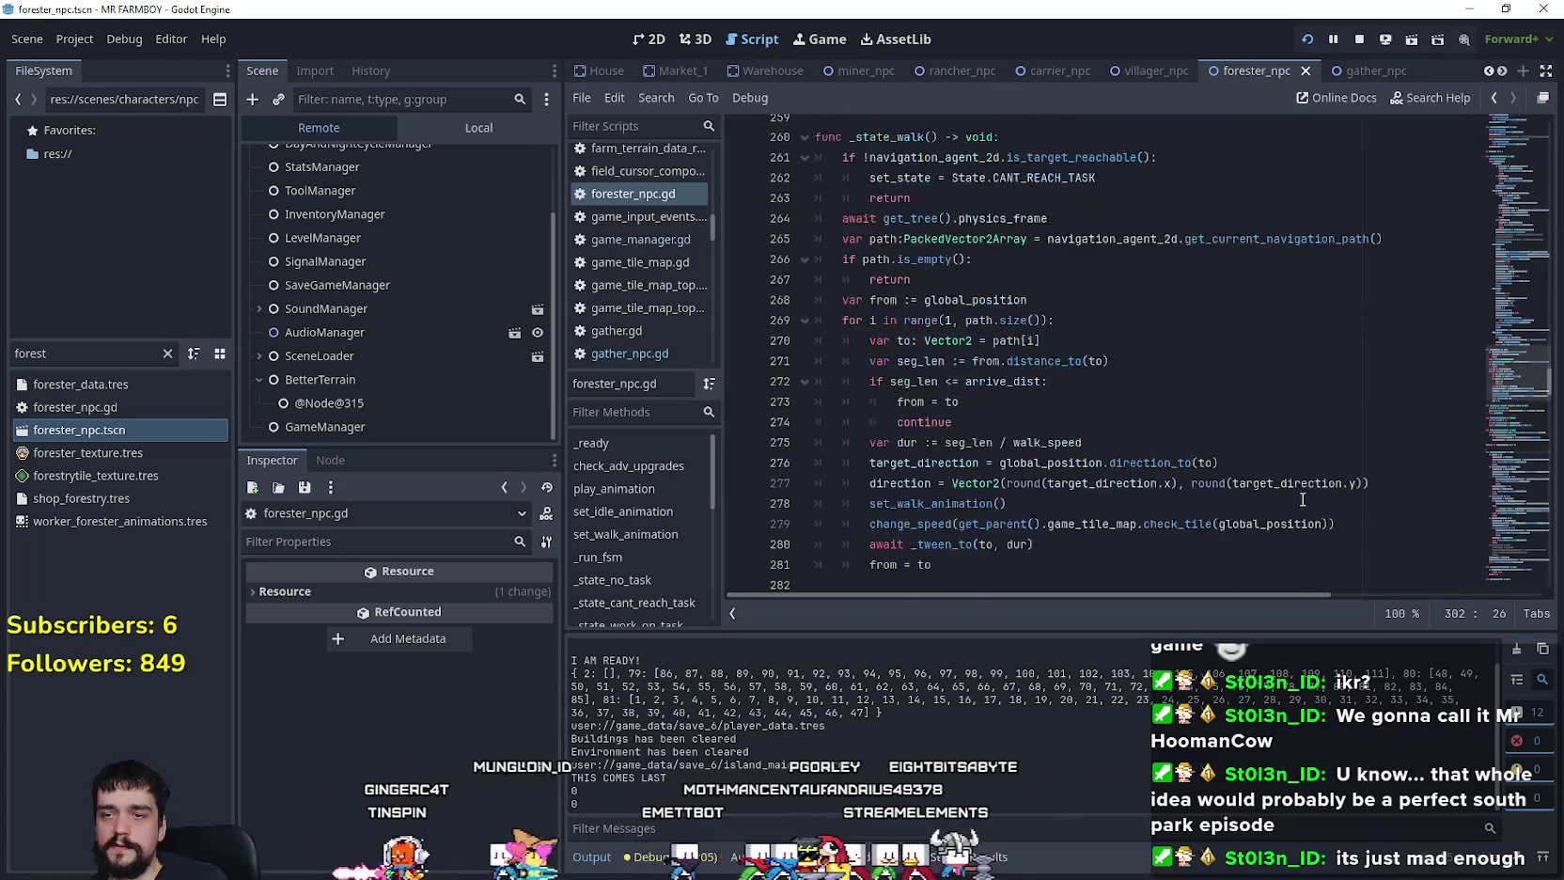
{"action": "scroll", "scroll_direction": "up", "scroll_amount": 3}
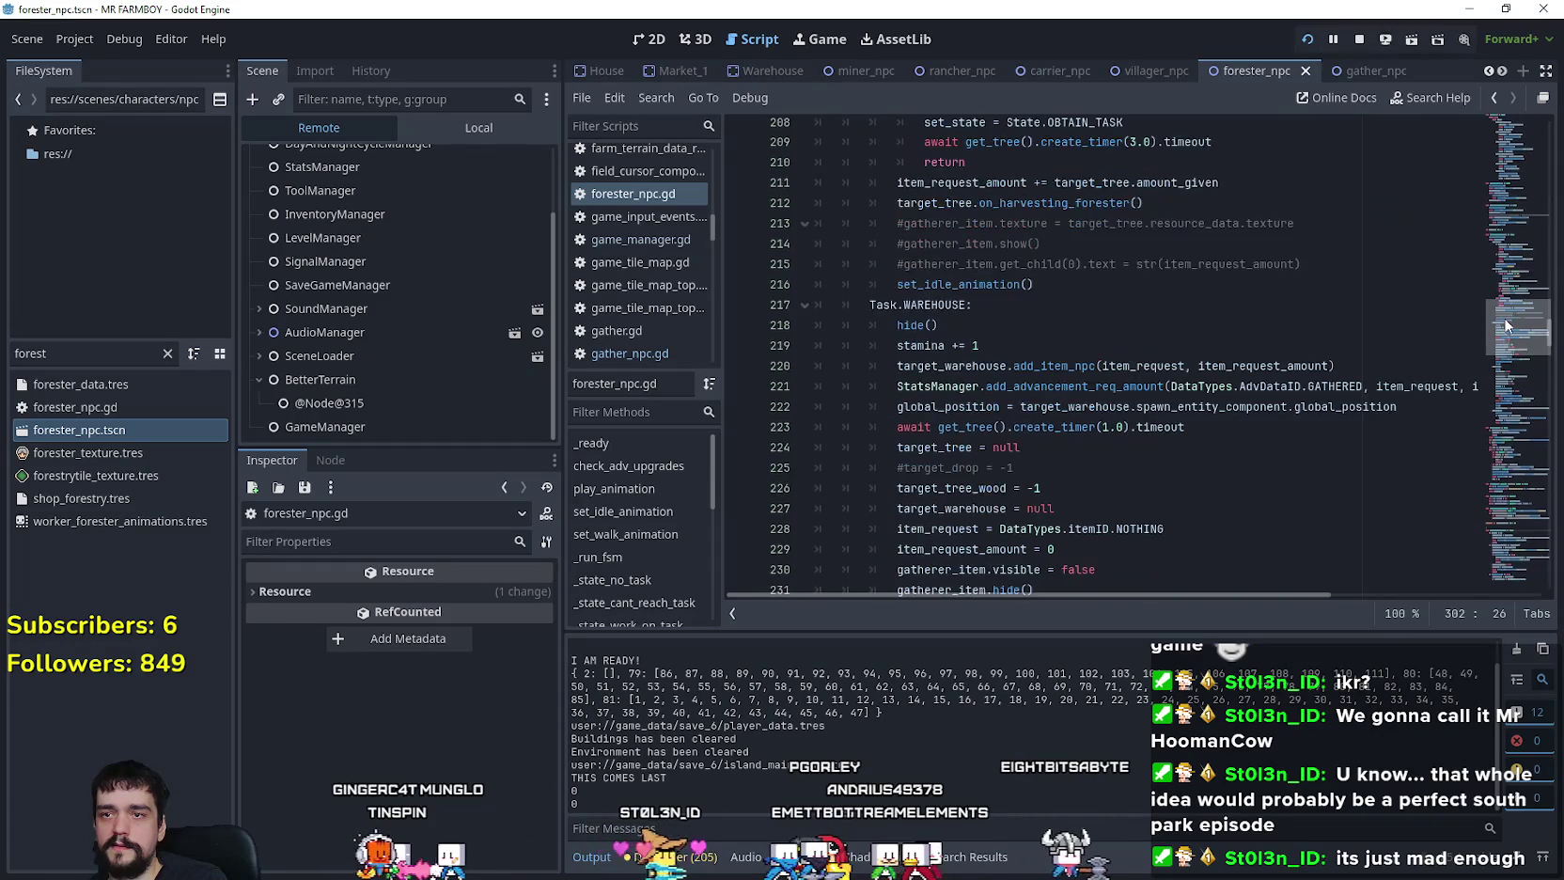
{"action": "scroll", "scroll_direction": "down", "scroll_amount": 3}
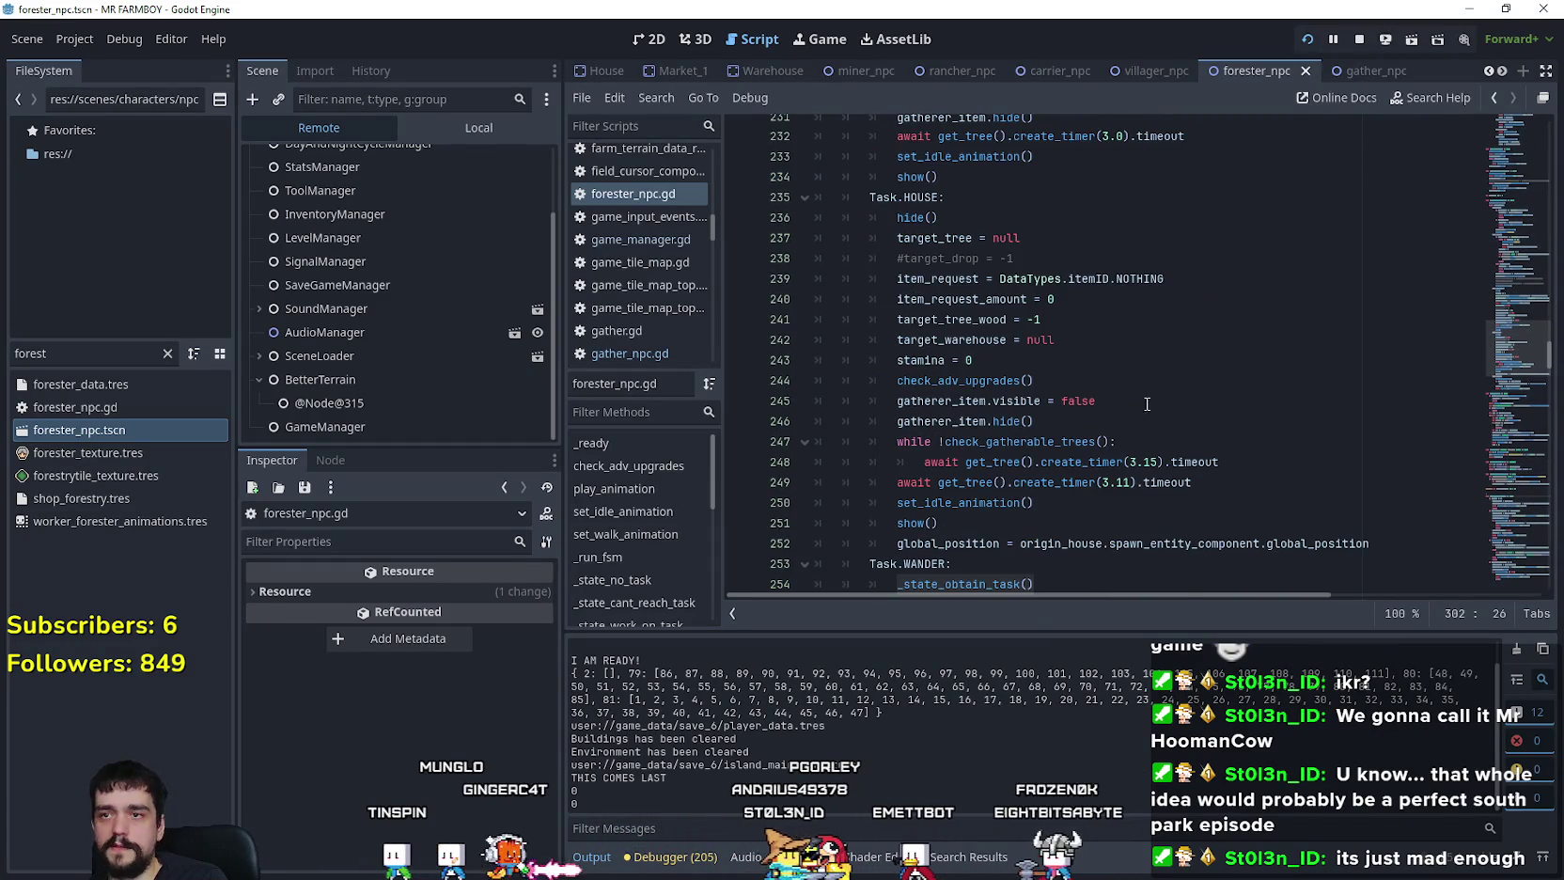
{"action": "left_click", "coordinate": [1216, 462]}
{"action": "double_click", "coordinate": [1037, 441]}
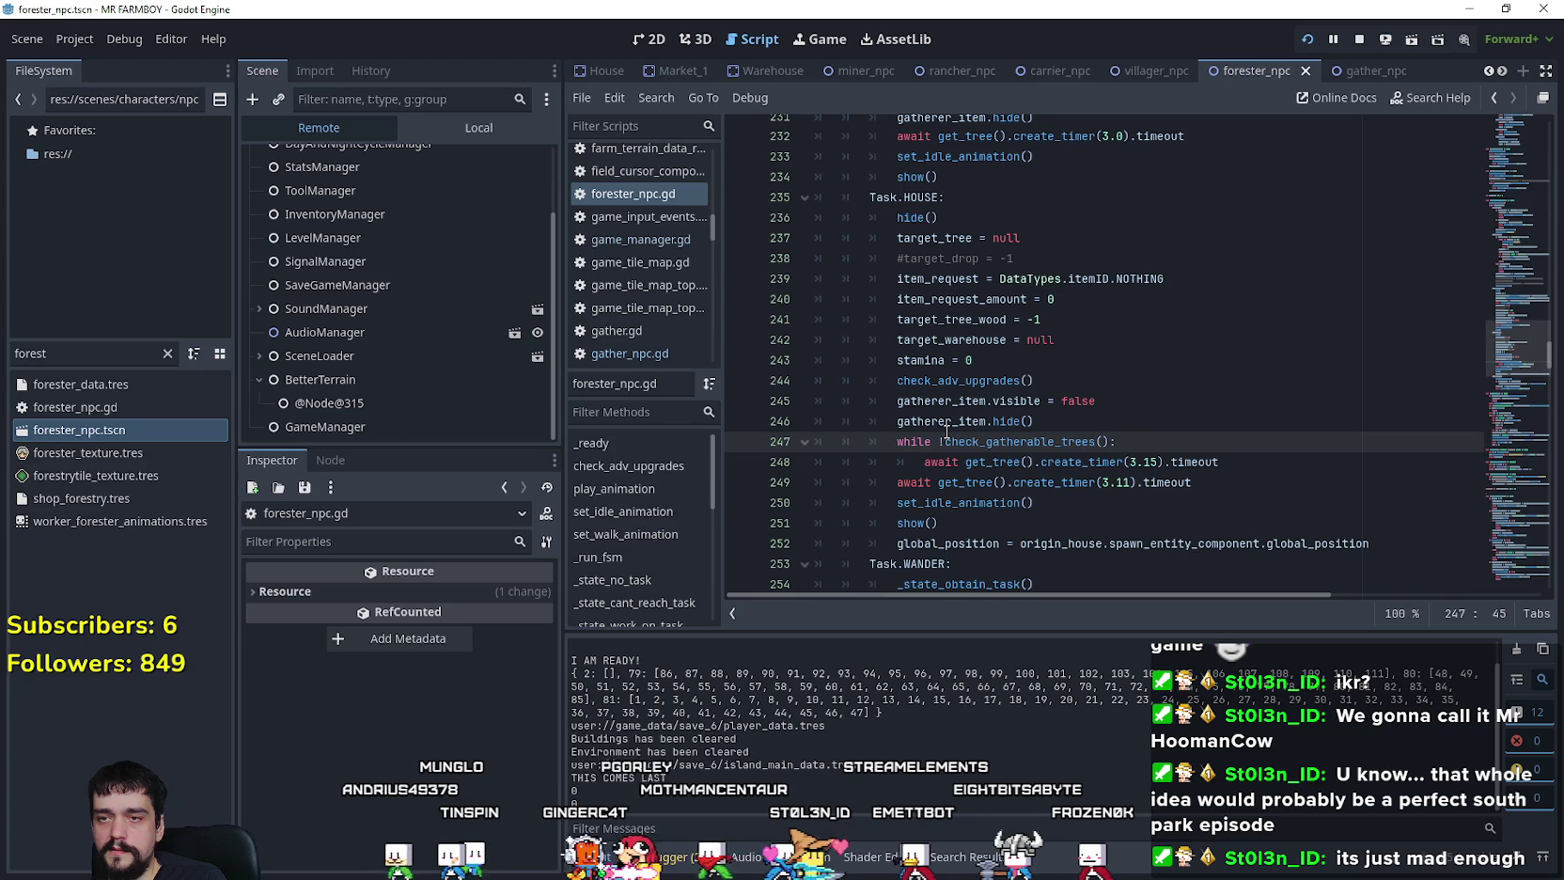
{"action": "scroll", "scroll_direction": "down", "scroll_amount": 3}
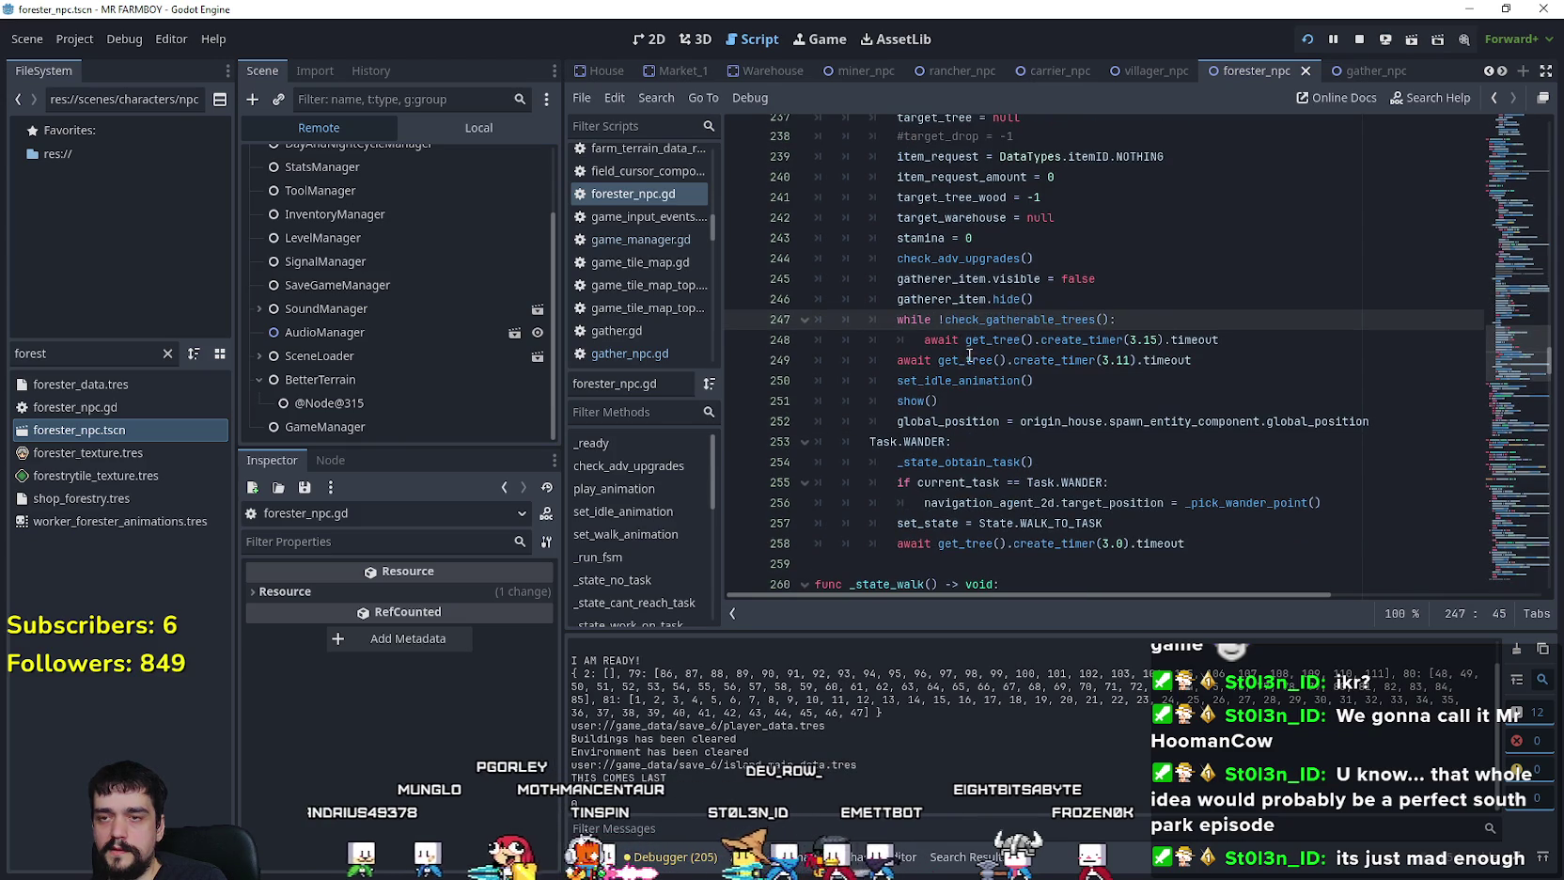
{"action": "scroll", "scroll_direction": "down", "scroll_amount": 3}
{"action": "scroll", "scroll_direction": "down", "scroll_amount": 3}
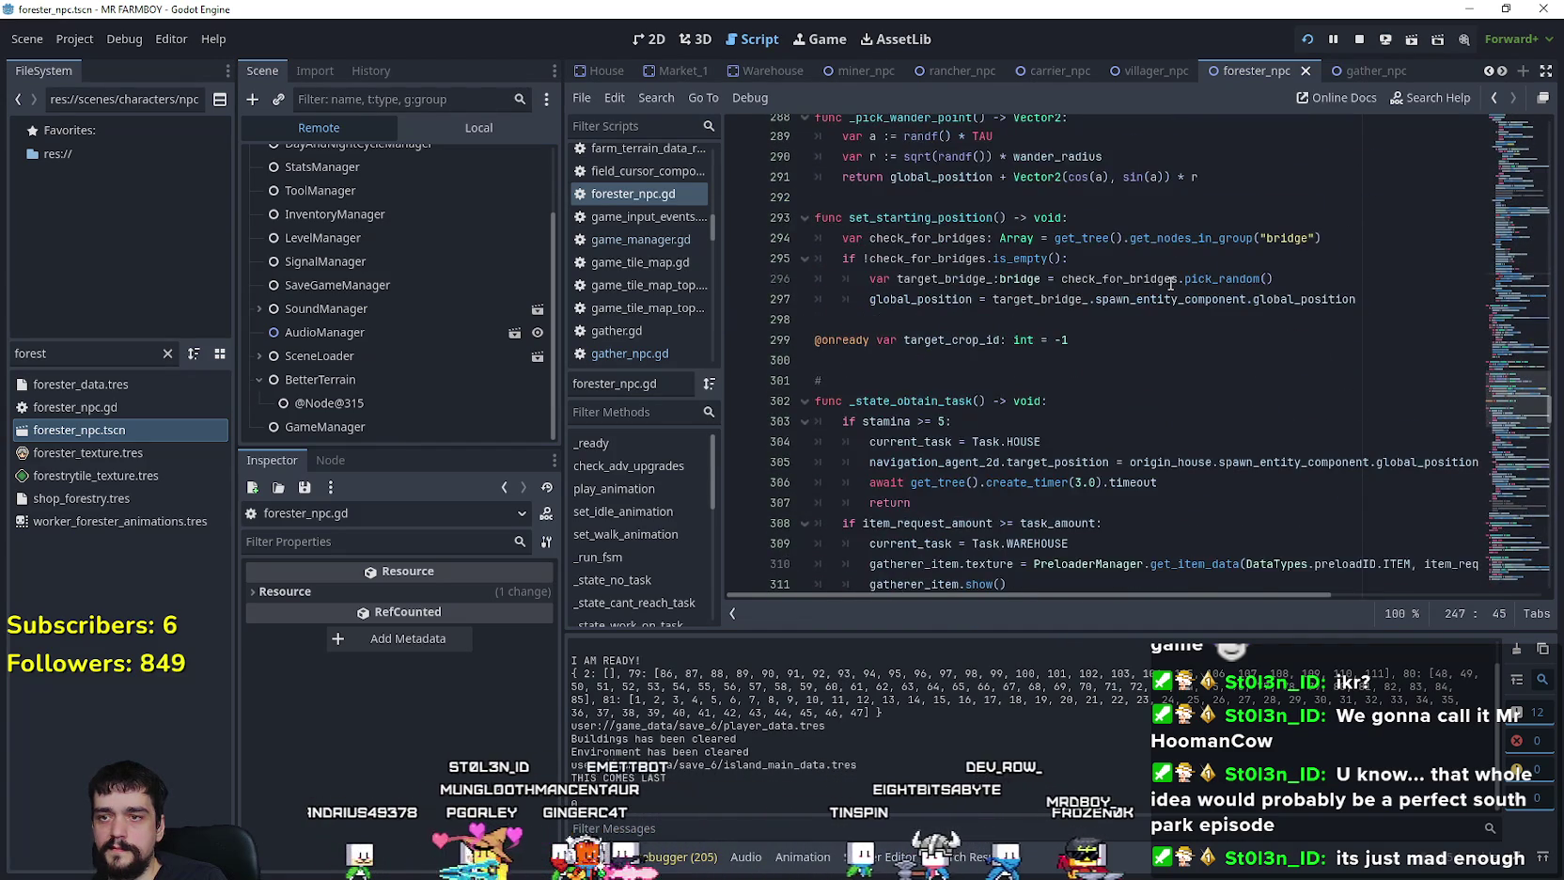
{"action": "scroll", "scroll_direction": "down", "scroll_amount": 3}
{"action": "left_click_drag", "start_coordinate": [1509, 423], "coordinate": [1505, 325]}
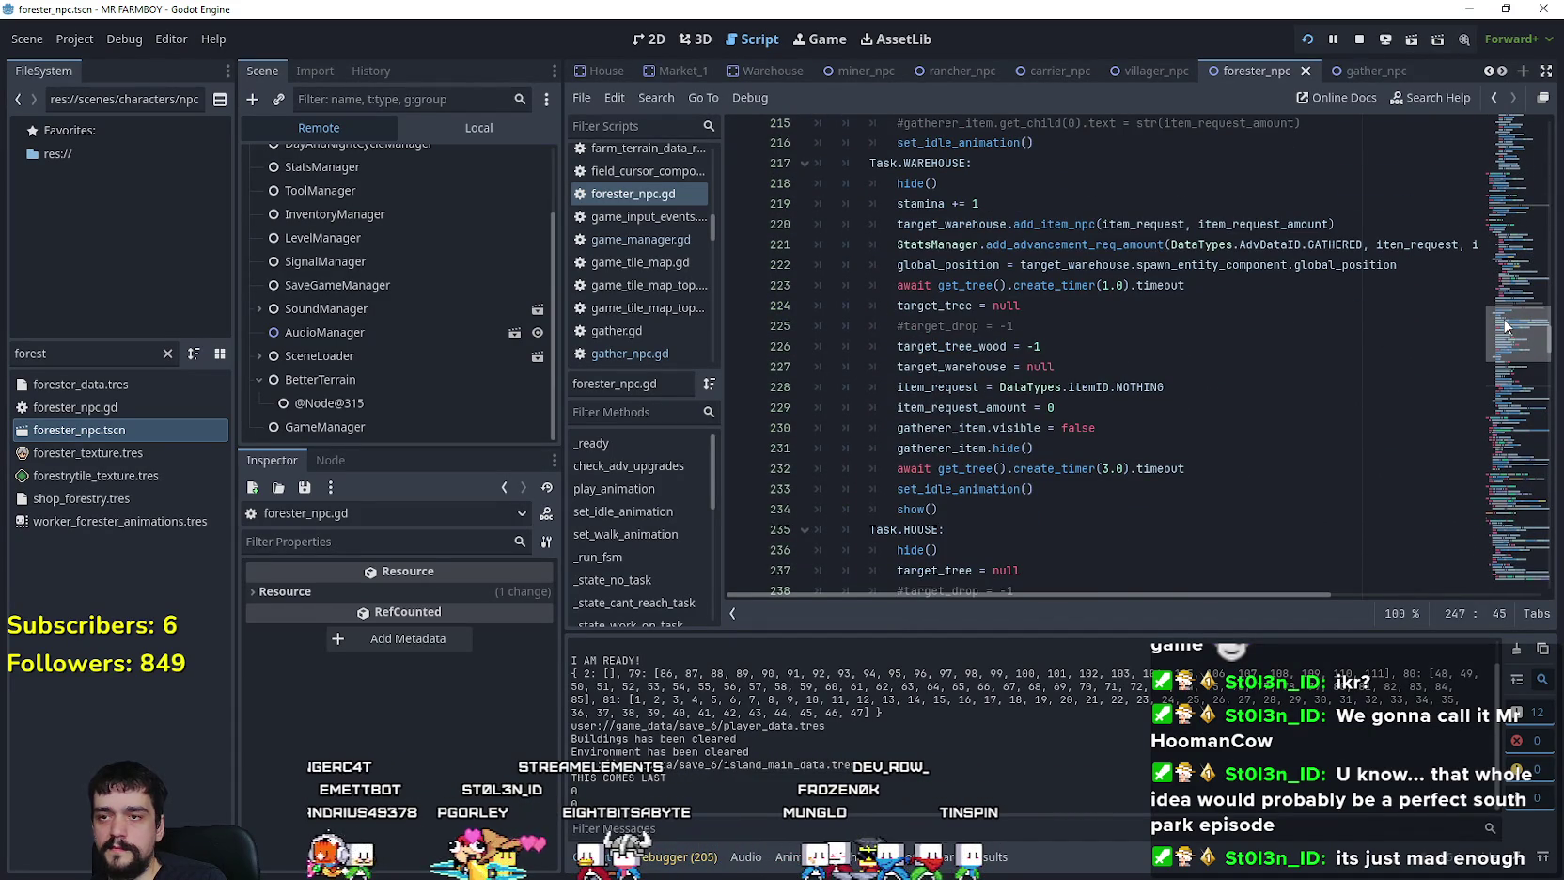
{"action": "left_click_drag", "start_coordinate": [1505, 325], "coordinate": [1502, 333]}
{"action": "scroll", "scroll_direction": "down", "scroll_amount": 3}
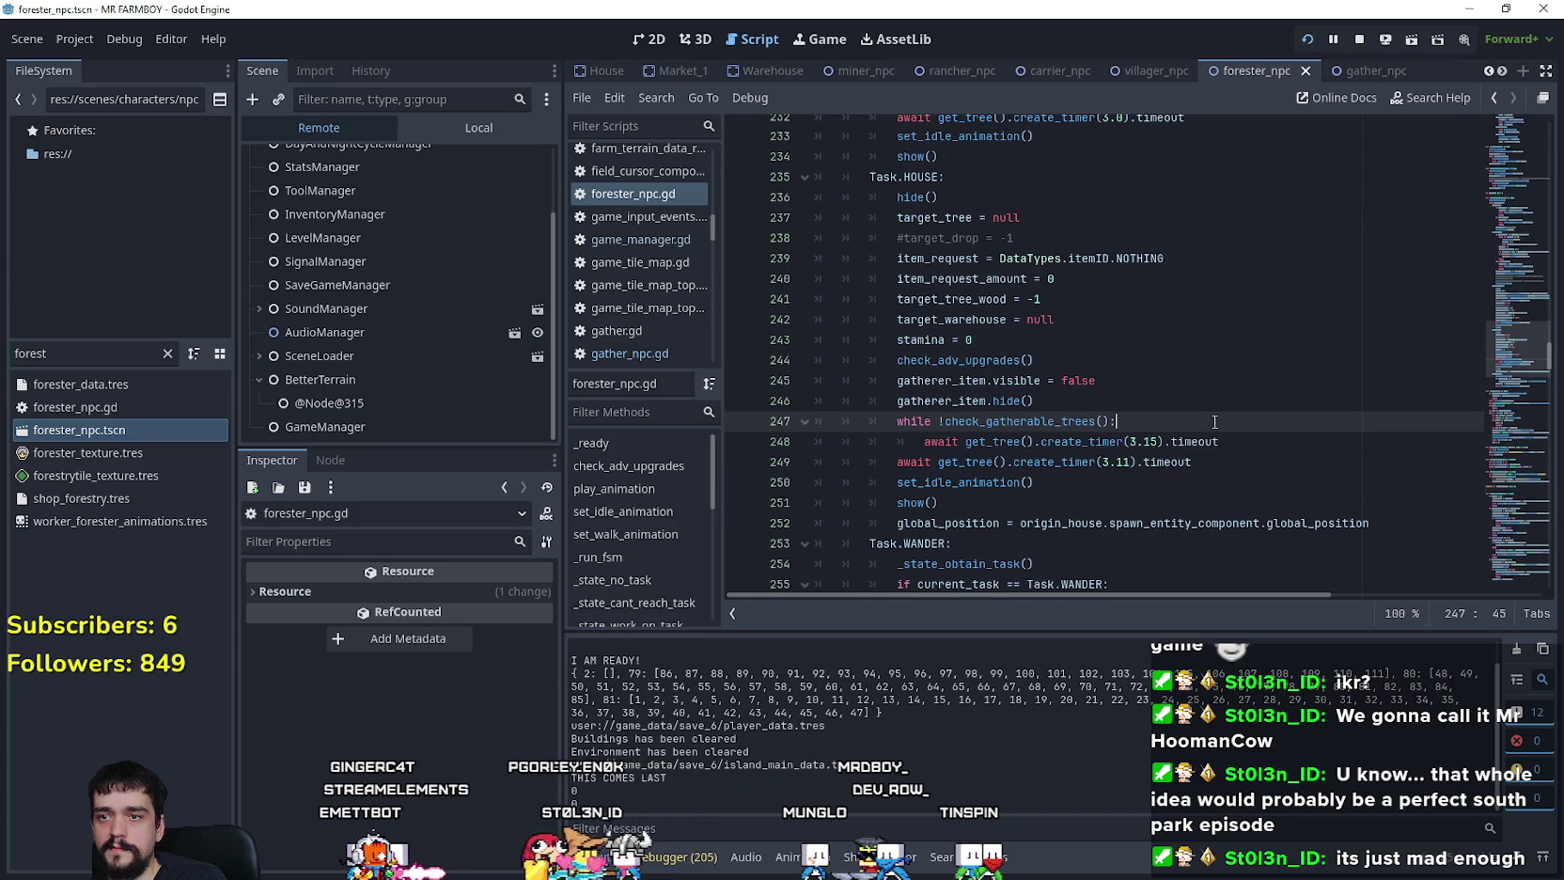
Step: Add a _state_obtain_task() call on a new line inside the check_gatherable_trees while loop
{"action": "key", "text": "Return"}
{"action": "scroll", "scroll_direction": "down", "scroll_amount": 3}
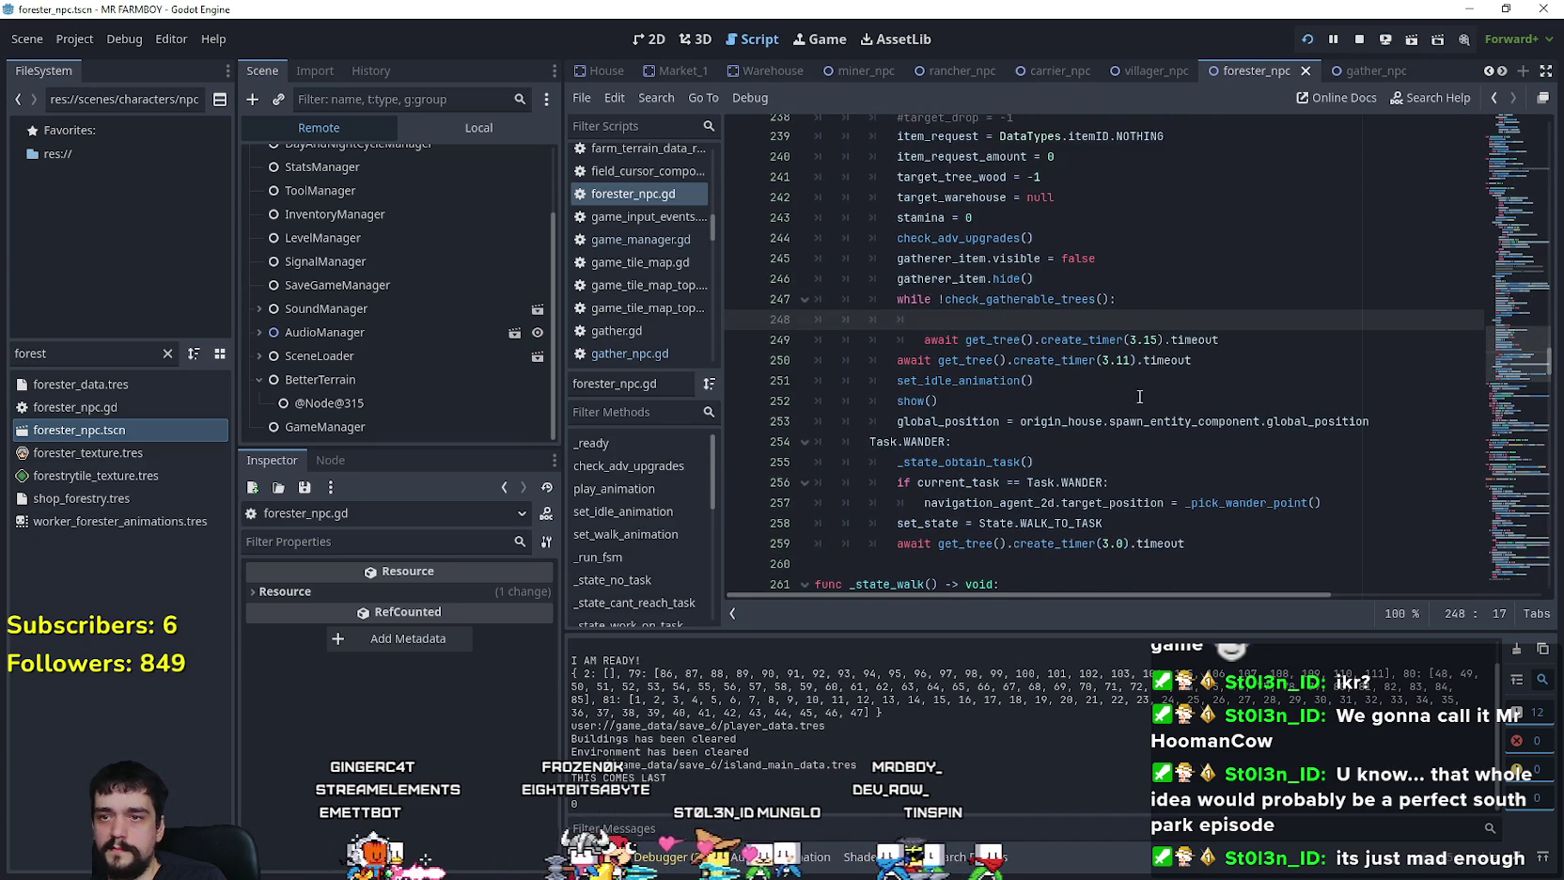
{"action": "type", "text": "_state_obtain_task()"}
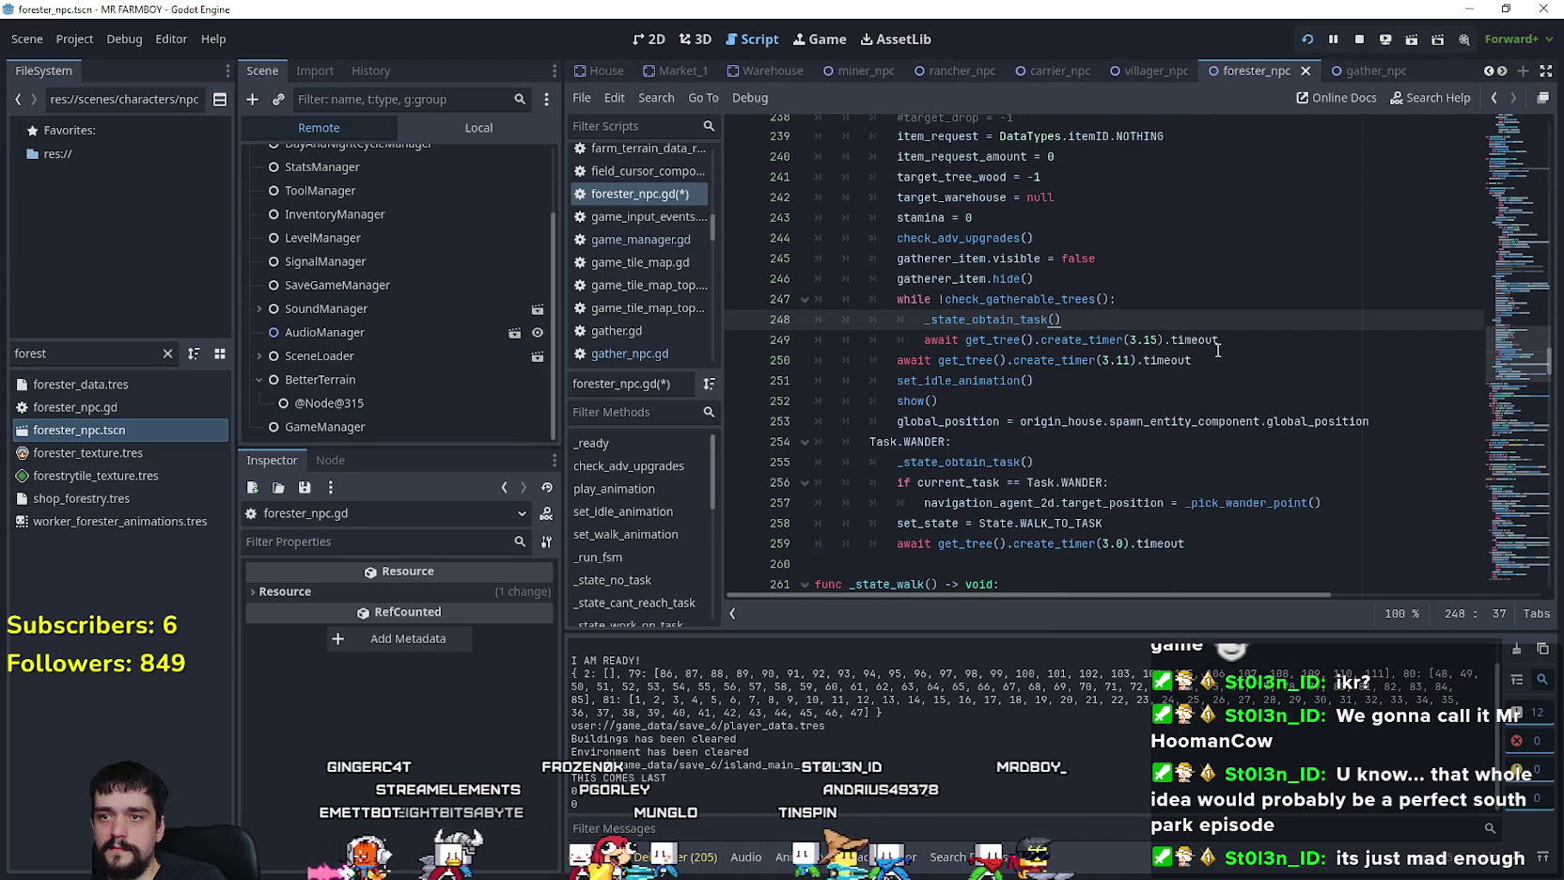
{"action": "double_click", "coordinate": [1038, 298]}
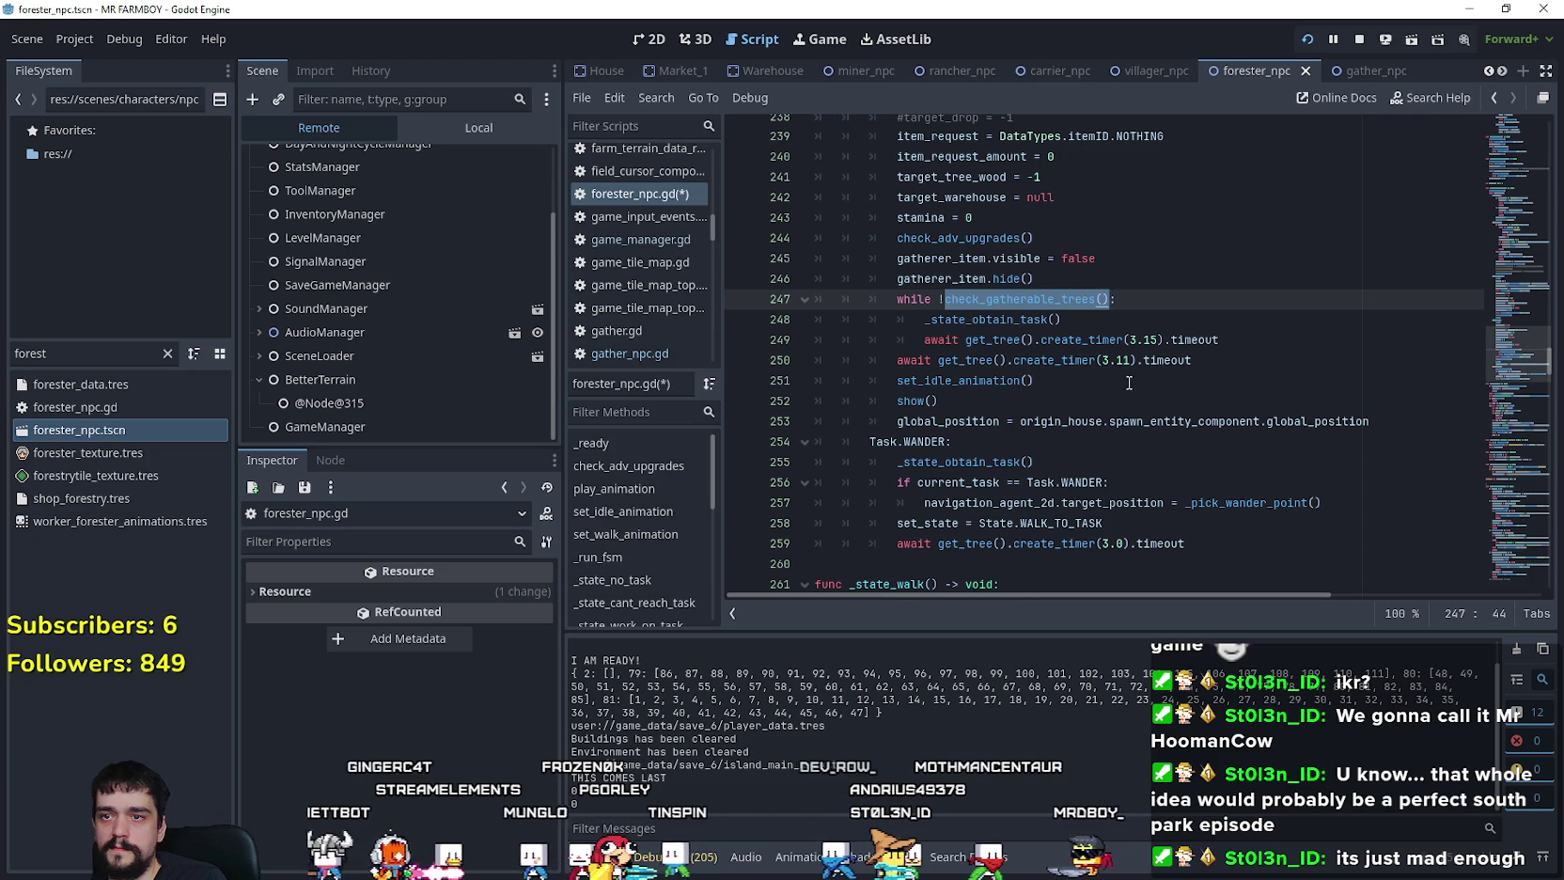
{"action": "left_click", "coordinate": [1153, 406]}
Step: Change the HOUSE timers from 3.15 and 3.11 to 3 seconds each
{"action": "left_click", "coordinate": [1153, 340]}
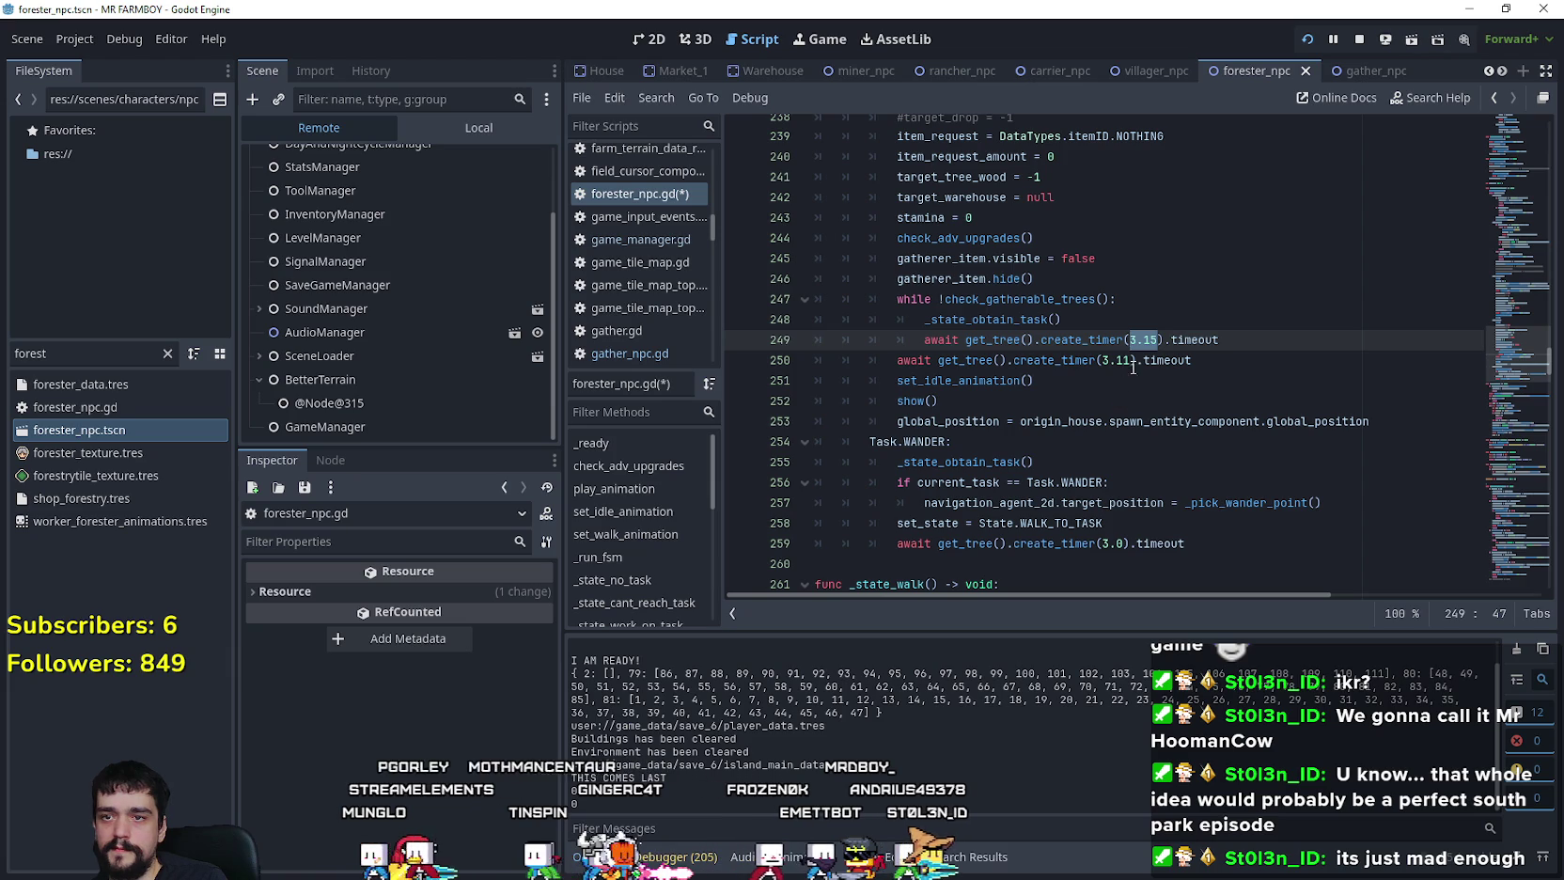
{"action": "type", "text": "3"}
{"action": "left_click", "coordinate": [1122, 360]}
{"action": "type", "text": "3"}
{"action": "left_click", "coordinate": [1125, 379]}
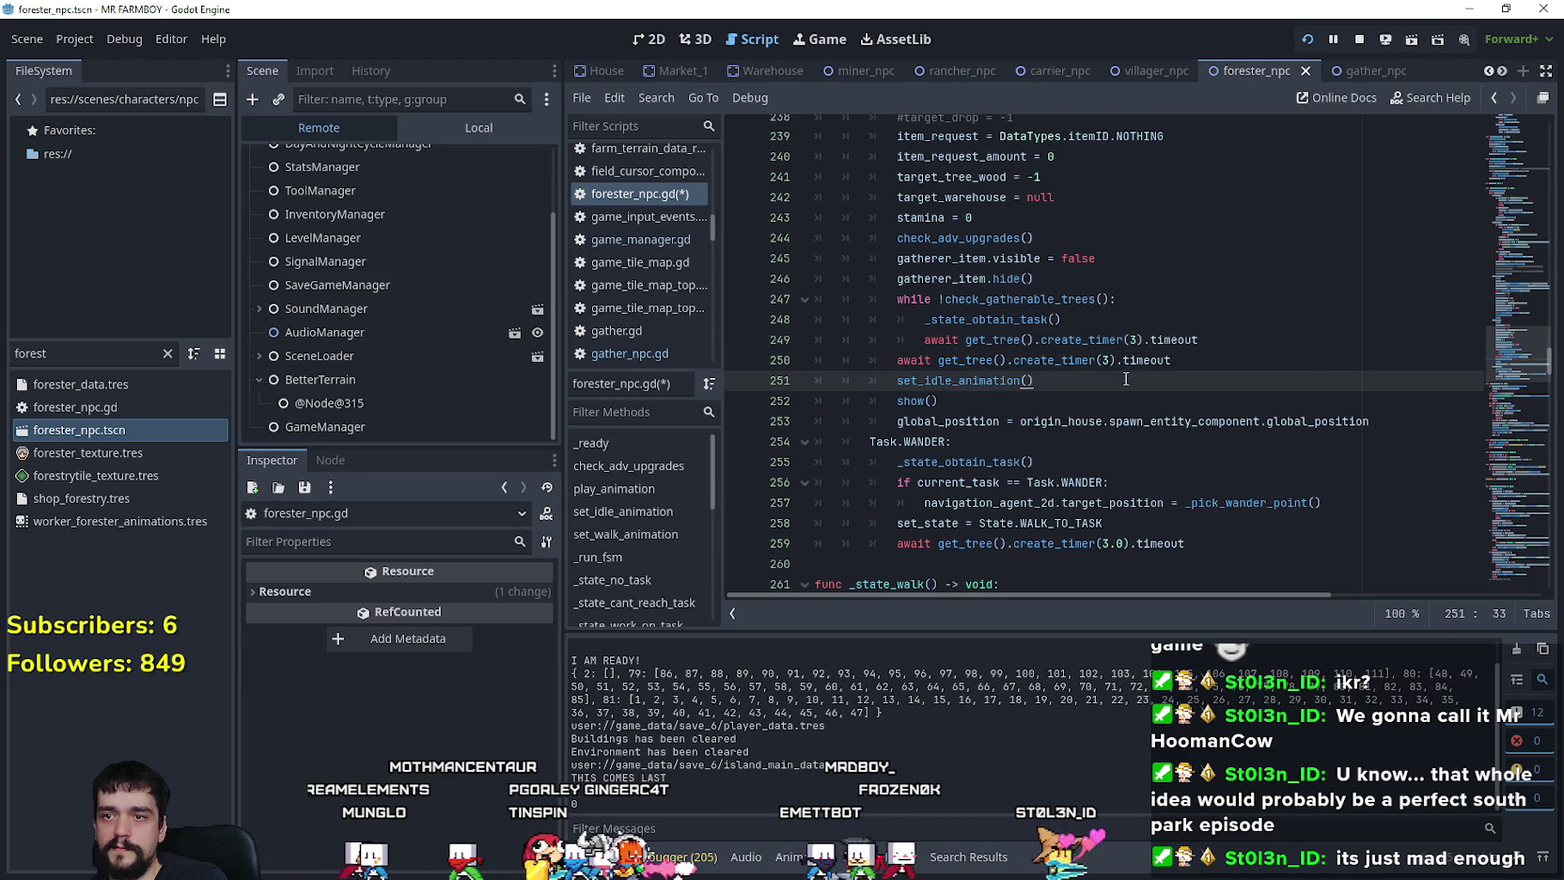